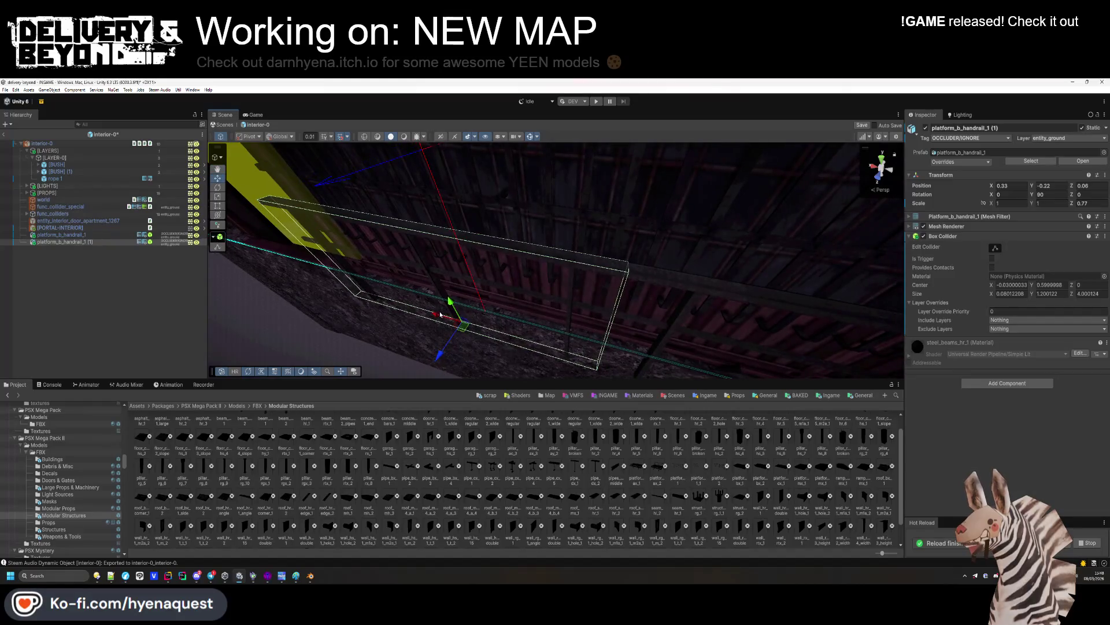
# Deselect the handrail, save the interior-0 scene, and browse to Large Props & Machinery
pyautogui.click(300, 307)
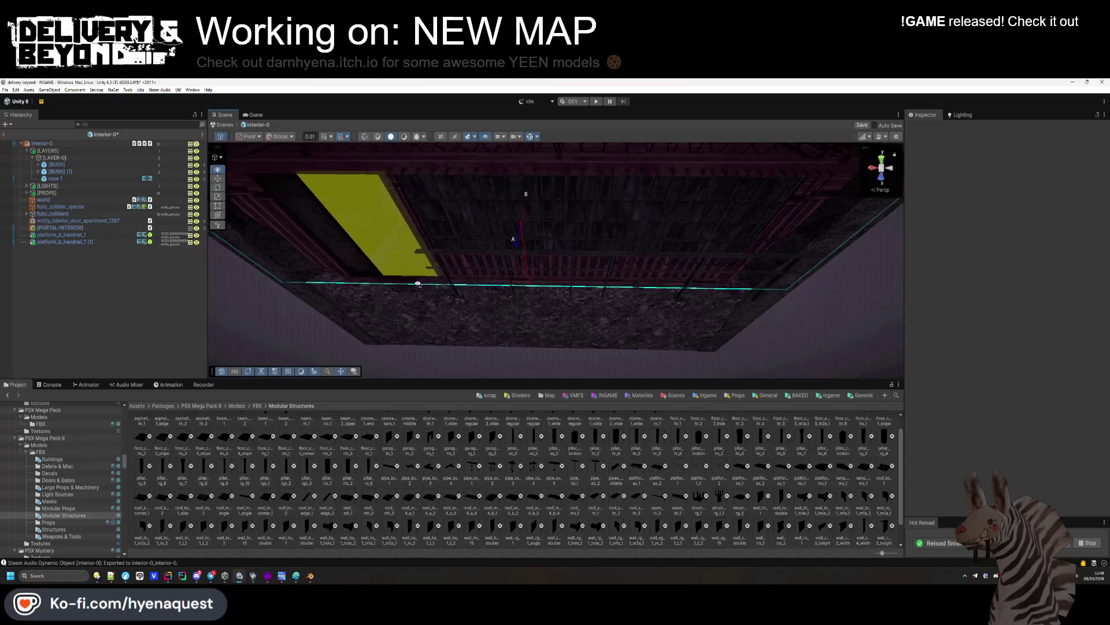
pyautogui.scroll(1, 497, 451)
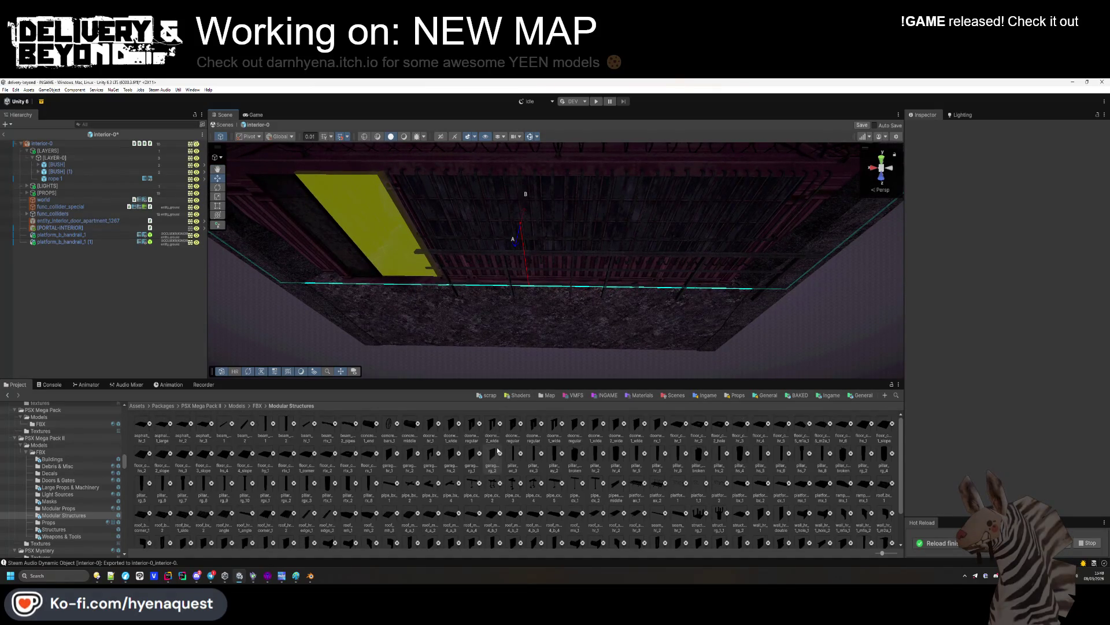
pyautogui.hotkey('ctrl', 's')
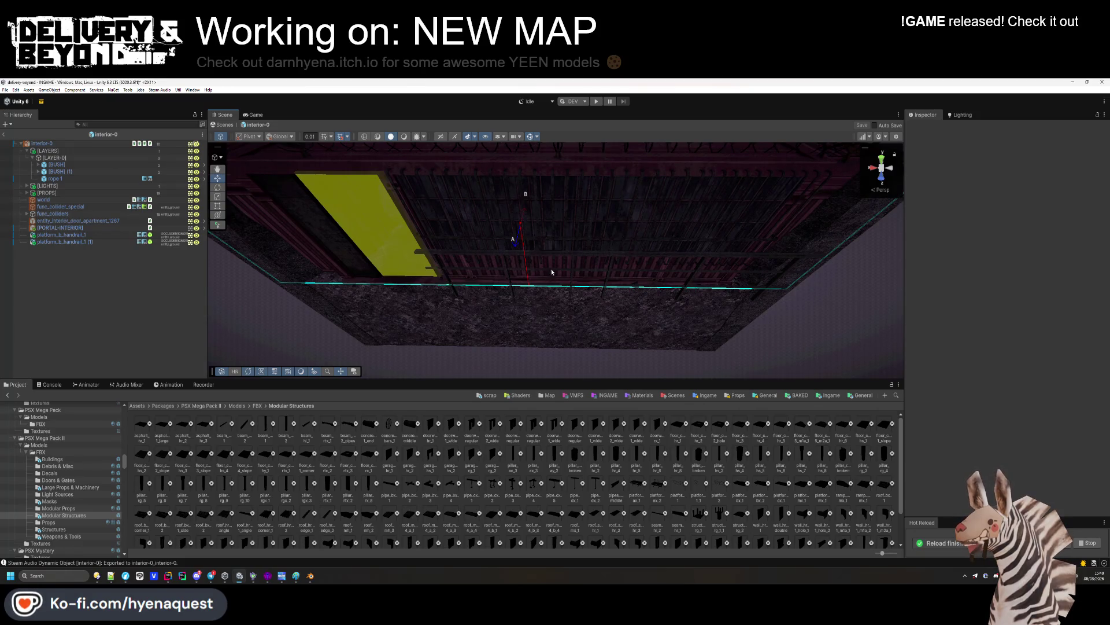
pyautogui.moveTo(498, 242)
pyautogui.mouseDown()
pyautogui.moveTo(463, 318)
pyautogui.moveTo(565, 248)
pyautogui.moveTo(627, 279)
pyautogui.moveTo(591, 281)
pyautogui.moveTo(572, 306)
pyautogui.mouseUp()
pyautogui.click(64, 487)
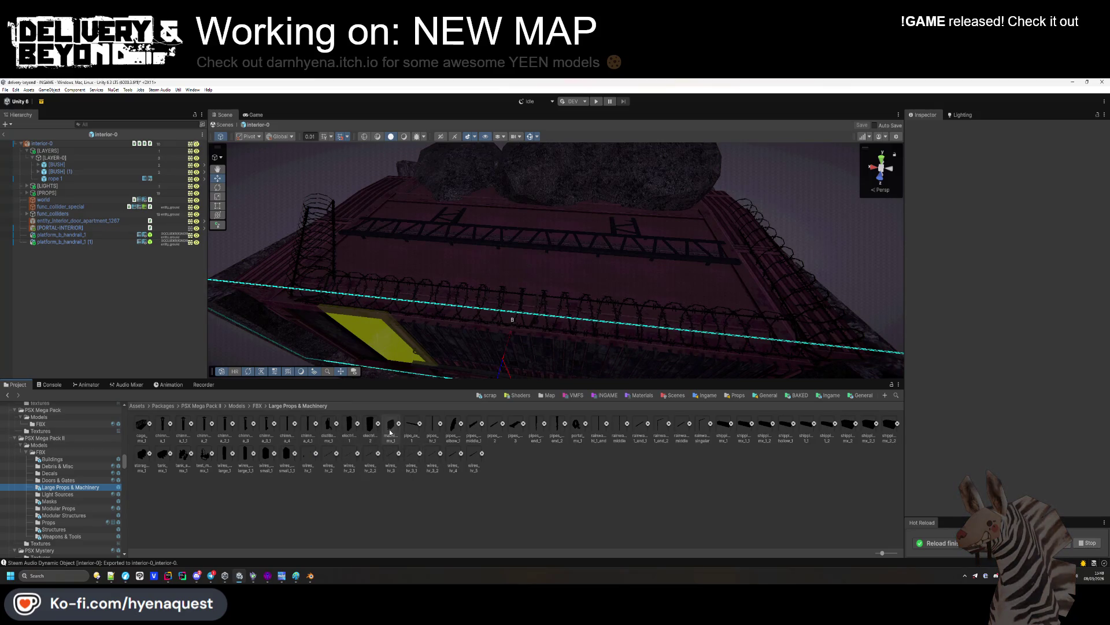
# Drag storage_tank_mx_1 into the Scene and frame it on the container
pyautogui.moveTo(285, 354)
pyautogui.mouseDown()
pyautogui.moveTo(523, 214)
pyautogui.moveTo(534, 307)
pyautogui.moveTo(513, 327)
pyautogui.moveTo(458, 347)
pyautogui.moveTo(459, 280)
pyautogui.moveTo(537, 254)
pyautogui.moveTo(519, 236)
pyautogui.moveTo(530, 178)
pyautogui.mouseUp()
pyautogui.press('f')
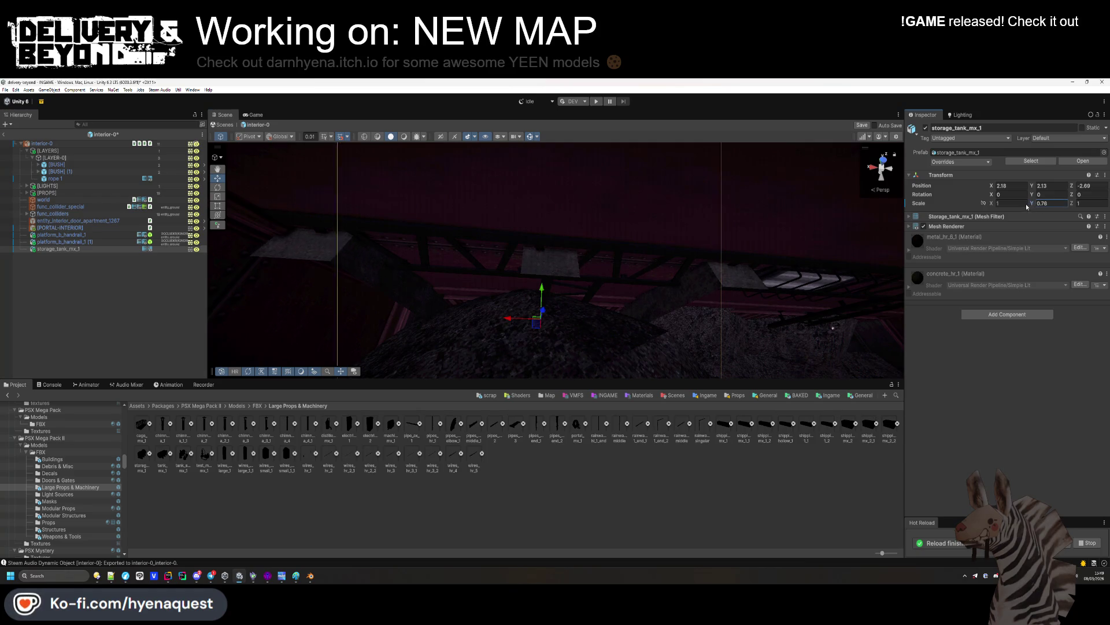
pyautogui.press('f')
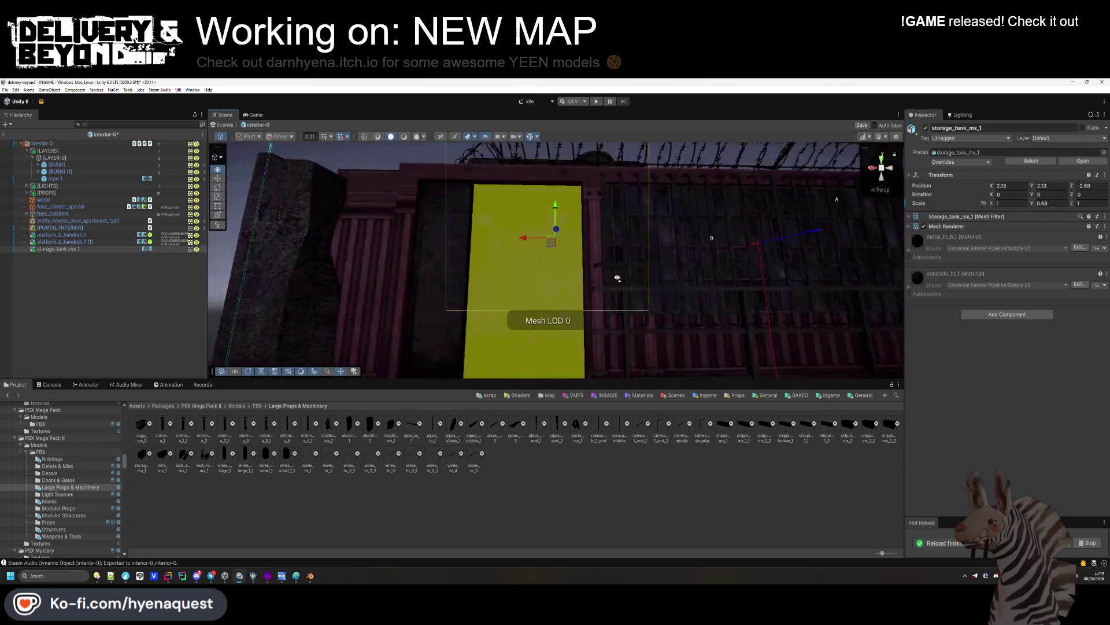
pyautogui.moveTo(606, 232)
pyautogui.mouseDown()
pyautogui.moveTo(637, 222)
pyautogui.moveTo(631, 244)
pyautogui.moveTo(652, 311)
pyautogui.moveTo(559, 276)
pyautogui.moveTo(596, 318)
pyautogui.moveTo(567, 265)
pyautogui.moveTo(565, 275)
pyautogui.moveTo(461, 255)
pyautogui.mouseUp()
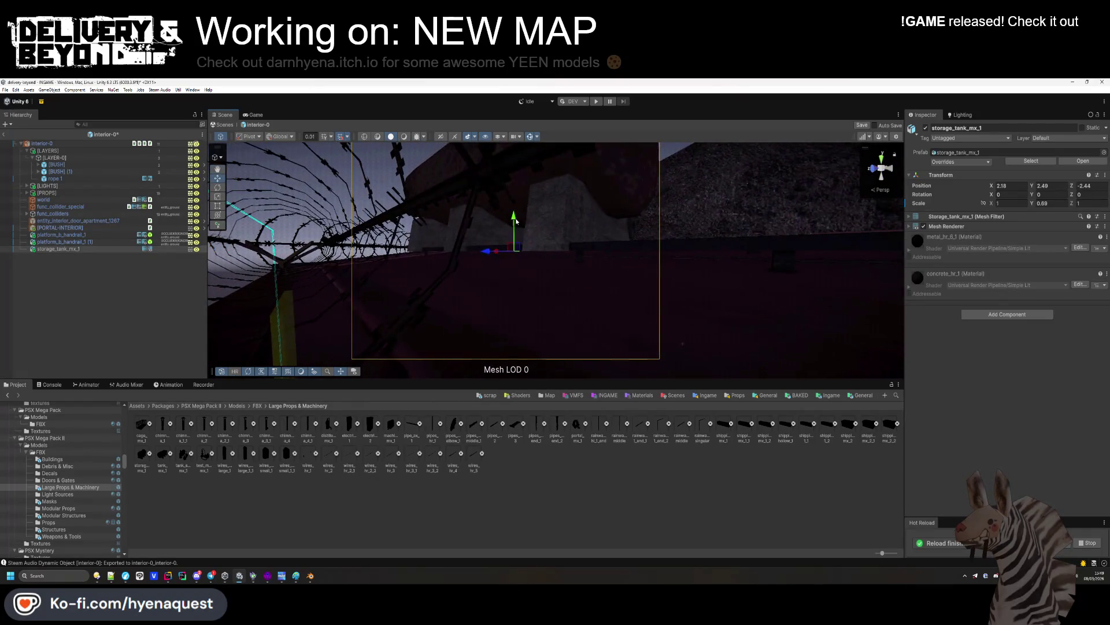
# Undo the tank's last change and seat it on the platform at 2.21, 2.539, -2.69
pyautogui.moveTo(519, 227)
pyautogui.mouseDown()
pyautogui.moveTo(530, 251)
pyautogui.moveTo(519, 191)
pyautogui.moveTo(525, 144)
pyautogui.moveTo(463, 129)
pyautogui.moveTo(656, 208)
pyautogui.mouseUp()
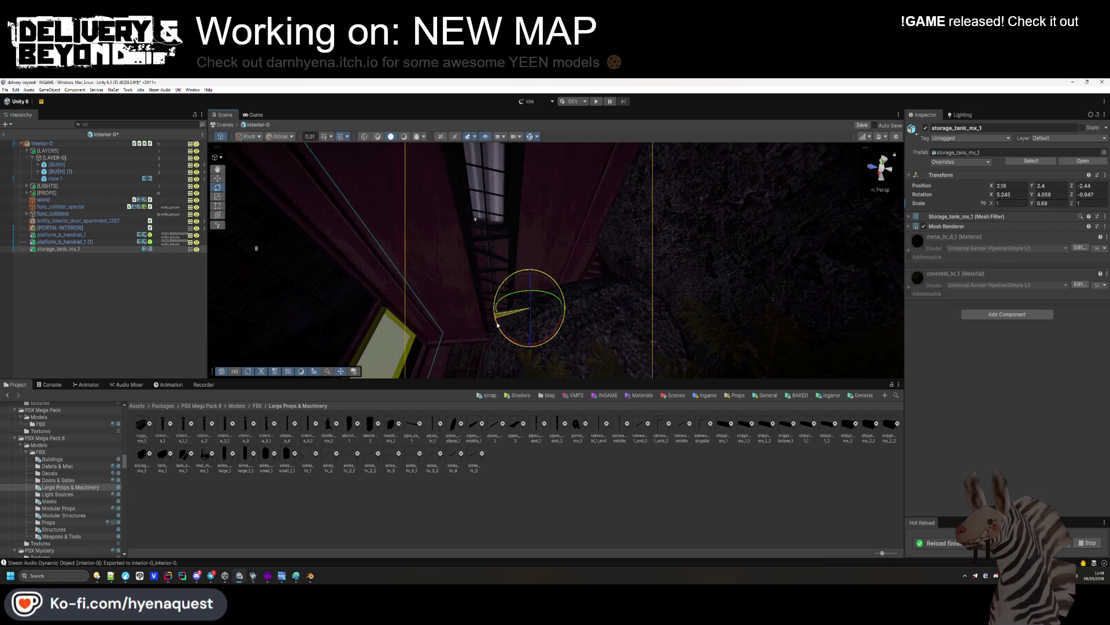
pyautogui.moveTo(499, 326)
pyautogui.mouseDown()
pyautogui.moveTo(521, 307)
pyautogui.moveTo(584, 416)
pyautogui.moveTo(685, 460)
pyautogui.moveTo(722, 314)
pyautogui.moveTo(738, 313)
pyautogui.moveTo(706, 293)
pyautogui.moveTo(585, 271)
pyautogui.mouseUp()
pyautogui.click(585, 273)
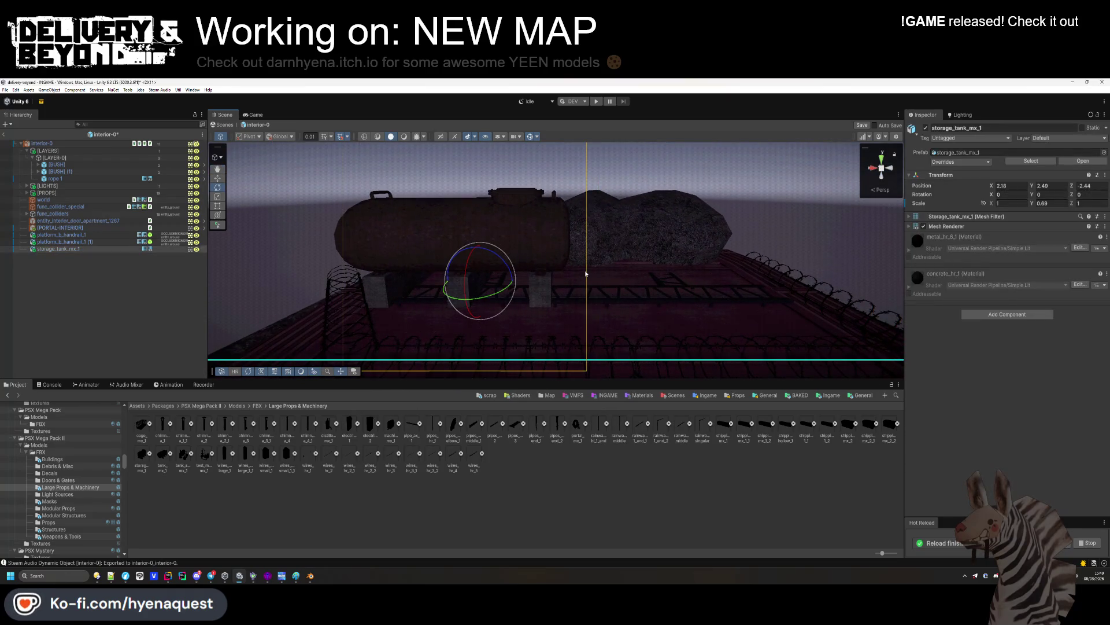
pyautogui.hotkey('ctrl', 'z')
pyautogui.moveTo(547, 285)
pyautogui.mouseDown()
pyautogui.moveTo(443, 300)
pyautogui.moveTo(478, 242)
pyautogui.moveTo(538, 317)
pyautogui.moveTo(509, 321)
pyautogui.mouseUp()
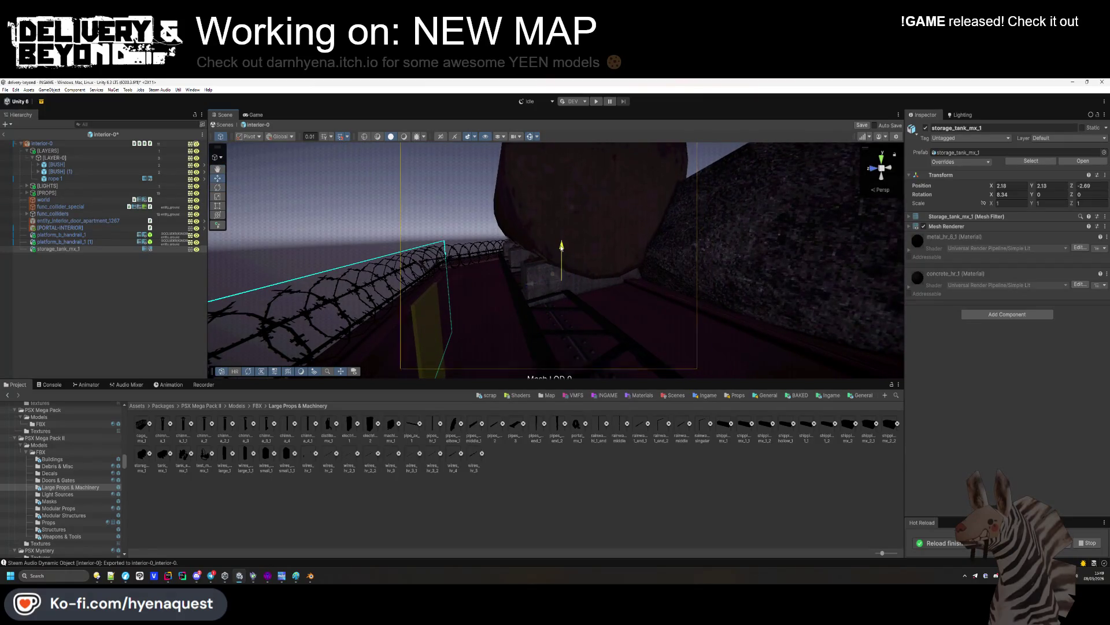
pyautogui.moveTo(560, 234); pyautogui.dragTo(557, 230)
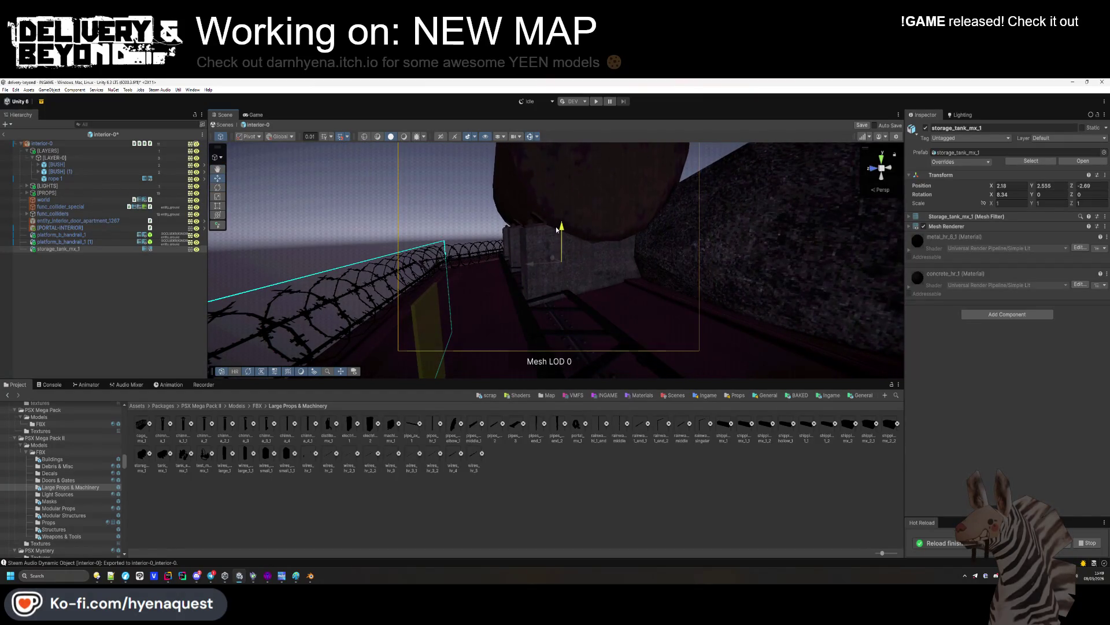
pyautogui.moveTo(546, 273)
pyautogui.mouseDown()
pyautogui.moveTo(751, 297)
pyautogui.moveTo(682, 280)
pyautogui.mouseUp()
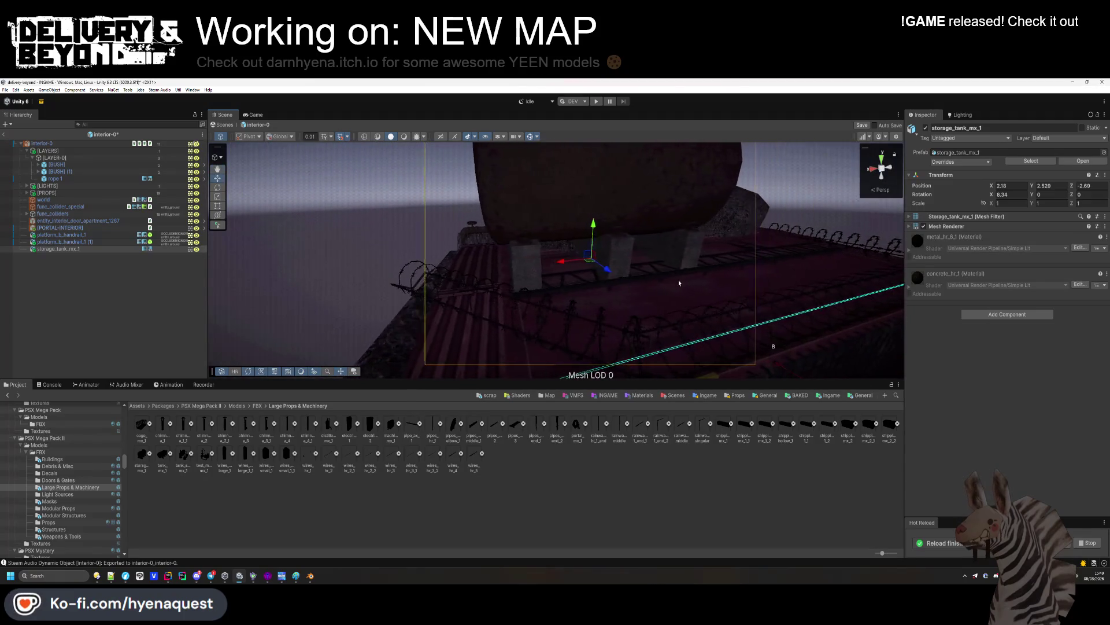
pyautogui.moveTo(561, 263)
pyautogui.mouseDown()
pyautogui.moveTo(620, 272)
pyautogui.moveTo(681, 260)
pyautogui.moveTo(637, 343)
pyautogui.mouseUp()
# Give the tank a convex Mesh Collider, mark it Static, and set its layer to entity_ground
pyautogui.press('f')
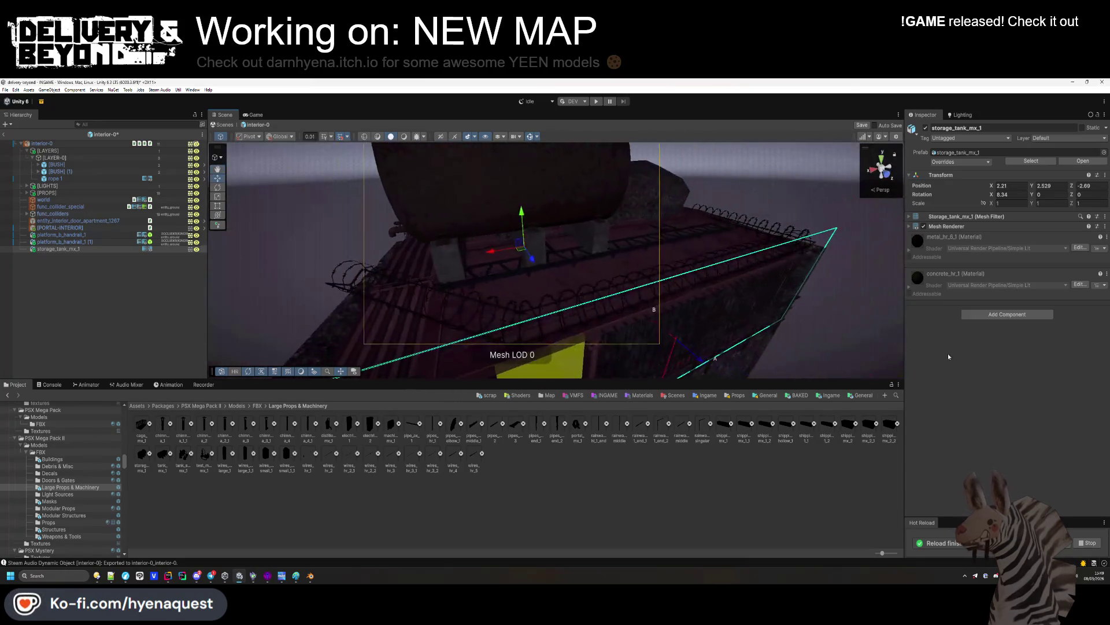
pyautogui.click(1006, 314)
pyautogui.write('mesh')
pyautogui.press('Return')
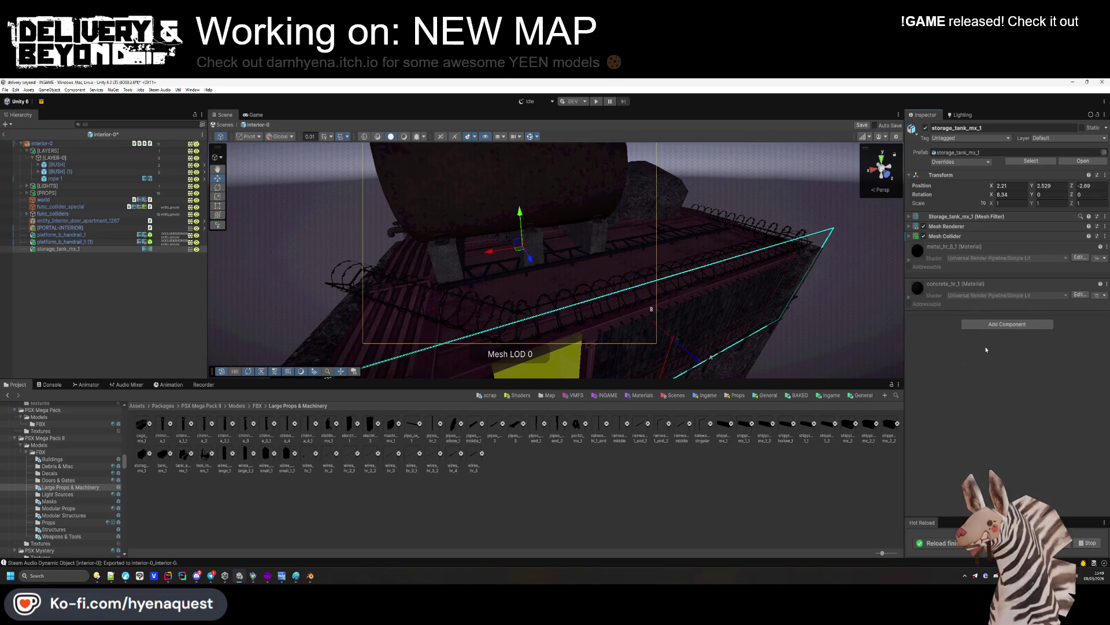
pyautogui.click(992, 246)
pyautogui.click(983, 236)
pyautogui.click(1082, 128)
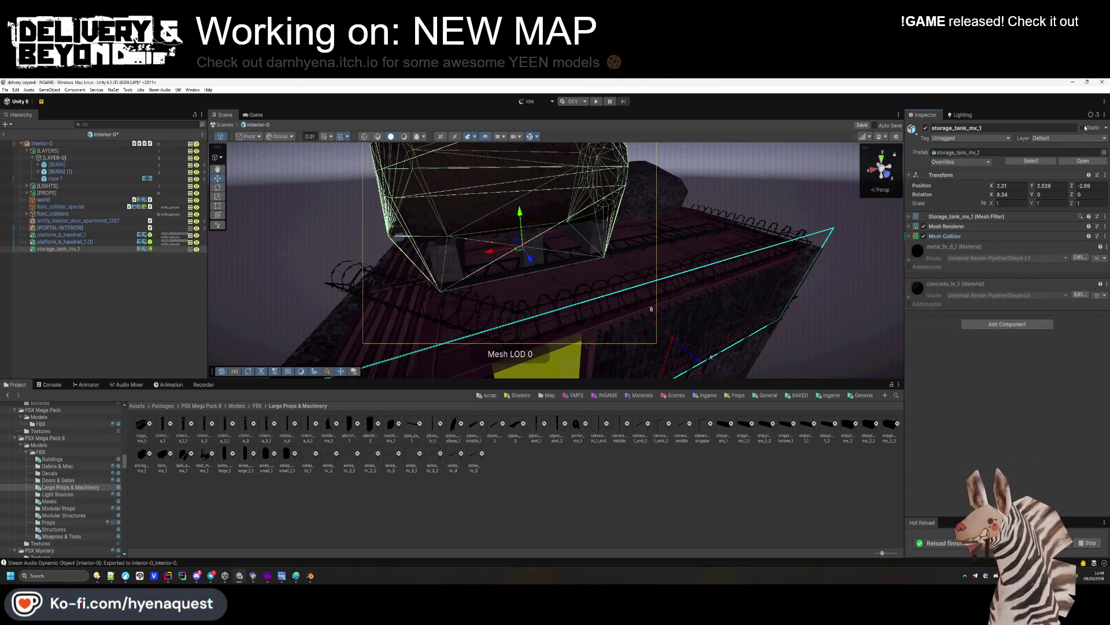
pyautogui.click(1083, 138)
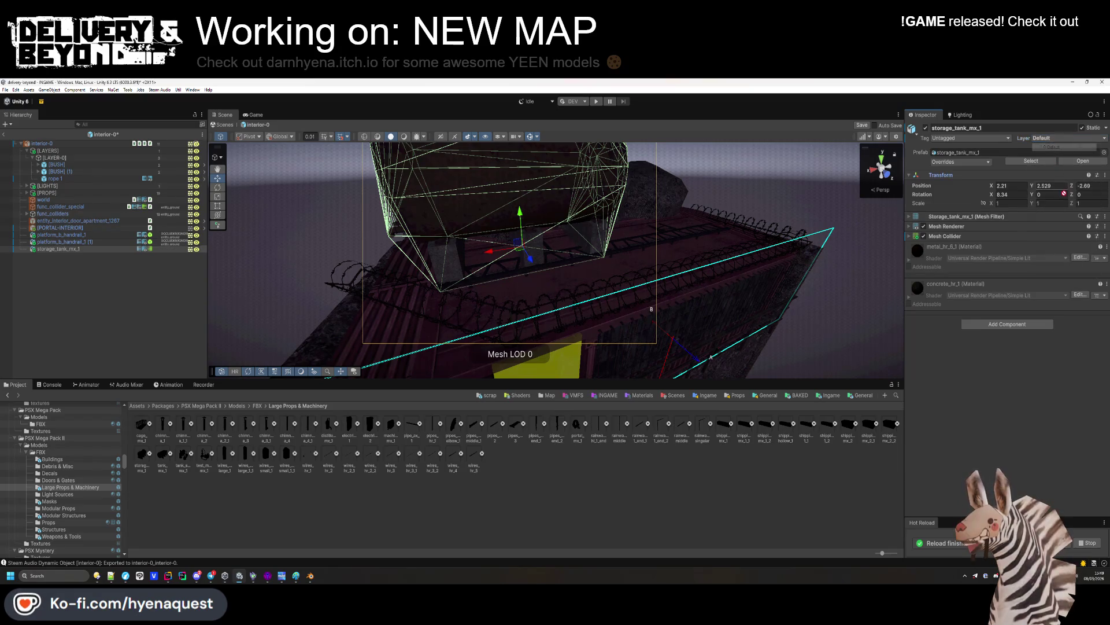
pyautogui.click(1064, 218)
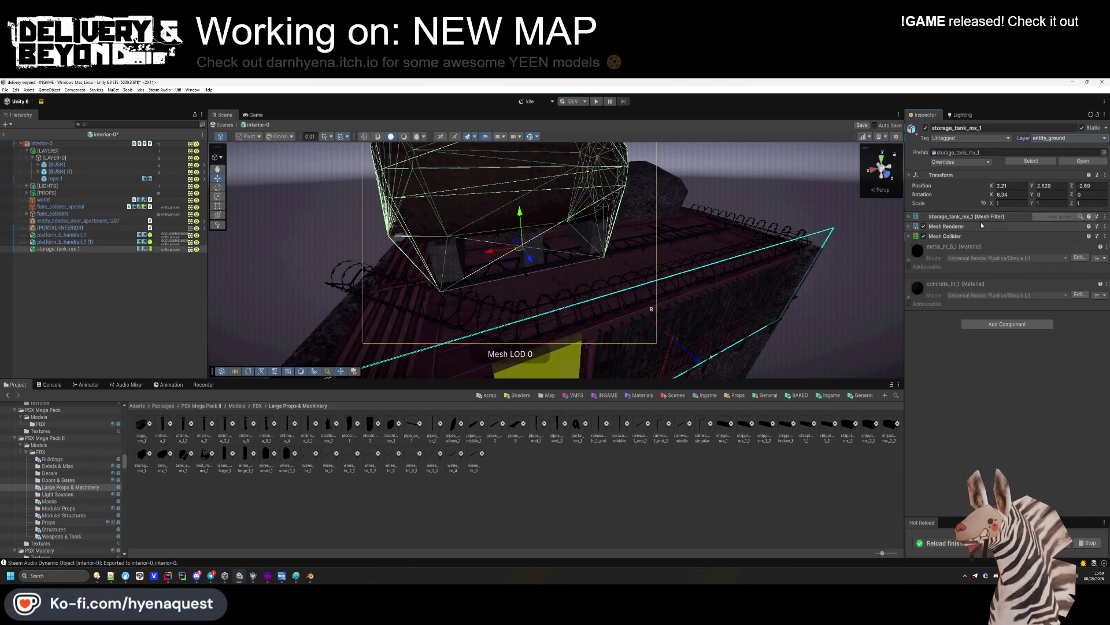
# Move the storage tank and both handrails under [LAYER-0] in the Hierarchy
pyautogui.click(61, 288)
pyautogui.click(67, 251)
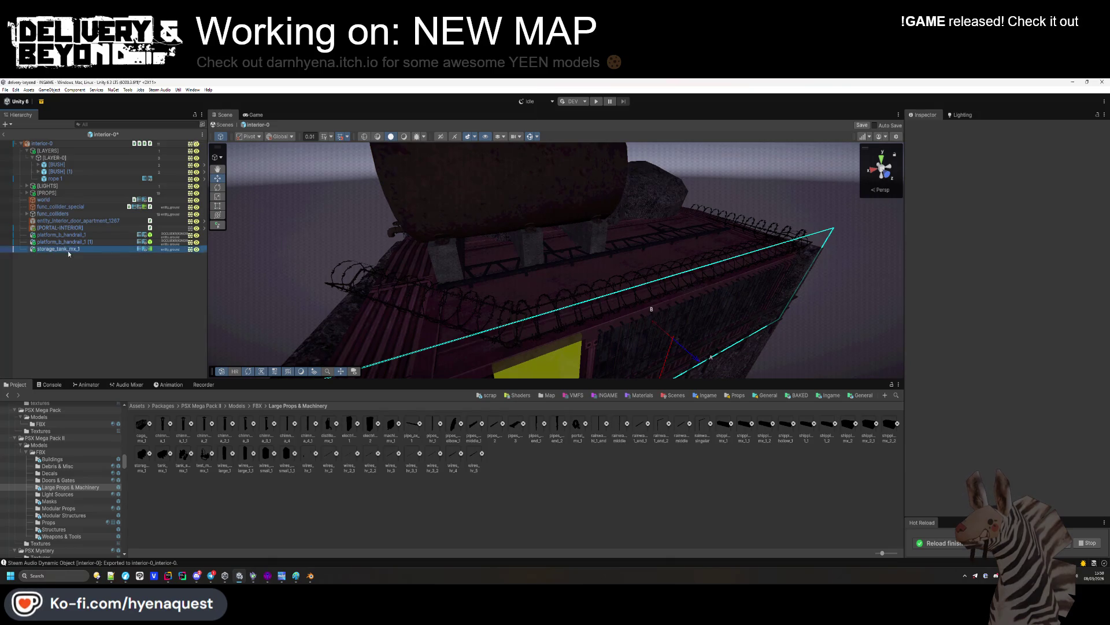
pyautogui.keyDown('shift'); pyautogui.click(61, 234); pyautogui.keyUp('shift')
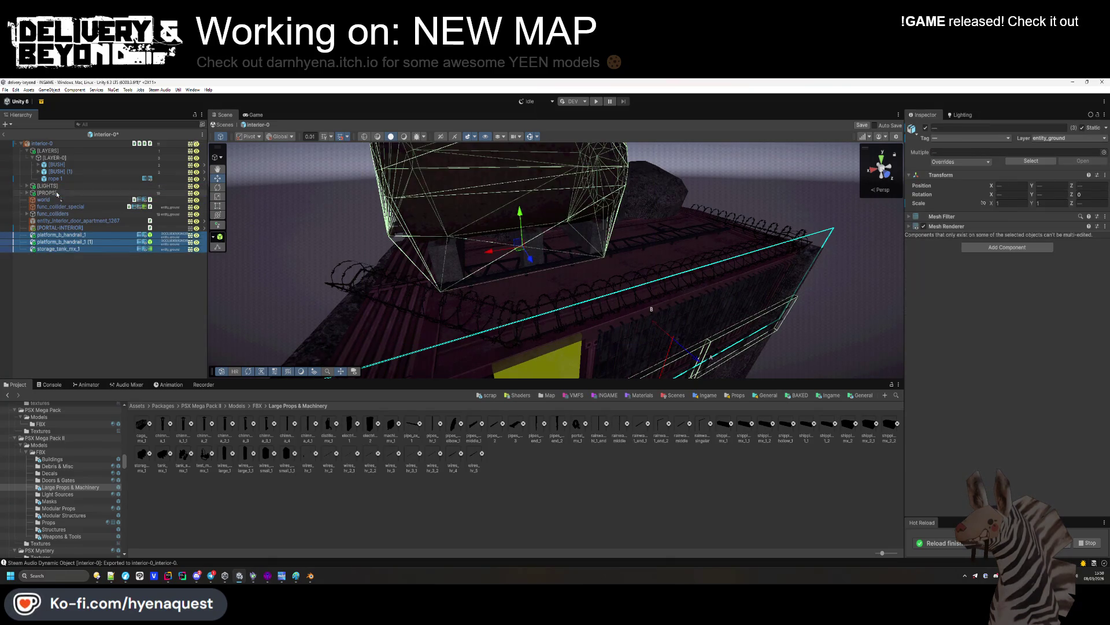
pyautogui.moveTo(61, 178); pyautogui.dragTo(61, 177)
pyautogui.click(140, 275)
pyautogui.moveTo(498, 233)
pyautogui.mouseDown()
pyautogui.moveTo(498, 250)
pyautogui.moveTo(442, 248)
pyautogui.moveTo(457, 262)
pyautogui.mouseUp()
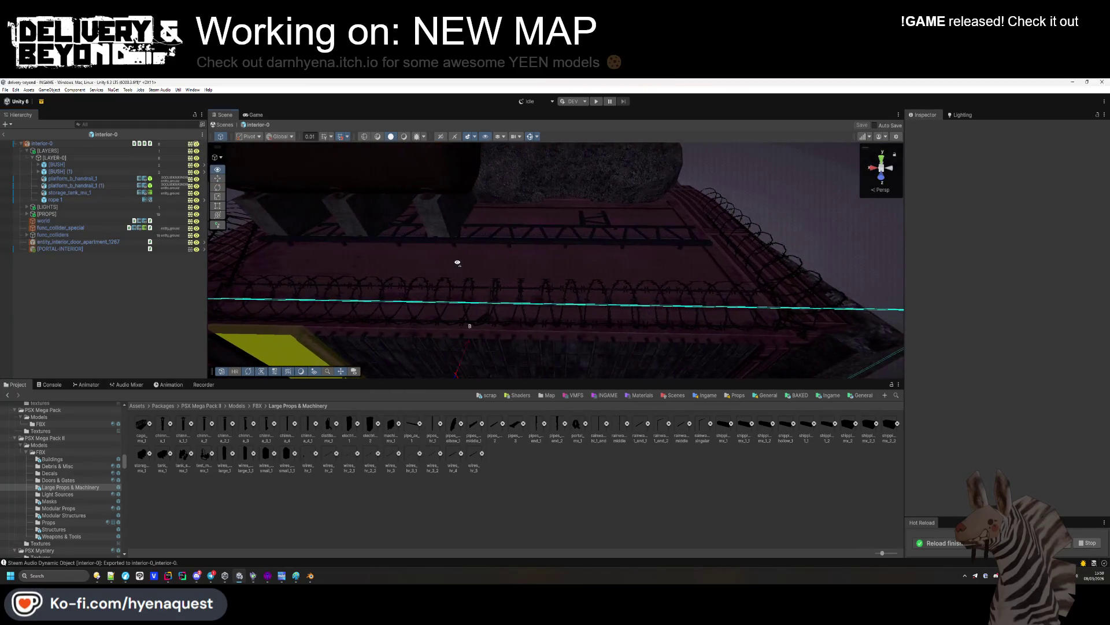
pyautogui.moveTo(350, 358)
pyautogui.mouseDown()
pyautogui.moveTo(711, 290)
pyautogui.moveTo(746, 354)
pyautogui.moveTo(513, 191)
pyautogui.moveTo(533, 233)
pyautogui.moveTo(525, 315)
pyautogui.moveTo(448, 223)
pyautogui.moveTo(426, 280)
pyautogui.moveTo(389, 283)
pyautogui.moveTo(517, 341)
pyautogui.moveTo(529, 333)
pyautogui.mouseUp()
# Place the SPOTLIGHT from Trenches/Models on the rocks and angle its Y and Z rotation
pyautogui.click(58, 508)
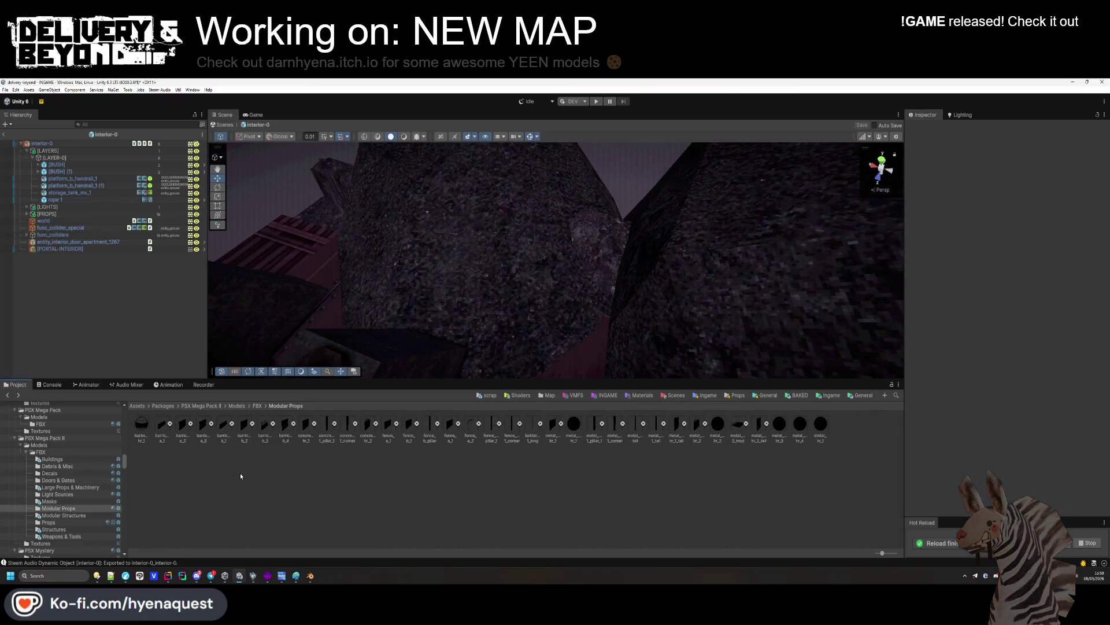
pyautogui.press('Down')
pyautogui.press('Down')
pyautogui.press('Down')
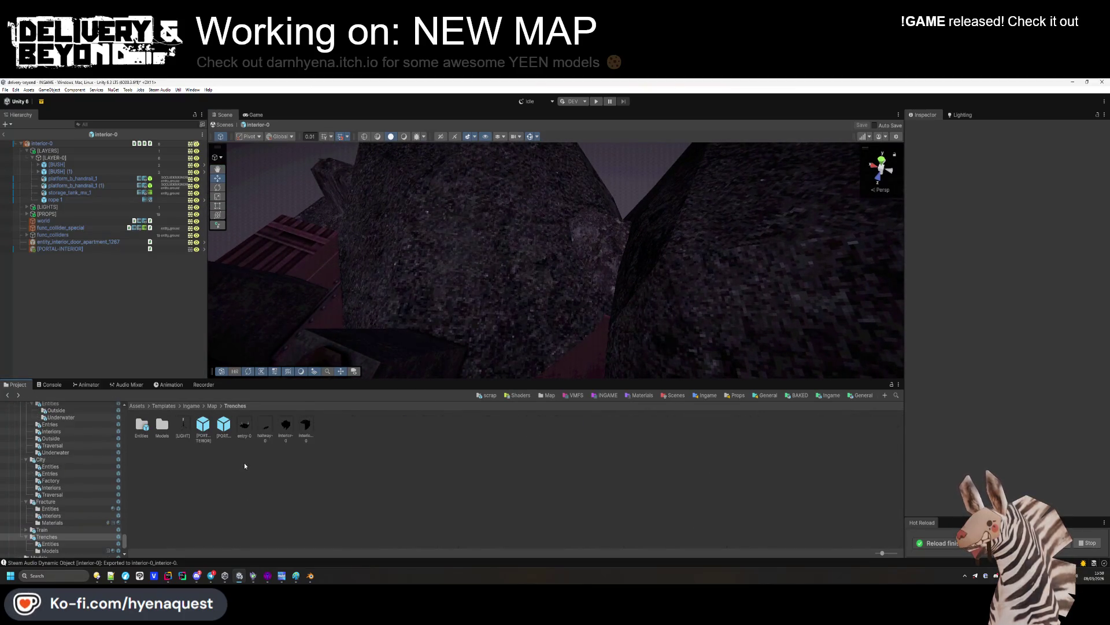
pyautogui.doubleClick(140, 429)
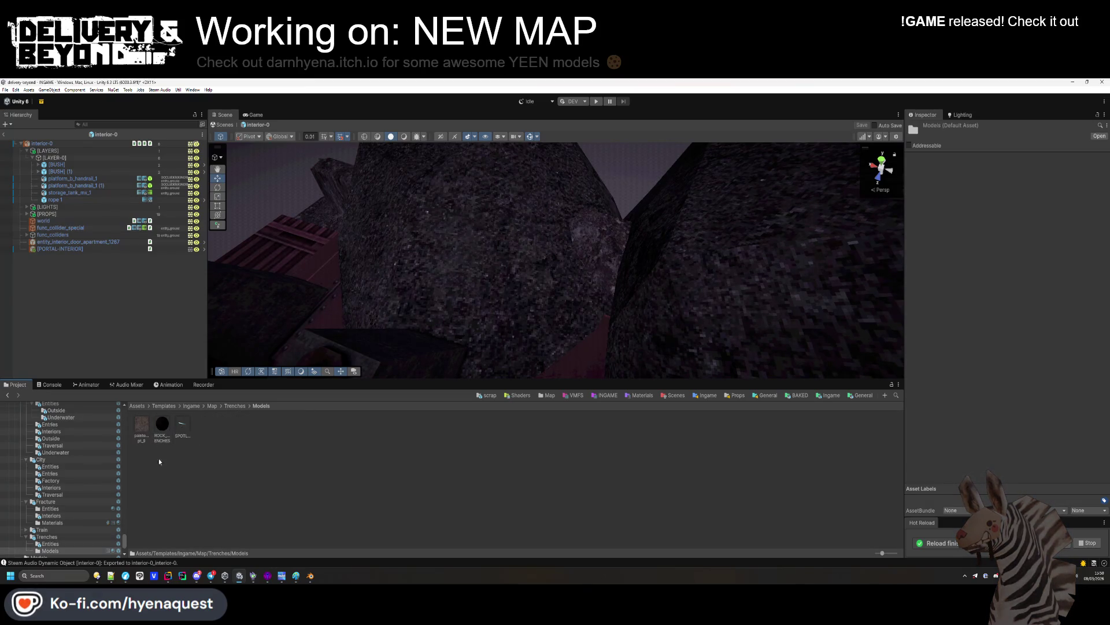
pyautogui.moveTo(249, 389)
pyautogui.mouseDown()
pyautogui.moveTo(538, 231)
pyautogui.moveTo(523, 243)
pyautogui.moveTo(525, 222)
pyautogui.moveTo(530, 270)
pyautogui.mouseUp()
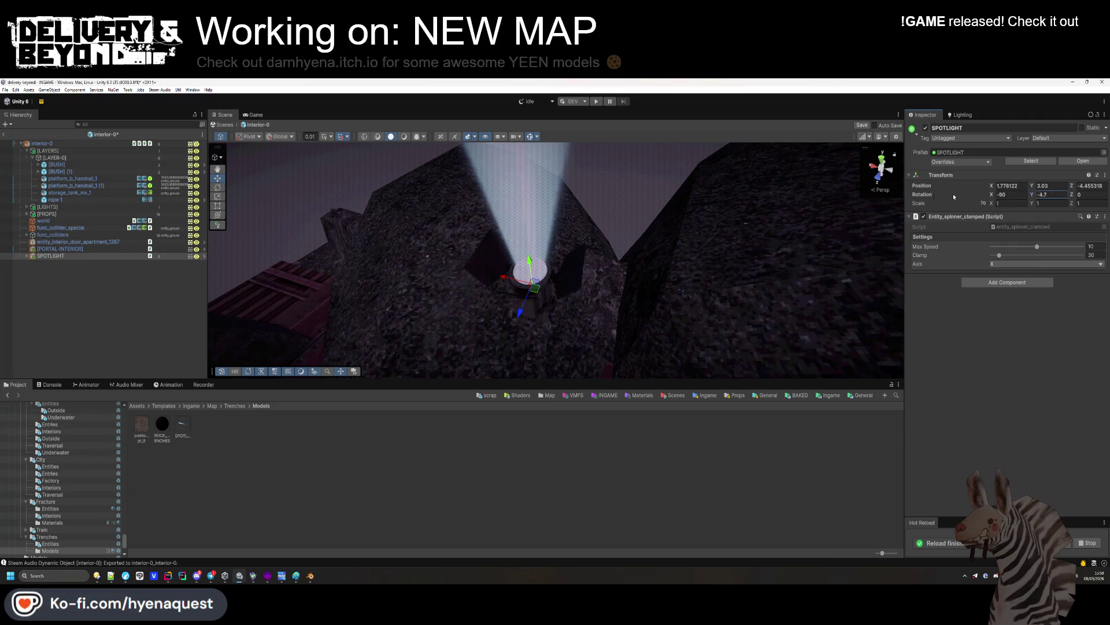
pyautogui.moveTo(953, 198); pyautogui.dragTo(326, 214)
pyautogui.moveTo(966, 196); pyautogui.dragTo(1062, 197)
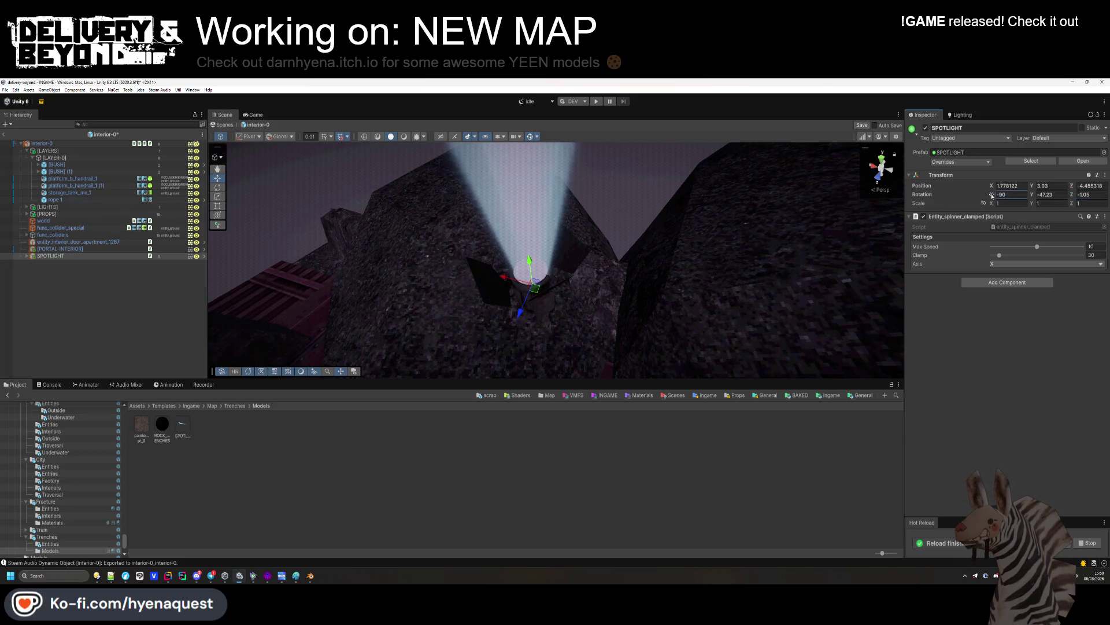
# Move SPOTLIGHT to the top of interior-0 in the Hierarchy
pyautogui.click(451, 445)
pyautogui.moveTo(498, 289)
pyautogui.mouseDown()
pyautogui.moveTo(522, 249)
pyautogui.moveTo(518, 307)
pyautogui.moveTo(428, 289)
pyautogui.moveTo(220, 207)
pyautogui.mouseUp()
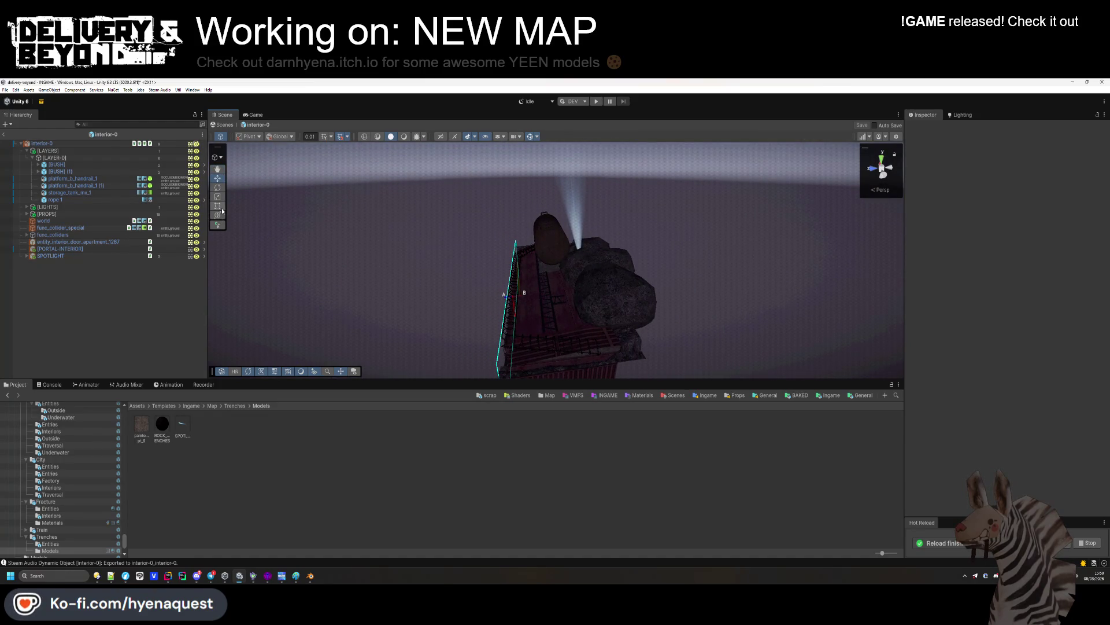
pyautogui.moveTo(67, 254); pyautogui.dragTo(63, 220)
pyautogui.moveTo(58, 151); pyautogui.dragTo(58, 150)
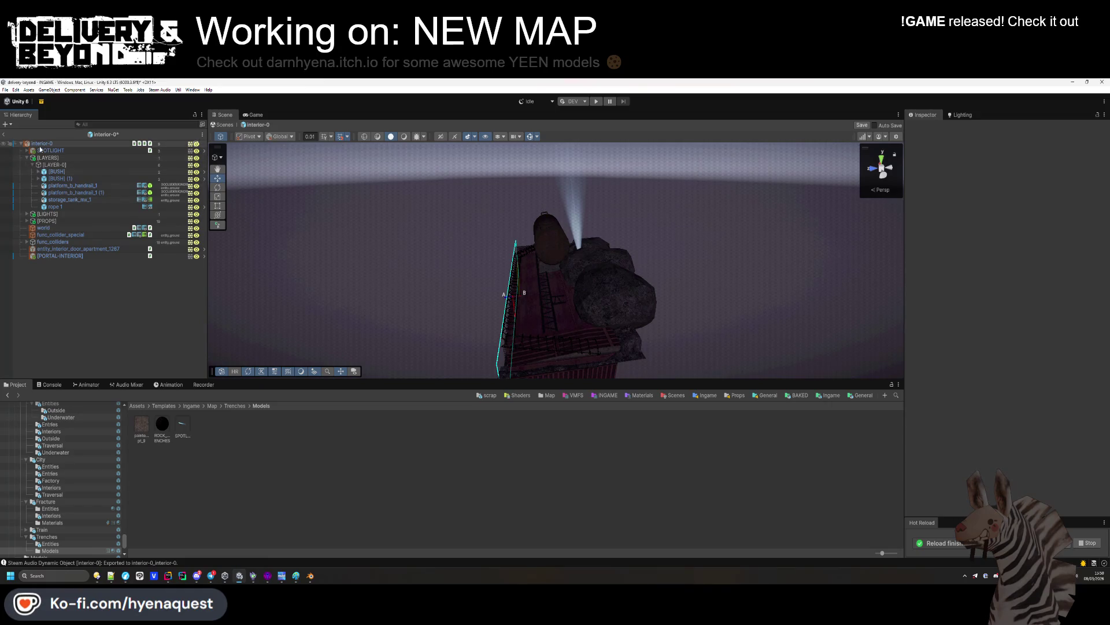
# Create an empty child of interior-0 named [EFFECTS]
pyautogui.rightClick(46, 145)
pyautogui.click(74, 283)
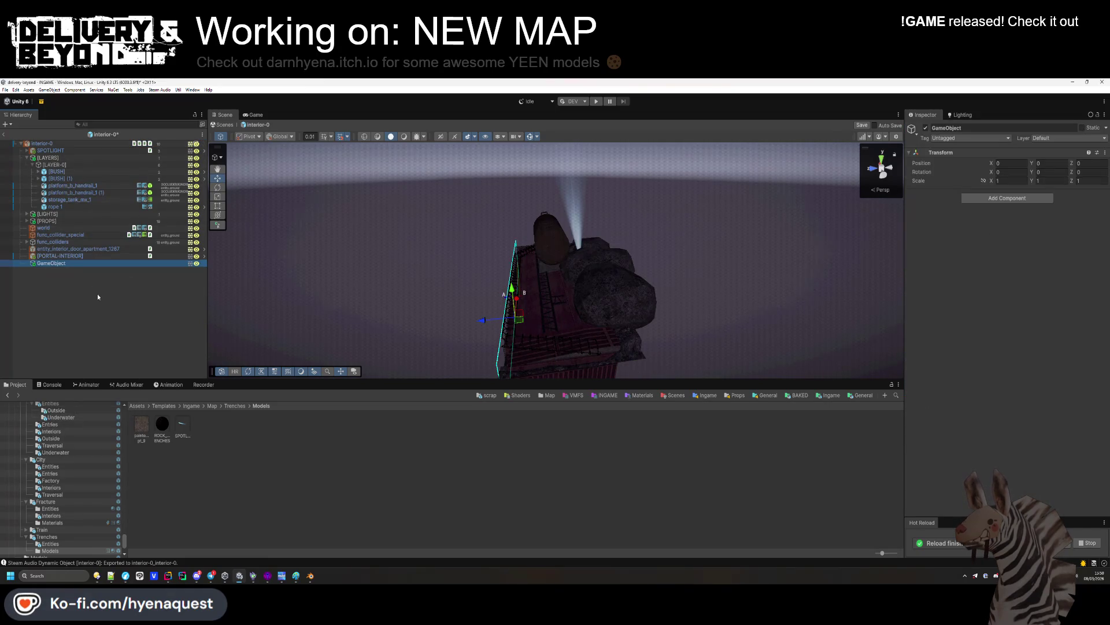
pyautogui.write('[EF')
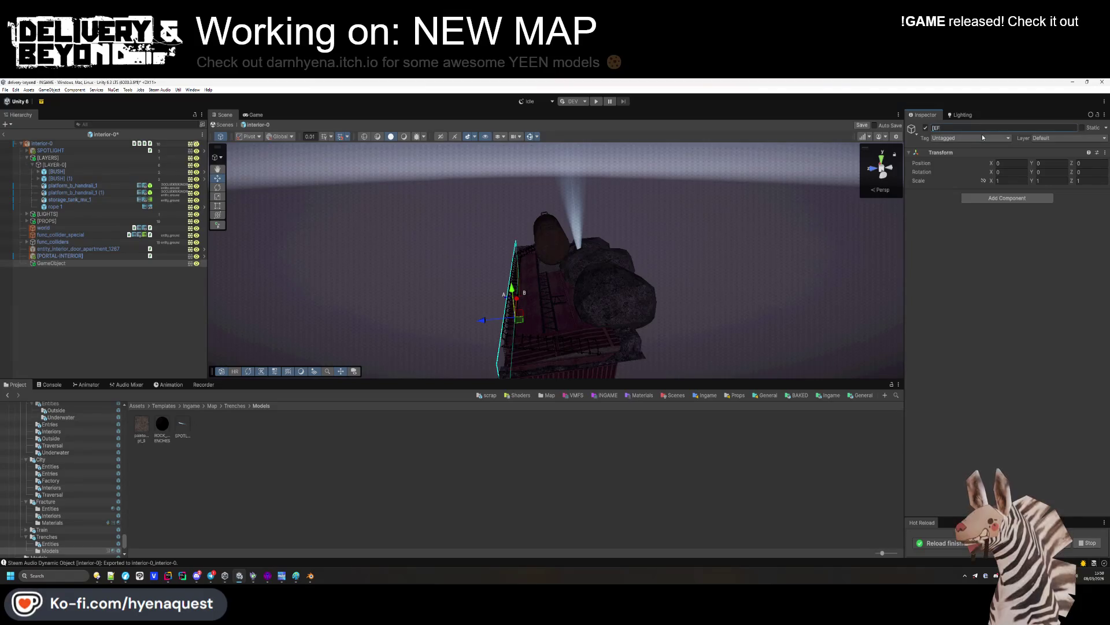
pyautogui.write('FECTS]')
pyautogui.press('Return')
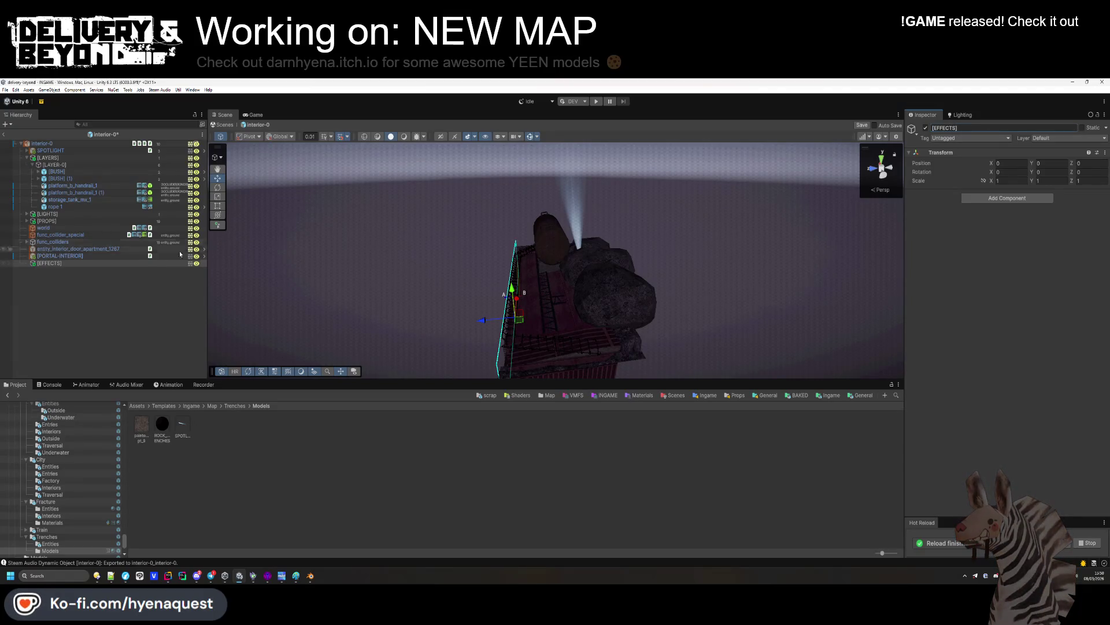
pyautogui.moveTo(180, 254); pyautogui.dragTo(56, 241)
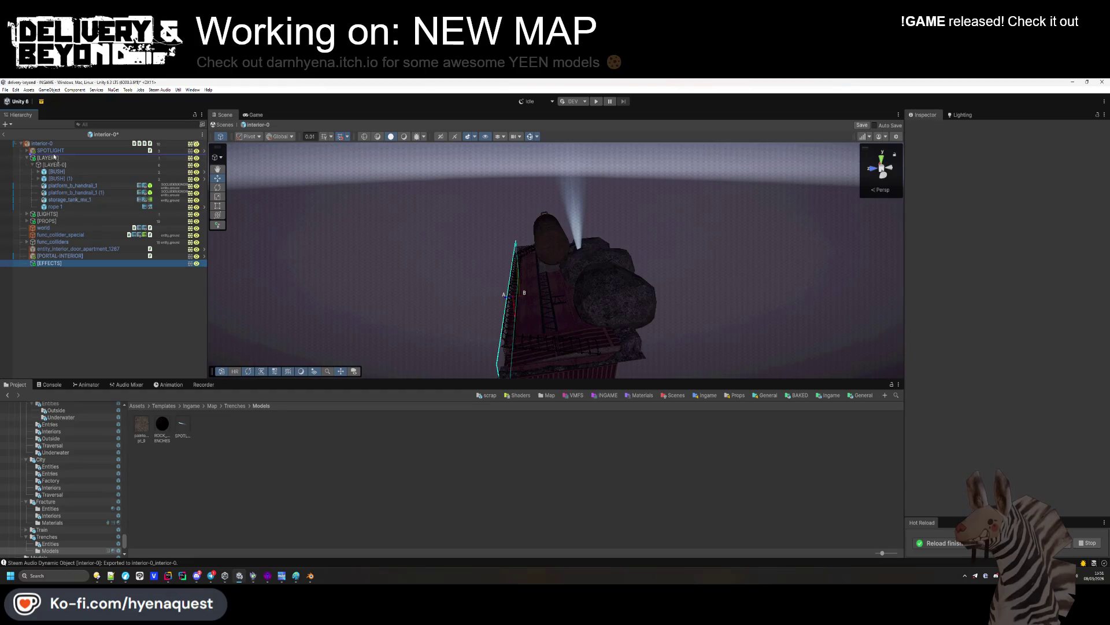
# Move [EFFECTS], with SPOTLIGHT nested, just under interior-0 and collapse [LAYERS]
pyautogui.click(51, 152)
pyautogui.click(54, 267)
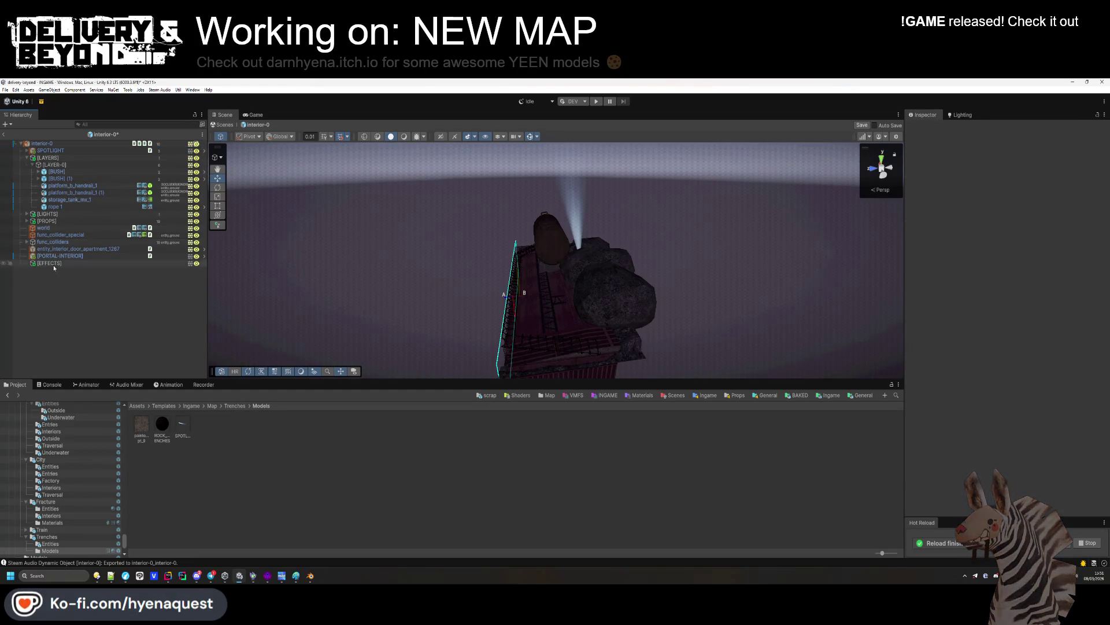
pyautogui.moveTo(39, 148); pyautogui.dragTo(31, 151)
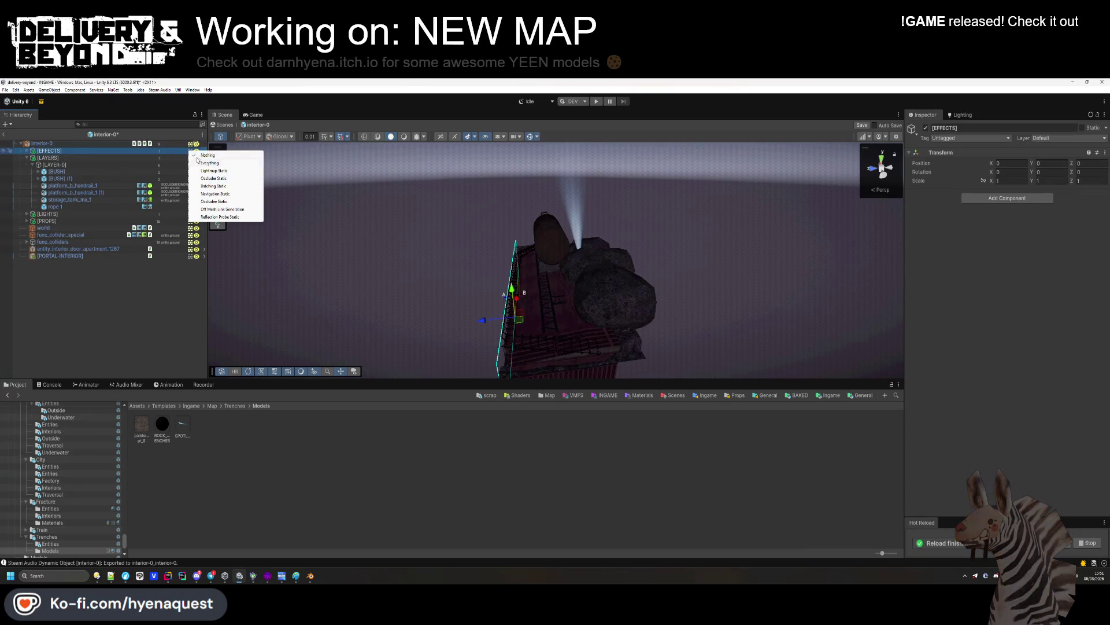
pyautogui.click(107, 311)
pyautogui.click(27, 157)
pyautogui.moveTo(440, 298)
pyautogui.mouseDown()
pyautogui.moveTo(468, 301)
pyautogui.moveTo(624, 231)
pyautogui.moveTo(664, 322)
pyautogui.moveTo(424, 382)
pyautogui.mouseUp()
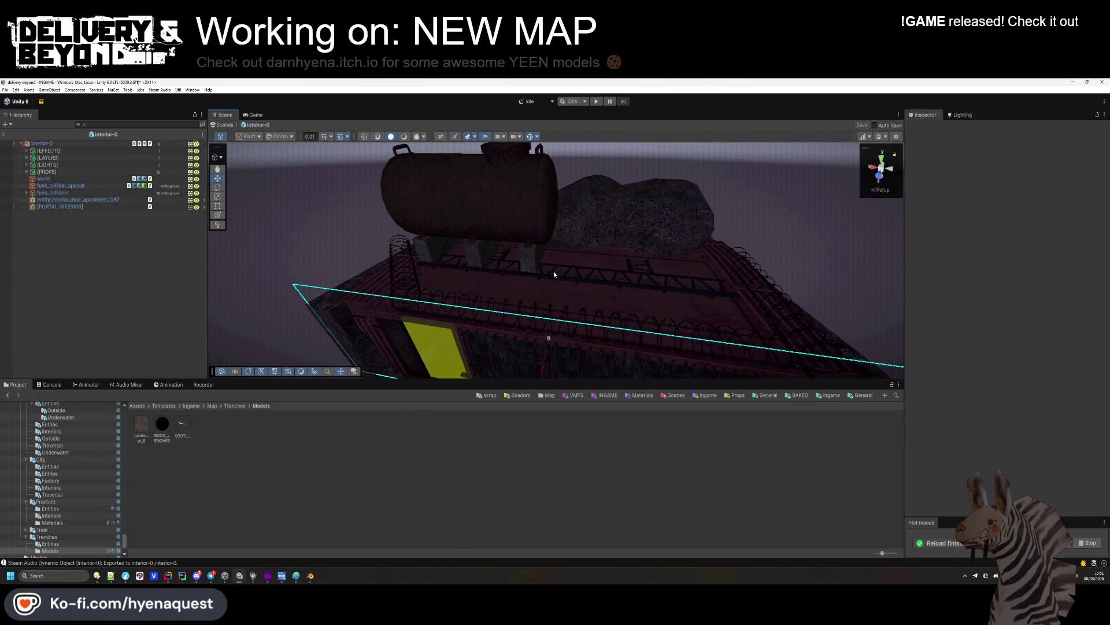
pyautogui.moveTo(578, 272)
pyautogui.mouseDown()
pyautogui.moveTo(679, 259)
pyautogui.moveTo(597, 322)
pyautogui.moveTo(605, 349)
pyautogui.moveTo(669, 325)
pyautogui.moveTo(637, 341)
pyautogui.moveTo(640, 318)
pyautogui.moveTo(675, 276)
pyautogui.moveTo(674, 247)
pyautogui.moveTo(665, 243)
pyautogui.moveTo(634, 288)
pyautogui.mouseUp()
pyautogui.click(235, 405)
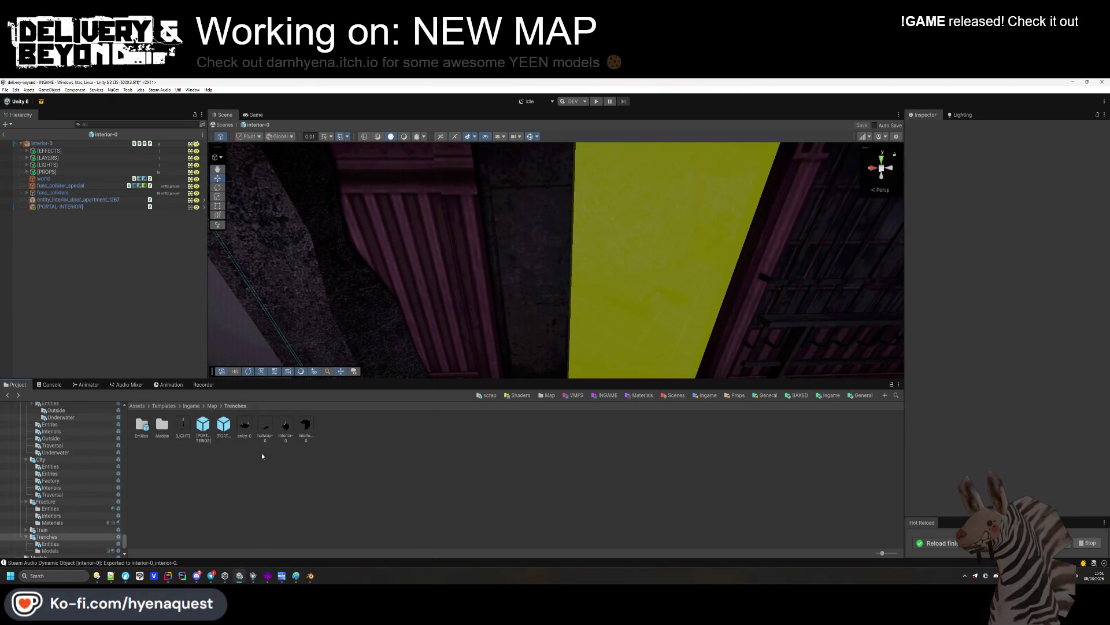
# Open the hallway-0 prefab in Map/Apartments and select the wall mall_box_mx_1_1
pyautogui.doubleClick(294, 438)
pyautogui.hotkey('alt', 'Left')
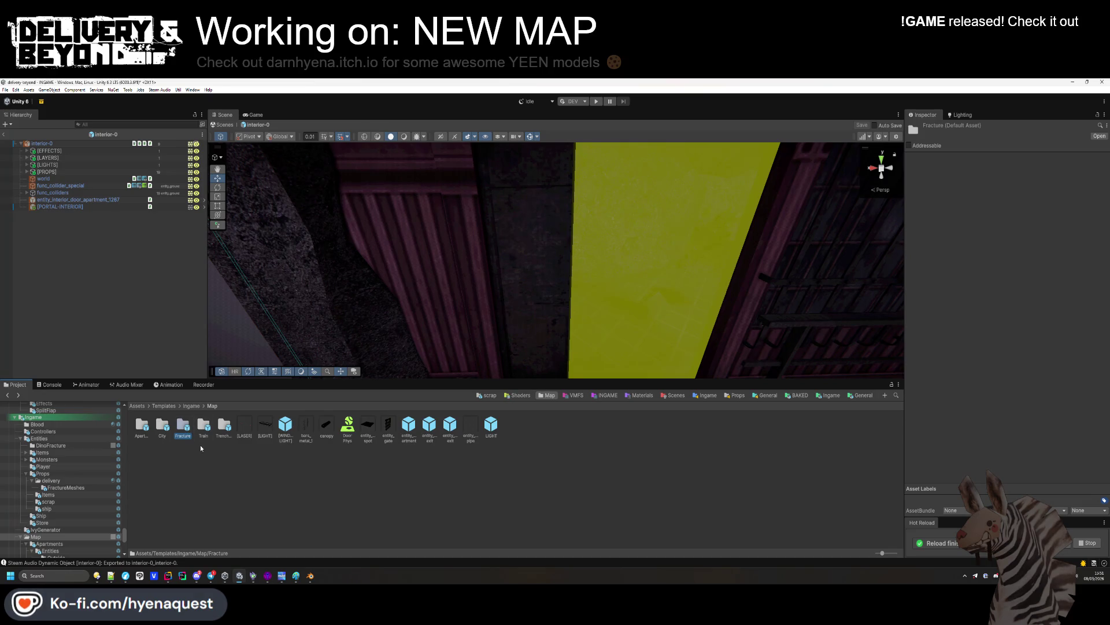
pyautogui.doubleClick(142, 427)
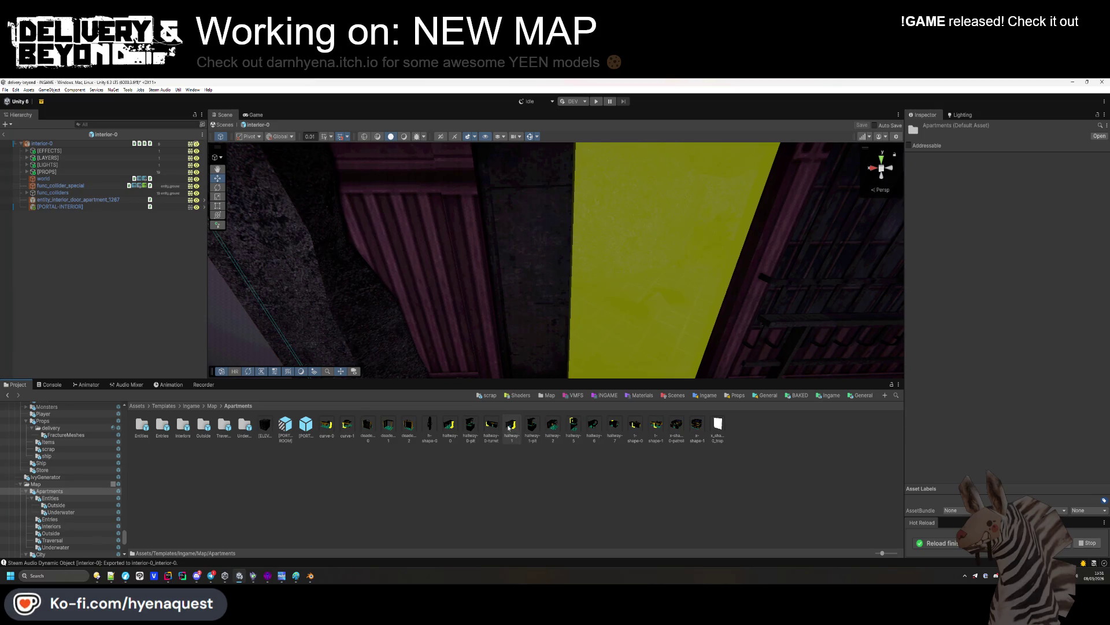
pyautogui.doubleClick(449, 426)
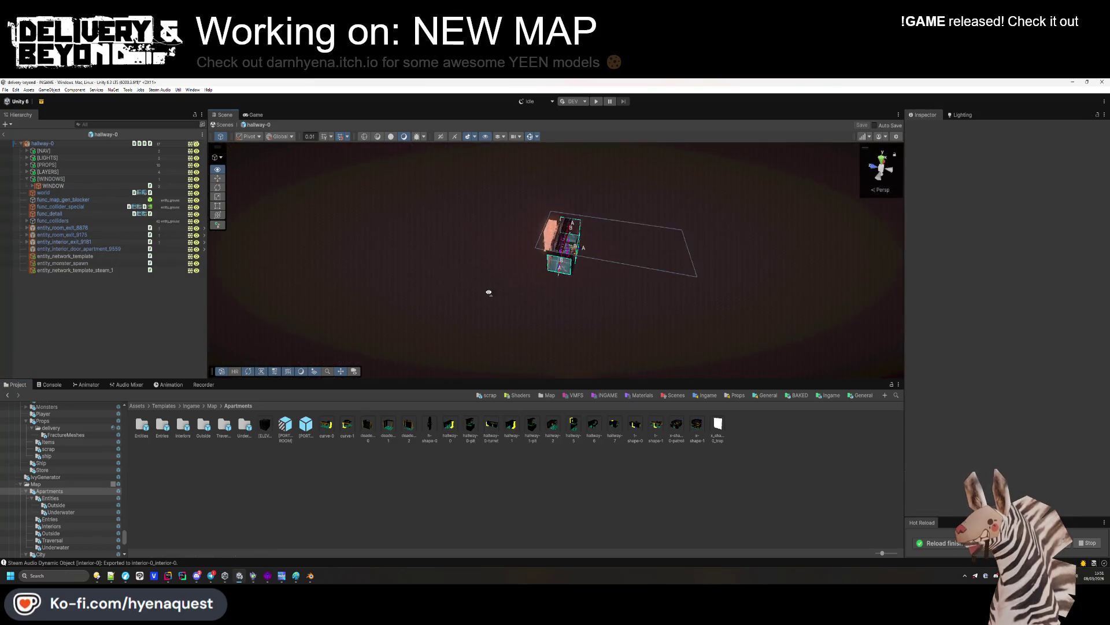
pyautogui.scroll(-1, 510, 277)
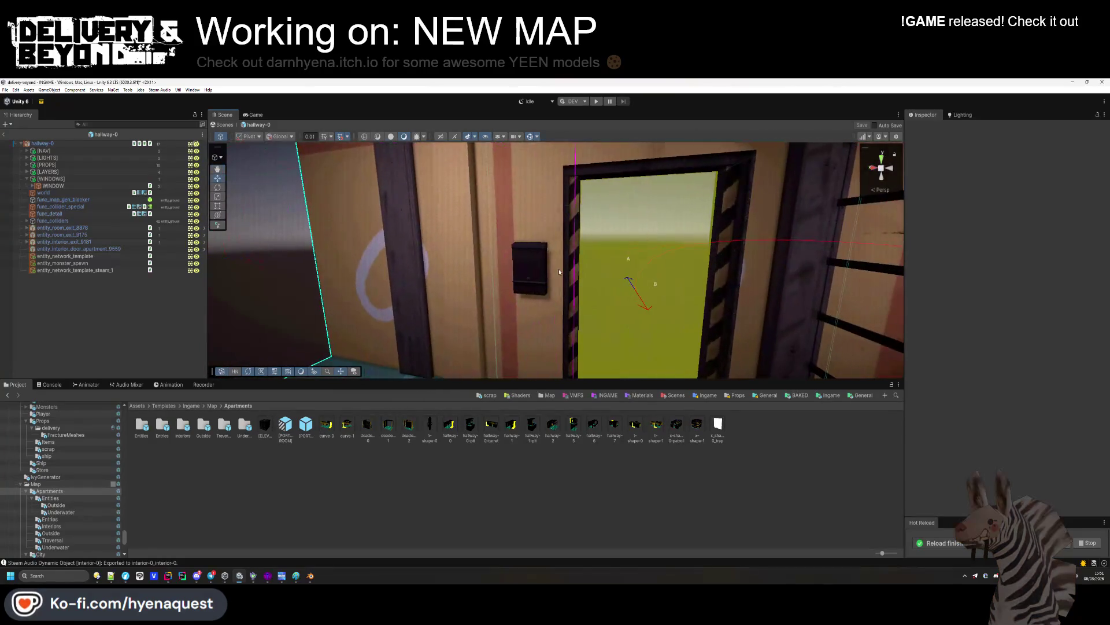
pyautogui.click(531, 269)
pyautogui.scroll(-5, 520, 312)
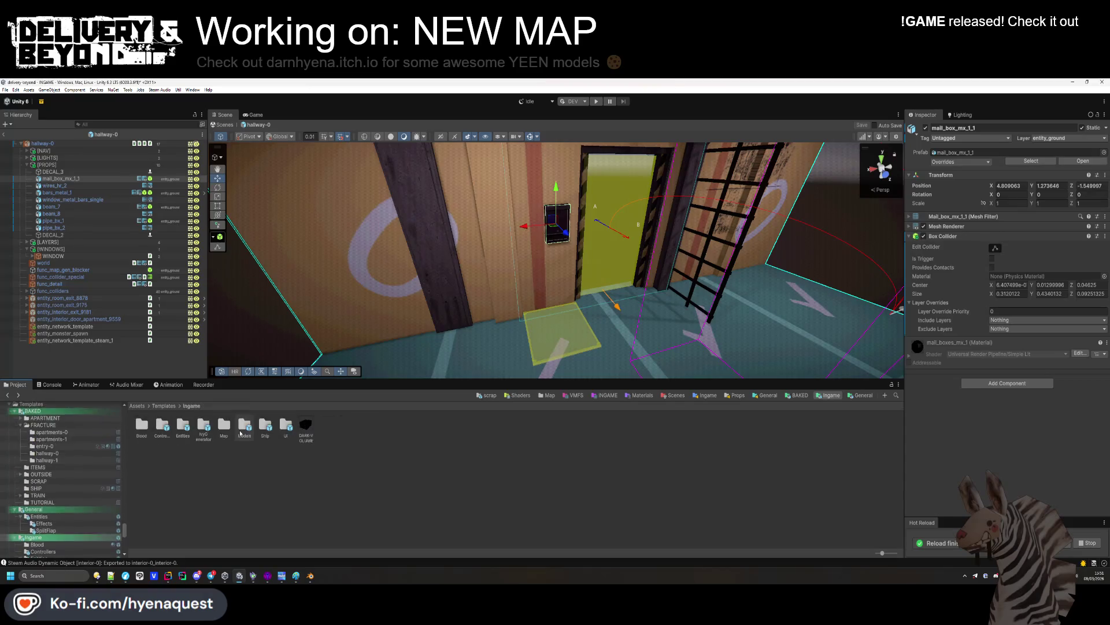
# Return to Templates/Ingame/Map/Trenches and open the interior-0 prefab
pyautogui.press('BackSpace')
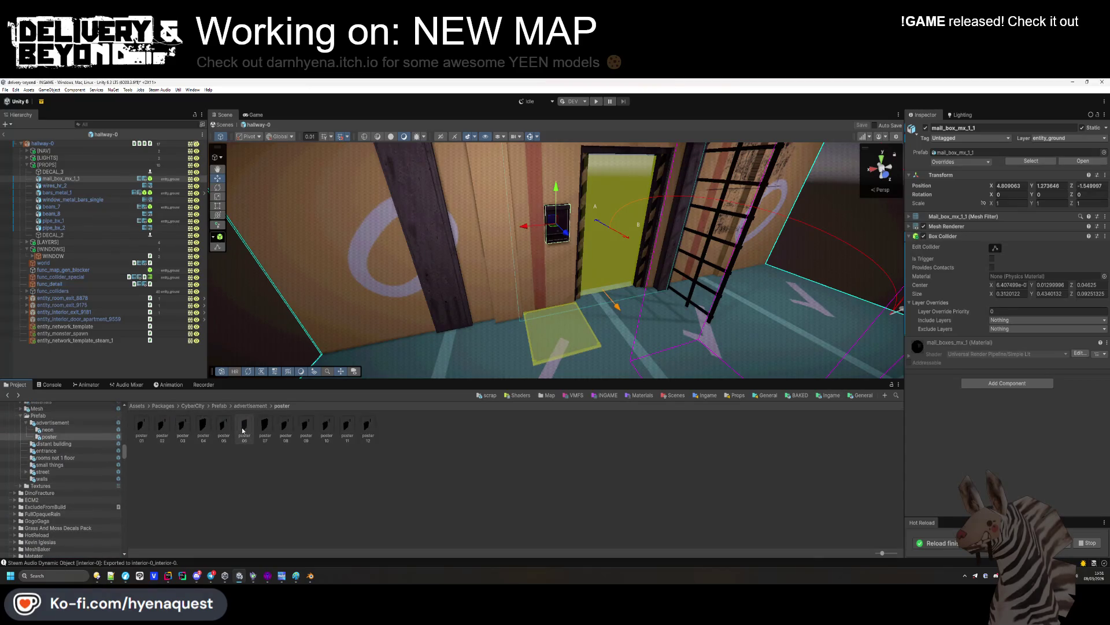
pyautogui.click(576, 395)
pyautogui.press('BackSpace')
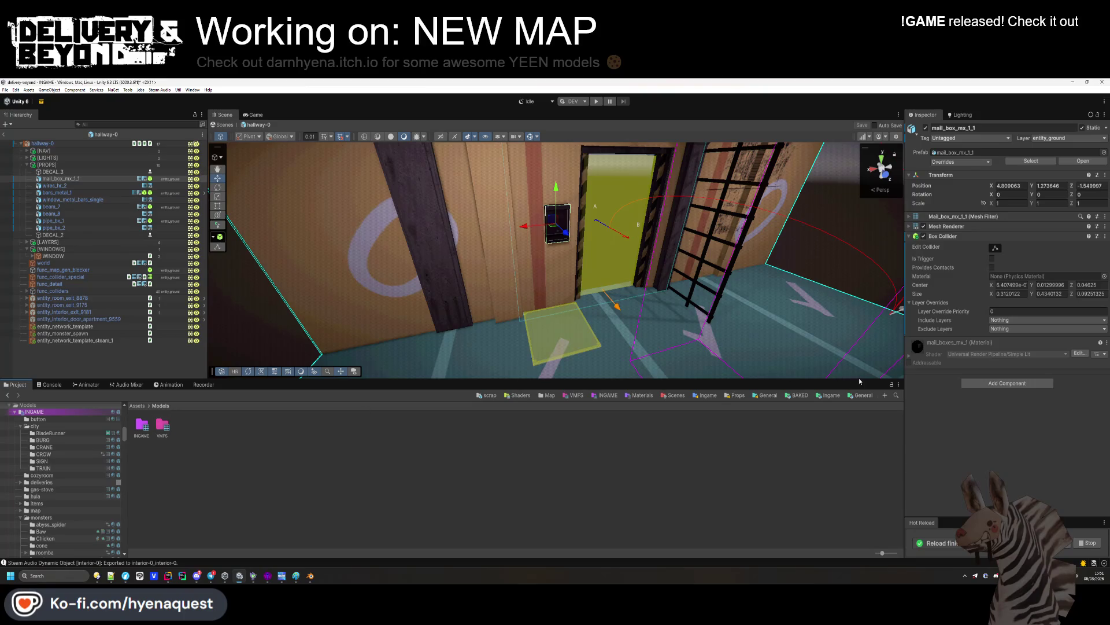
pyautogui.click(830, 395)
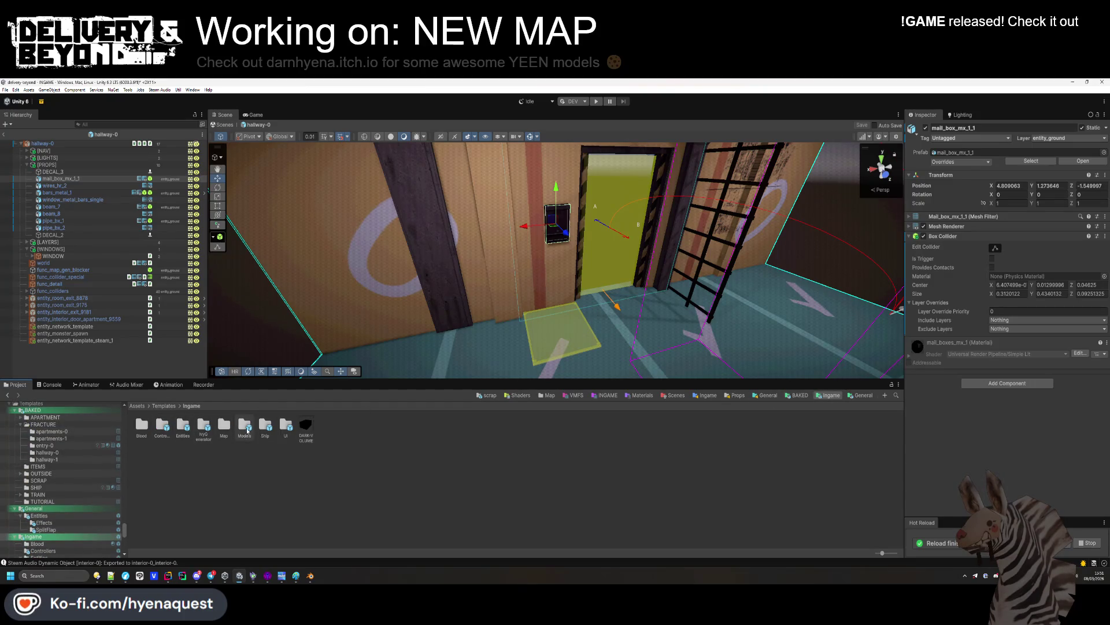
pyautogui.doubleClick(224, 425)
pyautogui.doubleClick(224, 425)
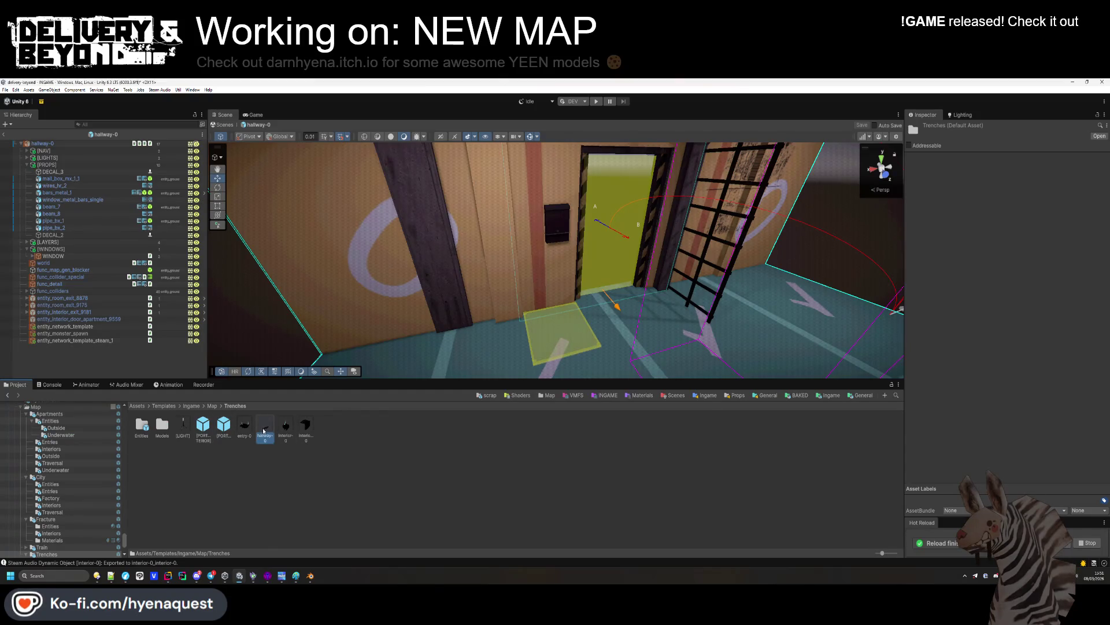
pyautogui.doubleClick(286, 427)
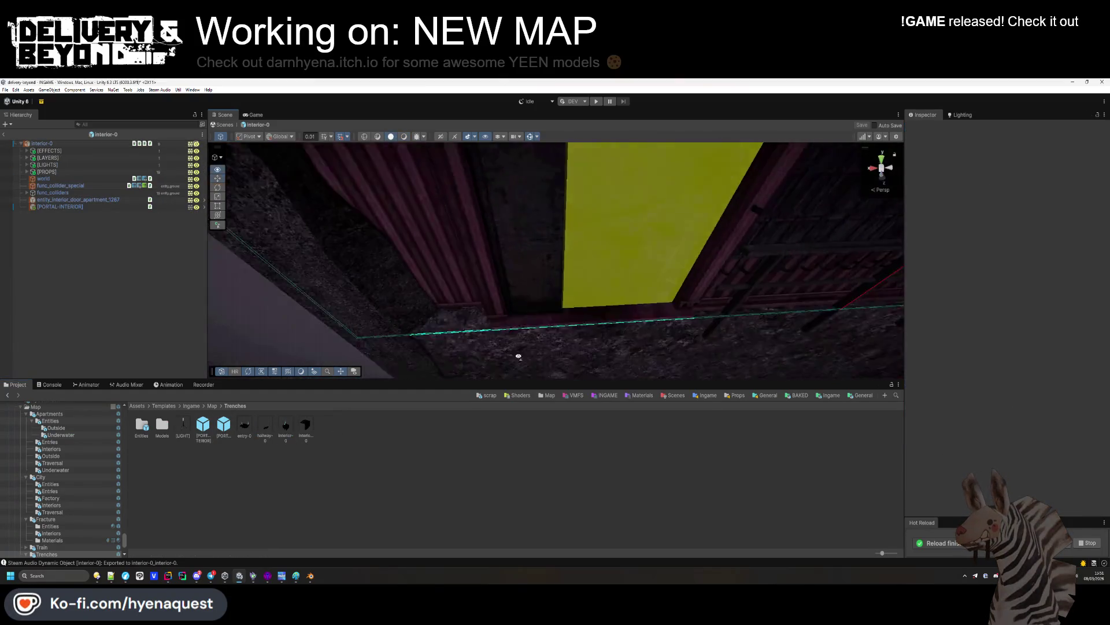
# Paste the mall box and set it on the wall by the yellow door at 3.52, 1.27, -0.14
pyautogui.moveTo(518, 356); pyautogui.dragTo(509, 353)
pyautogui.hotkey('ctrl', 'v')
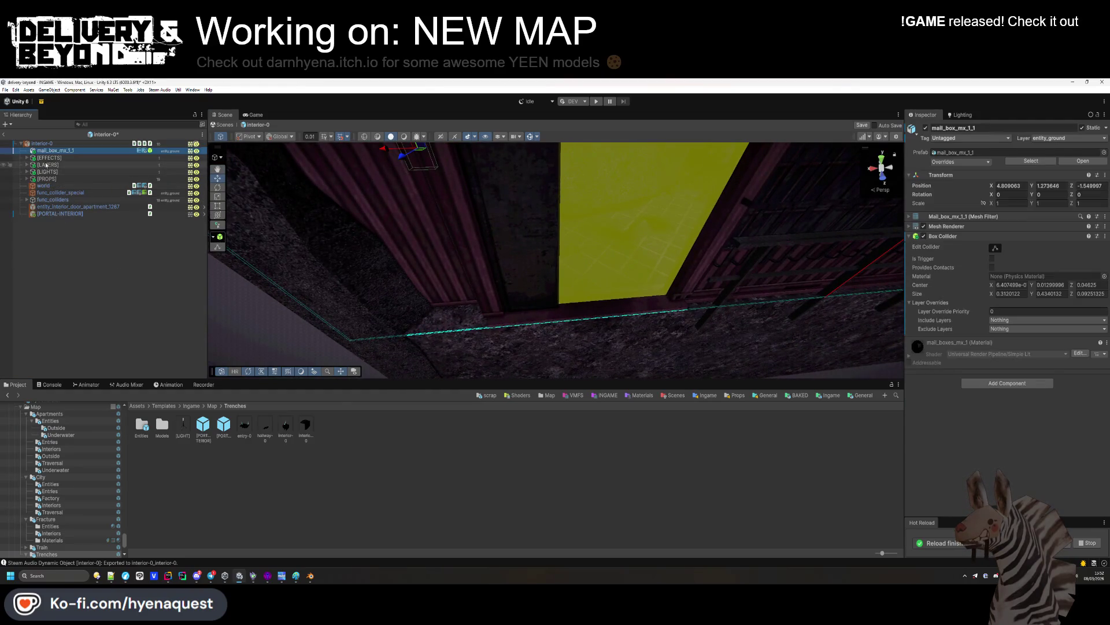
pyautogui.moveTo(370, 174); pyautogui.dragTo(386, 169)
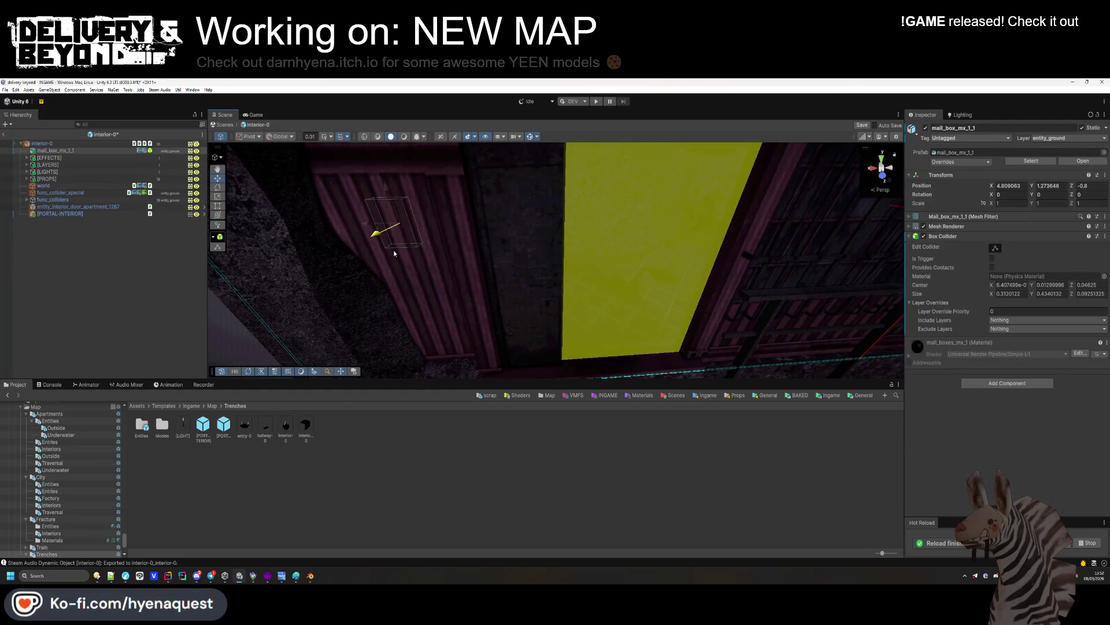
pyautogui.moveTo(516, 253)
pyautogui.mouseDown()
pyautogui.moveTo(515, 277)
pyautogui.moveTo(512, 255)
pyautogui.moveTo(595, 251)
pyautogui.moveTo(574, 267)
pyautogui.moveTo(625, 272)
pyautogui.moveTo(518, 331)
pyautogui.moveTo(543, 333)
pyautogui.mouseUp()
# File mall_box_mx_1_1 under the [PROPS] group in the Hierarchy
pyautogui.click(62, 152)
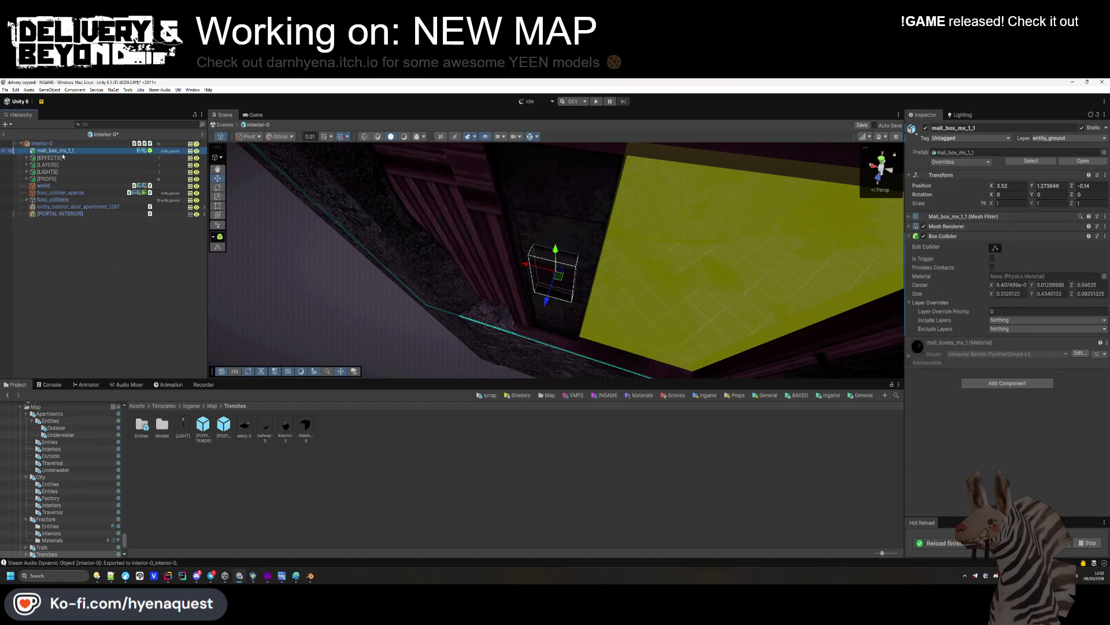
pyautogui.moveTo(49, 182); pyautogui.dragTo(47, 179)
pyautogui.click(322, 272)
pyautogui.moveTo(322, 272)
pyautogui.mouseDown()
pyautogui.moveTo(518, 302)
pyautogui.moveTo(521, 214)
pyautogui.moveTo(272, 260)
pyautogui.moveTo(411, 277)
pyautogui.mouseUp()
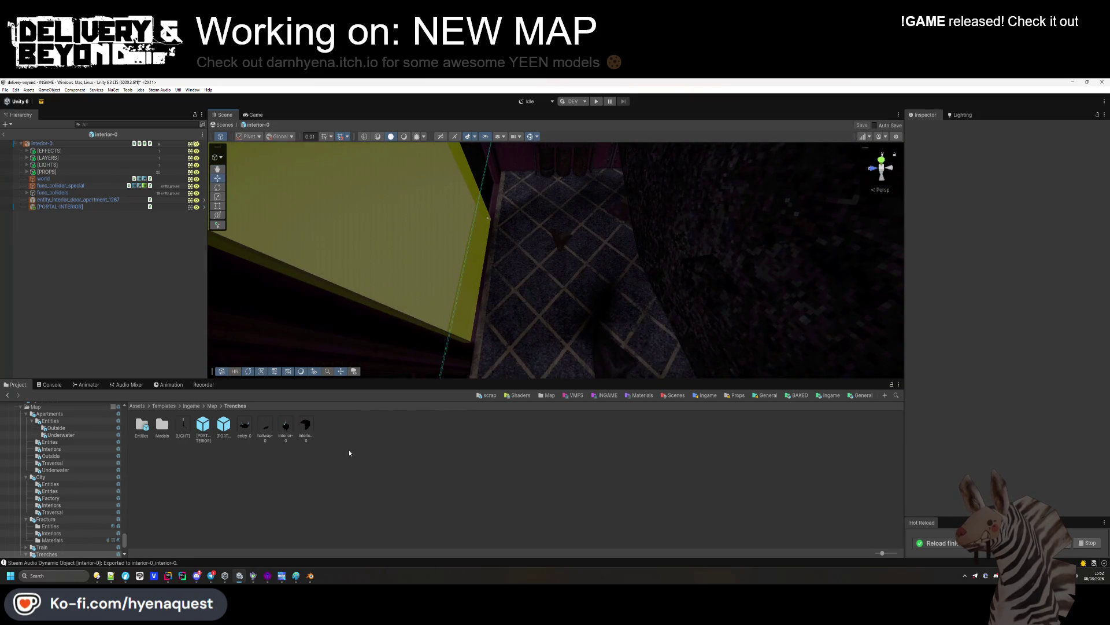
# Create an Interiors folder in Trenches and move interior-0 into it
pyautogui.press('BackSpace')
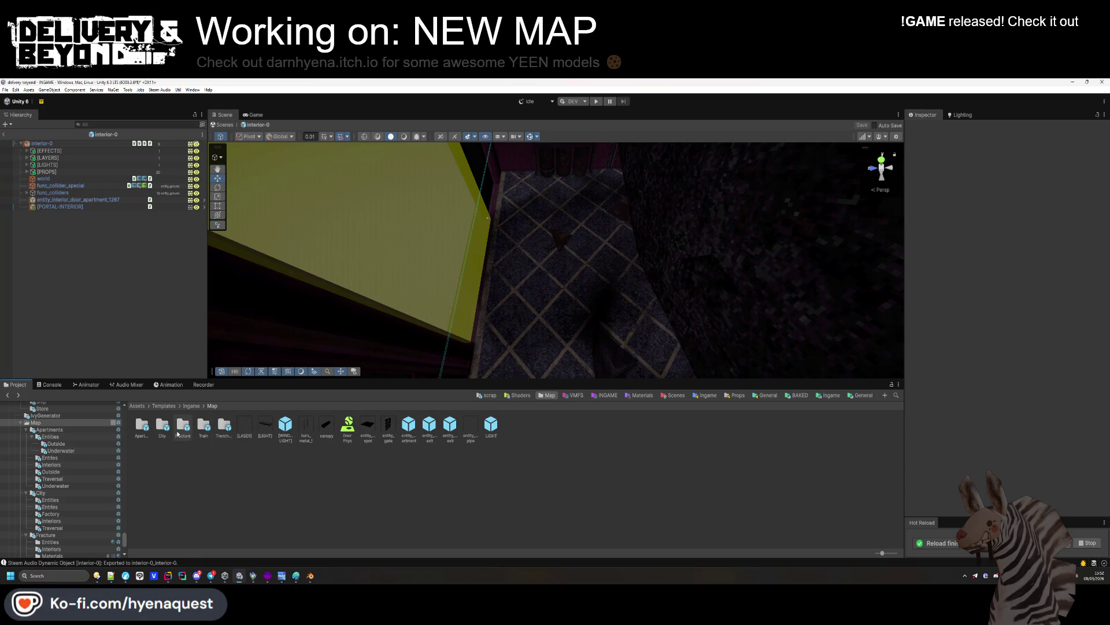
pyautogui.doubleClick(178, 431)
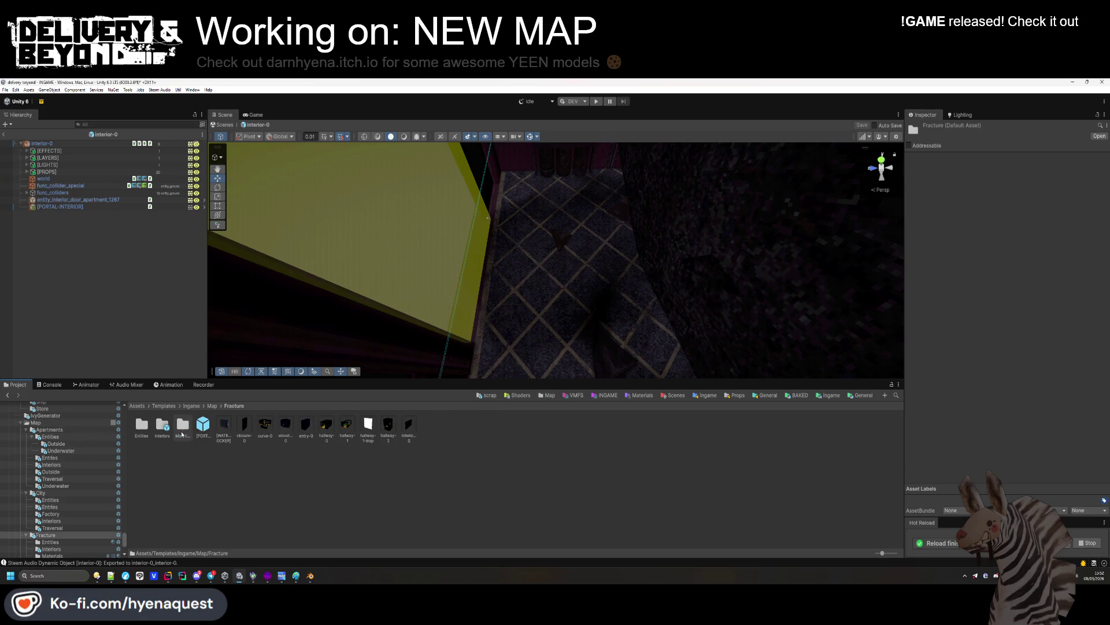
pyautogui.click(347, 431)
pyautogui.click(324, 463)
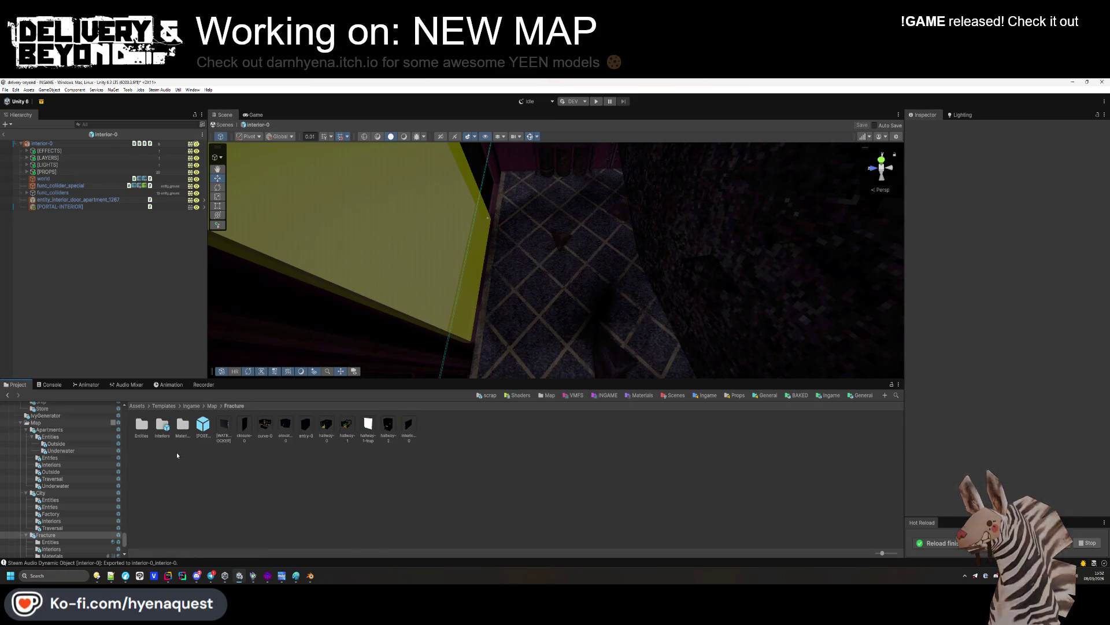
pyautogui.rightClick(233, 467)
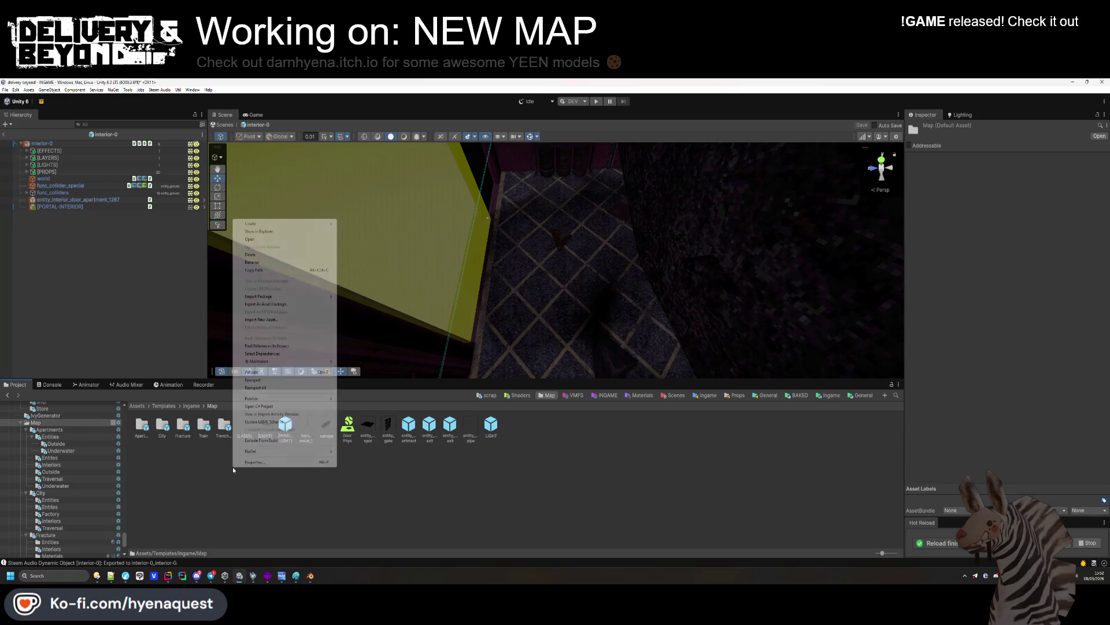
pyautogui.rightClick(210, 463)
pyautogui.moveTo(242, 221)
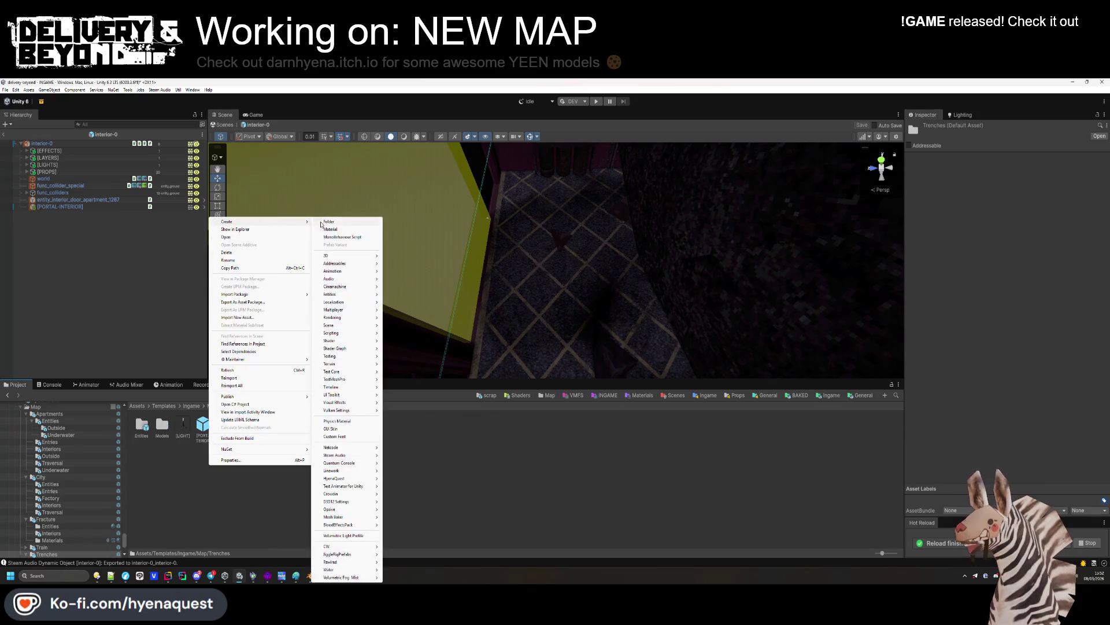
pyautogui.click(342, 226)
pyautogui.write('Interiors')
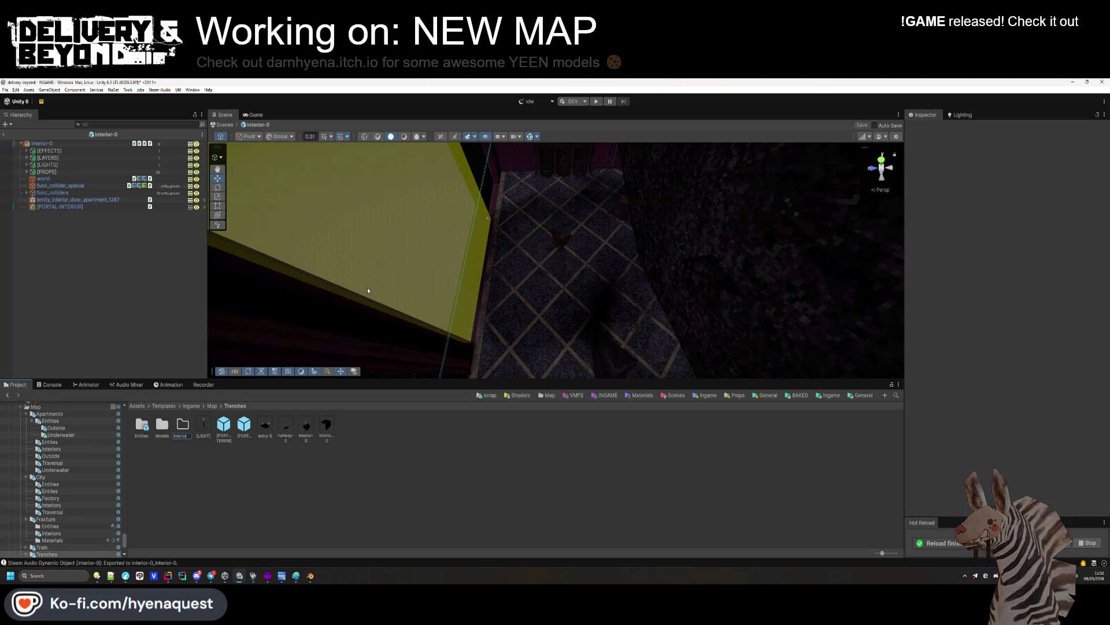
pyautogui.press('Return')
pyautogui.moveTo(304, 422); pyautogui.dragTo(166, 428)
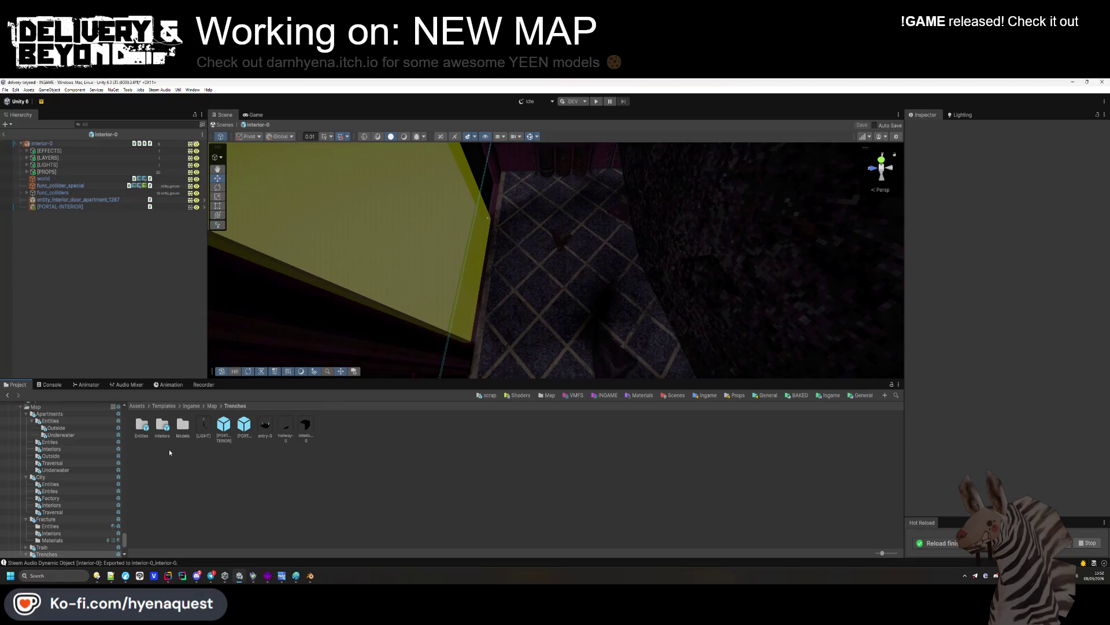
# Open the apartments-0 prefab from Map/Fracture/Interiors
pyautogui.press('BackSpace')
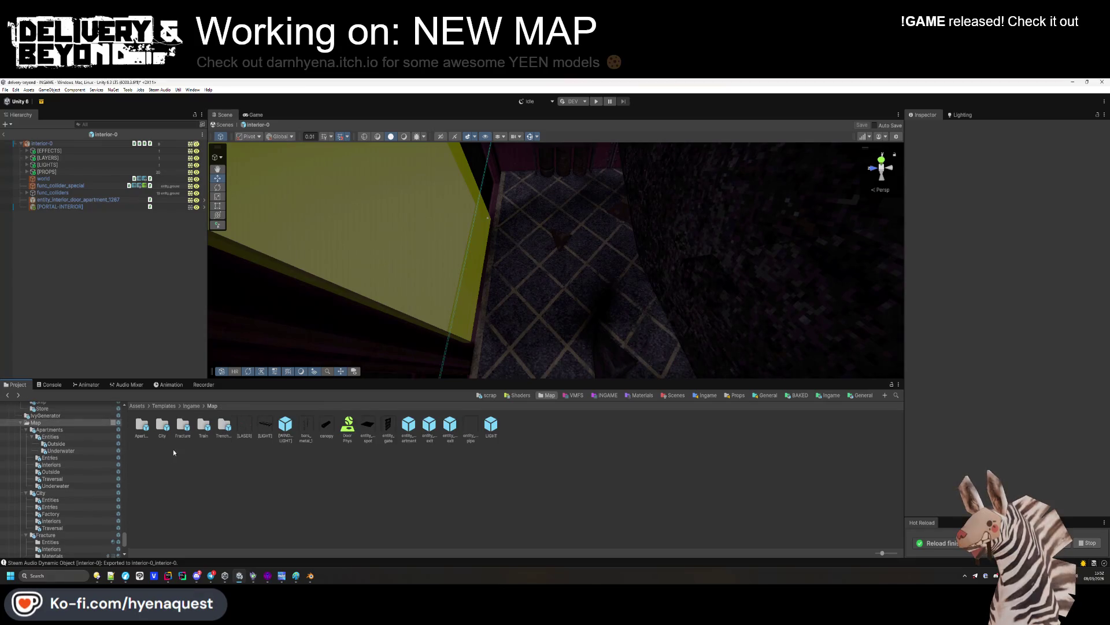
pyautogui.click(184, 425)
pyautogui.doubleClick(186, 428)
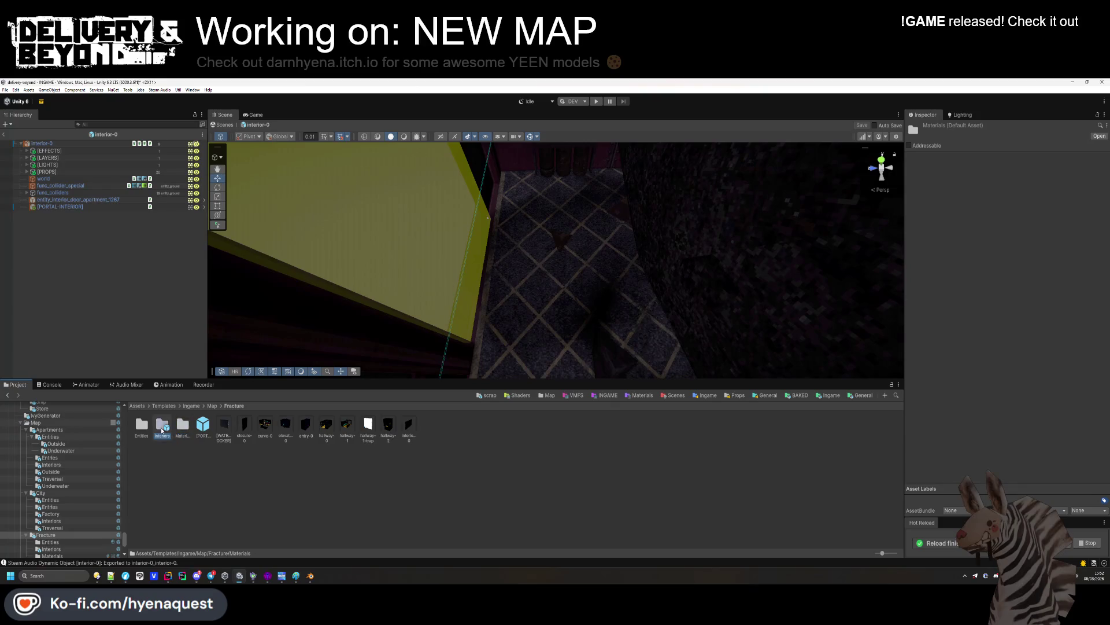
pyautogui.doubleClick(162, 429)
pyautogui.doubleClick(162, 429)
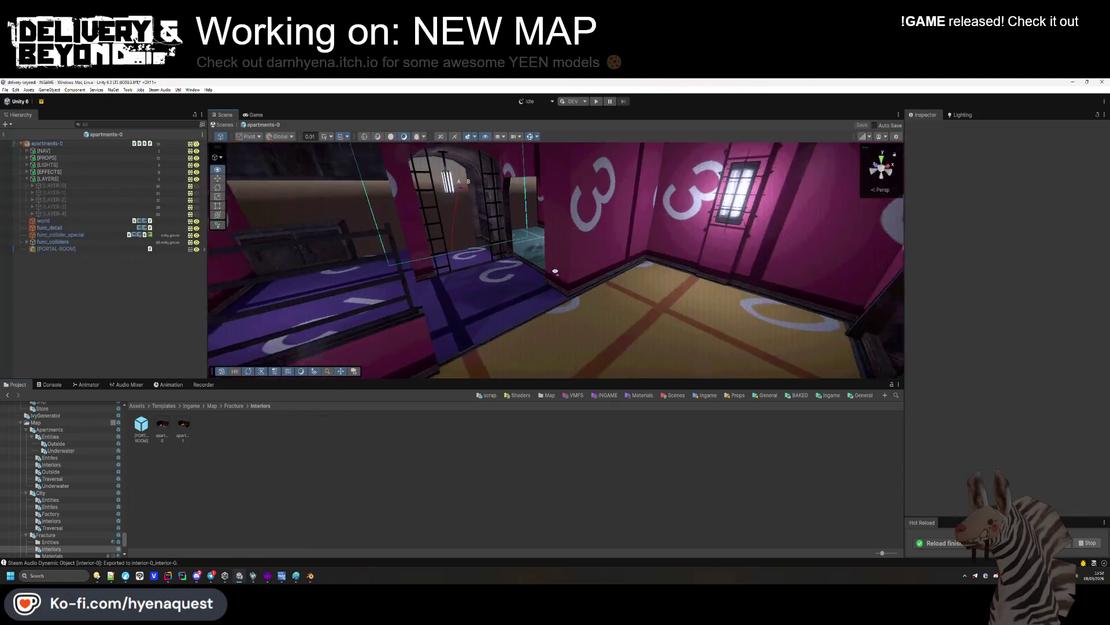
# Show the [LAYER-0] objects and select the Fridge entity_network_template in apartments-0
pyautogui.click(196, 187)
pyautogui.moveTo(253, 199)
pyautogui.mouseDown()
pyautogui.moveTo(404, 297)
pyautogui.moveTo(469, 248)
pyautogui.mouseUp()
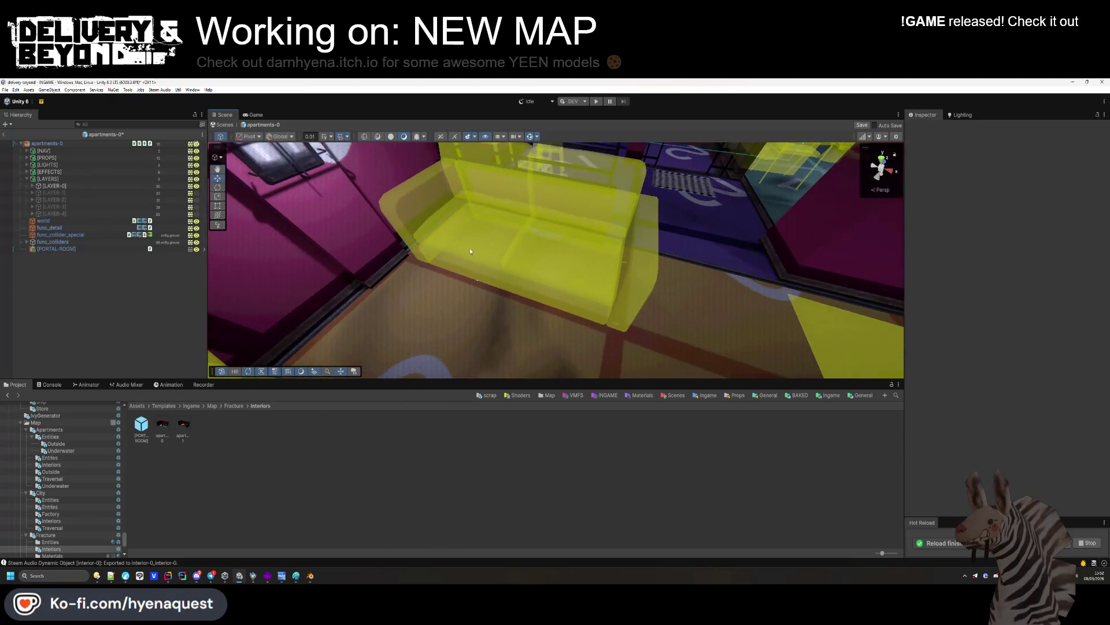
pyautogui.click(476, 285)
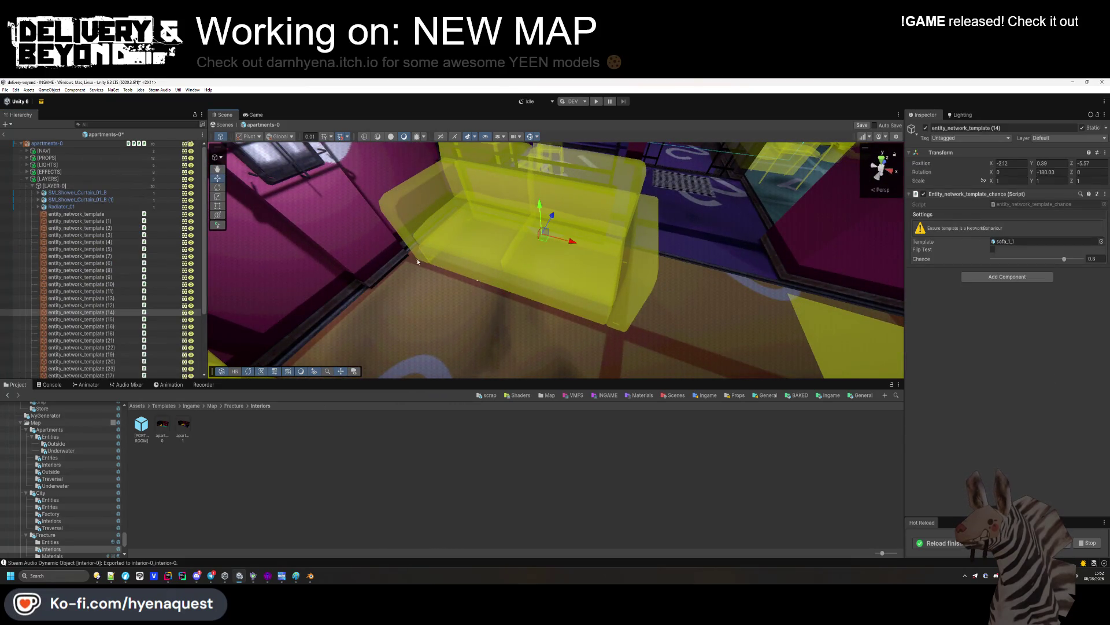
pyautogui.doubleClick(103, 214)
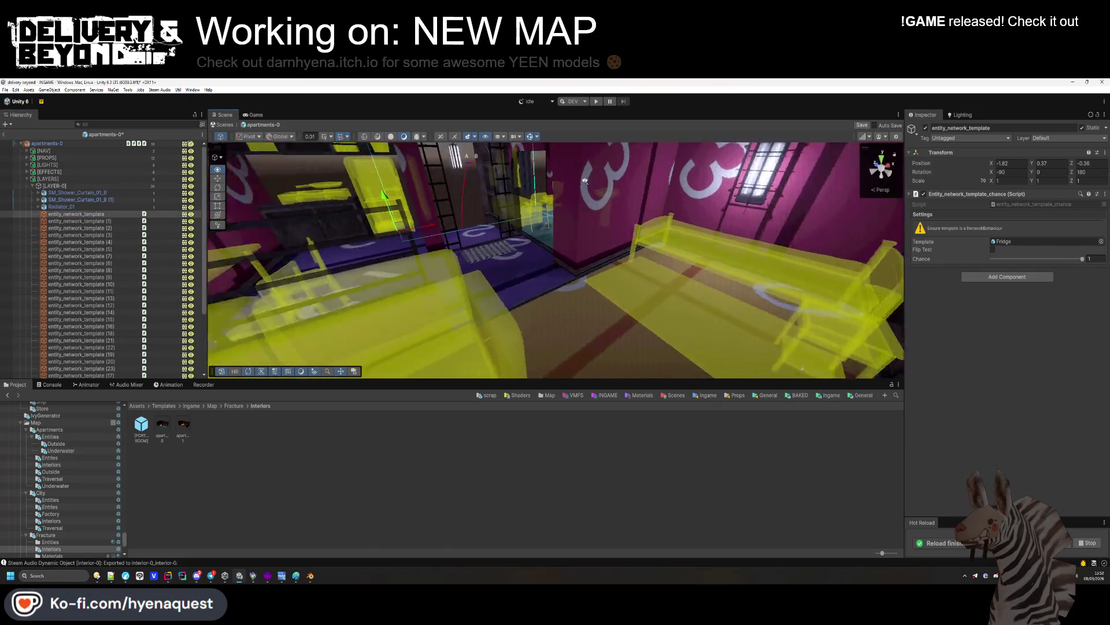
pyautogui.click(453, 457)
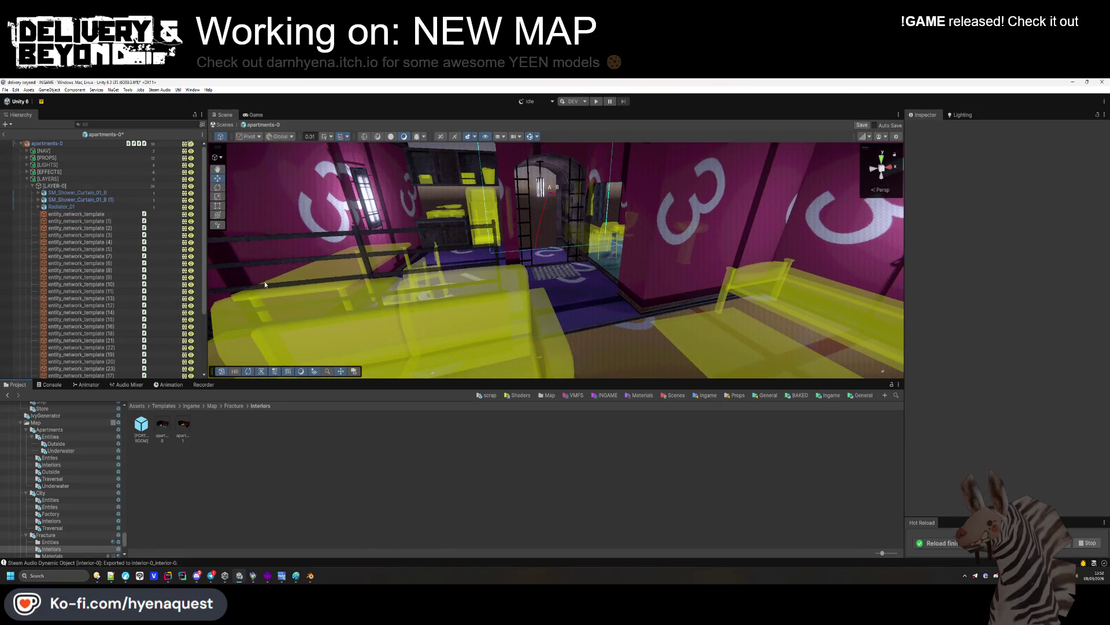
# Exit the apartment prefab discarding changes and open Trenches/Interiors/interior-0
pyautogui.click(5, 136)
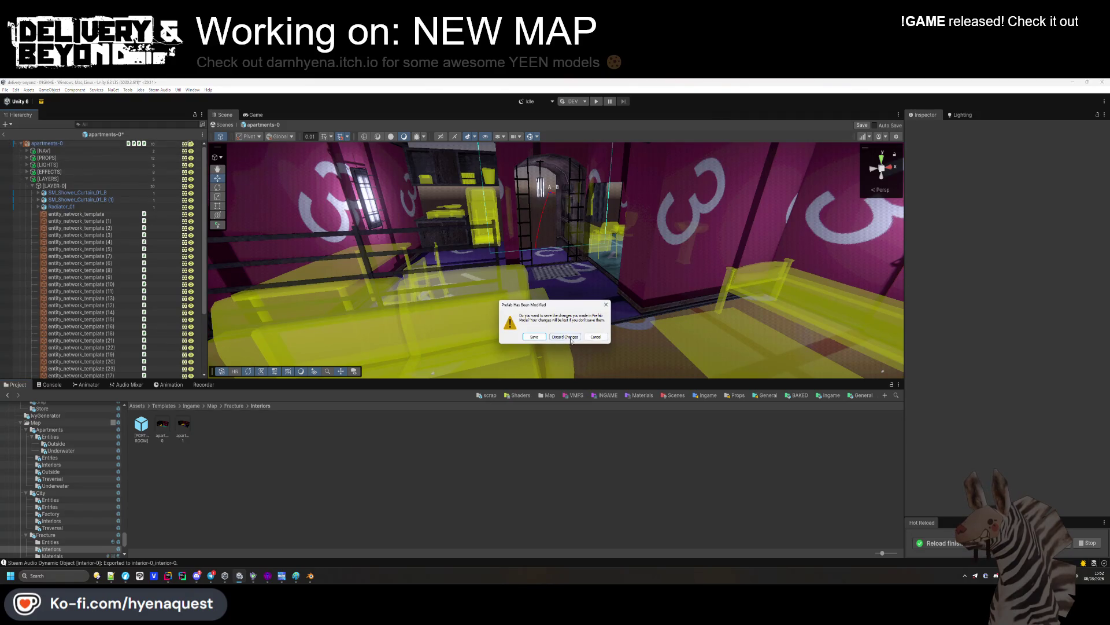
pyautogui.click(565, 337)
pyautogui.press('BackSpace')
pyautogui.press('BackSpace')
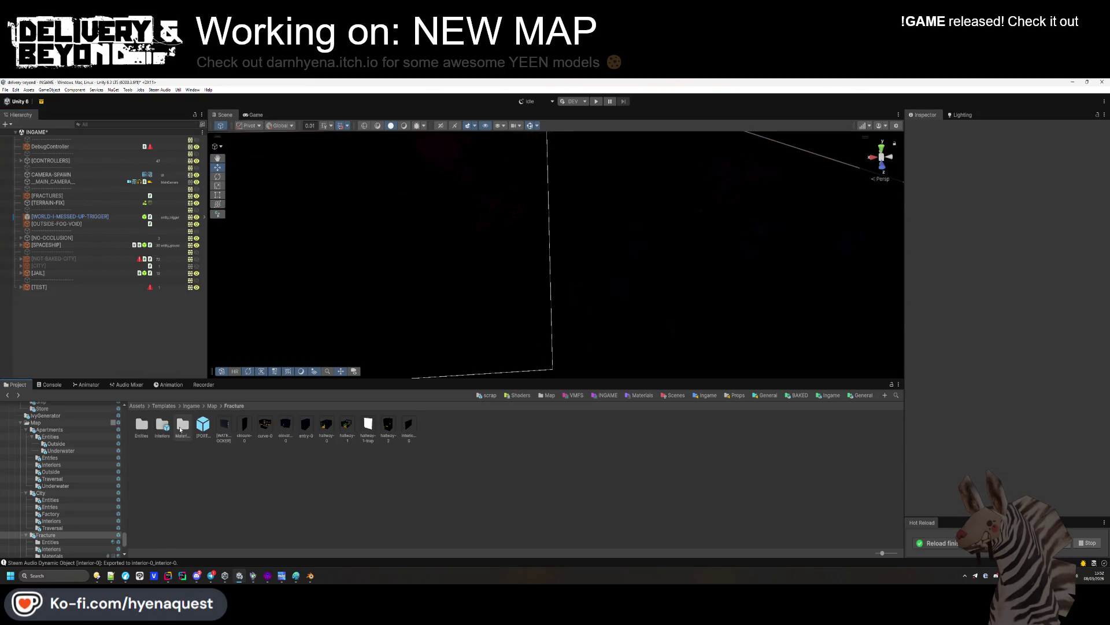
pyautogui.click(179, 430)
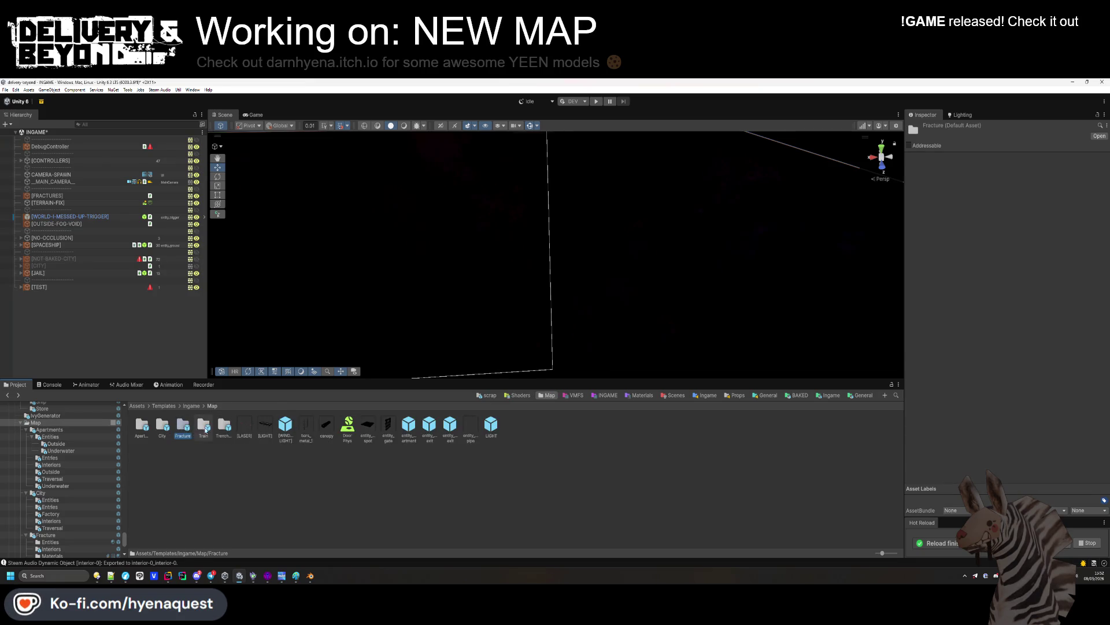
pyautogui.doubleClick(215, 428)
pyautogui.doubleClick(164, 426)
pyautogui.doubleClick(142, 426)
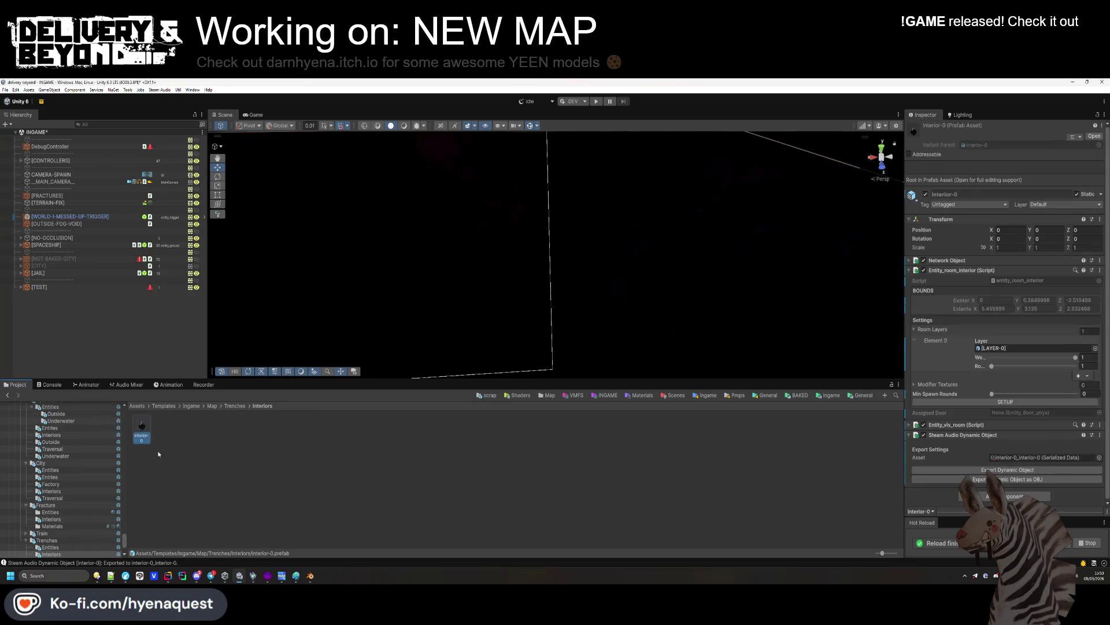
# Paste the Fridge entity under [LAYERS] > [LAYER-0] of interior-0
pyautogui.click(26, 157)
pyautogui.click(33, 166)
pyautogui.click(33, 165)
pyautogui.hotkey('ctrl', 'v')
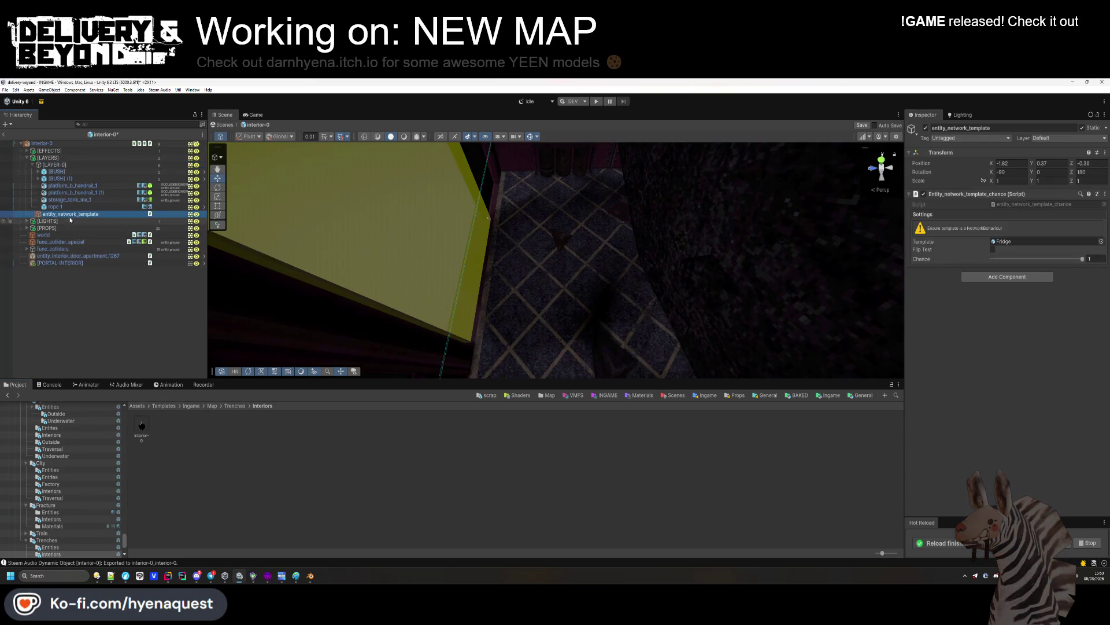
# Lower the Fridge entity to the floor and duplicate it, placing the copy at -2.15, 0.06, -0.62
pyautogui.doubleClick(83, 213)
pyautogui.moveTo(518, 218)
pyautogui.mouseDown()
pyautogui.moveTo(357, 208)
pyautogui.moveTo(310, 156)
pyautogui.moveTo(395, 242)
pyautogui.moveTo(595, 275)
pyautogui.mouseUp()
pyautogui.press('f')
pyautogui.moveTo(516, 225)
pyautogui.mouseDown()
pyautogui.moveTo(525, 234)
pyautogui.moveTo(512, 245)
pyautogui.moveTo(532, 264)
pyautogui.moveTo(679, 278)
pyautogui.mouseUp()
pyautogui.hotkey('ctrl', 'd')
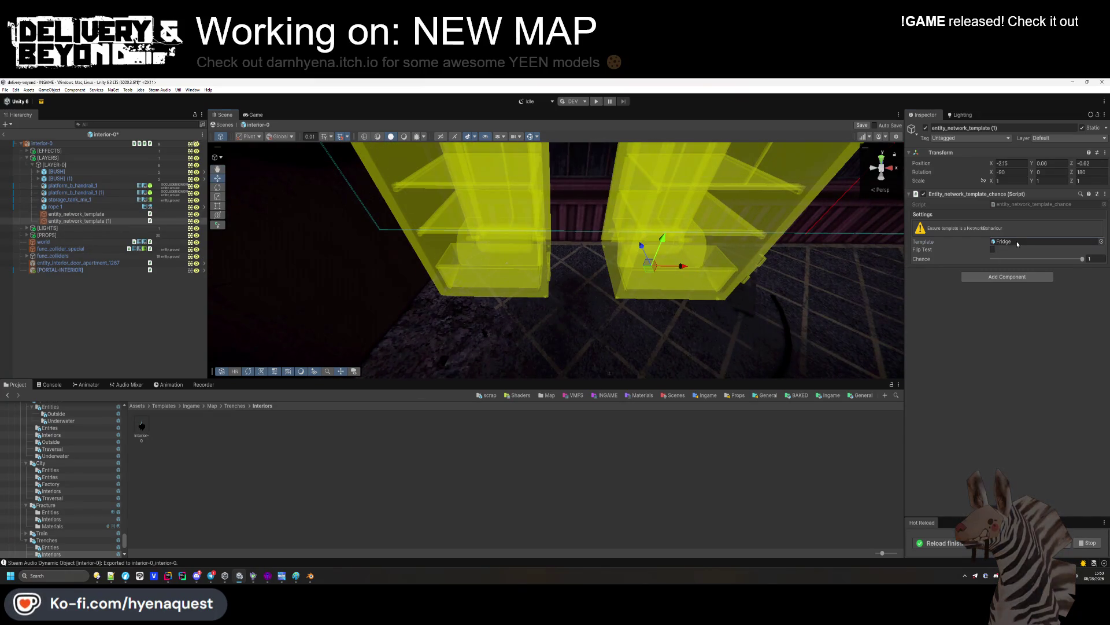
pyautogui.click(1017, 243)
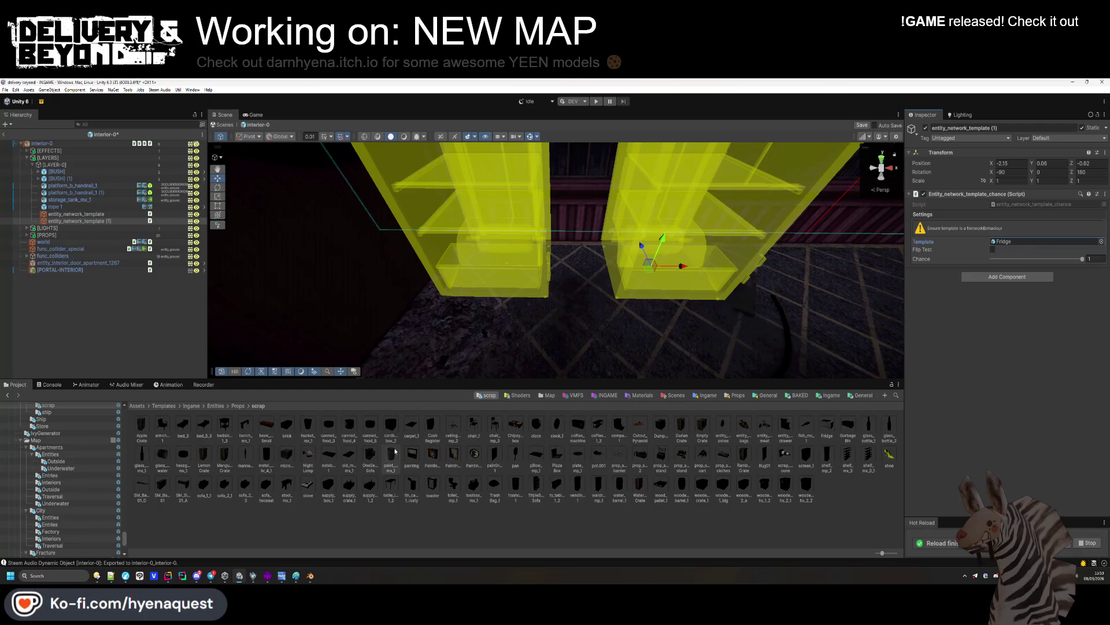
# Swap the second fridge's template to table_large_1_2 with zero X/Z rotation and nudge it up
pyautogui.moveTo(391, 487); pyautogui.dragTo(1035, 241)
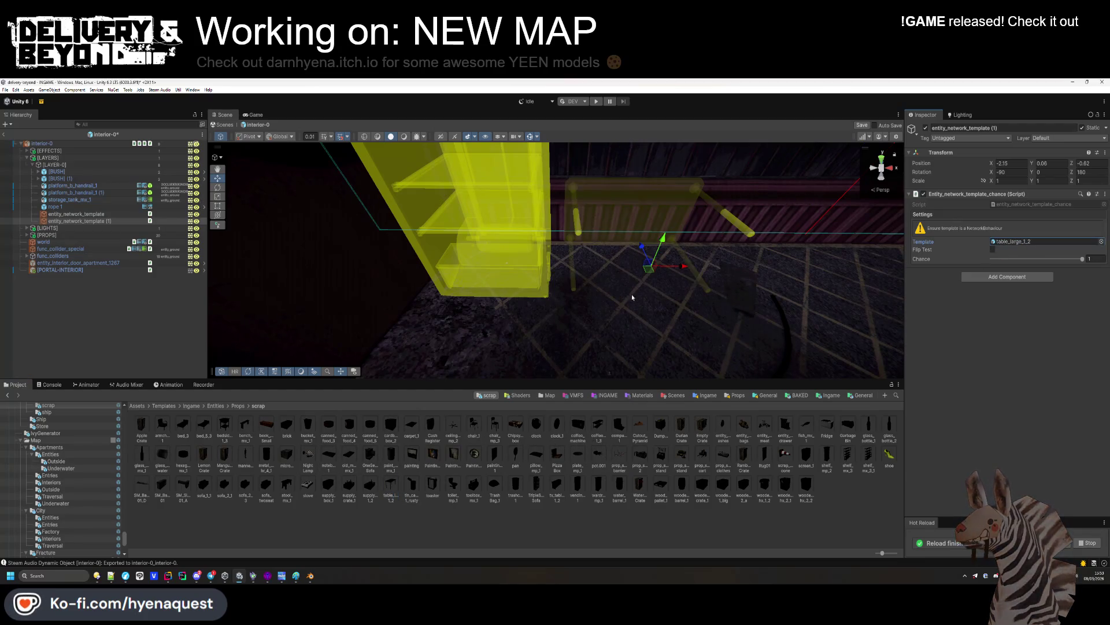
pyautogui.write('0.')
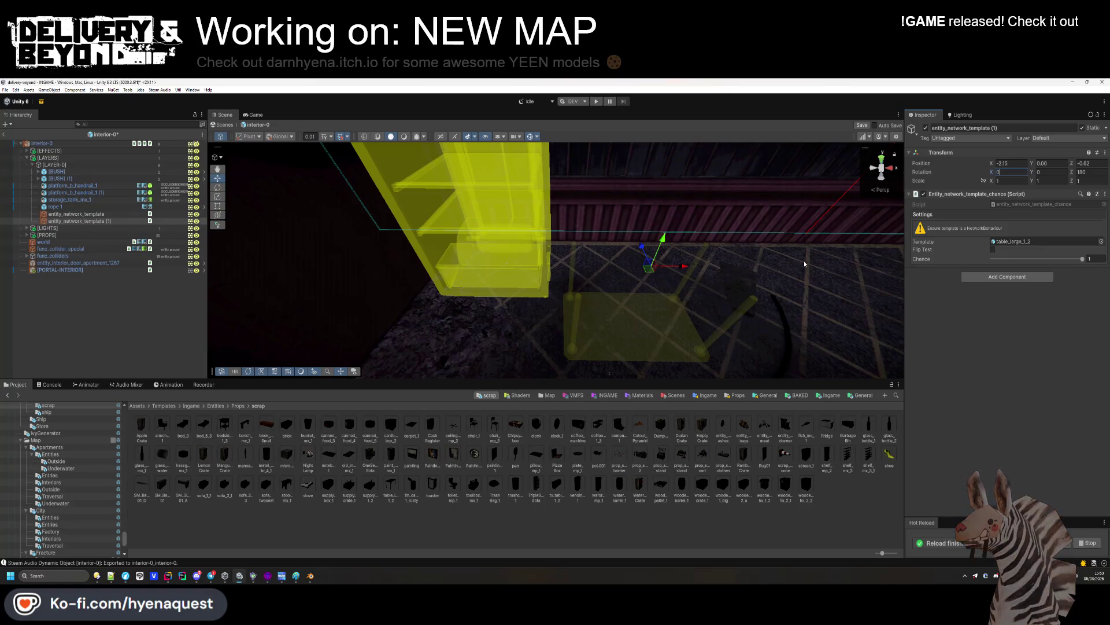
pyautogui.write('0')
pyautogui.scroll(2, 656, 252)
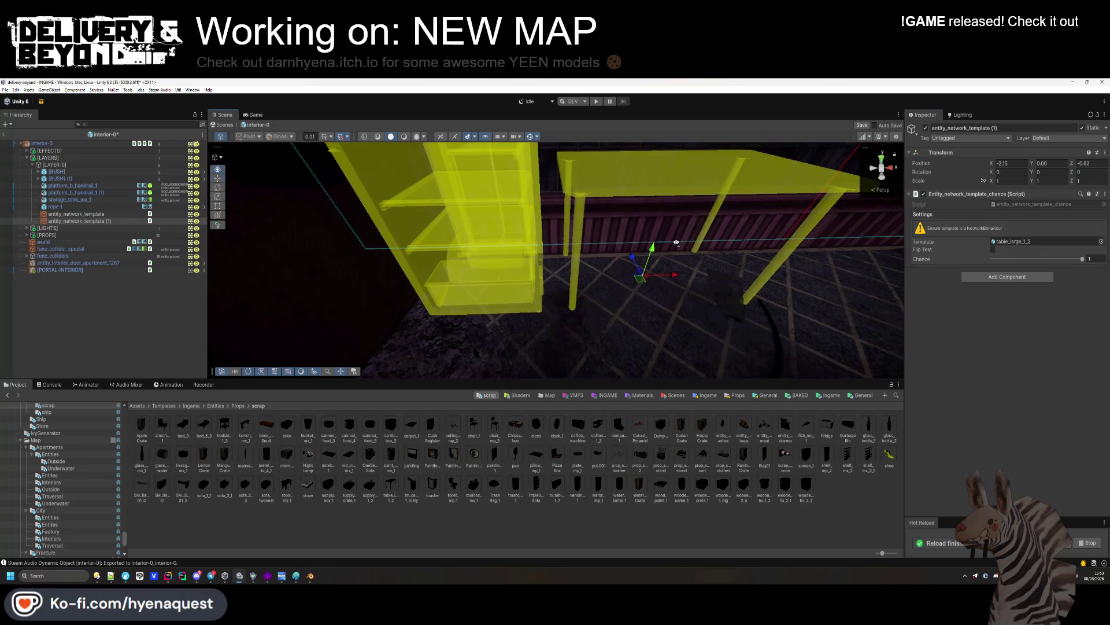
pyautogui.moveTo(656, 253); pyautogui.dragTo(634, 312)
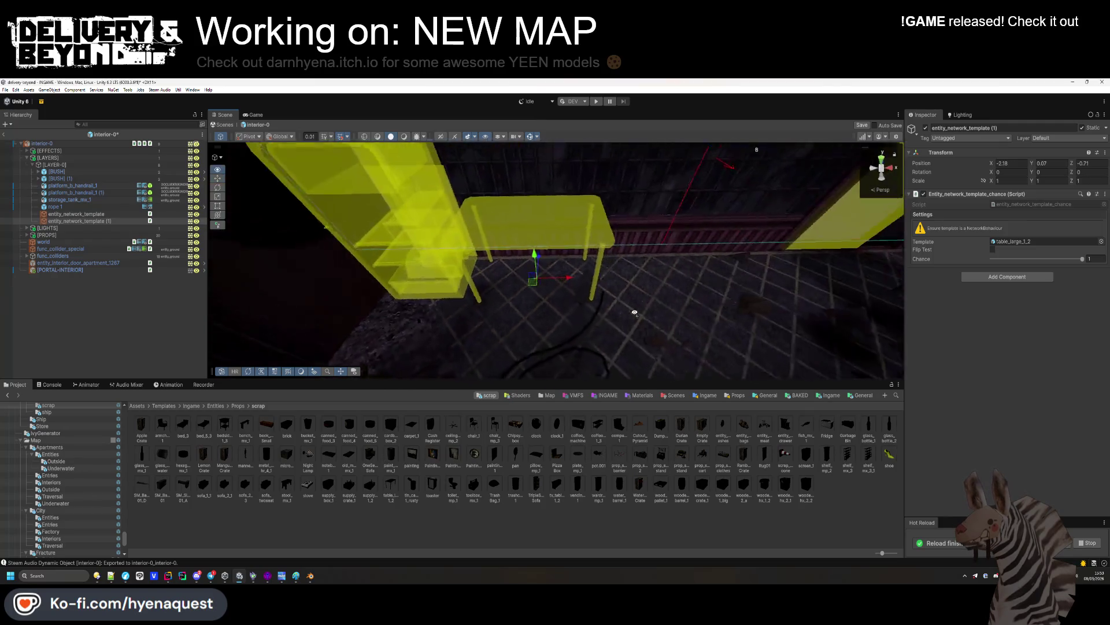
# Duplicate the table as a chair_1 template rotated 23.4 on Y, placed beside the table
pyautogui.hotkey('ctrl', 'd')
pyautogui.scroll(3, 635, 312)
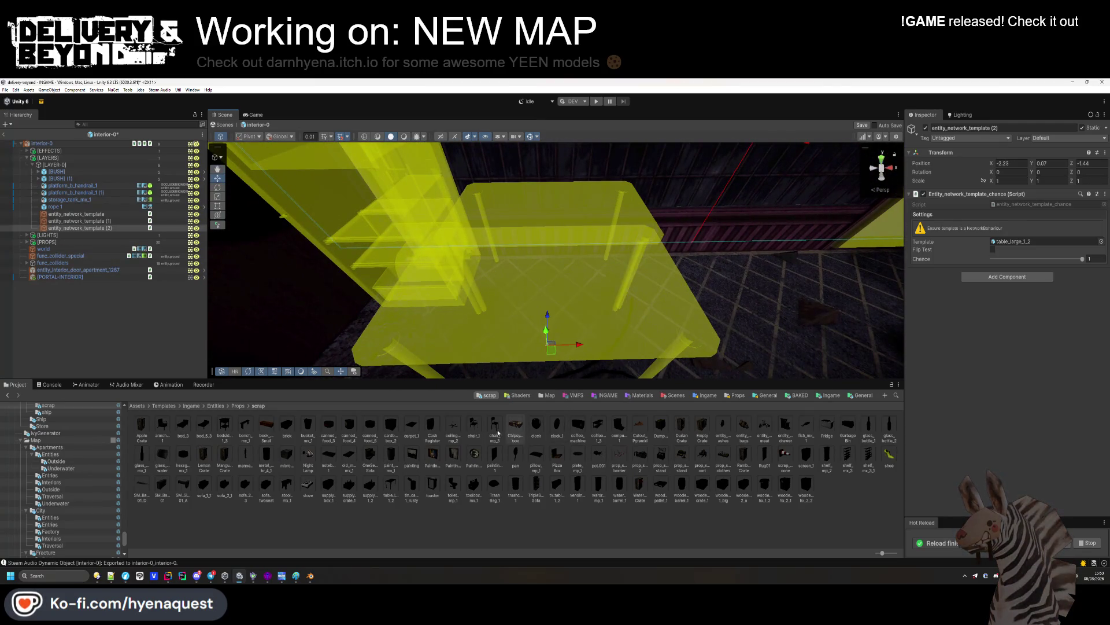
pyautogui.moveTo(475, 432); pyautogui.dragTo(1041, 241)
pyautogui.moveTo(647, 312)
pyautogui.mouseDown()
pyautogui.moveTo(686, 308)
pyautogui.moveTo(543, 323)
pyautogui.moveTo(544, 307)
pyautogui.moveTo(630, 278)
pyautogui.mouseUp()
pyautogui.click(1049, 172)
pyautogui.write('23.4')
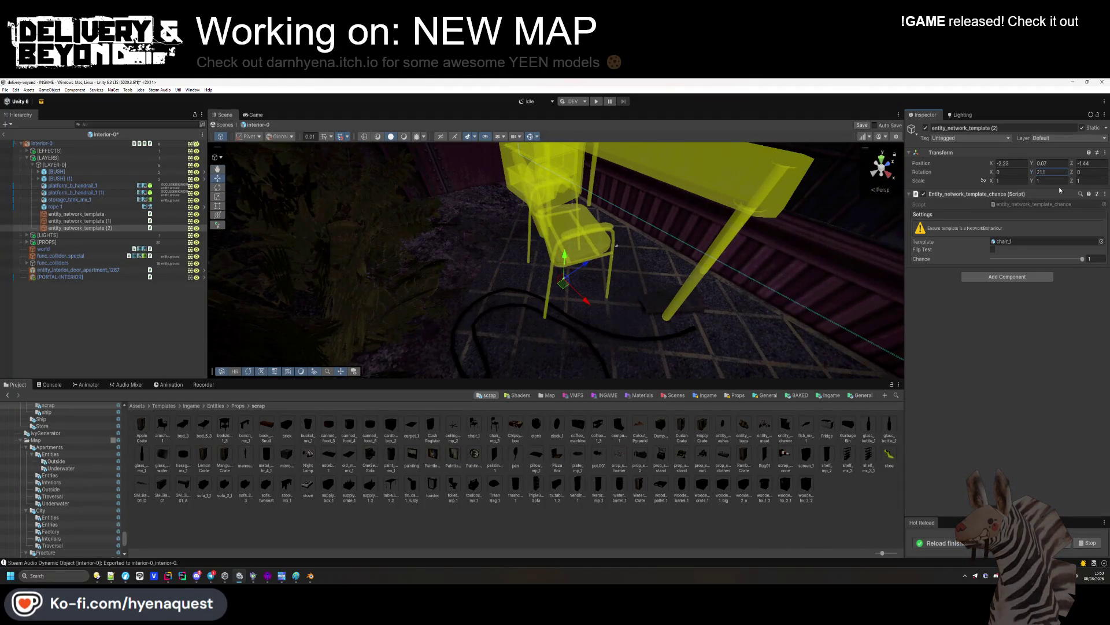
pyautogui.moveTo(563, 285)
pyautogui.mouseDown()
pyautogui.moveTo(573, 281)
pyautogui.moveTo(595, 335)
pyautogui.moveTo(671, 255)
pyautogui.moveTo(674, 277)
pyautogui.moveTo(523, 306)
pyautogui.mouseUp()
pyautogui.click(523, 305)
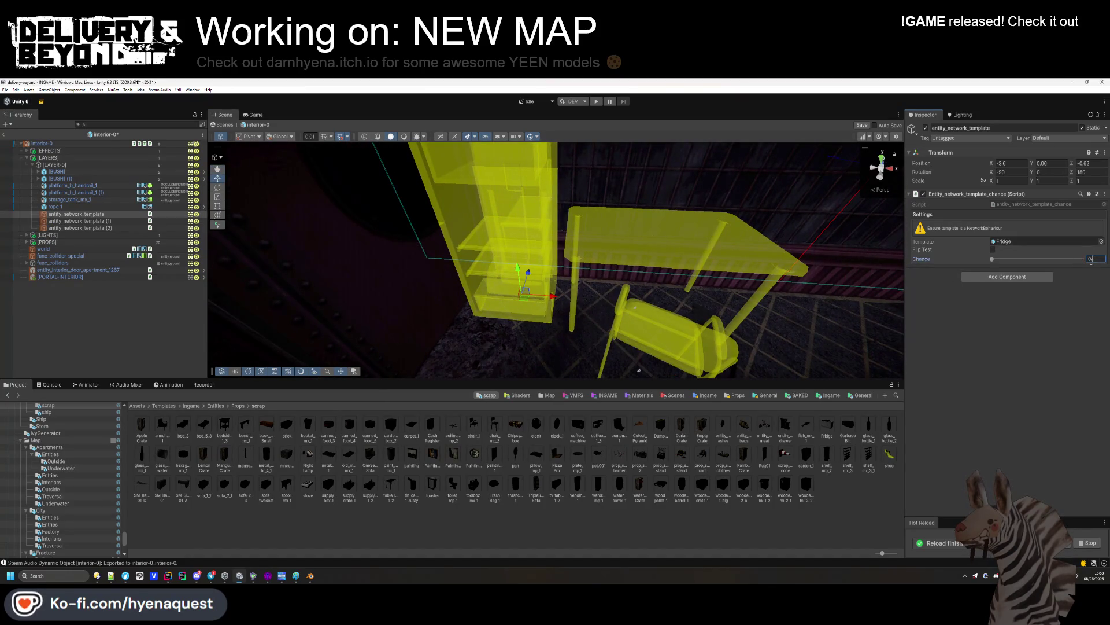
pyautogui.click(511, 233)
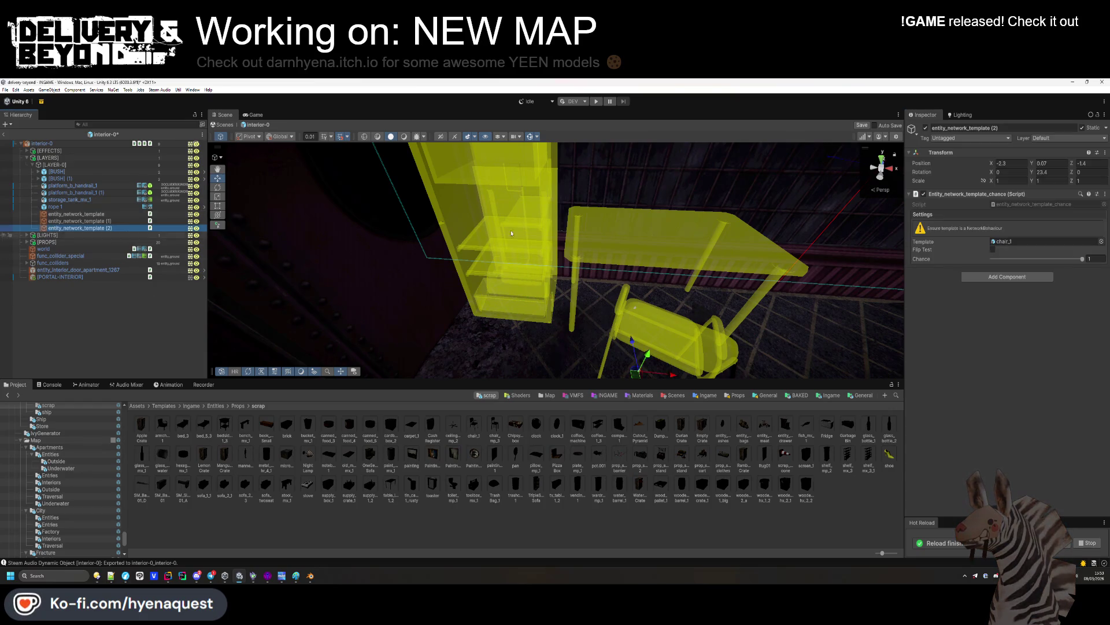
# Duplicate the chair into a scrap_traffic_cone rotated -90 on X at 0.32, 0.07, -2.21
pyautogui.hotkey('ctrl', 'd')
pyautogui.scroll(-5, 511, 233)
pyautogui.moveTo(471, 307); pyautogui.dragTo(667, 254)
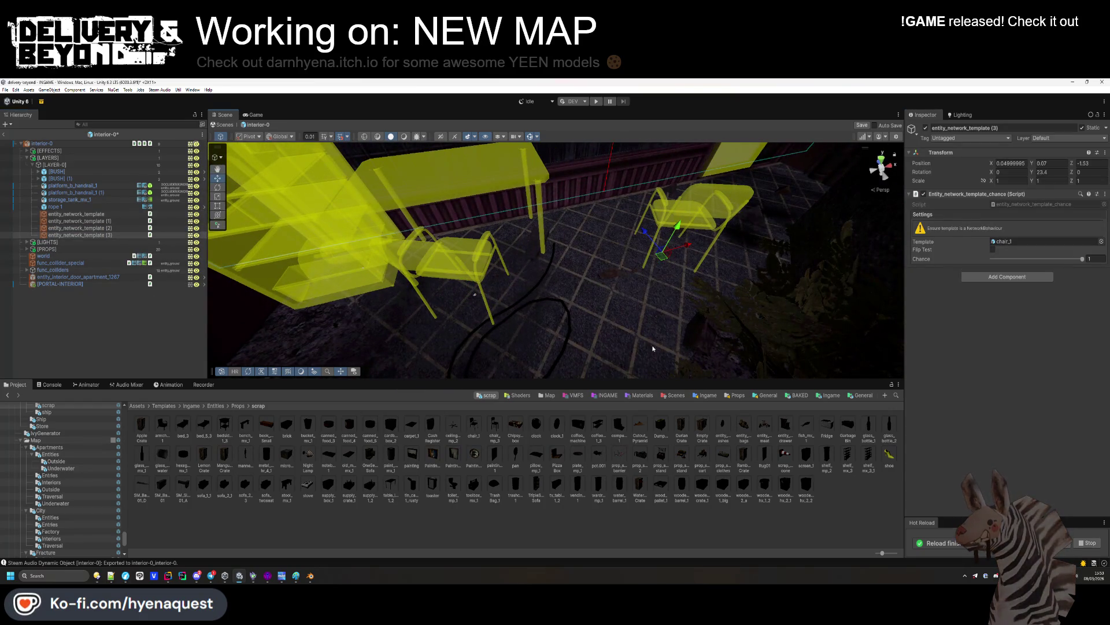
pyautogui.moveTo(786, 457); pyautogui.dragTo(1035, 241)
pyautogui.click(1020, 173)
pyautogui.write('-90')
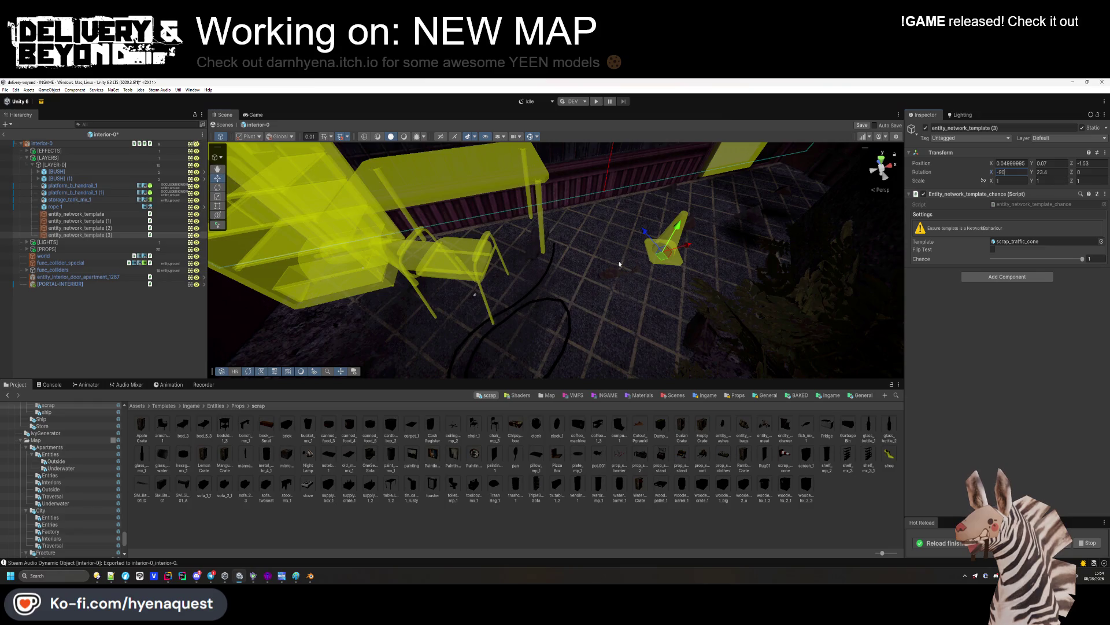
pyautogui.moveTo(618, 264)
pyautogui.mouseDown()
pyautogui.moveTo(527, 292)
pyautogui.moveTo(539, 238)
pyautogui.mouseUp()
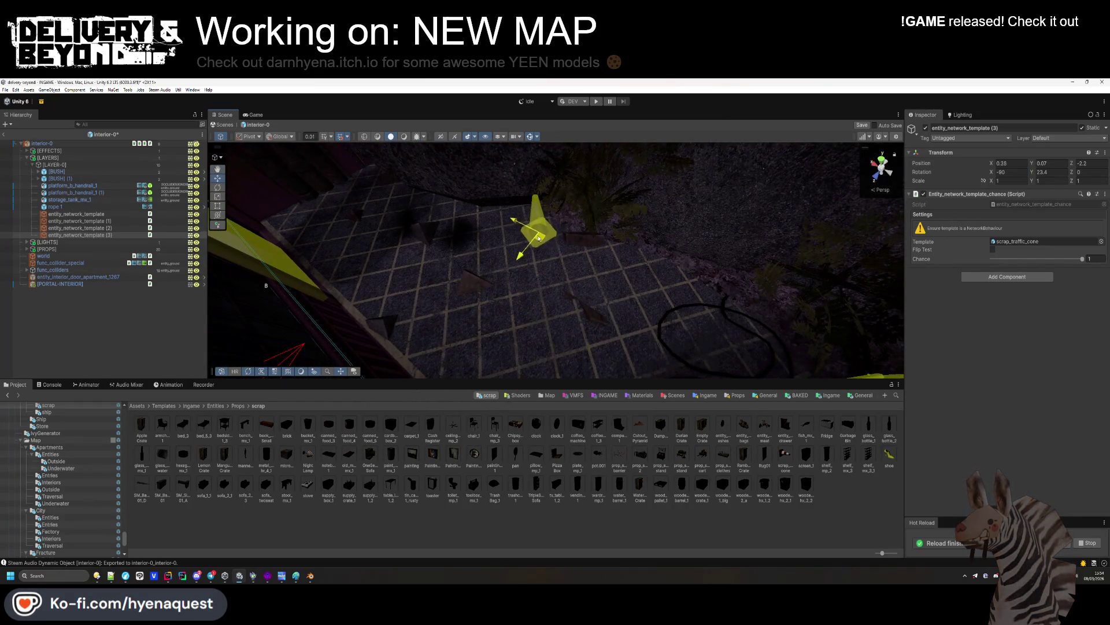
pyautogui.click(577, 536)
pyautogui.scroll(3, 619, 300)
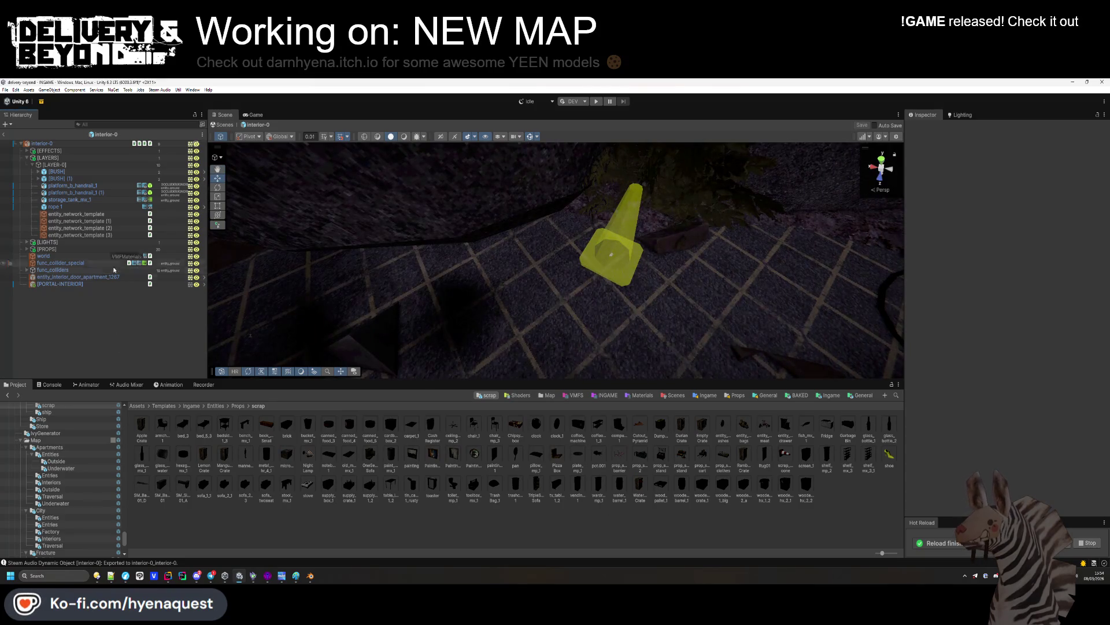
pyautogui.scroll(-15, 79, 477)
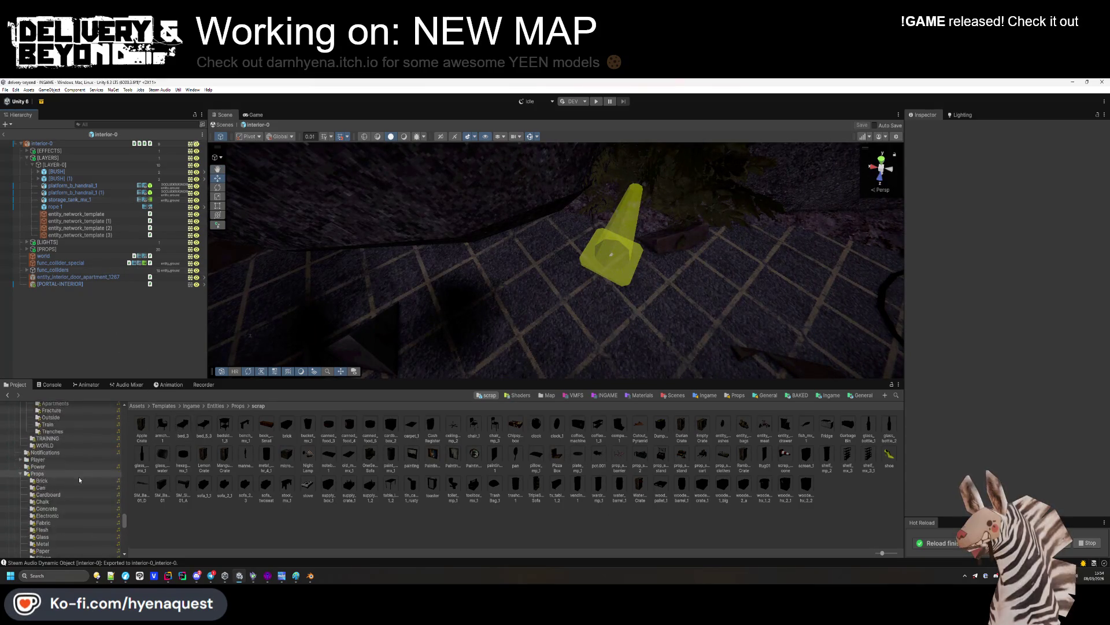
pyautogui.scroll(5, 74, 477)
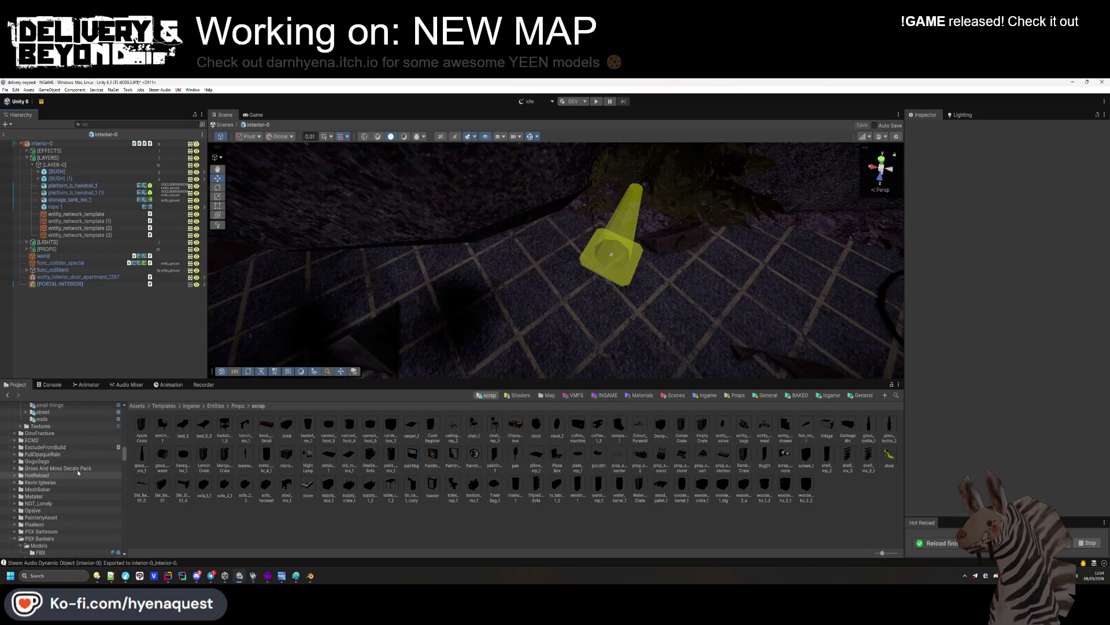
# Place gravel_pile_hr_1 from the Debris & Misc folder into the room near the cone
pyautogui.scroll(-2, 59, 452)
pyautogui.click(66, 441)
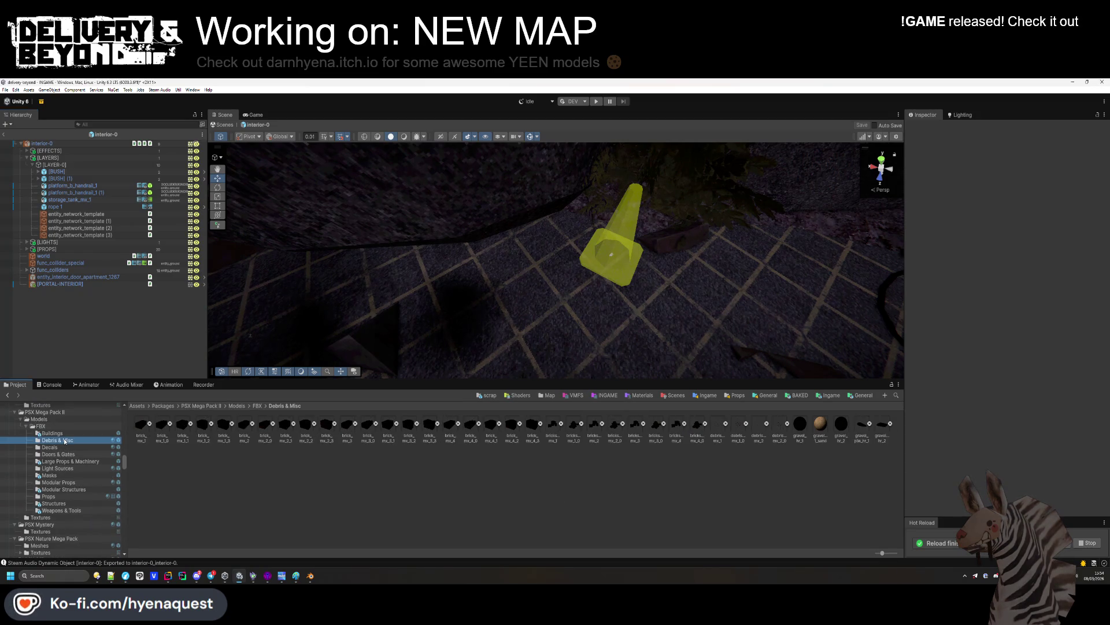
pyautogui.moveTo(866, 432)
pyautogui.mouseDown()
pyautogui.moveTo(399, 272)
pyautogui.moveTo(457, 296)
pyautogui.mouseUp()
pyautogui.click(981, 219)
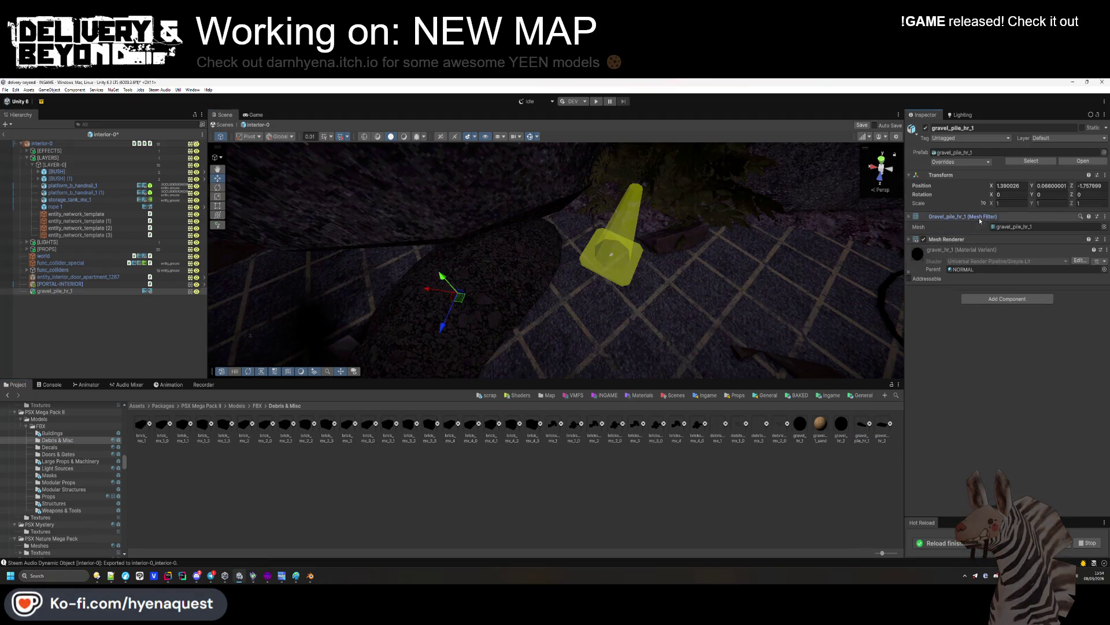
pyautogui.click(974, 227)
pyautogui.click(1002, 276)
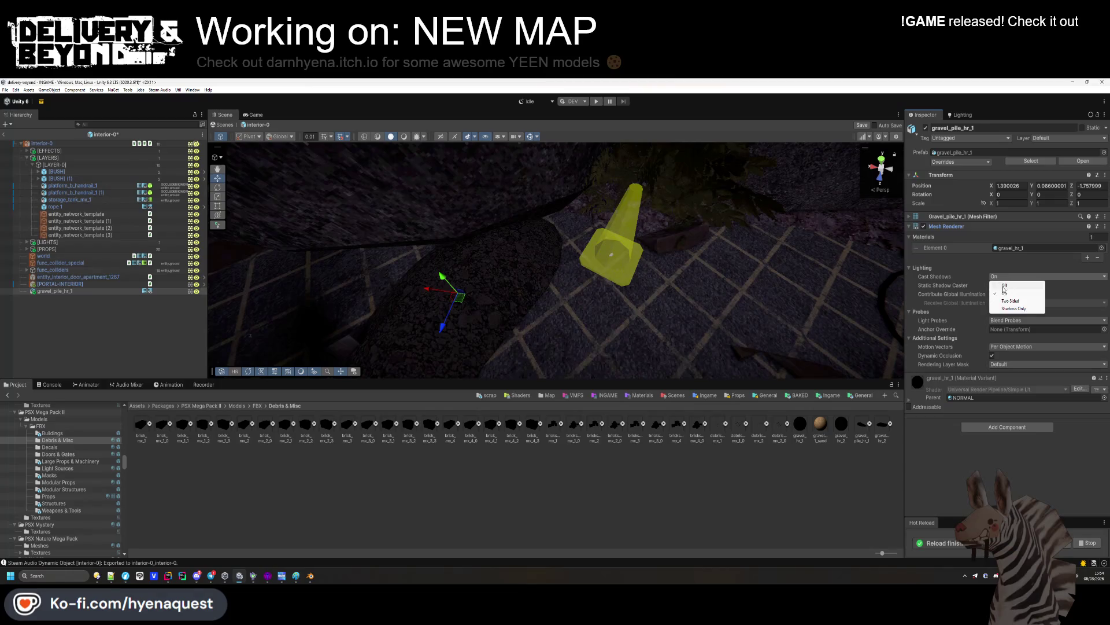
pyautogui.click(984, 237)
pyautogui.click(983, 226)
pyautogui.click(1003, 216)
pyautogui.click(1004, 218)
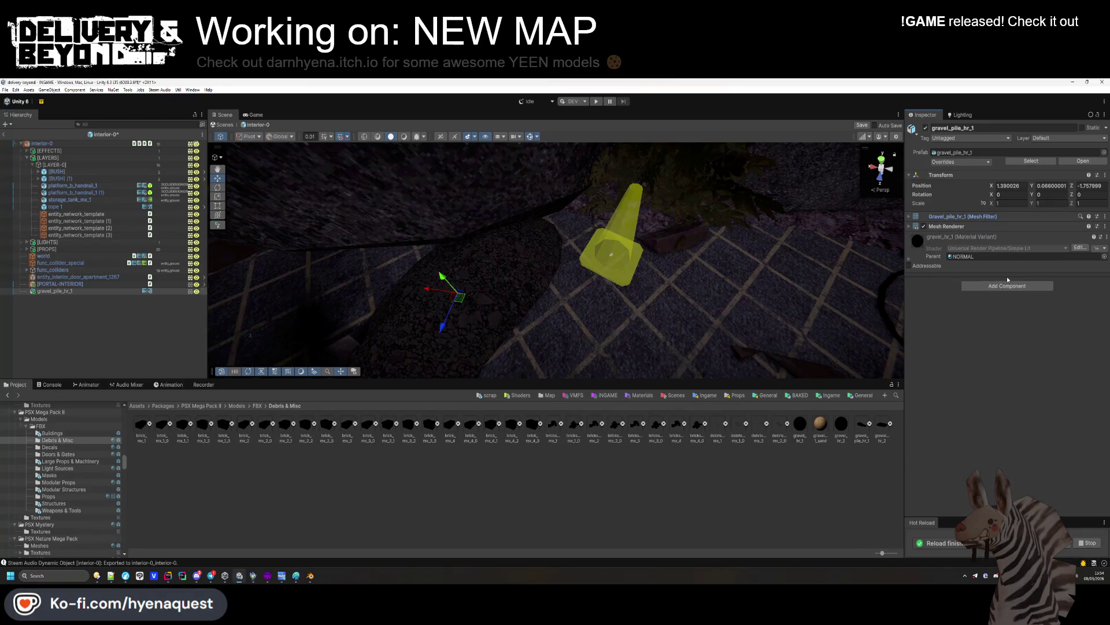
# Give the gravel pile a Mesh Collider and put it on the entity_ground layer
pyautogui.click(1007, 285)
pyautogui.click(998, 318)
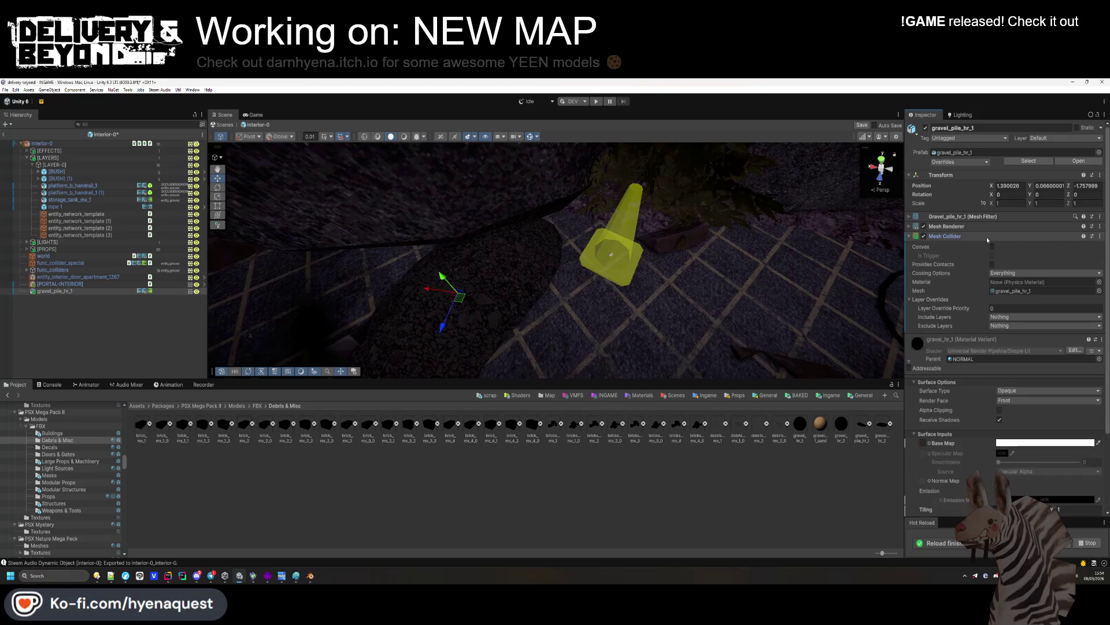
pyautogui.click(1074, 140)
pyautogui.click(1064, 187)
# Rotate the gravel pile to about -123 degrees and move it to 2.49, 0.066, -2.54
pyautogui.moveTo(1030, 194)
pyautogui.mouseDown()
pyautogui.moveTo(1027, 165)
pyautogui.moveTo(1011, 200)
pyautogui.moveTo(912, 236)
pyautogui.mouseUp()
pyautogui.moveTo(459, 297)
pyautogui.mouseDown()
pyautogui.moveTo(384, 240)
pyautogui.moveTo(399, 231)
pyautogui.mouseUp()
pyautogui.press('f')
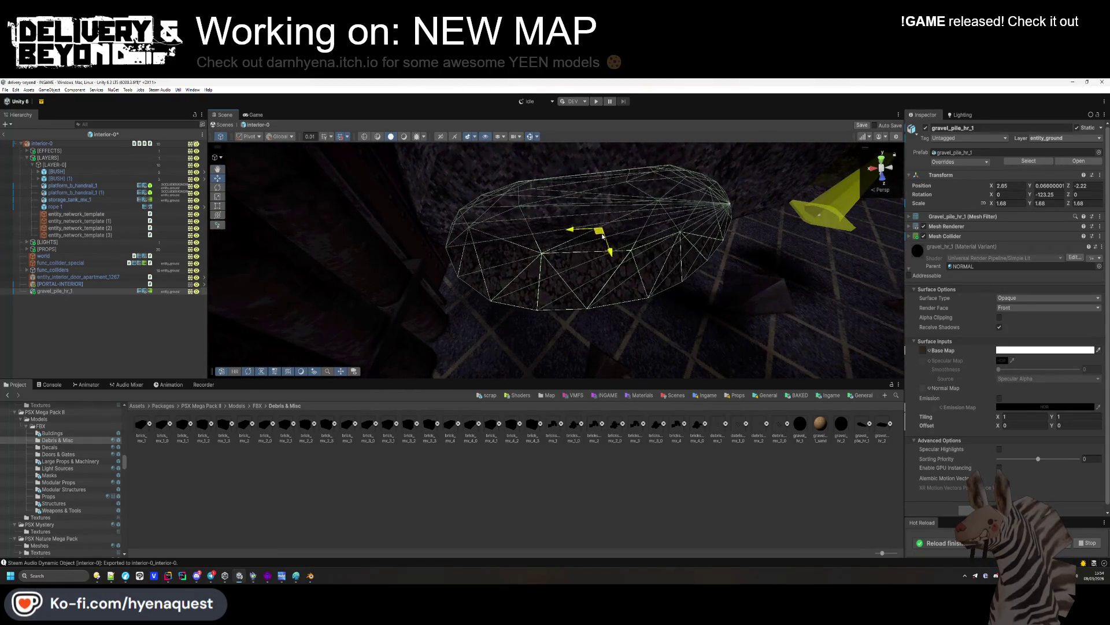
pyautogui.click(648, 231)
pyautogui.moveTo(647, 231)
pyautogui.mouseDown()
pyautogui.moveTo(677, 220)
pyautogui.moveTo(563, 214)
pyautogui.mouseUp()
pyautogui.click(562, 214)
pyautogui.press('f')
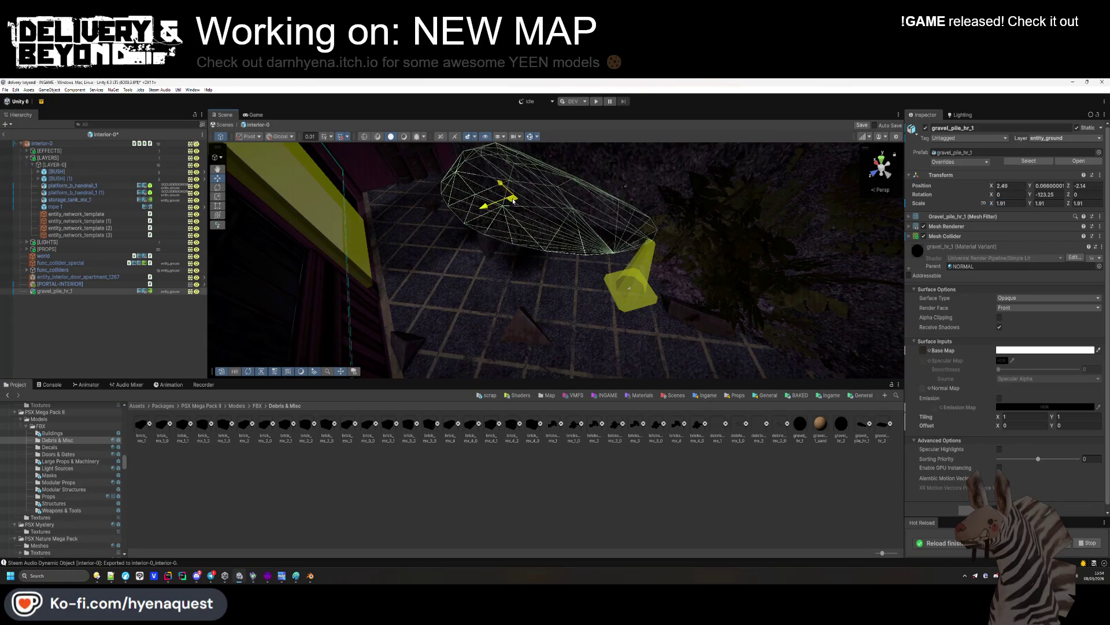
pyautogui.click(578, 225)
pyautogui.moveTo(578, 226)
pyautogui.mouseDown()
pyautogui.moveTo(816, 230)
pyautogui.moveTo(656, 231)
pyautogui.moveTo(632, 203)
pyautogui.moveTo(560, 260)
pyautogui.mouseUp()
pyautogui.click(615, 273)
# Duplicate the traffic cone twice, spreading the copies along the floor with Y rotation 1.56
pyautogui.press('f')
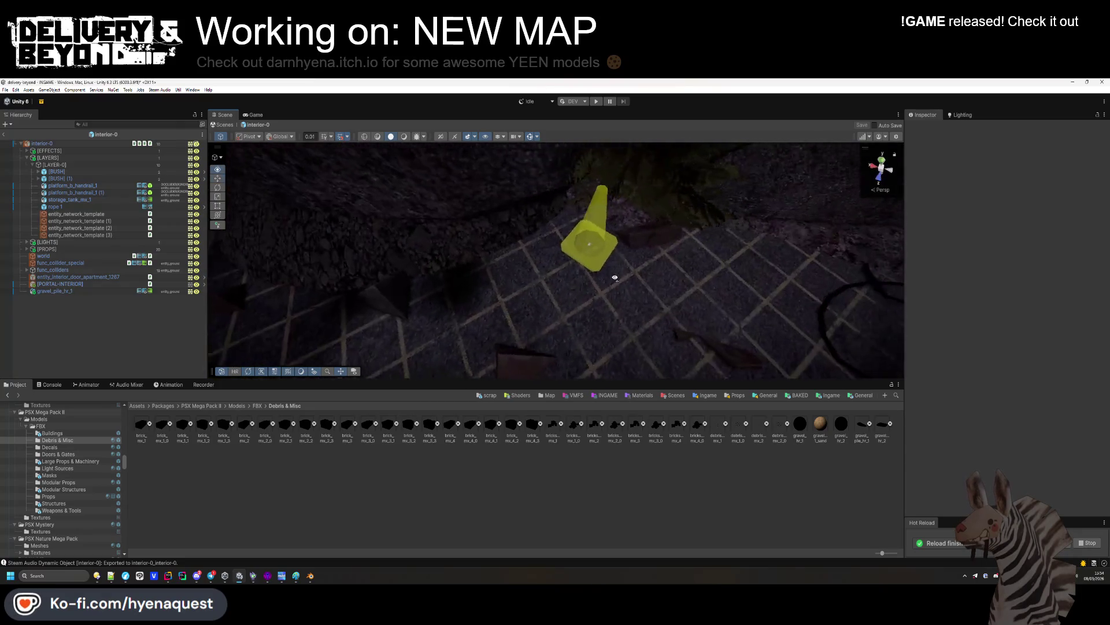
pyautogui.hotkey('ctrl', 'd')
pyautogui.moveTo(561, 258)
pyautogui.mouseDown()
pyautogui.moveTo(463, 315)
pyautogui.moveTo(501, 310)
pyautogui.mouseUp()
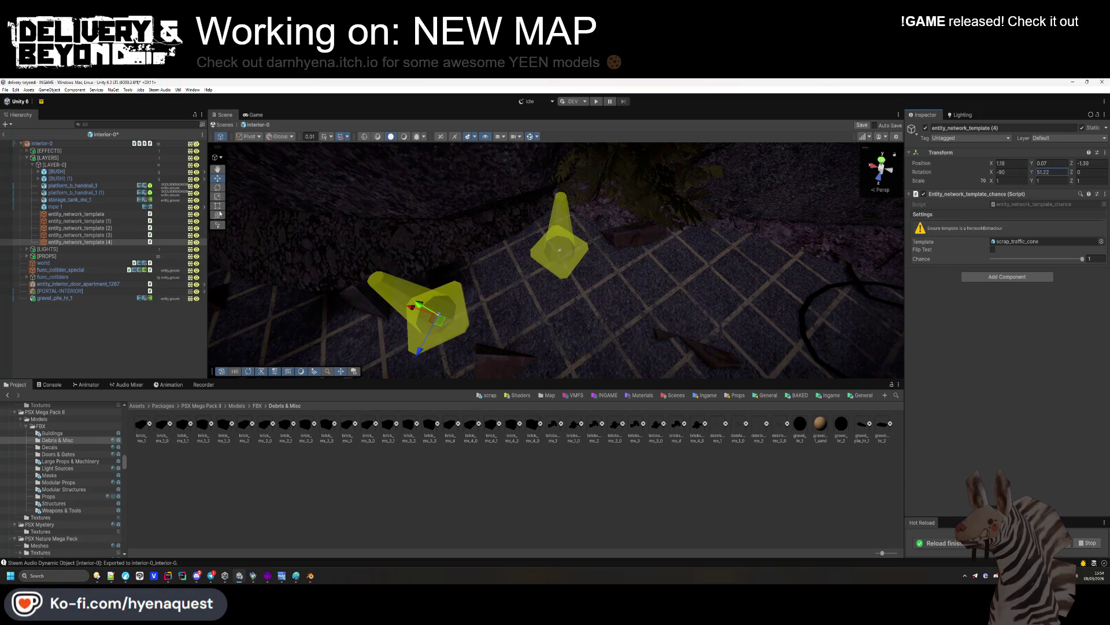
pyautogui.moveTo(596, 285)
pyautogui.mouseDown()
pyautogui.moveTo(458, 263)
pyautogui.moveTo(486, 283)
pyautogui.mouseUp()
pyautogui.write('81.6')
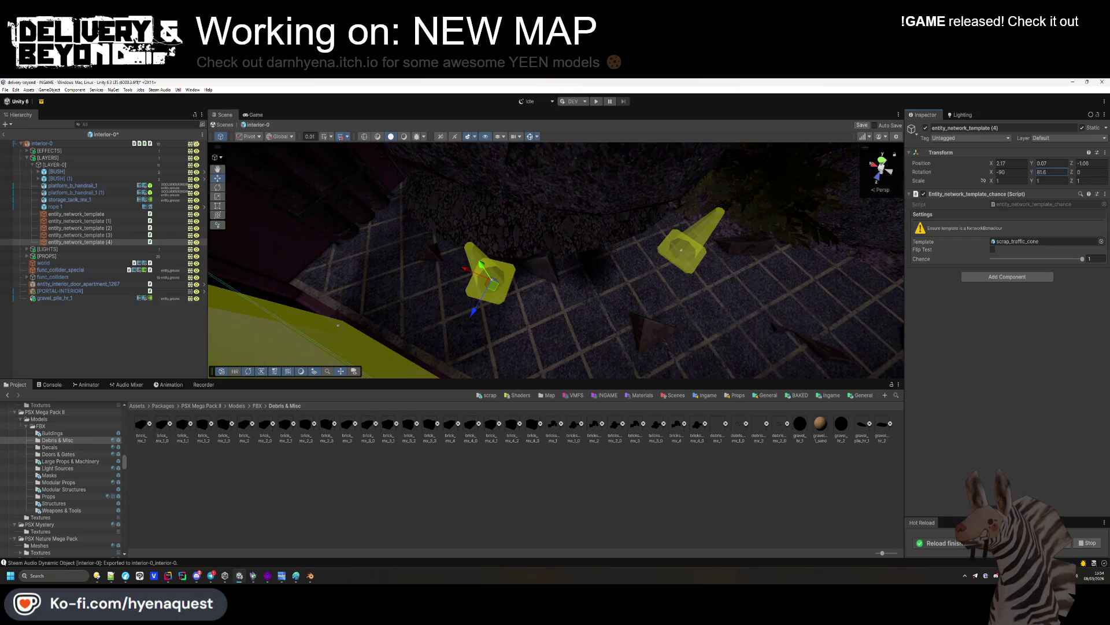
pyautogui.write('1.56')
pyautogui.press('Return')
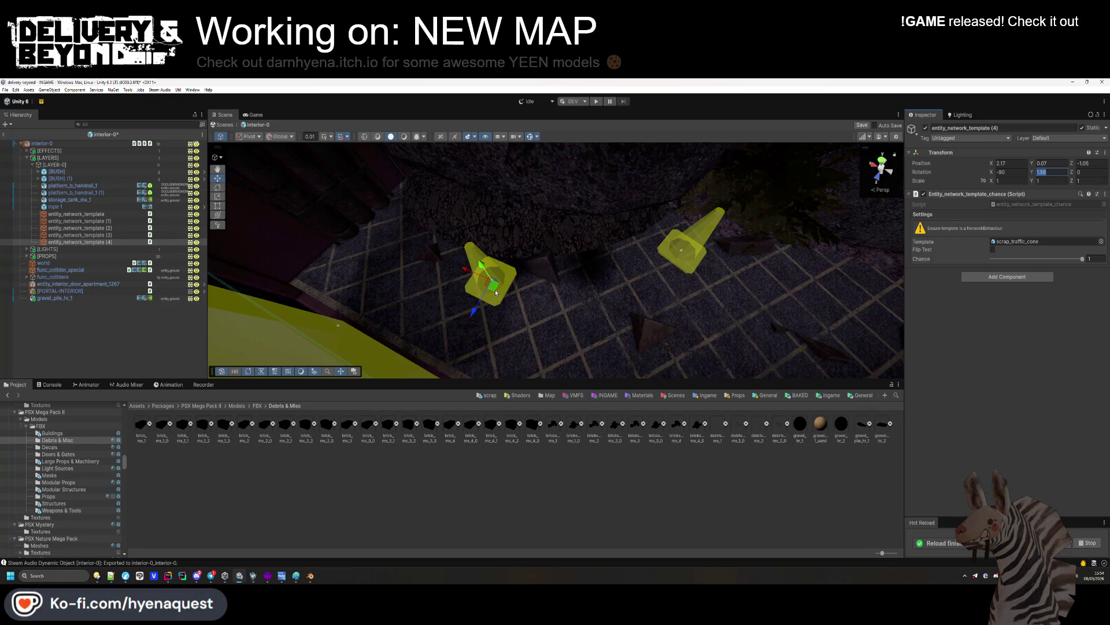
pyautogui.hotkey('ctrl', 'd')
pyautogui.moveTo(495, 292)
pyautogui.mouseDown()
pyautogui.moveTo(529, 318)
pyautogui.moveTo(491, 286)
pyautogui.moveTo(768, 310)
pyautogui.mouseUp()
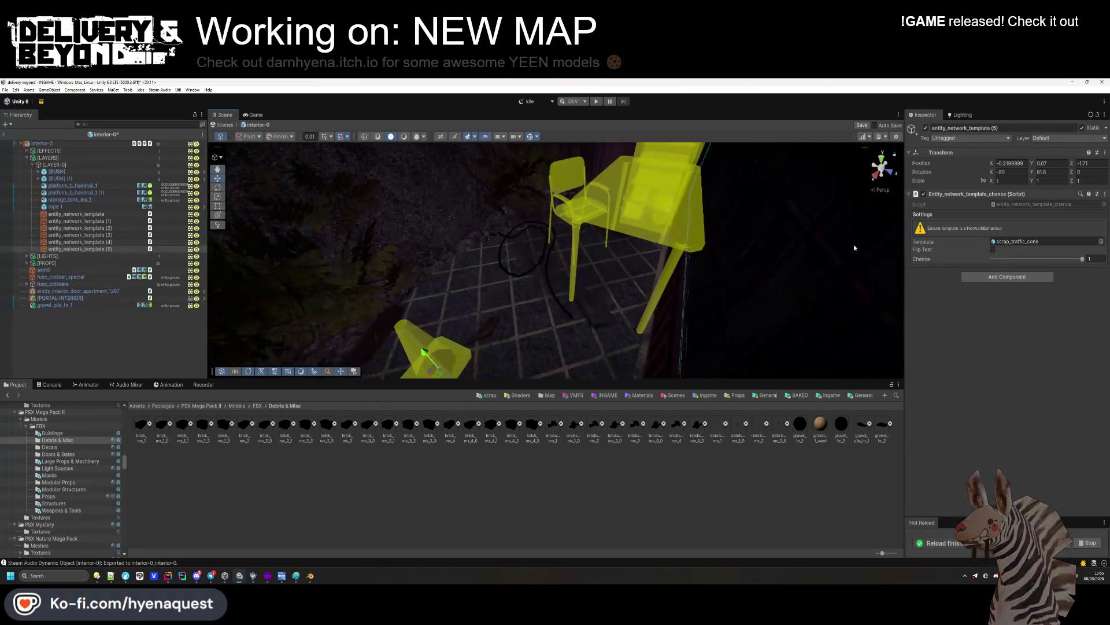
# Set the copy's template to the mannequin and add a zeroed mannequin preview child
pyautogui.click(1018, 241)
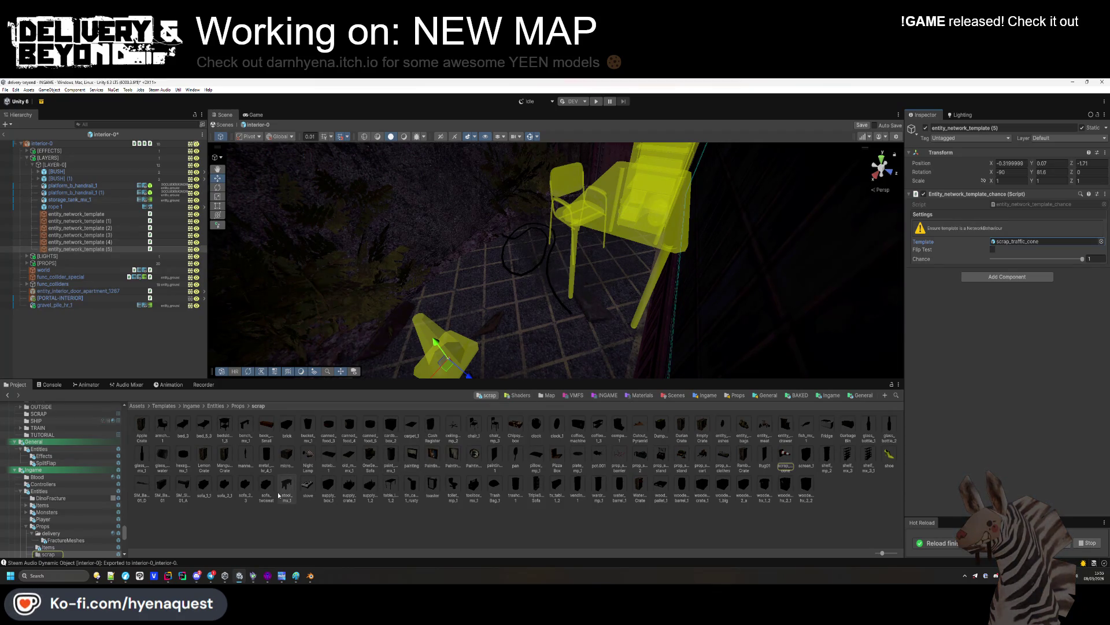
pyautogui.moveTo(250, 460)
pyautogui.mouseDown()
pyautogui.moveTo(694, 324)
pyautogui.moveTo(1035, 241)
pyautogui.mouseUp()
pyautogui.moveTo(636, 301)
pyautogui.mouseDown()
pyautogui.moveTo(596, 341)
pyautogui.moveTo(510, 248)
pyautogui.moveTo(498, 215)
pyautogui.moveTo(604, 237)
pyautogui.moveTo(518, 195)
pyautogui.mouseUp()
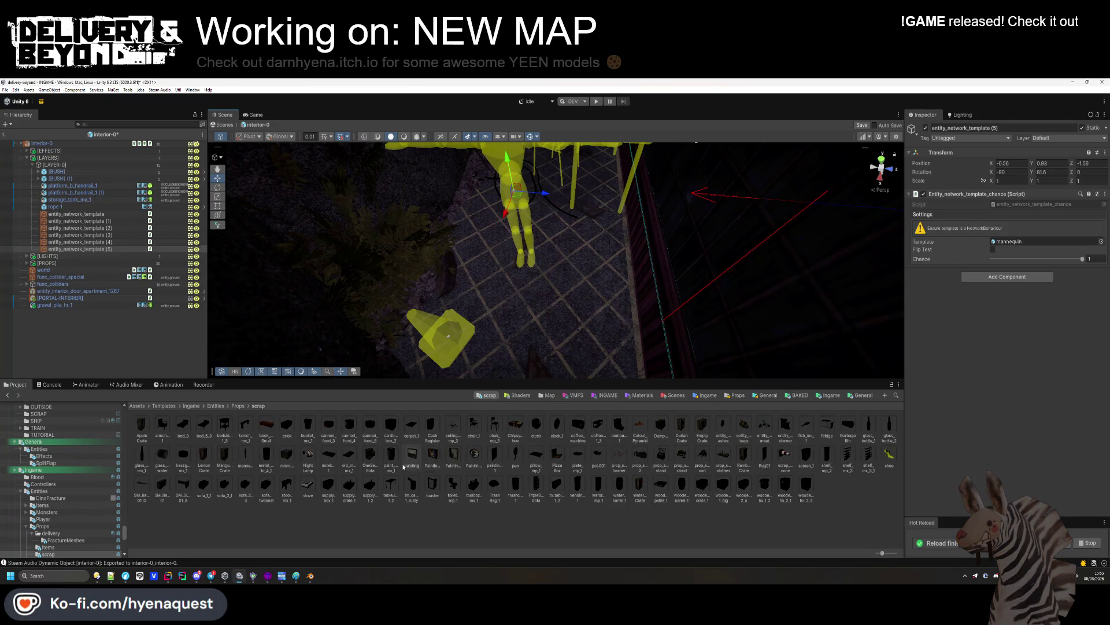
pyautogui.moveTo(245, 457); pyautogui.dragTo(78, 250)
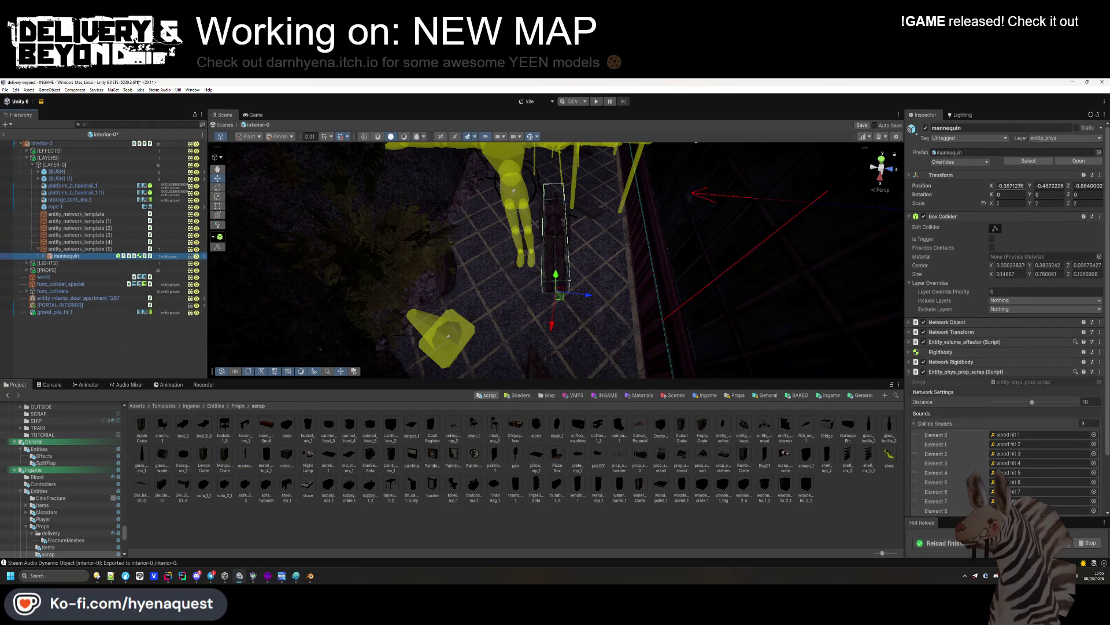
pyautogui.write('0')
pyautogui.press('Tab')
pyautogui.write('0')
pyautogui.press('Tab')
pyautogui.write('0')
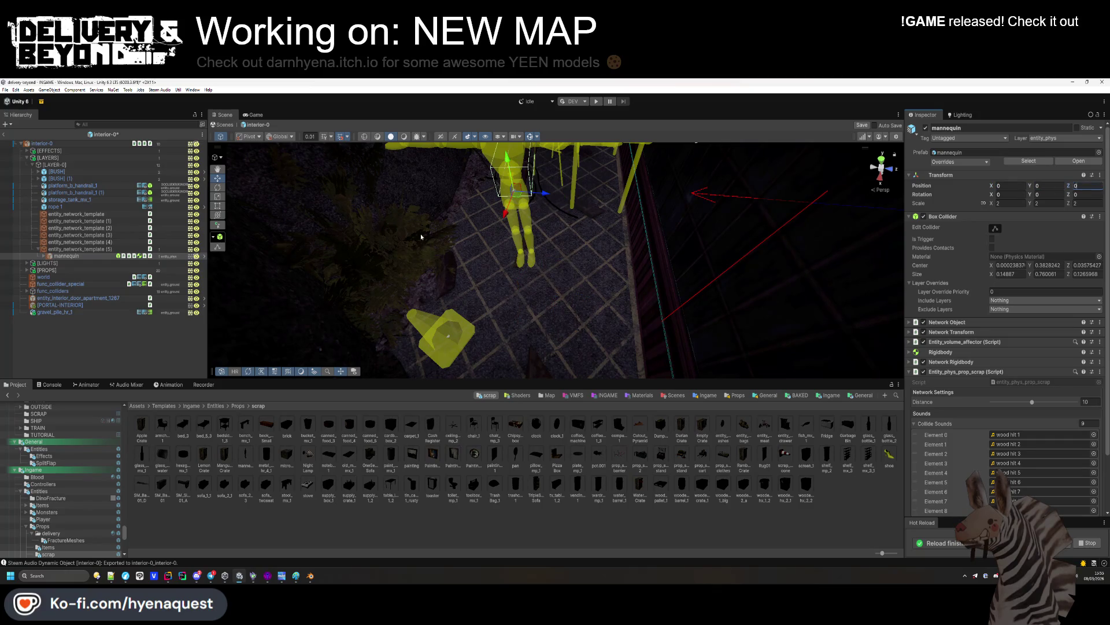
# Lay entity_network_template (5) flat at -0.46, 0, -1.53, rotated 76.3, with spawn chance 0.2
pyautogui.click(90, 249)
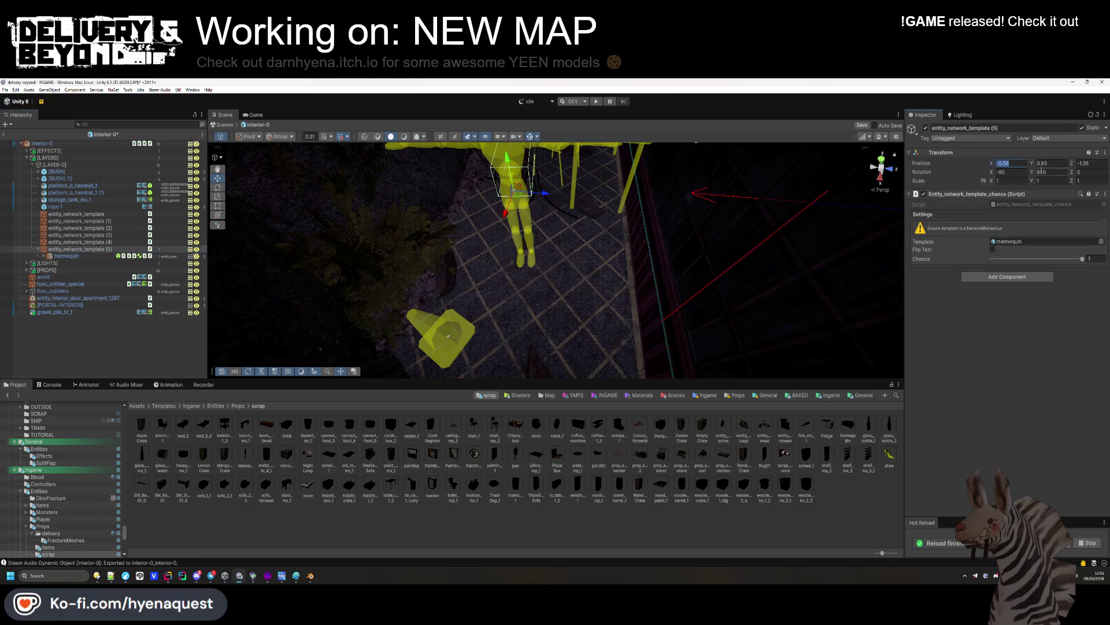
pyautogui.write('0')
pyautogui.click(1011, 172)
pyautogui.write('0')
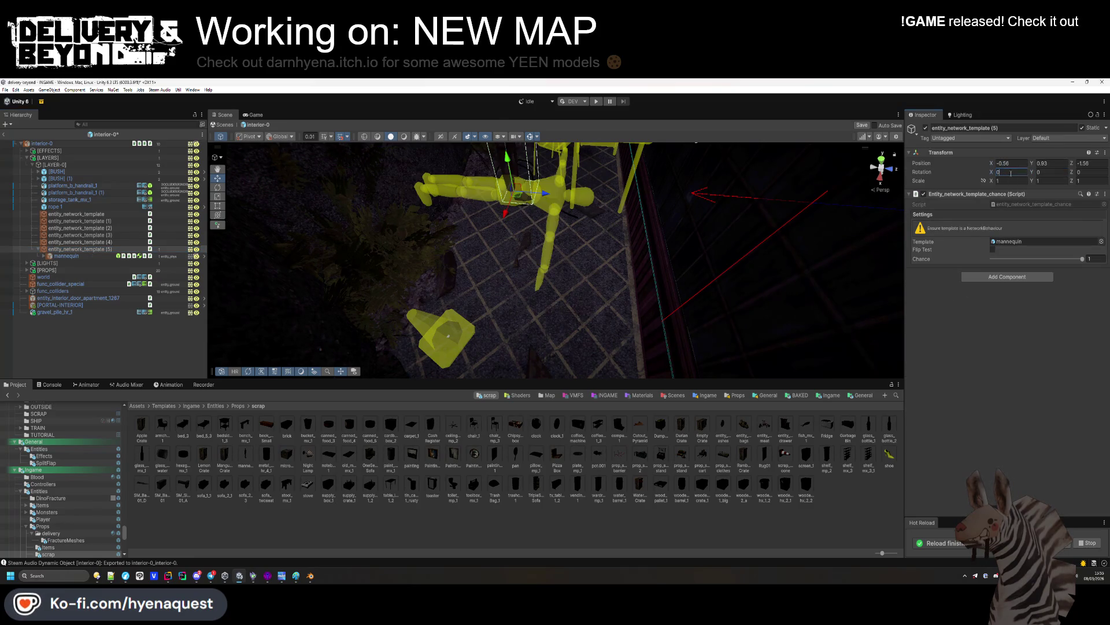
pyautogui.click(1050, 163)
pyautogui.write('0')
pyautogui.scroll(3, 591, 242)
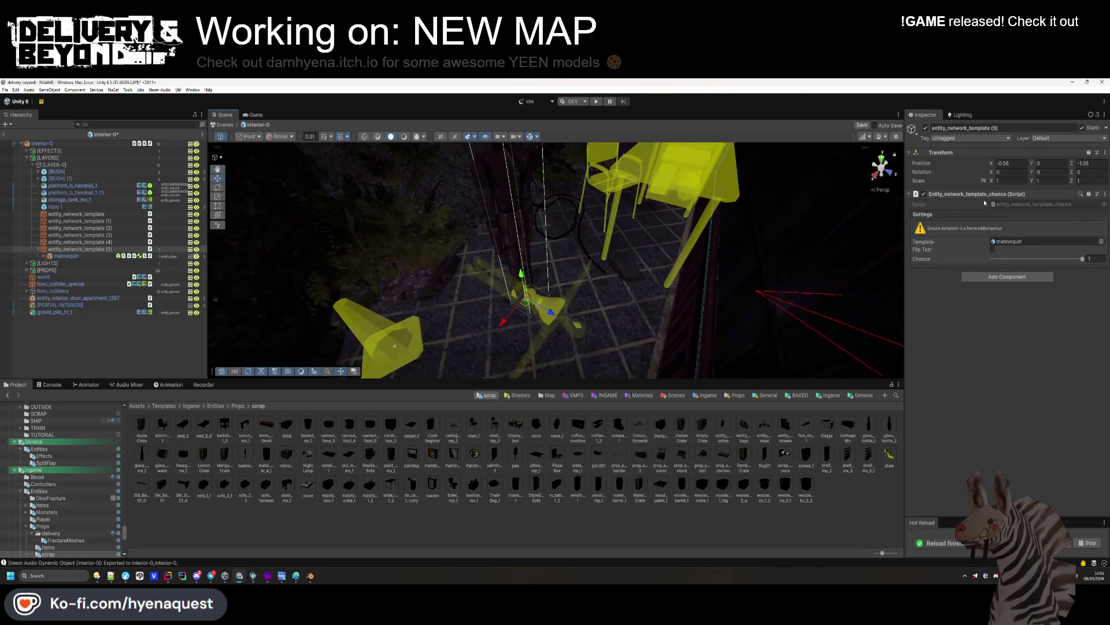
pyautogui.moveTo(1036, 172)
pyautogui.mouseDown()
pyautogui.moveTo(1107, 173)
pyautogui.moveTo(72, 195)
pyautogui.mouseUp()
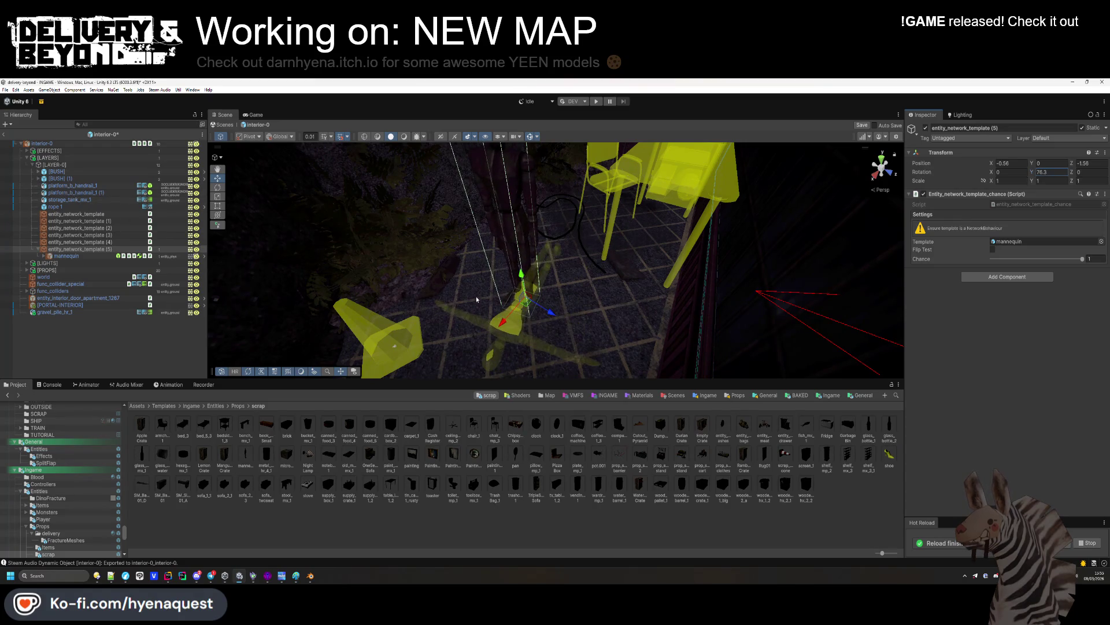
pyautogui.moveTo(525, 306); pyautogui.dragTo(545, 327)
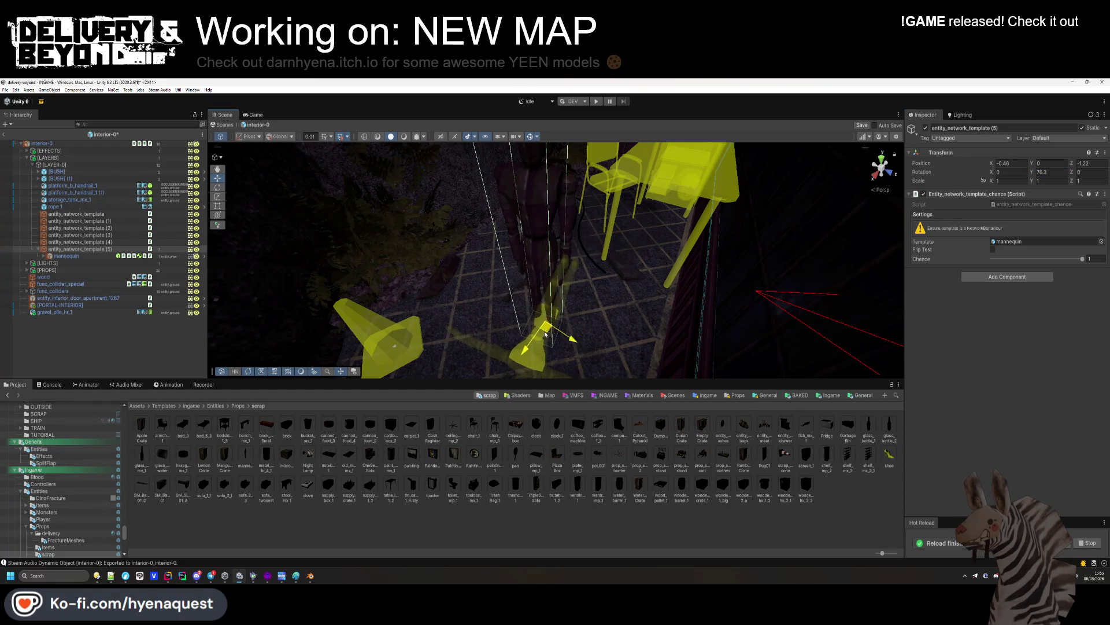
pyautogui.click(1090, 259)
pyautogui.write('0.2')
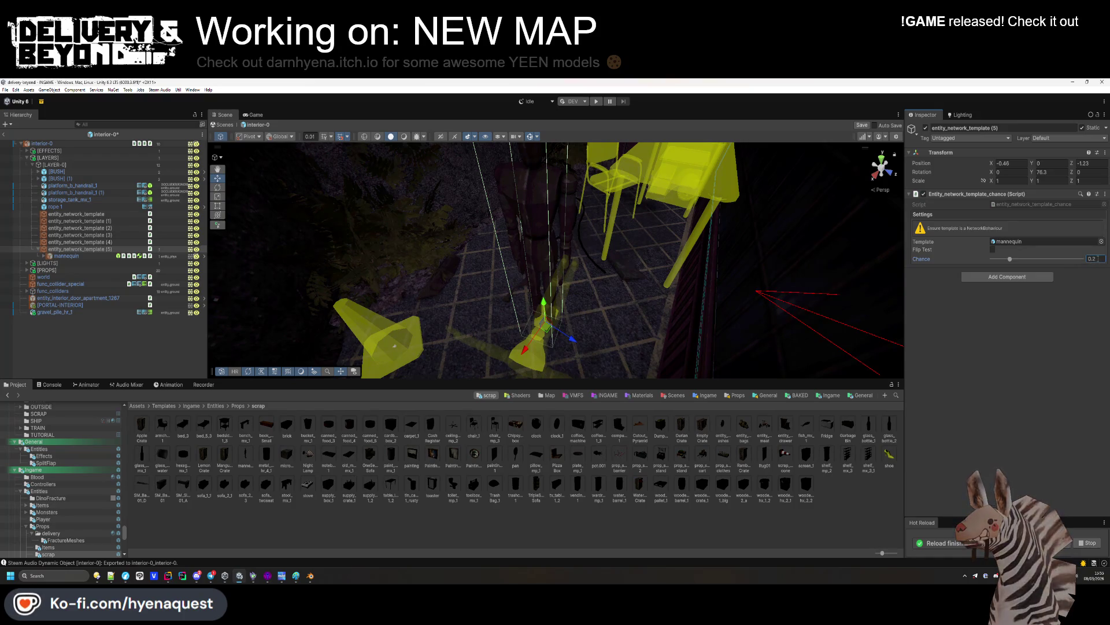
pyautogui.click(78, 332)
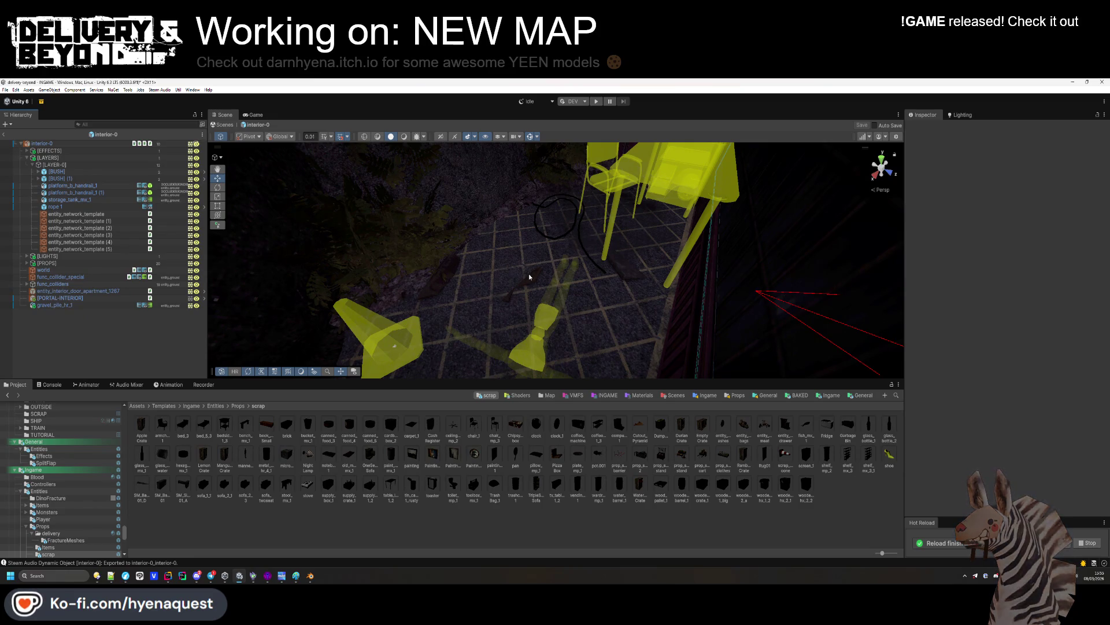
# Duplicate the table template raised onto the tabletop and switch it to canned_food_5
pyautogui.moveTo(529, 277)
pyautogui.mouseDown()
pyautogui.moveTo(319, 237)
pyautogui.moveTo(789, 297)
pyautogui.moveTo(574, 290)
pyautogui.moveTo(554, 194)
pyautogui.mouseUp()
pyautogui.click(572, 290)
pyautogui.press('f')
pyautogui.hotkey('ctrl', 'd')
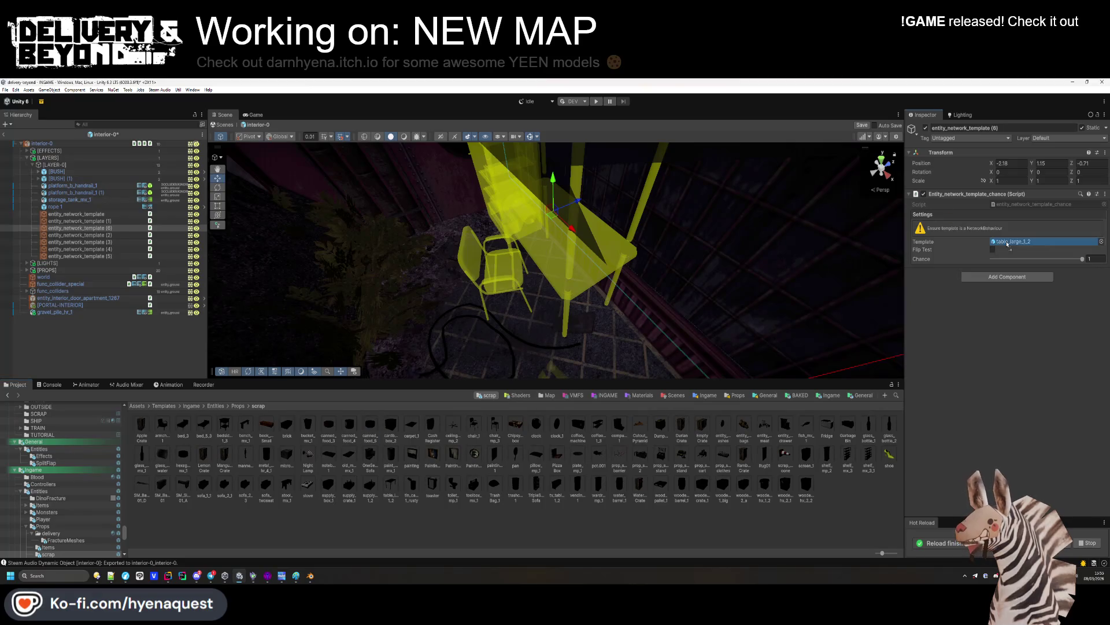
pyautogui.moveTo(1008, 244); pyautogui.dragTo(1008, 243)
pyautogui.scroll(5, 587, 228)
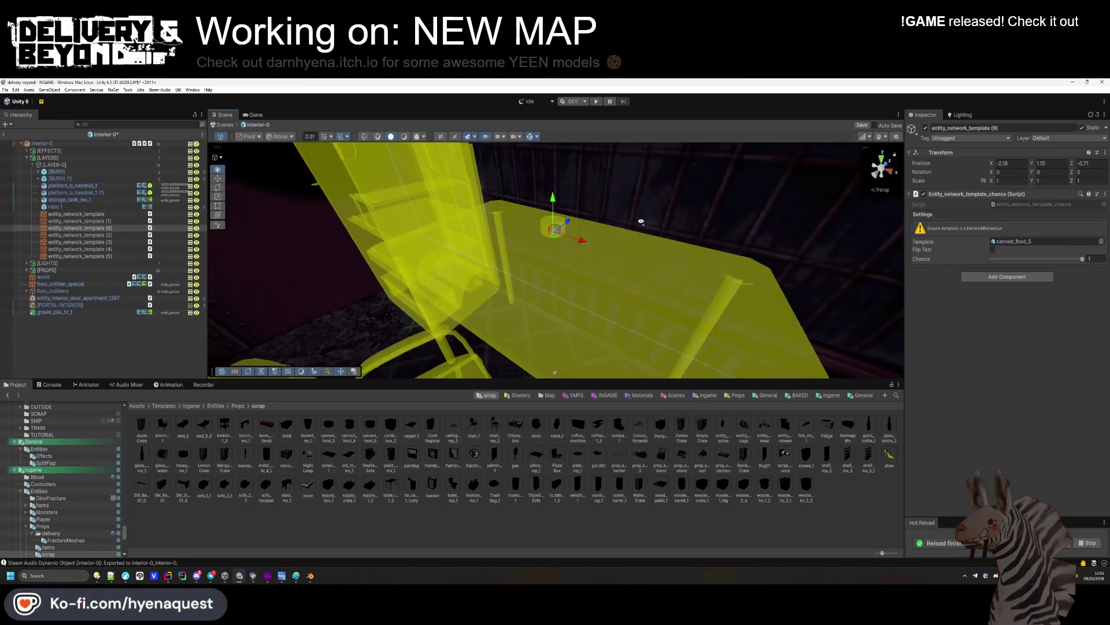
pyautogui.moveTo(641, 221); pyautogui.dragTo(636, 226)
# Add a plate_mp_1 copy and set spawn chances 0.3 for canned food and 0.7 for the plate
pyautogui.hotkey('ctrl', 'd')
pyautogui.moveTo(555, 228); pyautogui.dragTo(555, 237)
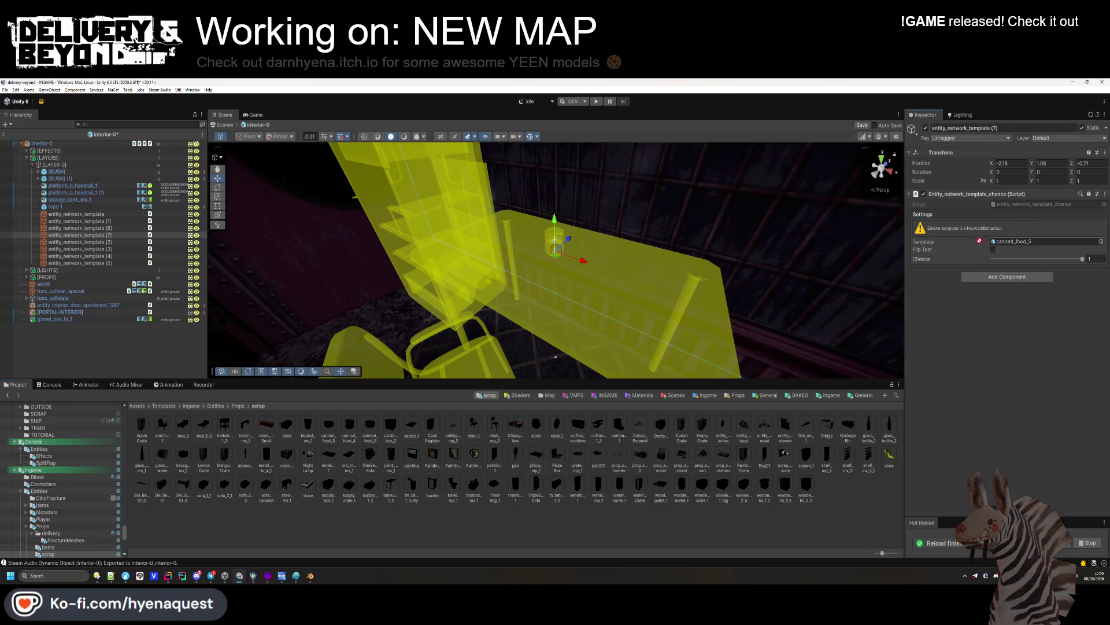
pyautogui.moveTo(577, 455); pyautogui.dragTo(1018, 241)
pyautogui.moveTo(554, 238)
pyautogui.mouseDown()
pyautogui.moveTo(556, 248)
pyautogui.moveTo(570, 211)
pyautogui.moveTo(538, 272)
pyautogui.moveTo(526, 262)
pyautogui.mouseUp()
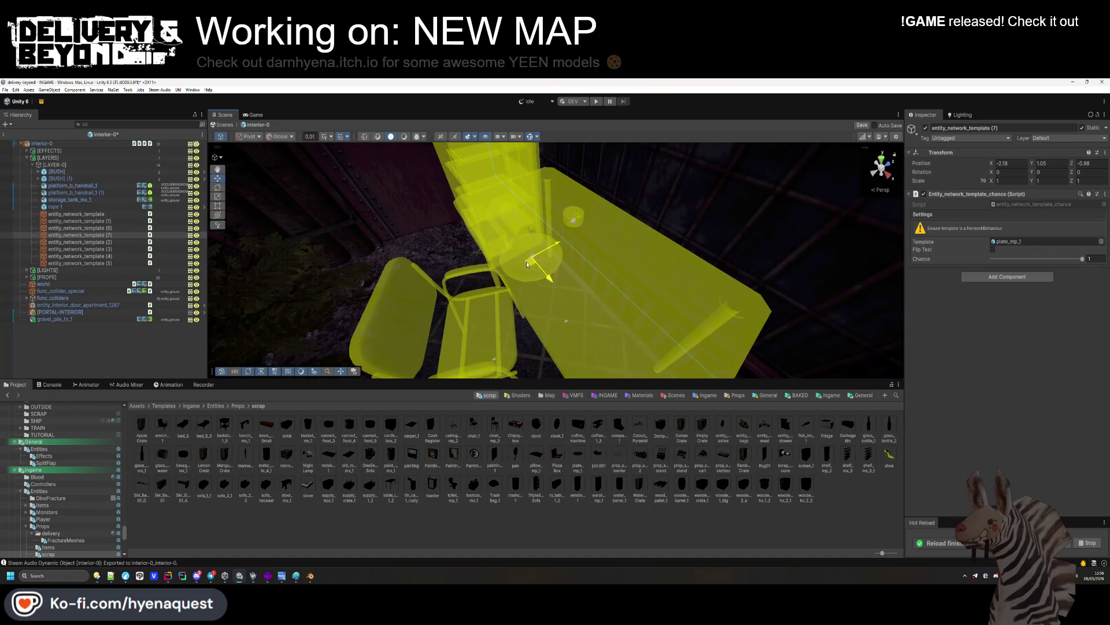
pyautogui.click(575, 228)
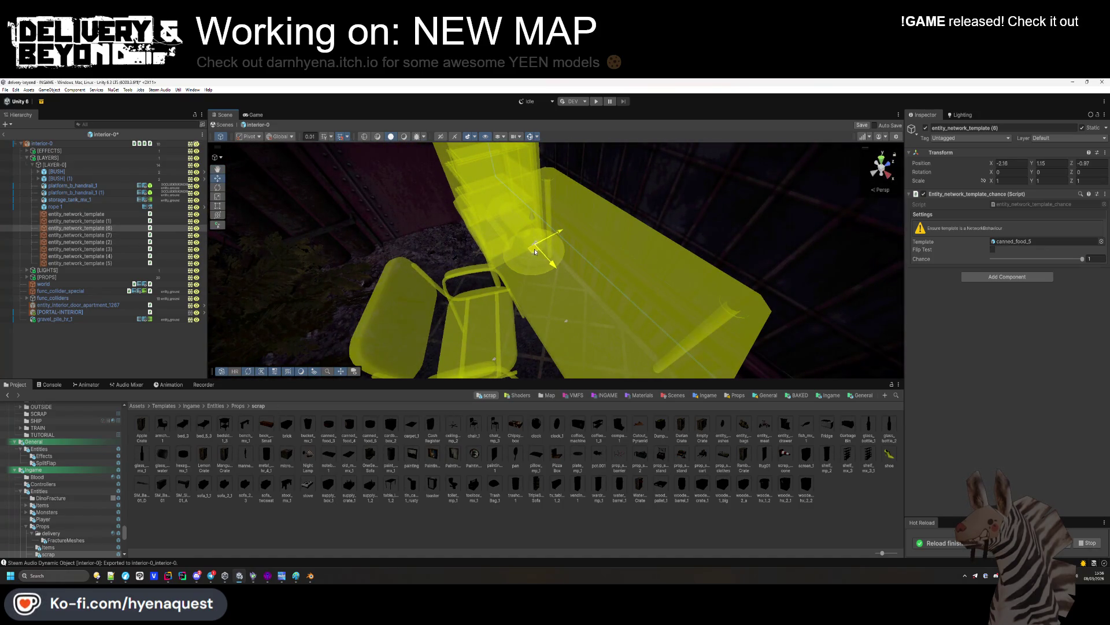
pyautogui.write('0.3')
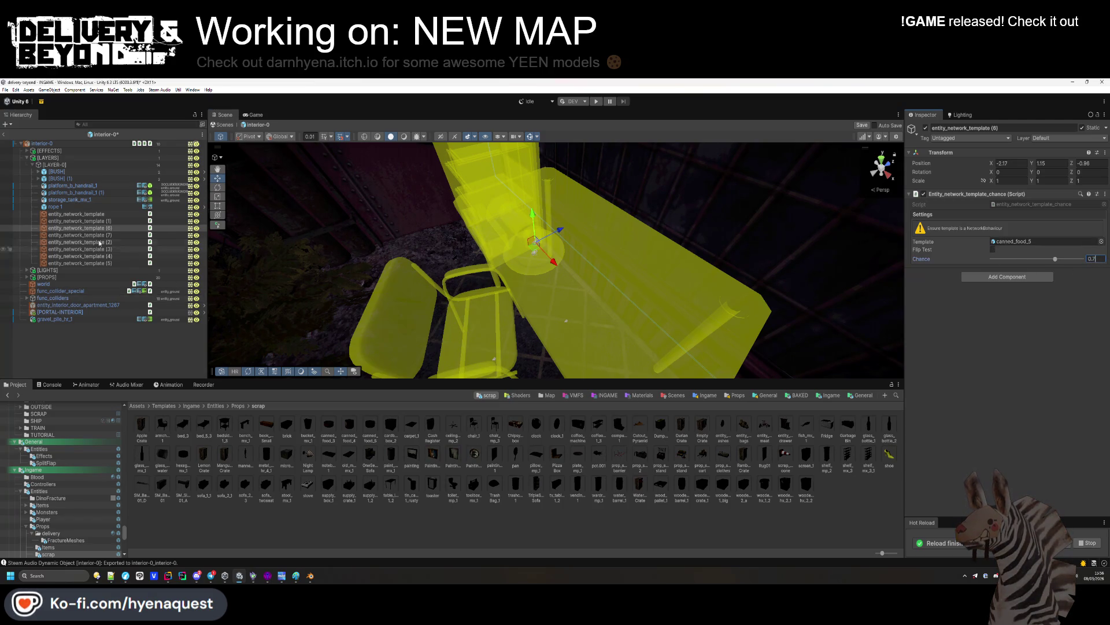
pyautogui.click(536, 256)
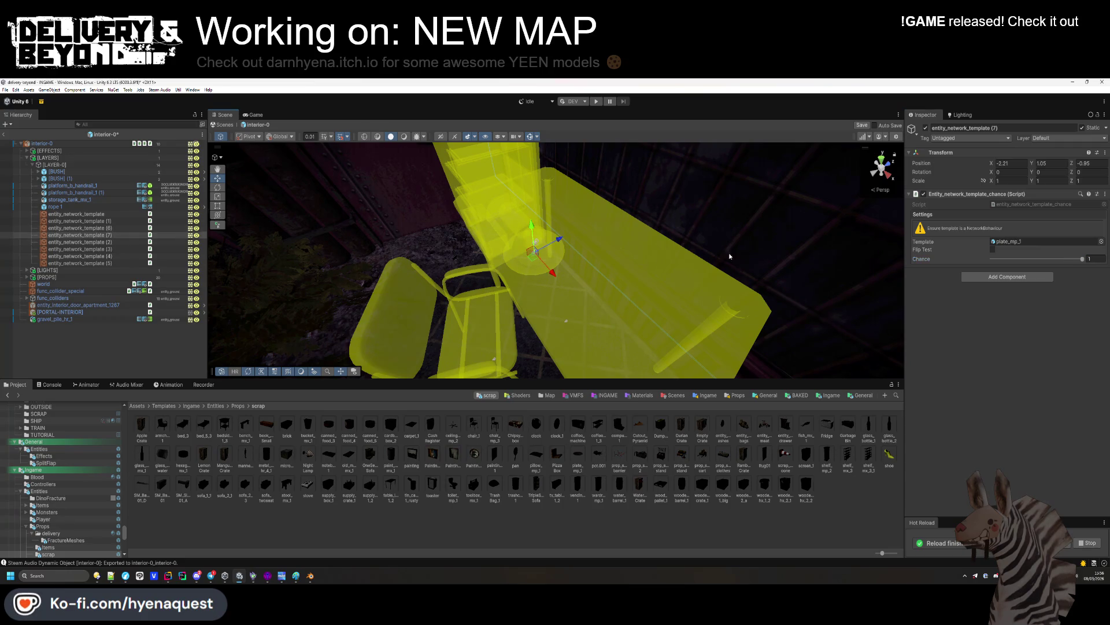
pyautogui.write('7')
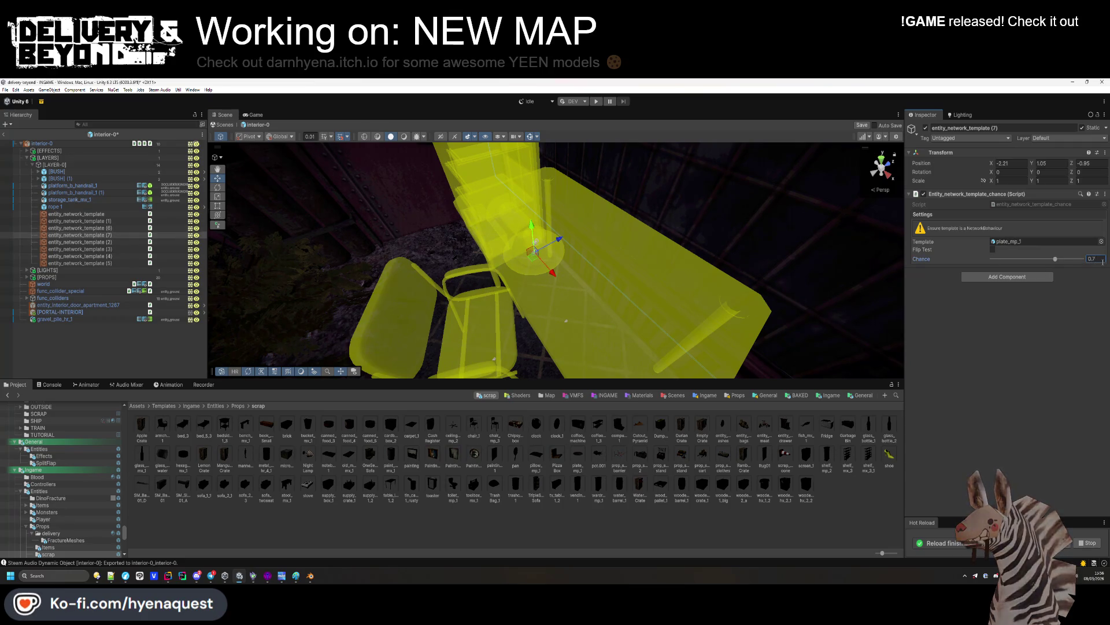
pyautogui.click(143, 235)
# Duplicate the plate as a notebook_1 template at -1.54, 1.05, -0.98 on the table
pyautogui.hotkey('ctrl', 'd')
pyautogui.moveTo(535, 250); pyautogui.dragTo(603, 307)
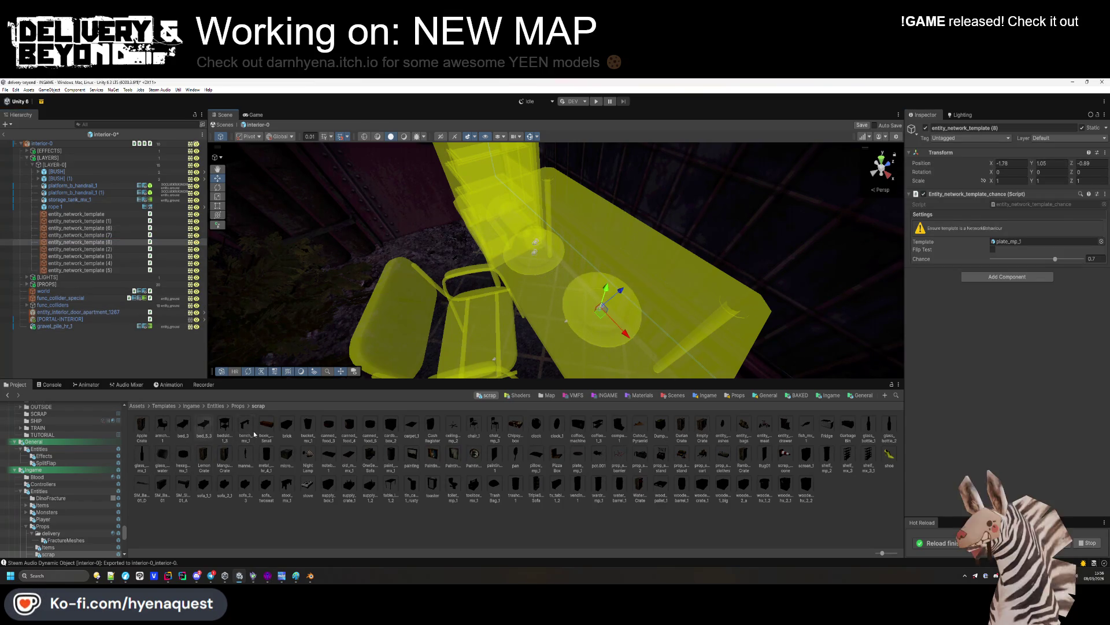
pyautogui.moveTo(331, 456)
pyautogui.mouseDown()
pyautogui.moveTo(1060, 223)
pyautogui.moveTo(1028, 243)
pyautogui.mouseUp()
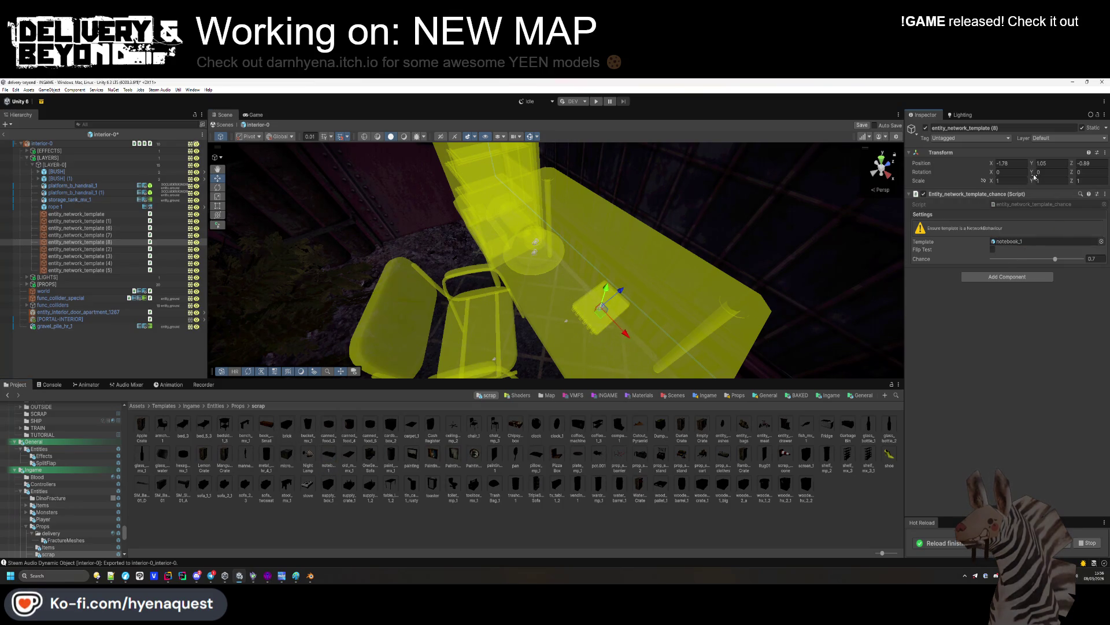
pyautogui.moveTo(608, 315)
pyautogui.mouseDown()
pyautogui.moveTo(668, 303)
pyautogui.moveTo(644, 213)
pyautogui.mouseUp()
# Duplicate the notebook as a wooden_crate_1 template rotated about -178.5 degrees
pyautogui.hotkey('ctrl', 'd')
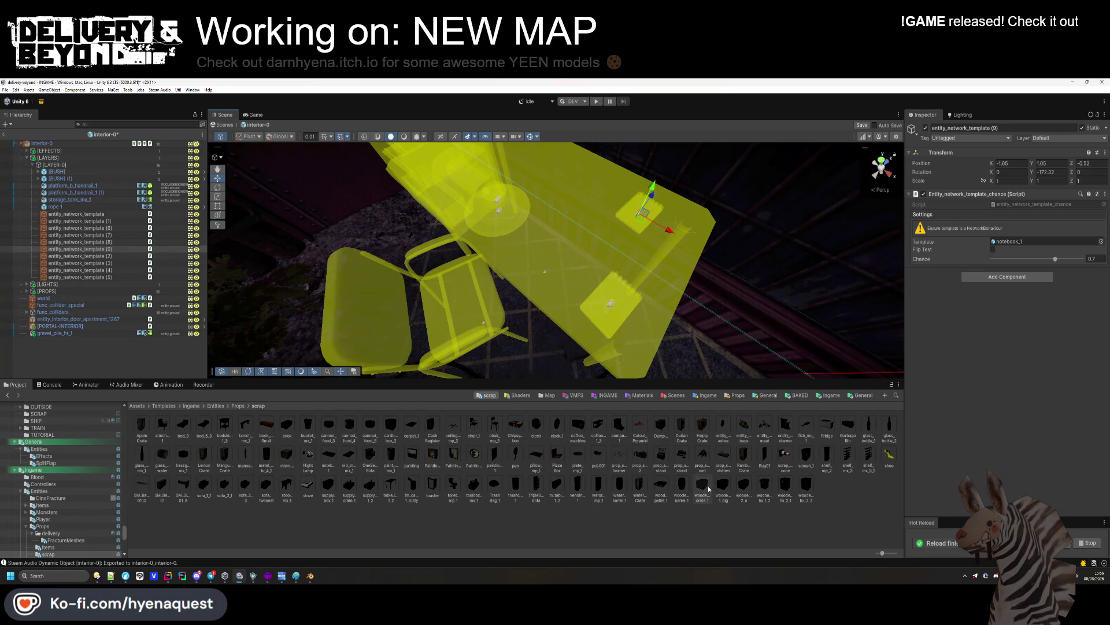
pyautogui.moveTo(1039, 243); pyautogui.dragTo(1040, 243)
pyautogui.moveTo(856, 232)
pyautogui.mouseDown()
pyautogui.moveTo(843, 220)
pyautogui.moveTo(685, 247)
pyautogui.mouseUp()
pyautogui.moveTo(1023, 168); pyautogui.dragTo(947, 179)
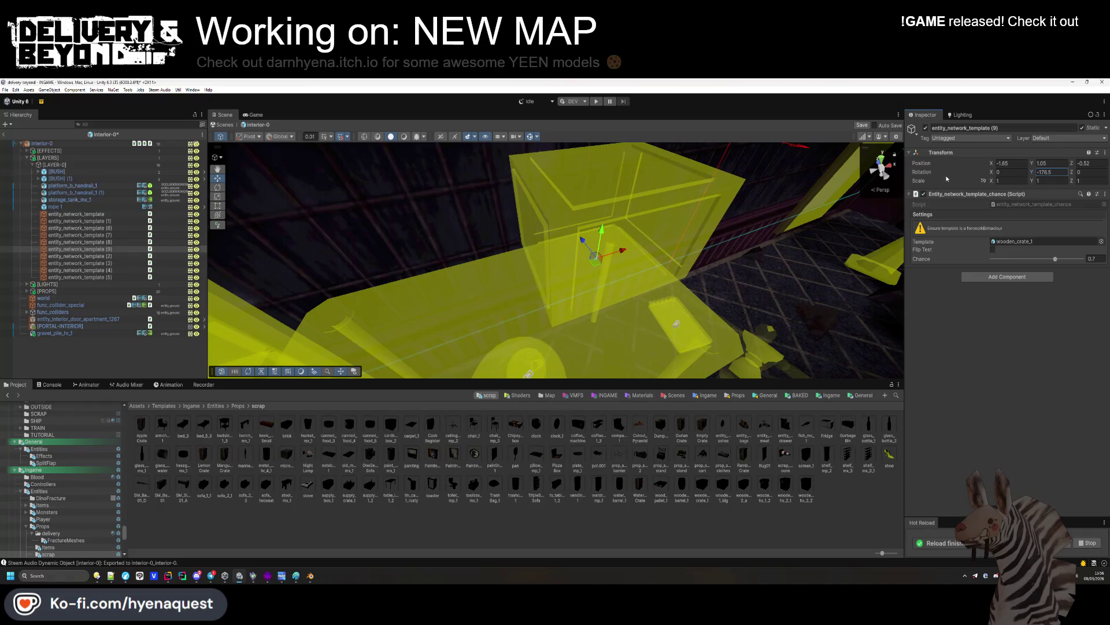
# Nudge the wooden crate slightly on the tabletop and frame it in view
pyautogui.moveTo(591, 265)
pyautogui.mouseDown()
pyautogui.moveTo(731, 277)
pyautogui.moveTo(576, 210)
pyautogui.mouseUp()
pyautogui.press('f')
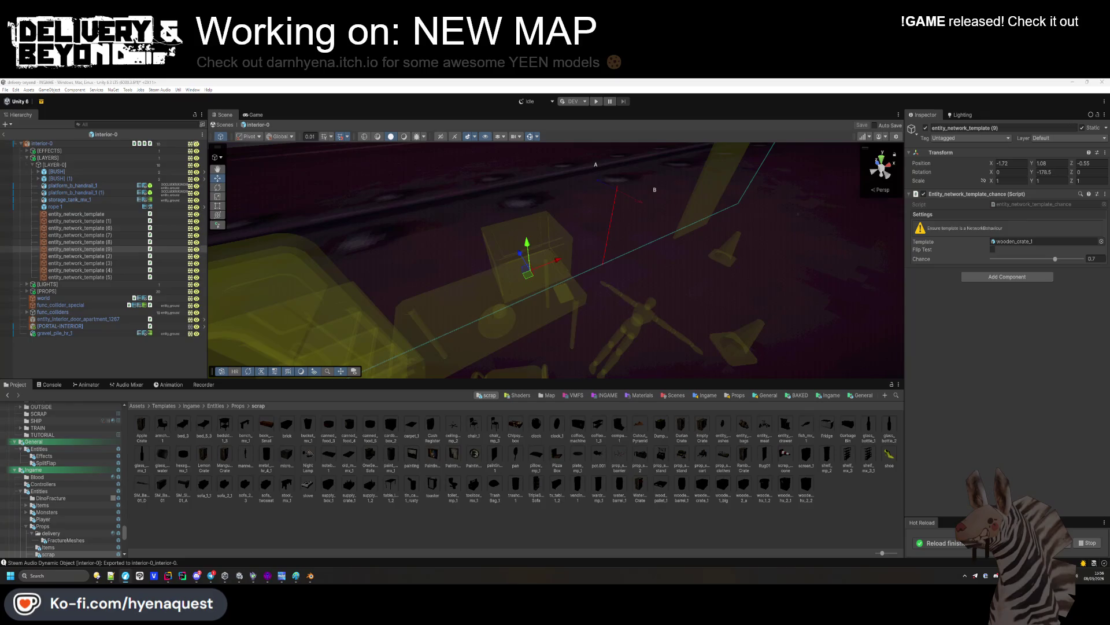
pyautogui.moveTo(625, 333)
pyautogui.mouseDown()
pyautogui.moveTo(577, 300)
pyautogui.moveTo(587, 267)
pyautogui.moveTo(528, 287)
pyautogui.moveTo(458, 276)
pyautogui.mouseUp()
# Duplicate the crate as a water_barrel_1 template on the floor, plus a second barrel alongside
pyautogui.hotkey('ctrl', 'd')
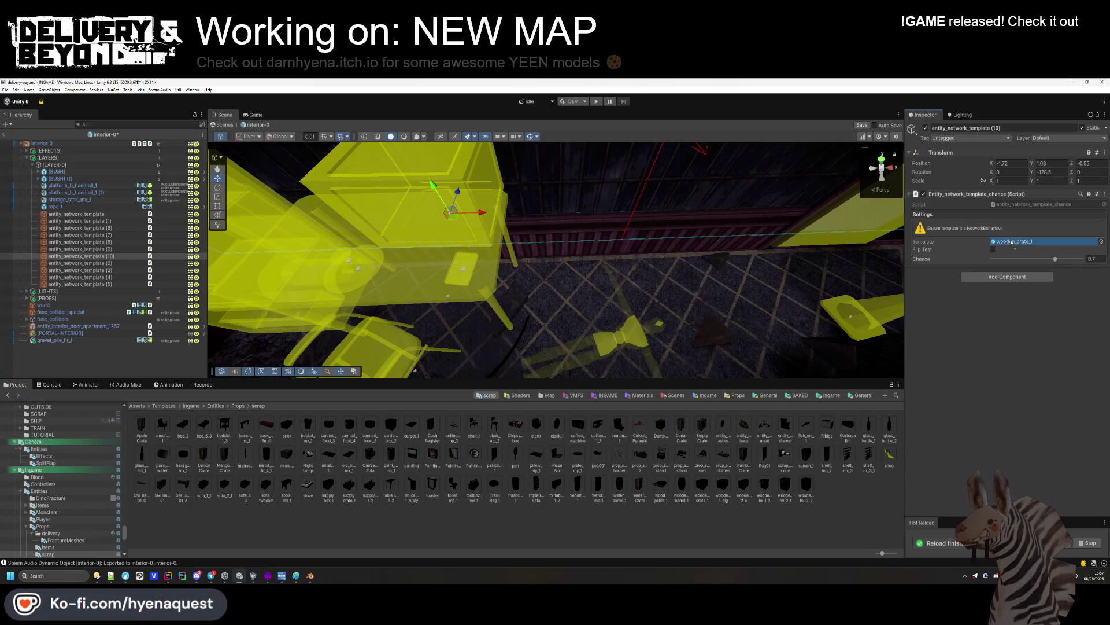
pyautogui.moveTo(632, 495); pyautogui.dragTo(640, 261)
pyautogui.moveTo(472, 218)
pyautogui.mouseDown()
pyautogui.moveTo(575, 208)
pyautogui.moveTo(595, 186)
pyautogui.moveTo(582, 267)
pyautogui.moveTo(639, 293)
pyautogui.moveTo(562, 197)
pyautogui.moveTo(454, 254)
pyautogui.mouseUp()
pyautogui.hotkey('ctrl', 'd')
pyautogui.click(624, 278)
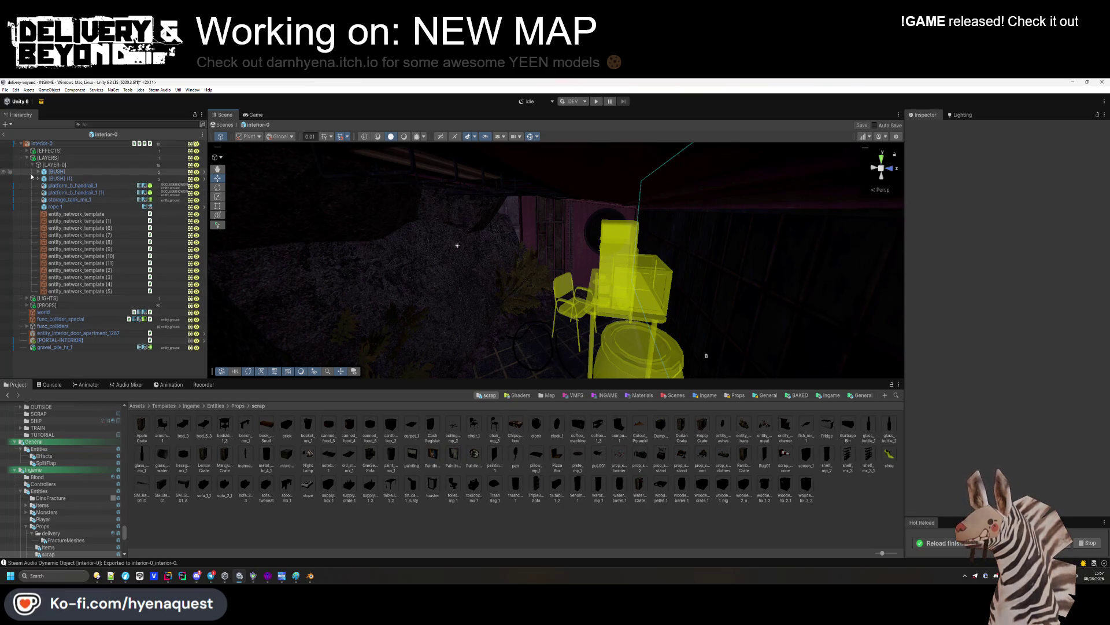
# Set both platform_b_handrail_1 objects in [LAYER-0] to the Untagged tag
pyautogui.click(27, 157)
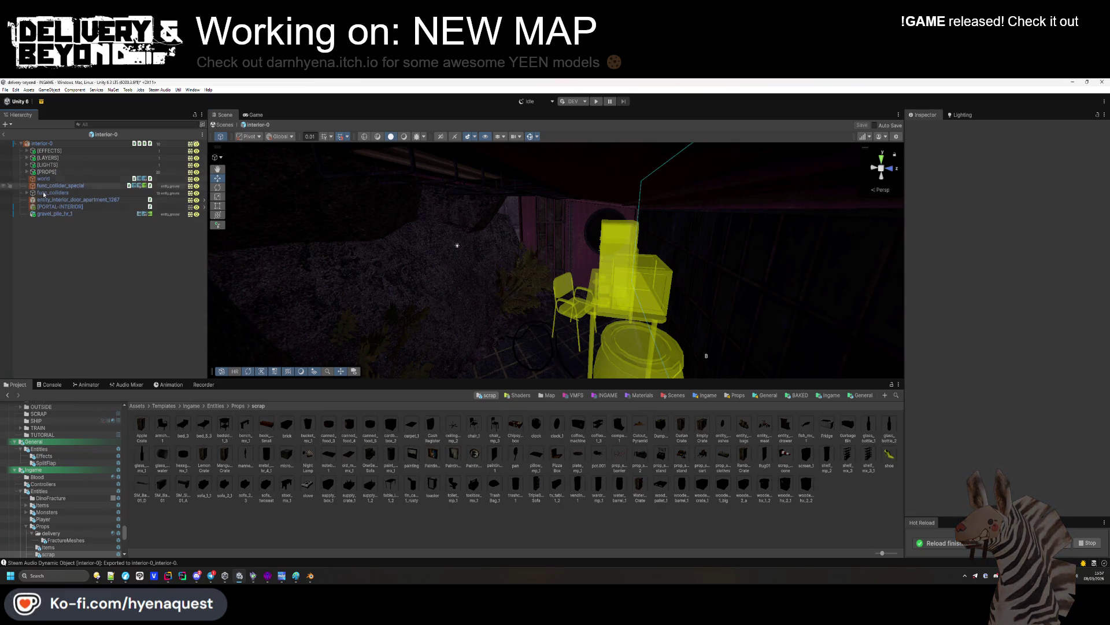
pyautogui.click(27, 157)
pyautogui.click(27, 157)
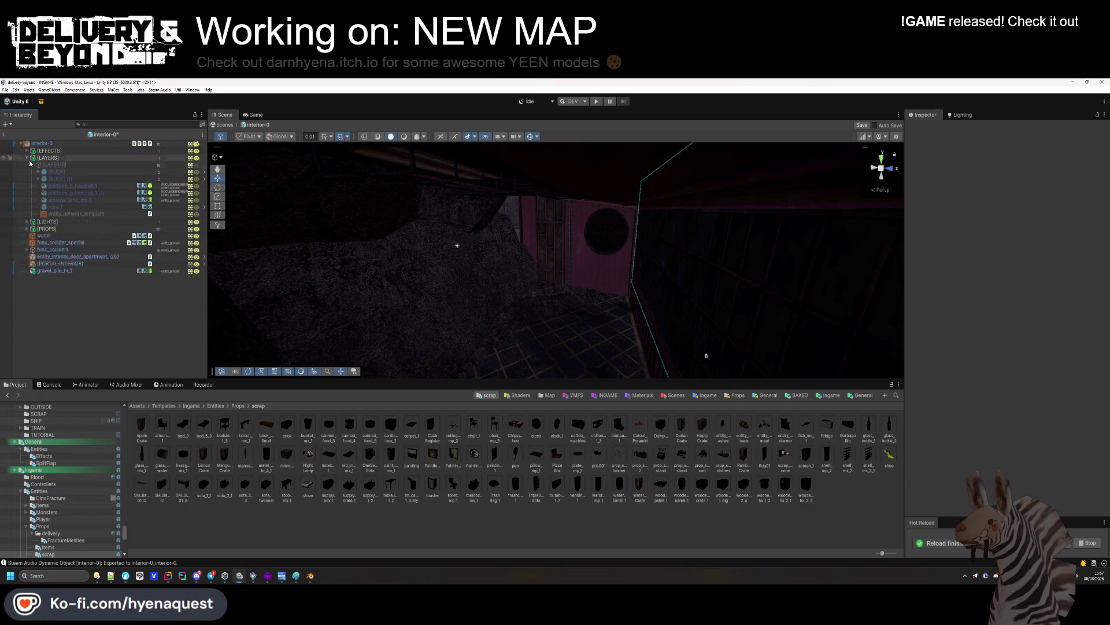
pyautogui.click(42, 143)
pyautogui.click(27, 157)
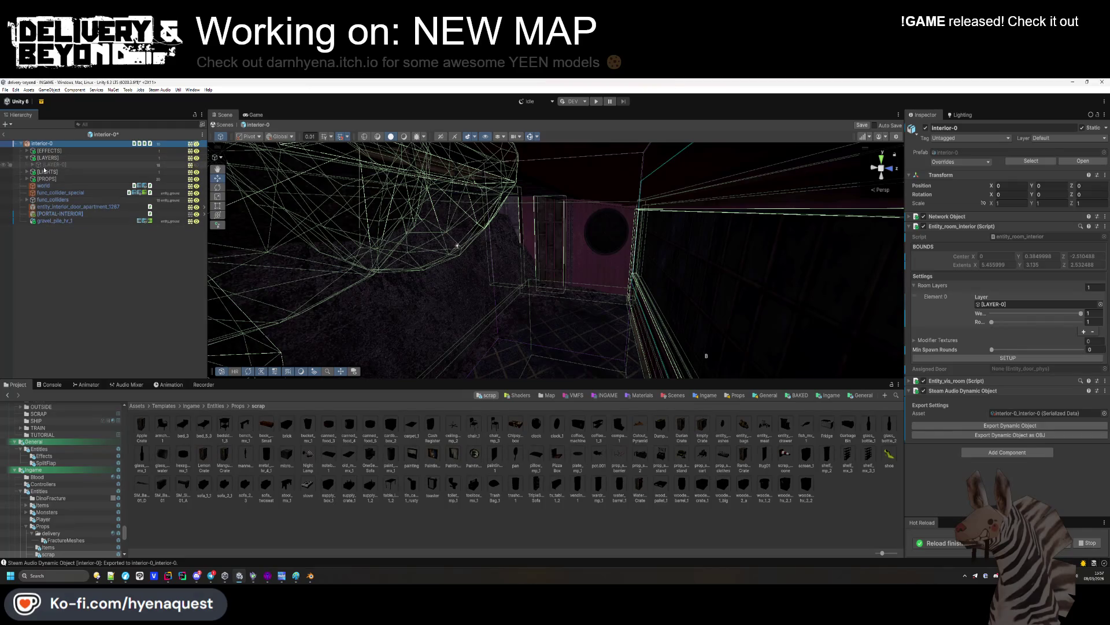
pyautogui.click(52, 164)
pyautogui.click(32, 165)
pyautogui.click(73, 185)
pyautogui.keyDown('shift'); pyautogui.click(75, 193); pyautogui.keyUp('shift')
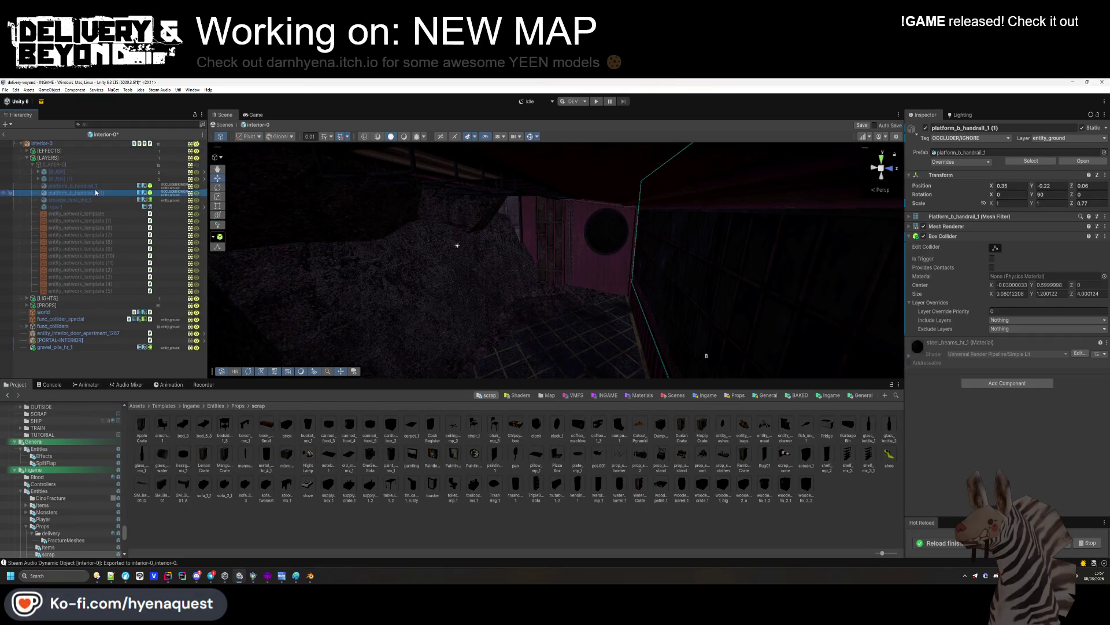
pyautogui.click(971, 137)
pyautogui.click(948, 144)
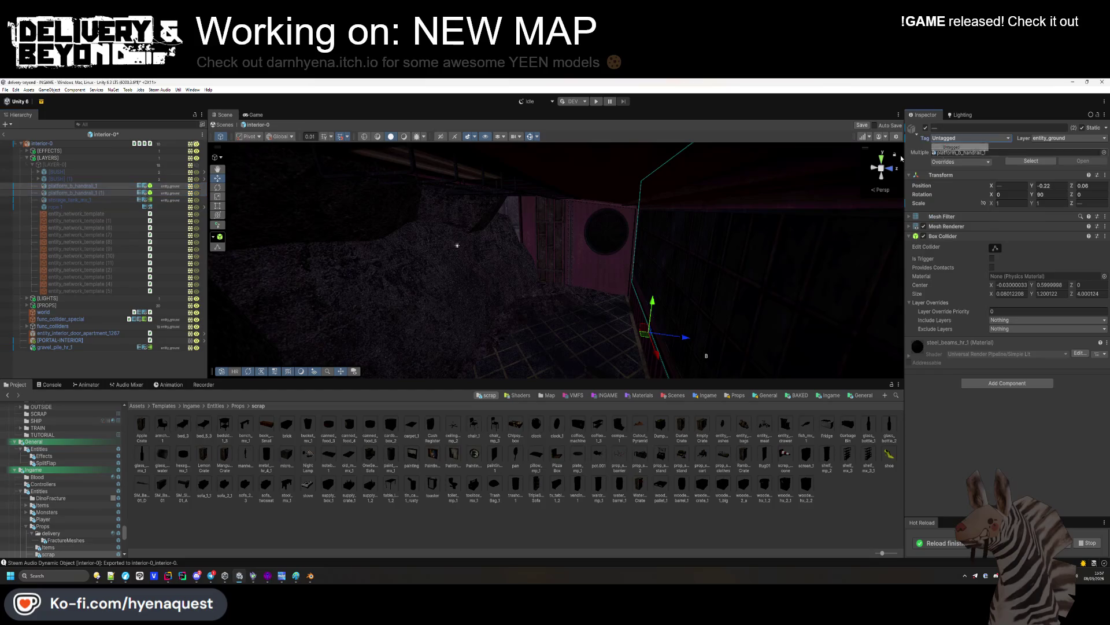
# Export the interior-0 room's Steam Audio dynamic object
pyautogui.click(33, 165)
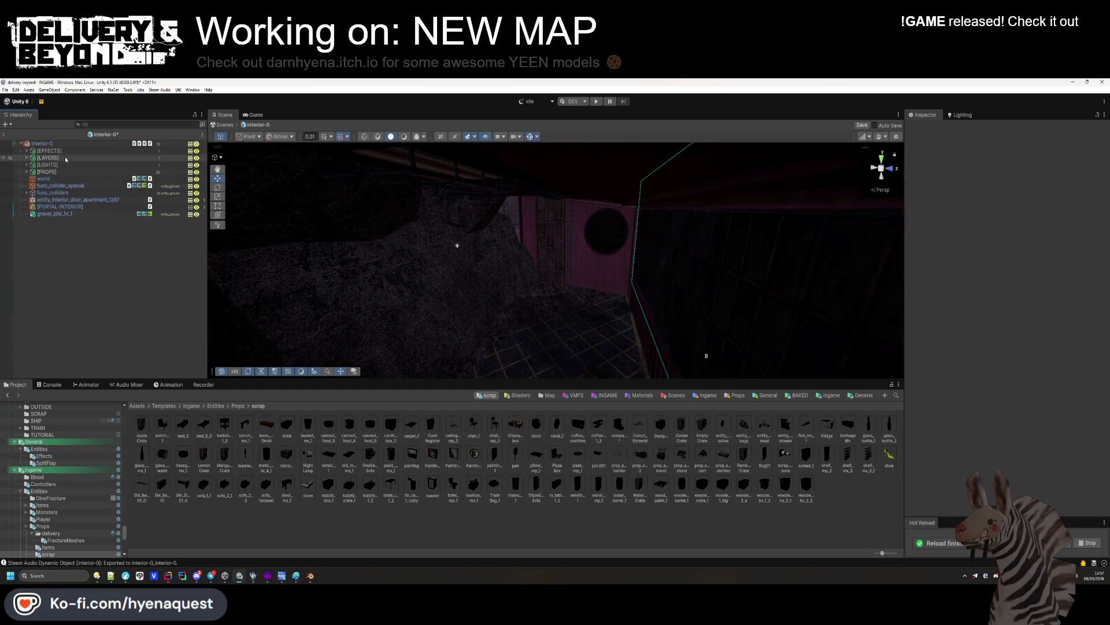
pyautogui.click(27, 158)
pyautogui.click(42, 143)
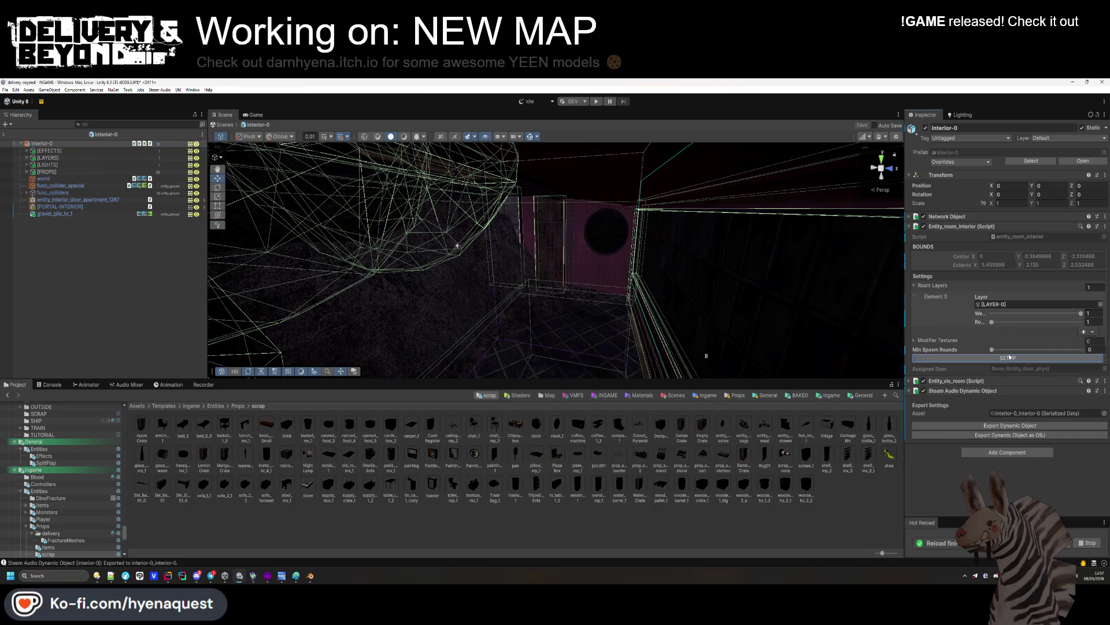
pyautogui.click(1005, 426)
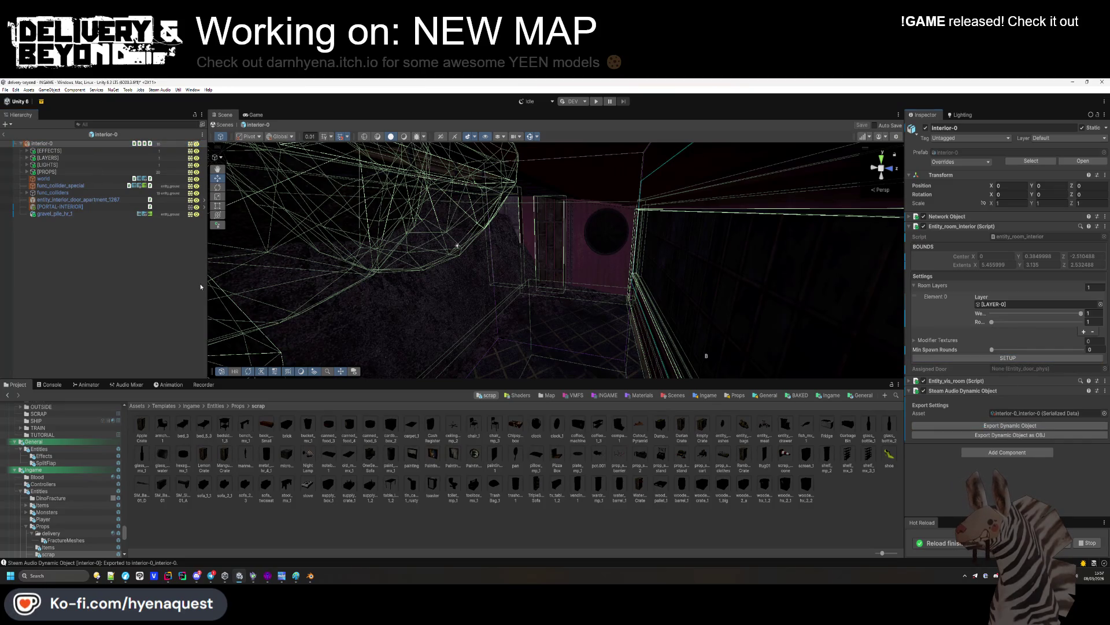
# Look over the furnished room and locate the interior-0 prefab in Map/Trenches/Interiors
pyautogui.click(540, 298)
pyautogui.scroll(-10, 540, 299)
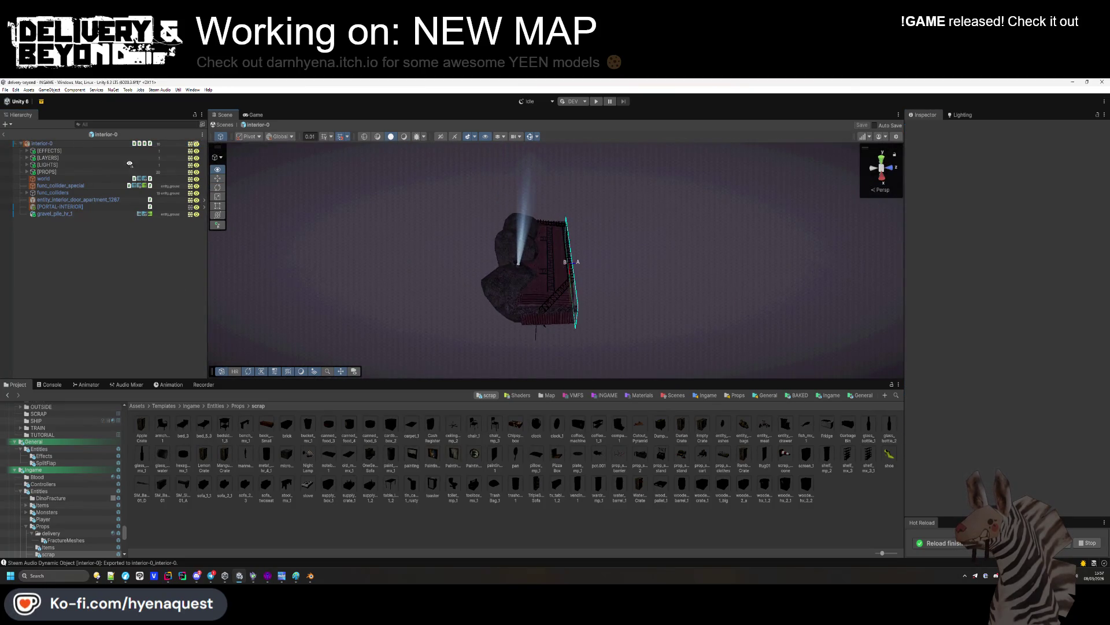
pyautogui.click(84, 144)
pyautogui.moveTo(509, 278)
pyautogui.mouseDown()
pyautogui.moveTo(552, 295)
pyautogui.moveTo(457, 285)
pyautogui.moveTo(387, 199)
pyautogui.moveTo(309, 180)
pyautogui.mouseUp()
pyautogui.scroll(-3, 304, 184)
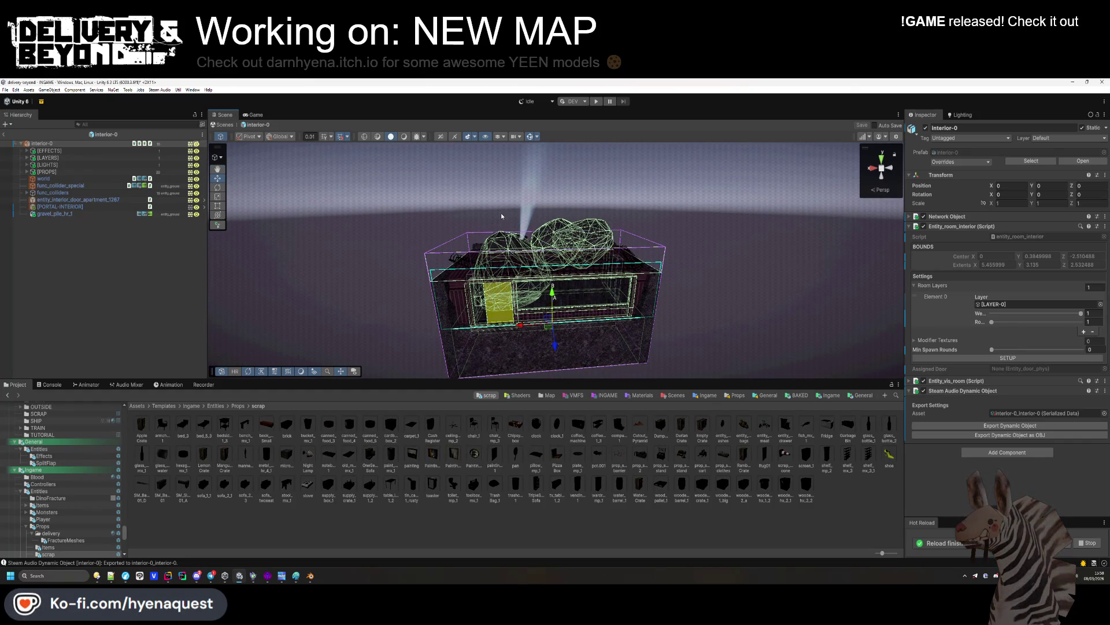
pyautogui.click(137, 282)
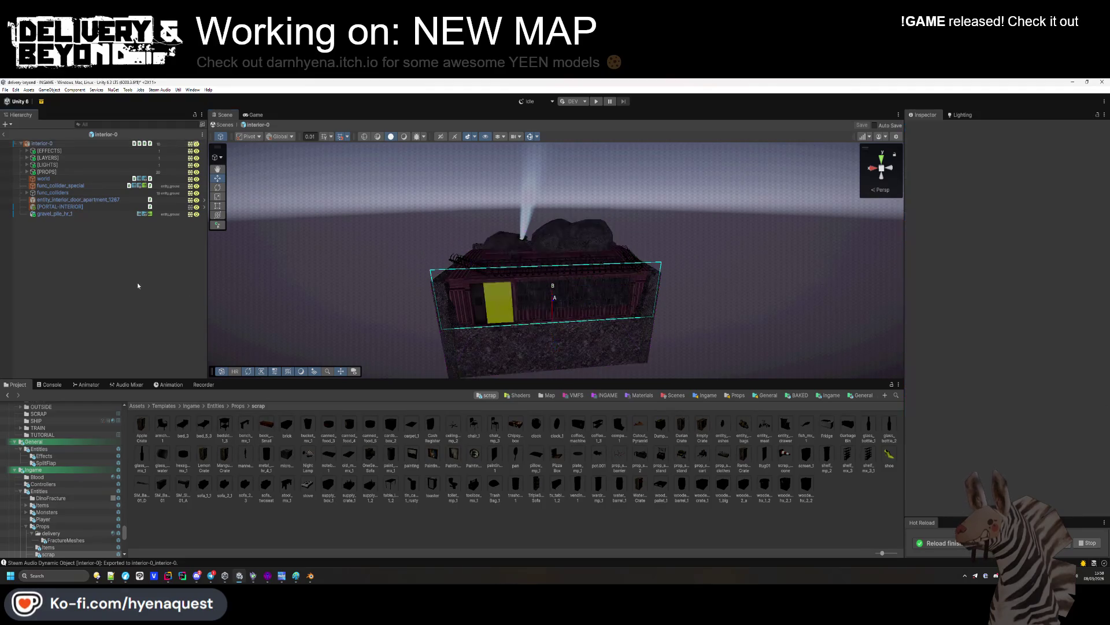
pyautogui.click(104, 134)
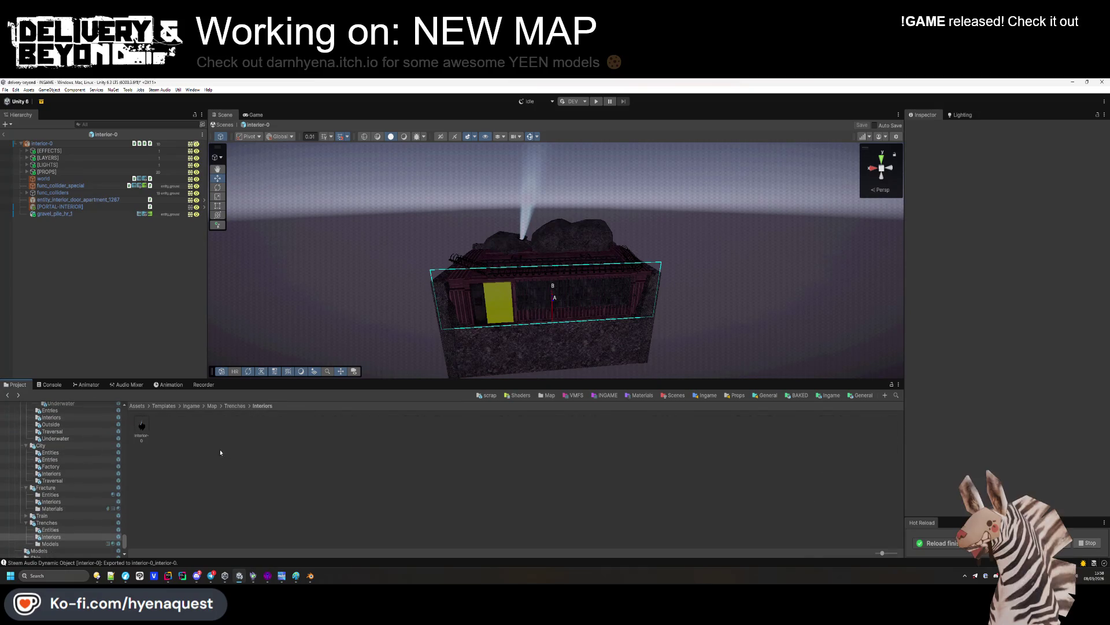
pyautogui.click(236, 406)
pyautogui.doubleClick(285, 426)
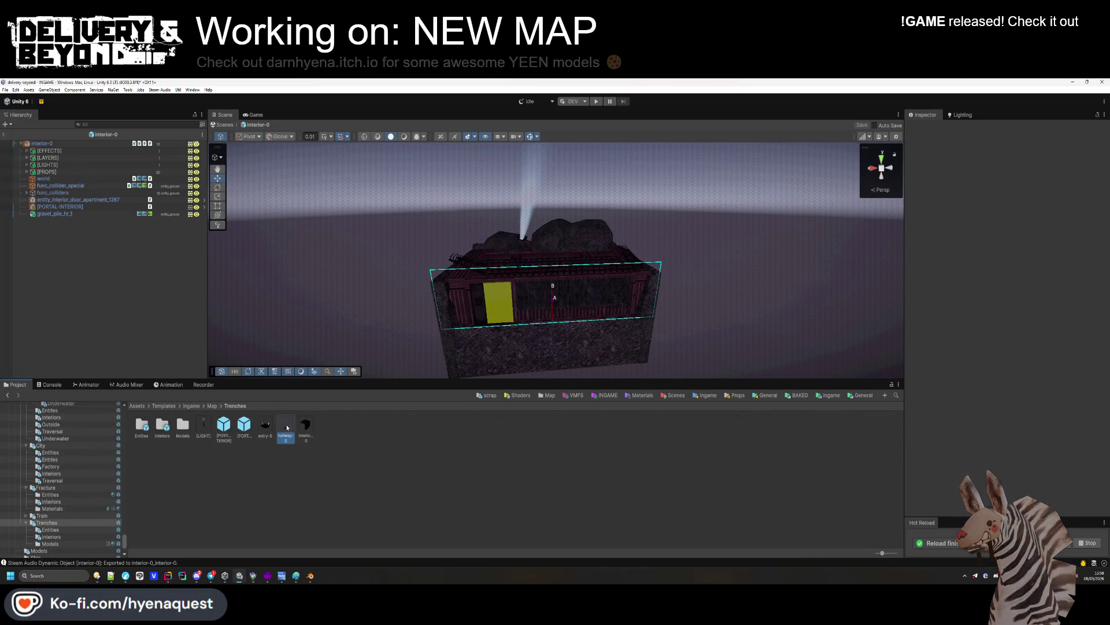
pyautogui.moveTo(302, 212)
pyautogui.mouseDown()
pyautogui.moveTo(372, 235)
pyautogui.moveTo(290, 238)
pyautogui.moveTo(285, 272)
pyautogui.moveTo(285, 241)
pyautogui.moveTo(303, 341)
pyautogui.moveTo(303, 318)
pyautogui.moveTo(112, 306)
pyautogui.mouseUp()
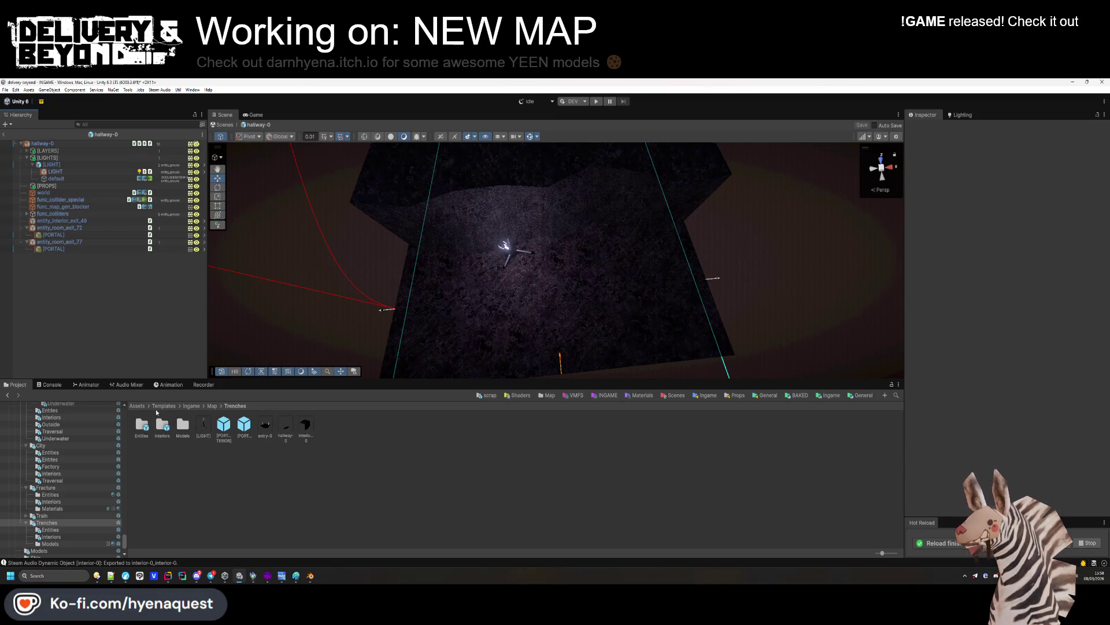
pyautogui.click(51, 537)
pyautogui.doubleClick(141, 426)
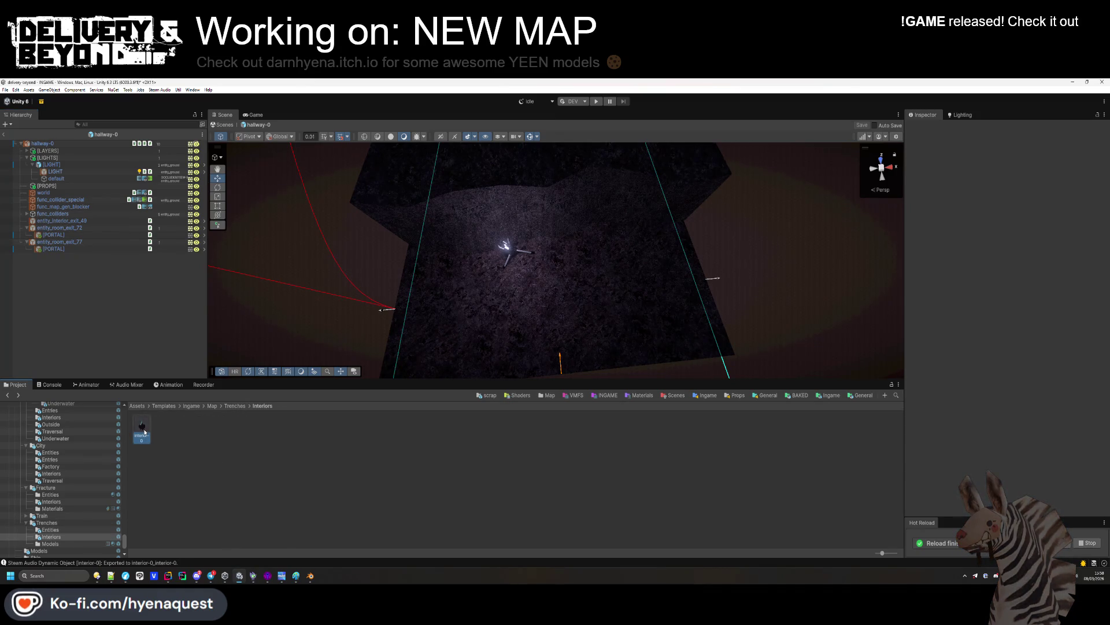
pyautogui.scroll(5, 615, 268)
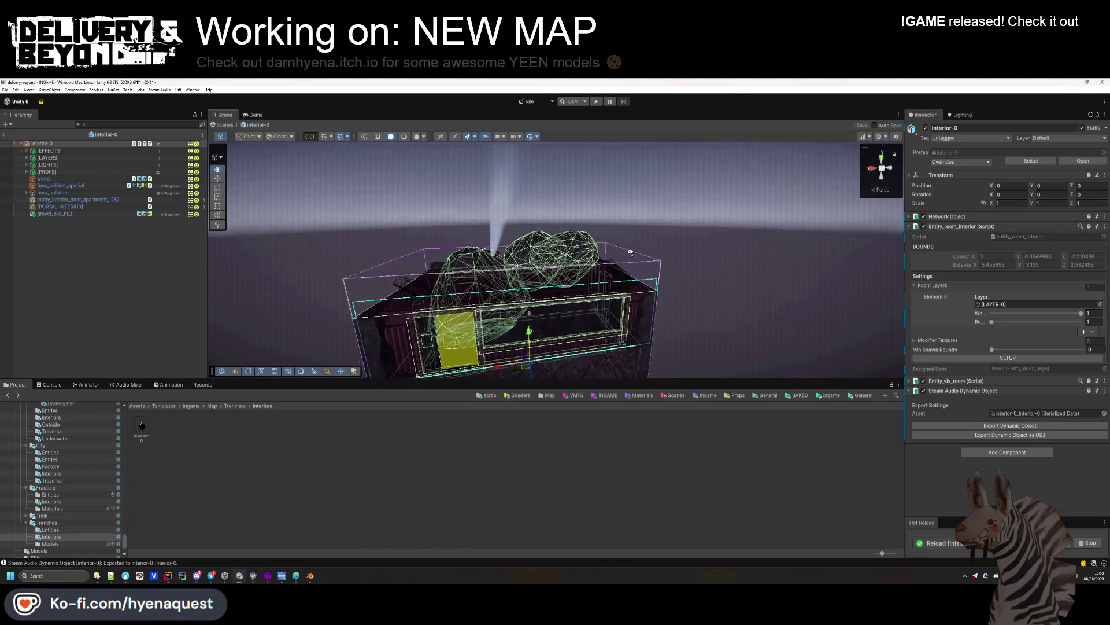
pyautogui.click(554, 305)
pyautogui.click(554, 306)
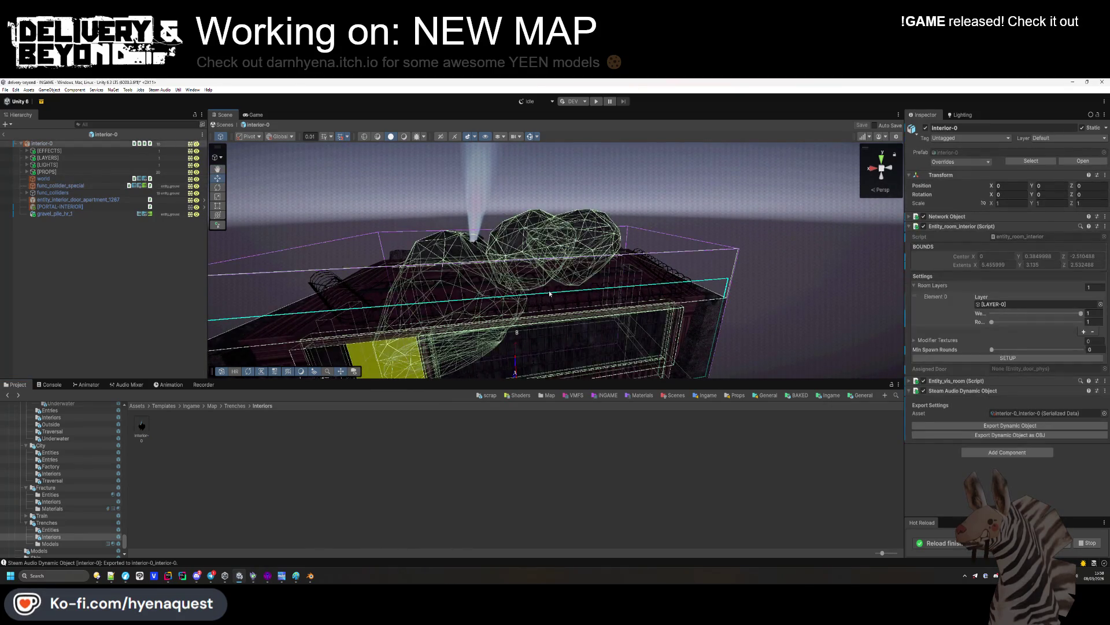
pyautogui.scroll(3, 538, 309)
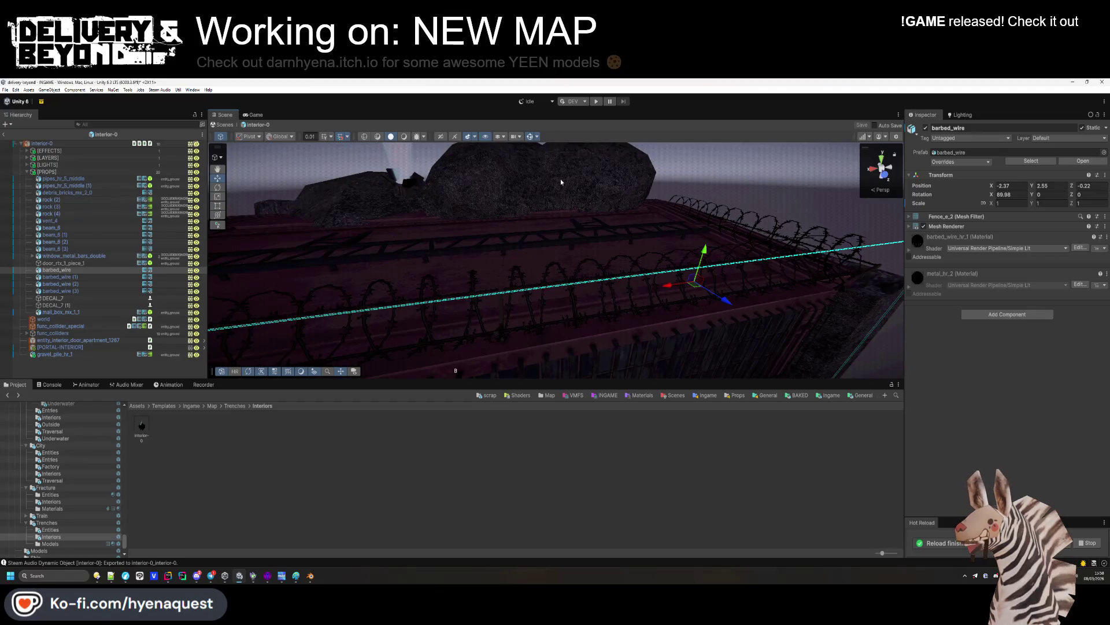
# Select barbed_wire and rock (2), then remove gravel_pile_hr_1 from the room
pyautogui.doubleClick(58, 270)
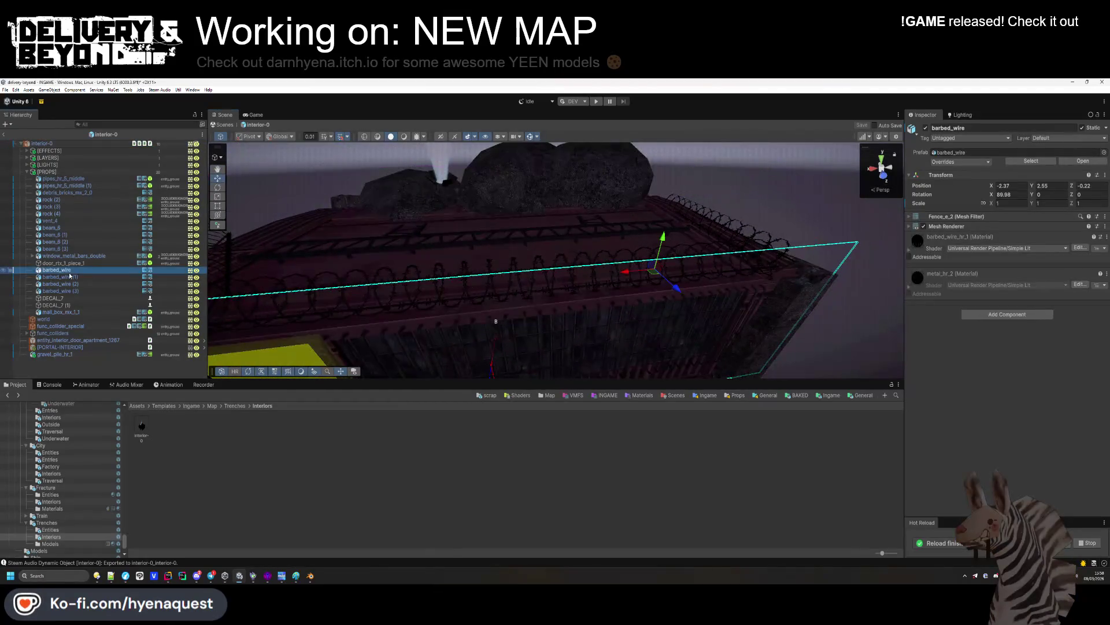
pyautogui.keyDown('ctrl'); pyautogui.click(69, 199); pyautogui.keyUp('ctrl')
pyautogui.press('f')
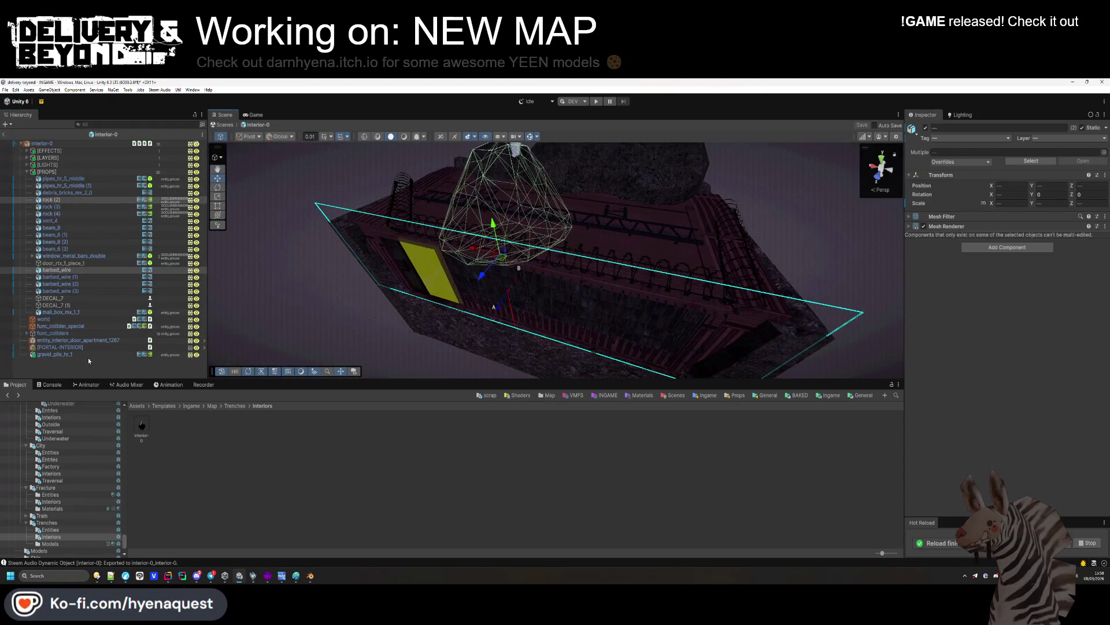
pyautogui.click(93, 354)
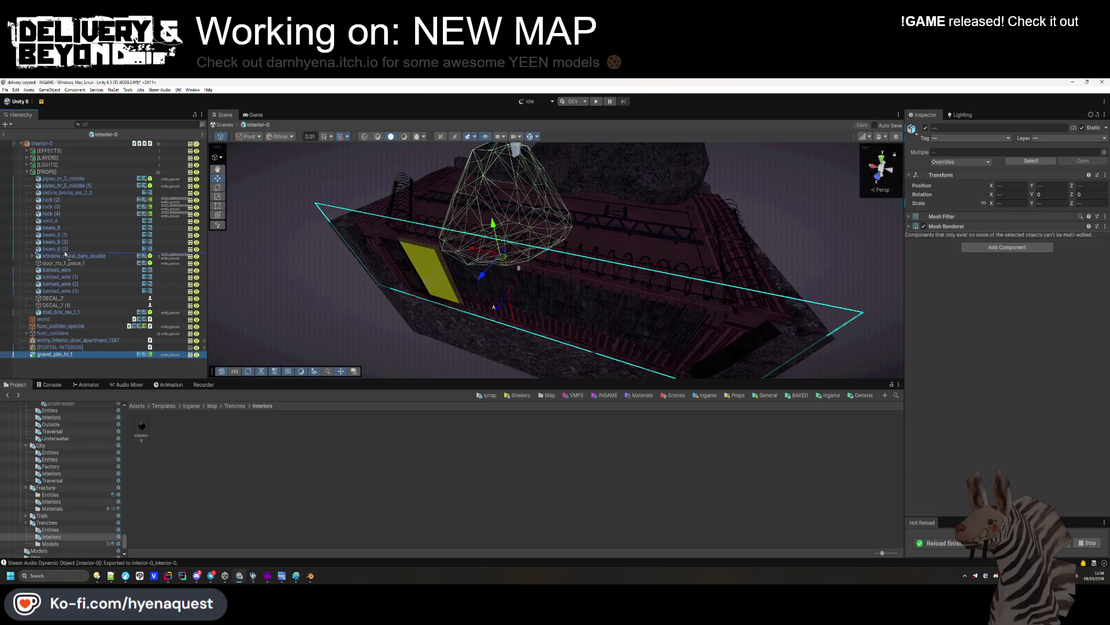
pyautogui.hotkey('ctrl', 'z')
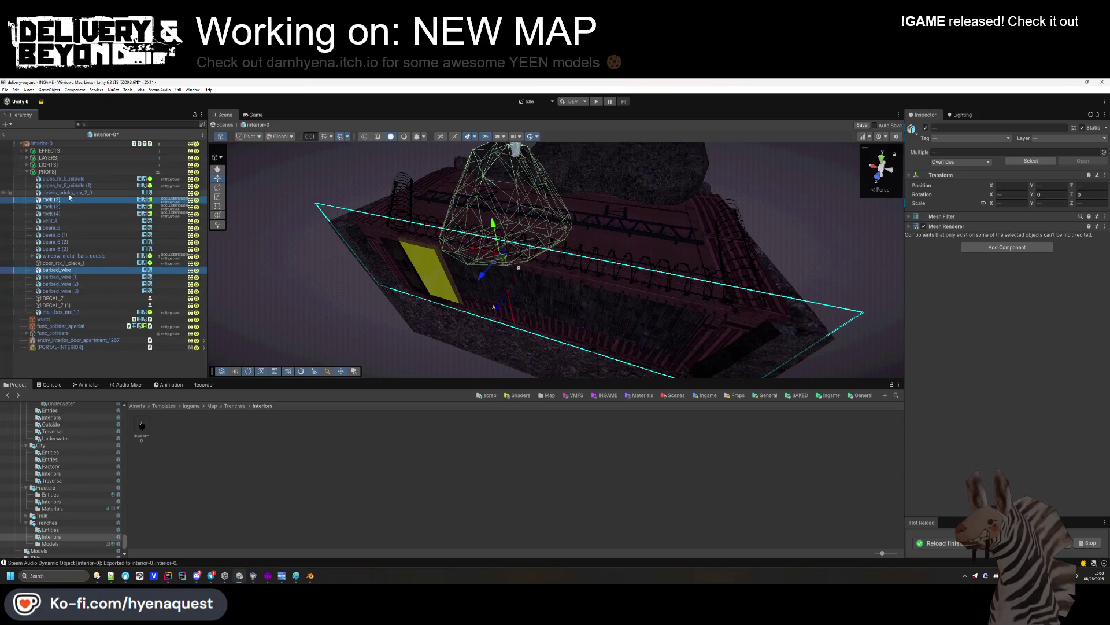
# Save the interior-0 prefab changes and go to the Trenches folder
pyautogui.keyDown('ctrl'); pyautogui.click(67, 270); pyautogui.keyUp('ctrl')
pyautogui.keyDown('ctrl'); pyautogui.click(67, 270); pyautogui.keyUp('ctrl')
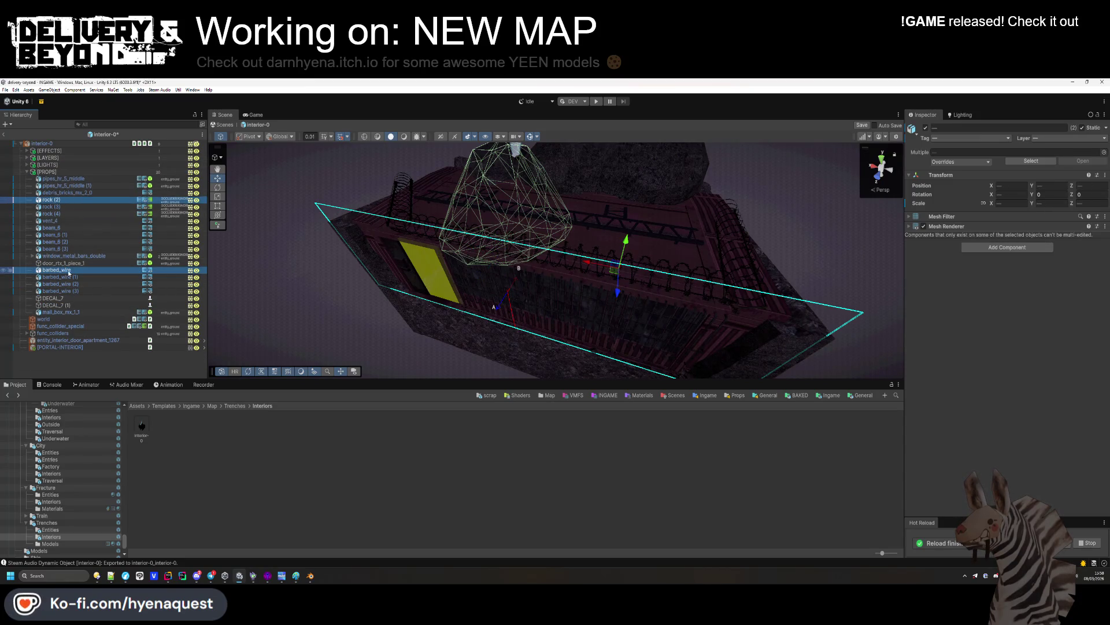
pyautogui.hotkey('ctrl', 's')
pyautogui.click(47, 522)
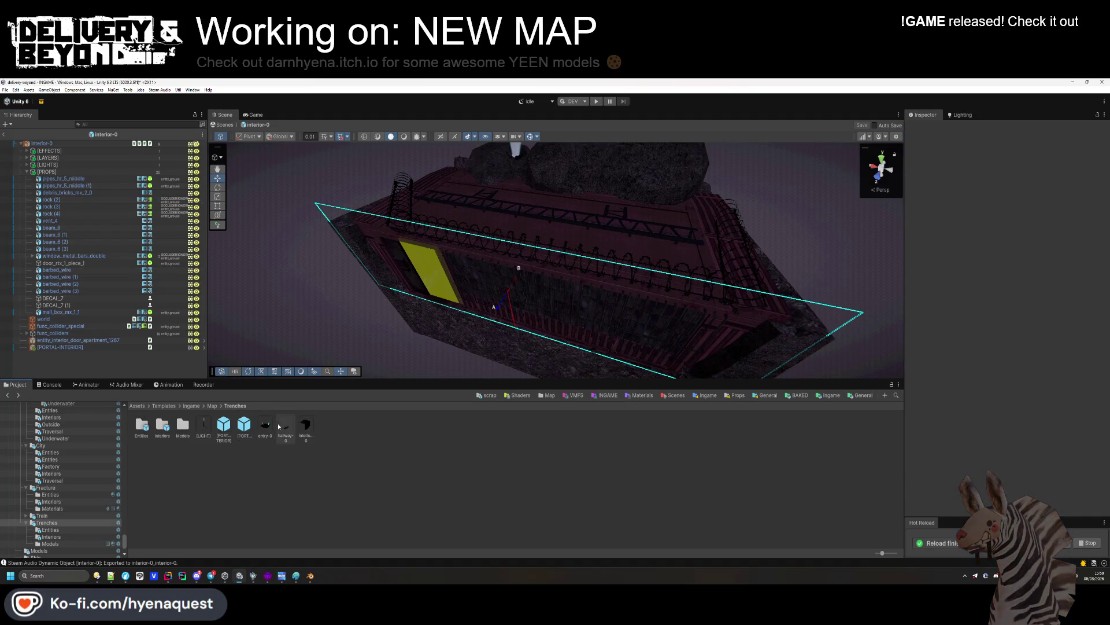
# Paste the copied props into the [PROPS] group of the hallway-0 prefab
pyautogui.doubleClick(286, 428)
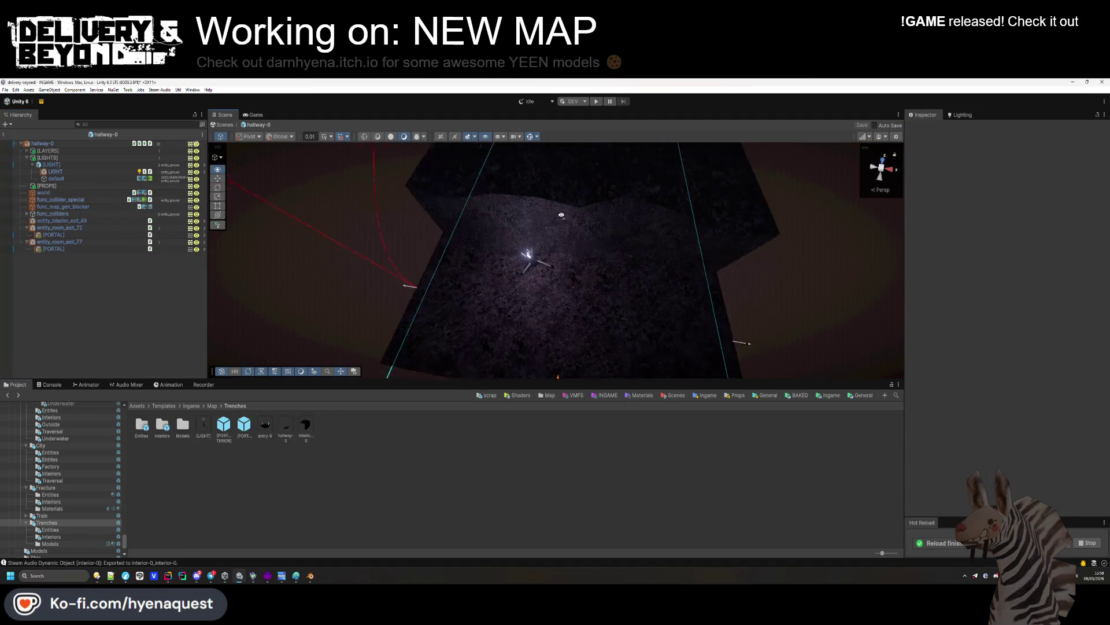
pyautogui.click(56, 171)
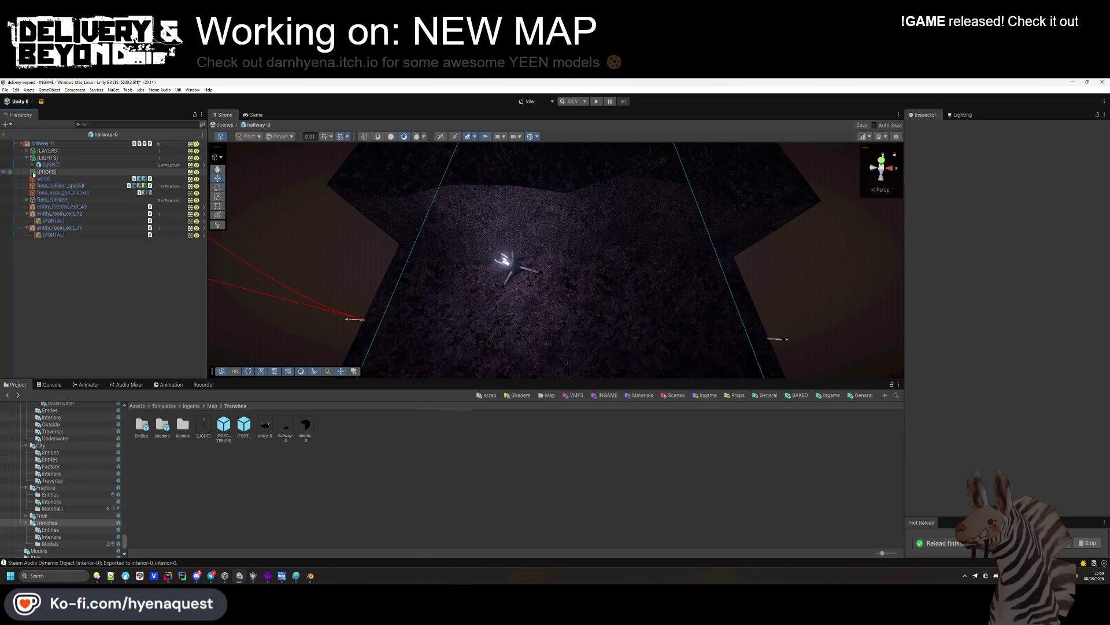
pyautogui.keyDown('shift'); pyautogui.click(56, 178); pyautogui.keyUp('shift')
pyautogui.moveTo(56, 178); pyautogui.dragTo(46, 186)
# Move rock (2) onto the trench slope, lower it to ground level and turn it about Y
pyautogui.click(27, 172)
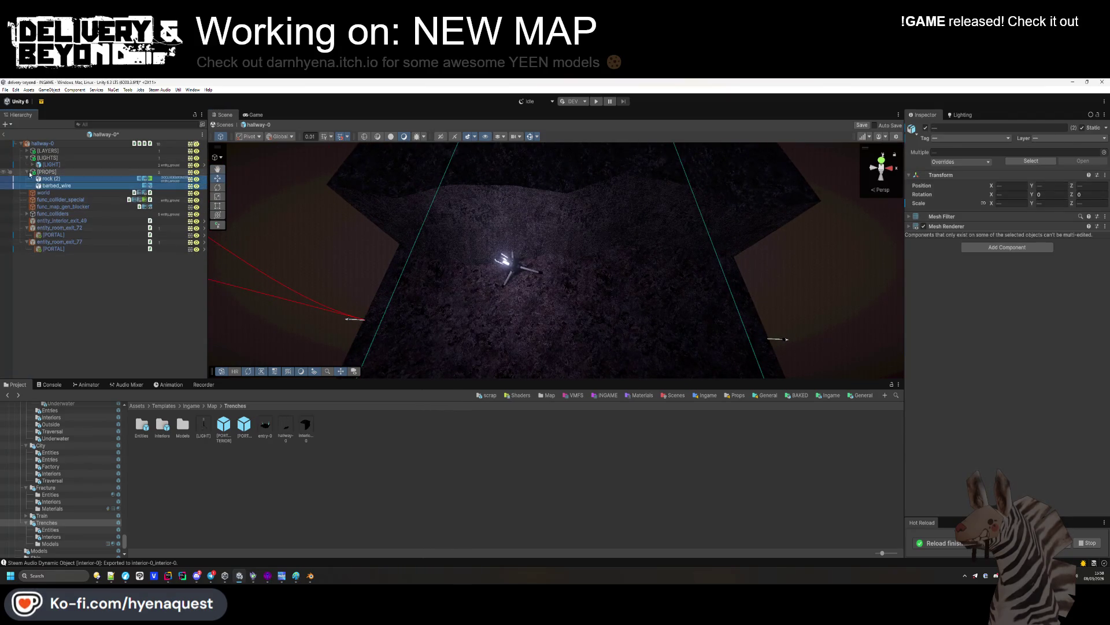
pyautogui.doubleClick(48, 178)
pyautogui.moveTo(387, 251); pyautogui.dragTo(576, 240)
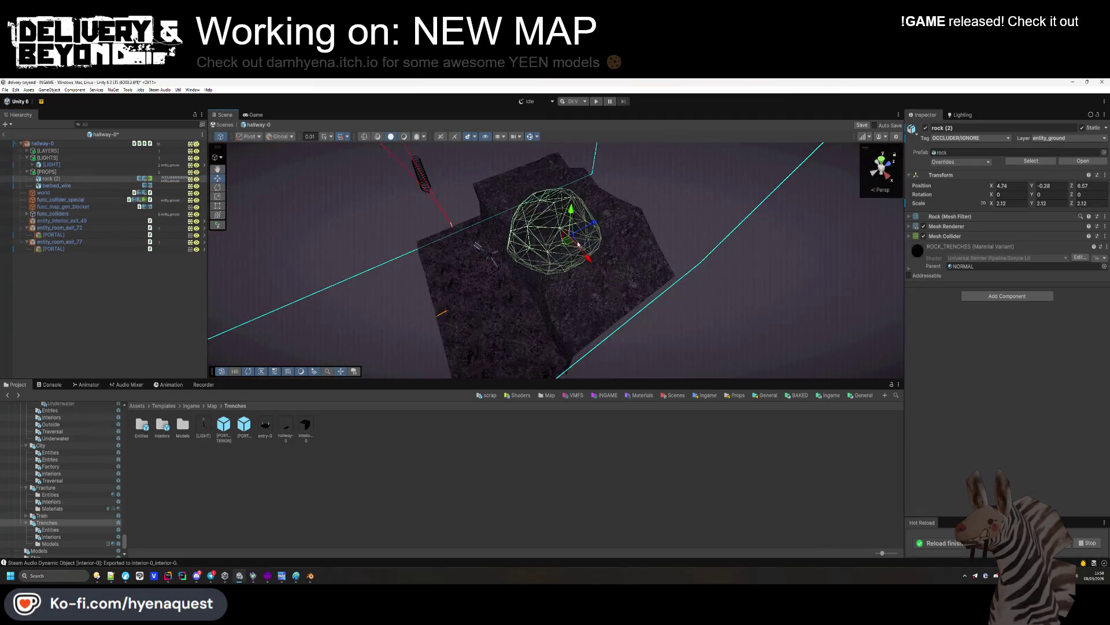
pyautogui.scroll(5, 295, 343)
pyautogui.moveTo(567, 230); pyautogui.dragTo(567, 255)
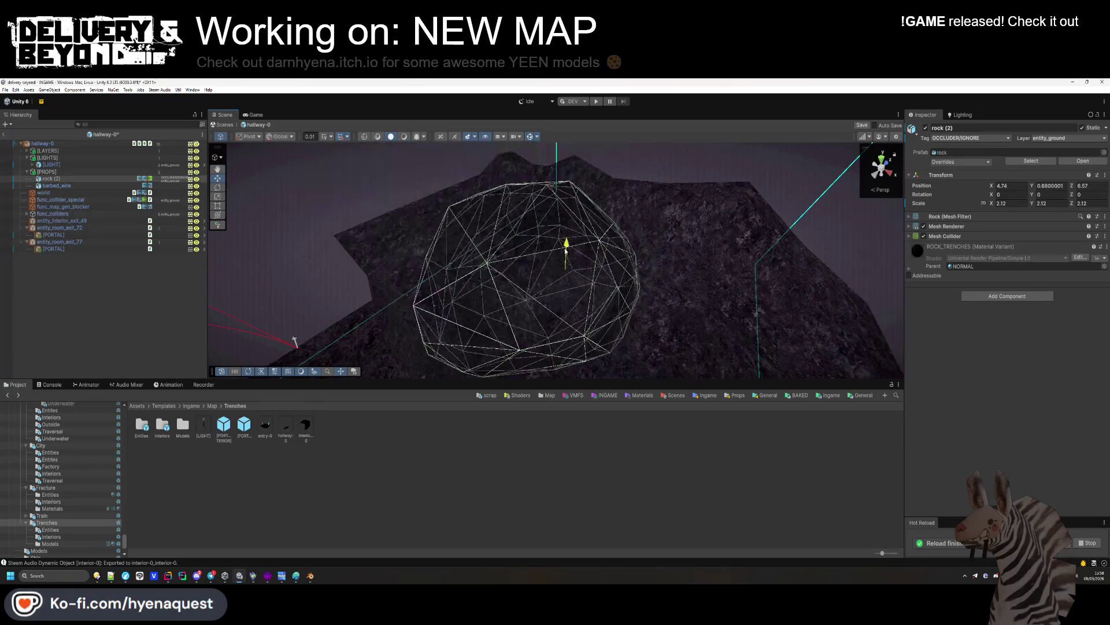
pyautogui.scroll(-3, 520, 260)
pyautogui.moveTo(1004, 194); pyautogui.dragTo(940, 202)
pyautogui.moveTo(532, 278)
pyautogui.mouseDown()
pyautogui.moveTo(603, 287)
pyautogui.moveTo(591, 289)
pyautogui.moveTo(596, 262)
pyautogui.moveTo(532, 283)
pyautogui.moveTo(481, 277)
pyautogui.mouseUp()
# Duplicate the rock as rock (3), tilting it forward and raising it up the slope
pyautogui.hotkey('ctrl', 'd')
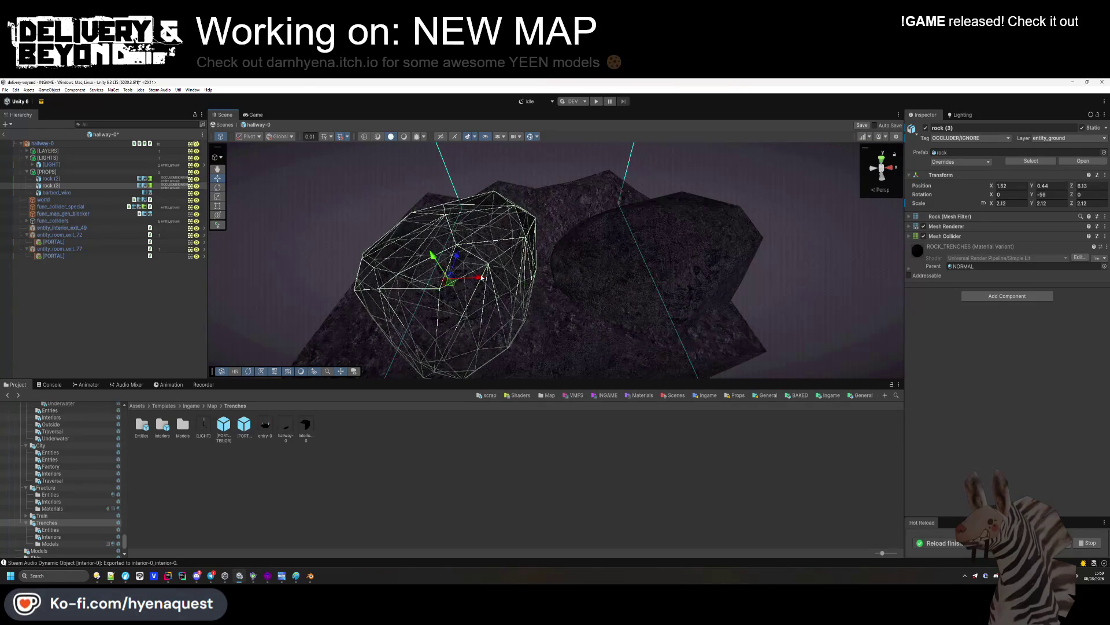
pyautogui.moveTo(991, 194); pyautogui.dragTo(376, 240)
pyautogui.moveTo(433, 261)
pyautogui.mouseDown()
pyautogui.moveTo(410, 218)
pyautogui.moveTo(483, 278)
pyautogui.mouseUp()
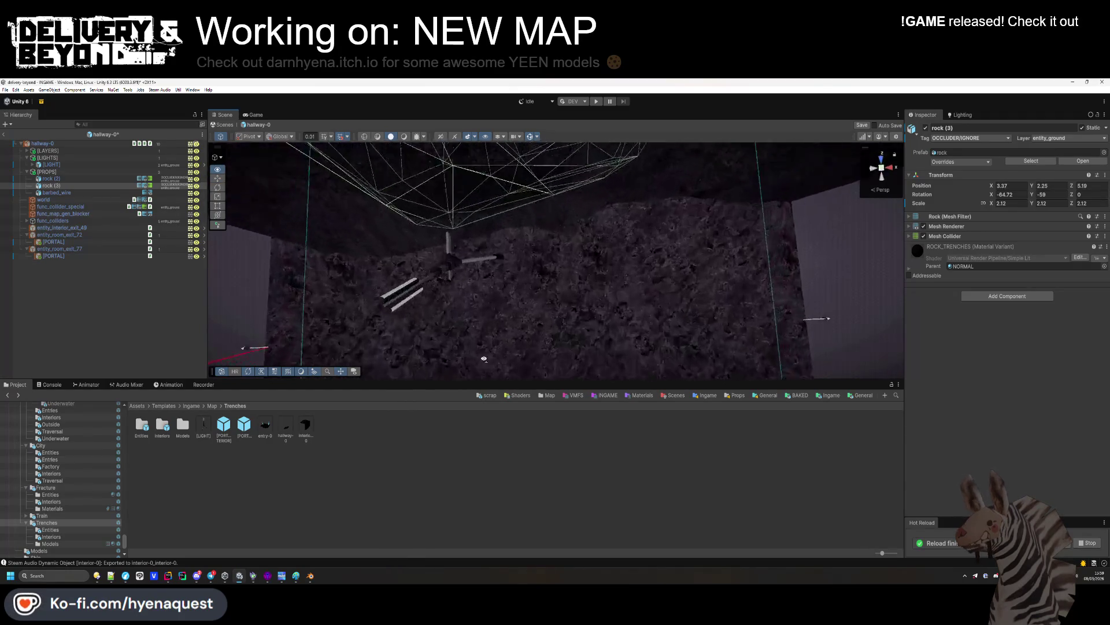
# Look around the hallway and select the barbed wire
pyautogui.moveTo(459, 178); pyautogui.dragTo(529, 463)
pyautogui.click(528, 463)
pyautogui.moveTo(540, 276)
pyautogui.mouseDown()
pyautogui.moveTo(598, 268)
pyautogui.moveTo(610, 280)
pyautogui.moveTo(598, 293)
pyautogui.mouseUp()
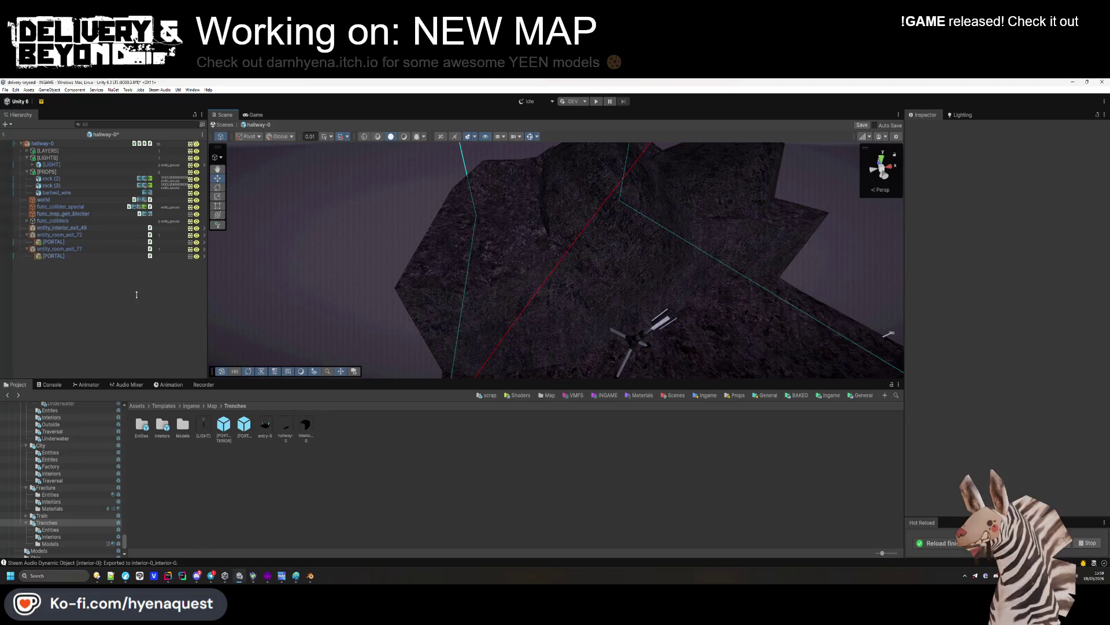
pyautogui.moveTo(574, 270)
pyautogui.mouseDown()
pyautogui.moveTo(607, 241)
pyautogui.moveTo(528, 215)
pyautogui.moveTo(503, 228)
pyautogui.mouseUp()
pyautogui.doubleClick(69, 195)
# Raise the barbed wire onto the trench ridge at 1.82, 2.55, 2.59
pyautogui.moveTo(578, 318)
pyautogui.mouseDown()
pyautogui.moveTo(639, 347)
pyautogui.moveTo(798, 240)
pyautogui.moveTo(497, 286)
pyautogui.moveTo(624, 185)
pyautogui.mouseUp()
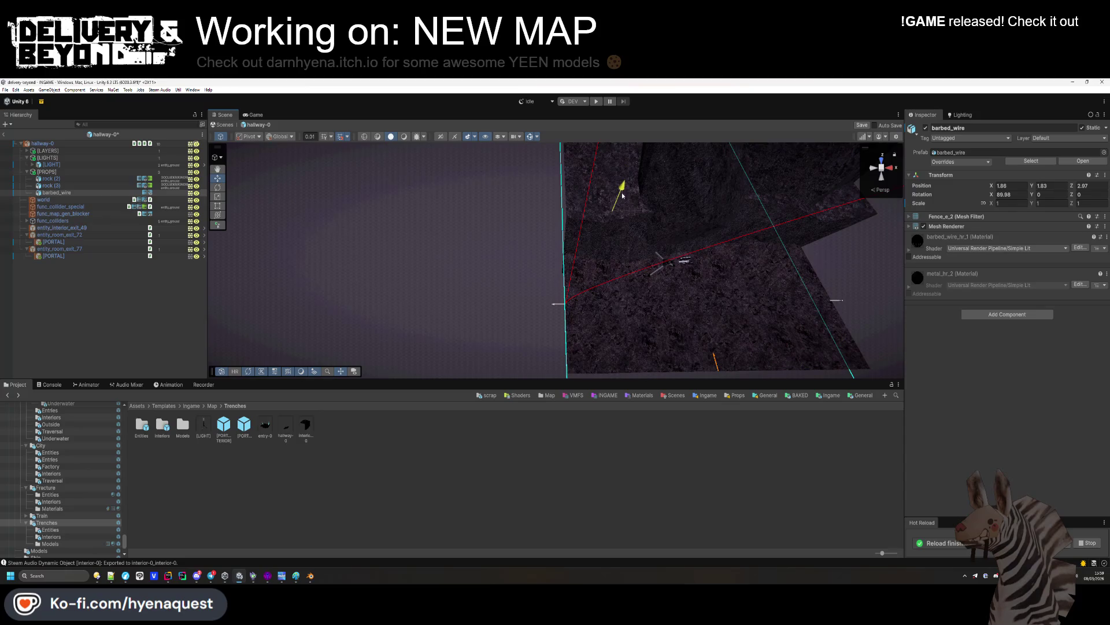
pyautogui.moveTo(602, 222)
pyautogui.mouseDown()
pyautogui.moveTo(642, 179)
pyautogui.moveTo(561, 224)
pyautogui.moveTo(568, 173)
pyautogui.moveTo(552, 223)
pyautogui.moveTo(568, 217)
pyautogui.mouseUp()
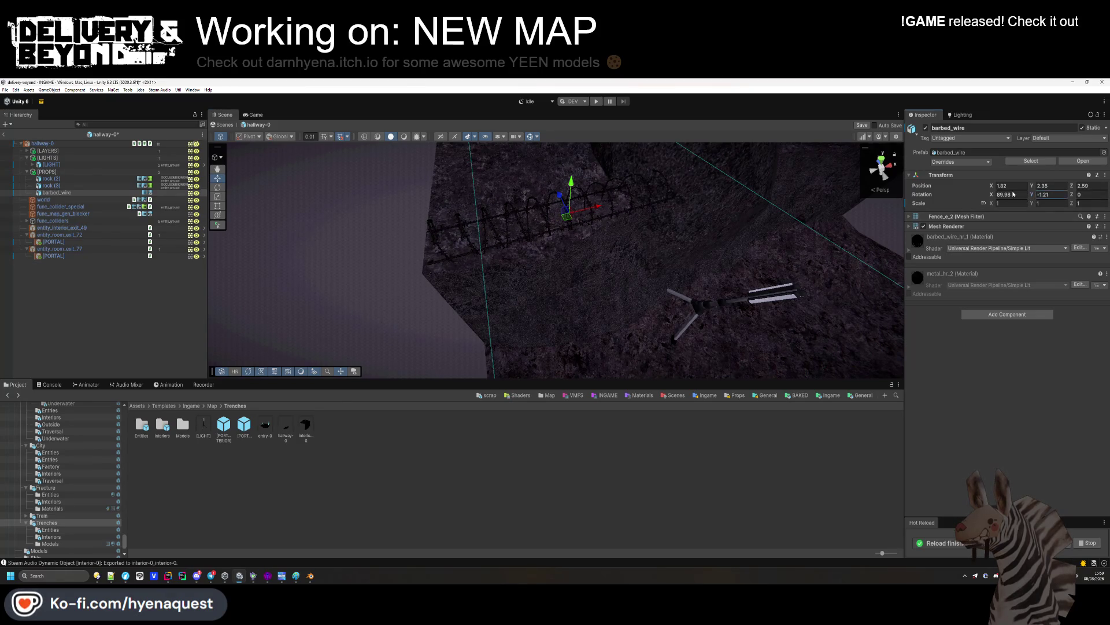
pyautogui.click(113, 292)
# Open the entry-0 prefab and select its concrete fence wall
pyautogui.moveTo(326, 316)
pyautogui.mouseDown()
pyautogui.moveTo(515, 219)
pyautogui.moveTo(365, 282)
pyautogui.mouseUp()
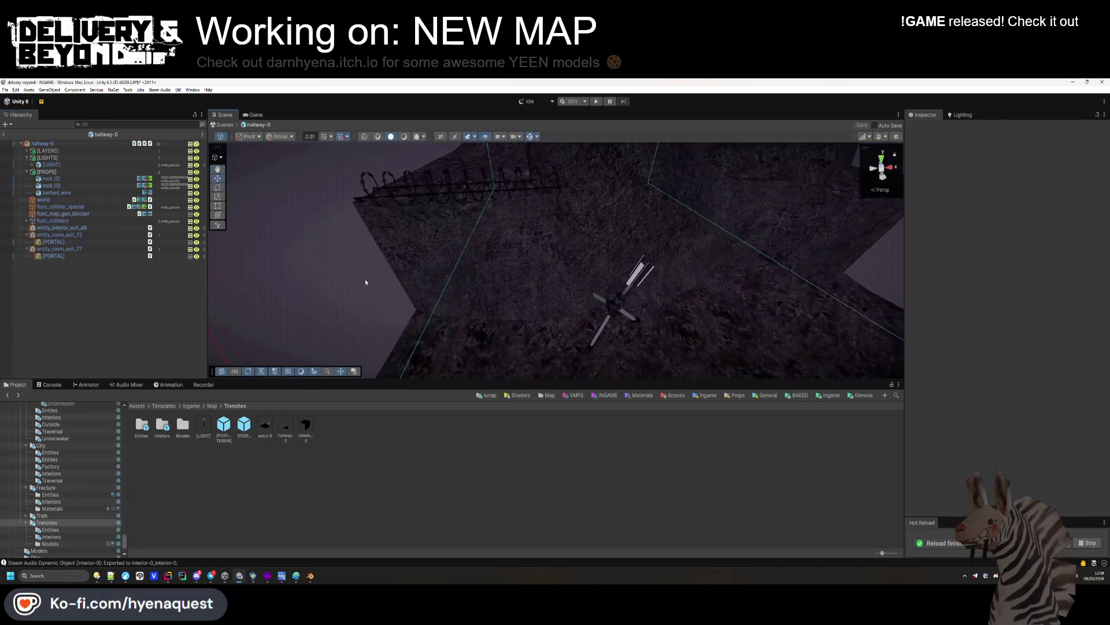
pyautogui.doubleClick(264, 427)
pyautogui.click(461, 271)
# Bring the concrete fence and tree_9 (4) from entry-0 into hallway-0
pyautogui.press('f')
pyautogui.moveTo(473, 276); pyautogui.dragTo(485, 240)
pyautogui.keyDown('shift'); pyautogui.click(703, 193); pyautogui.keyUp('shift')
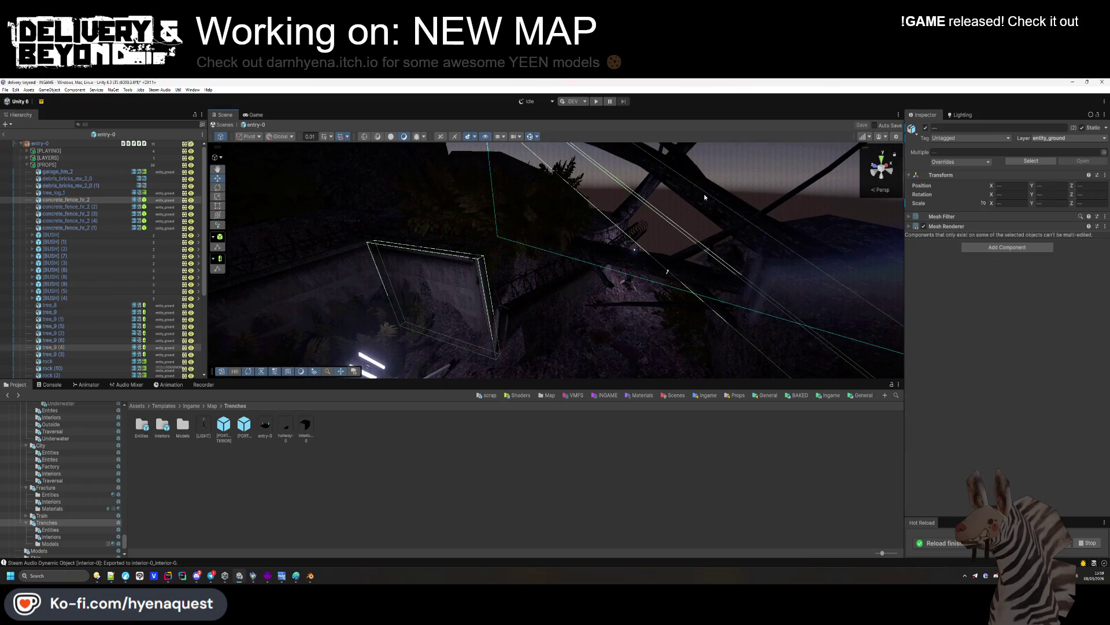
pyautogui.click(283, 428)
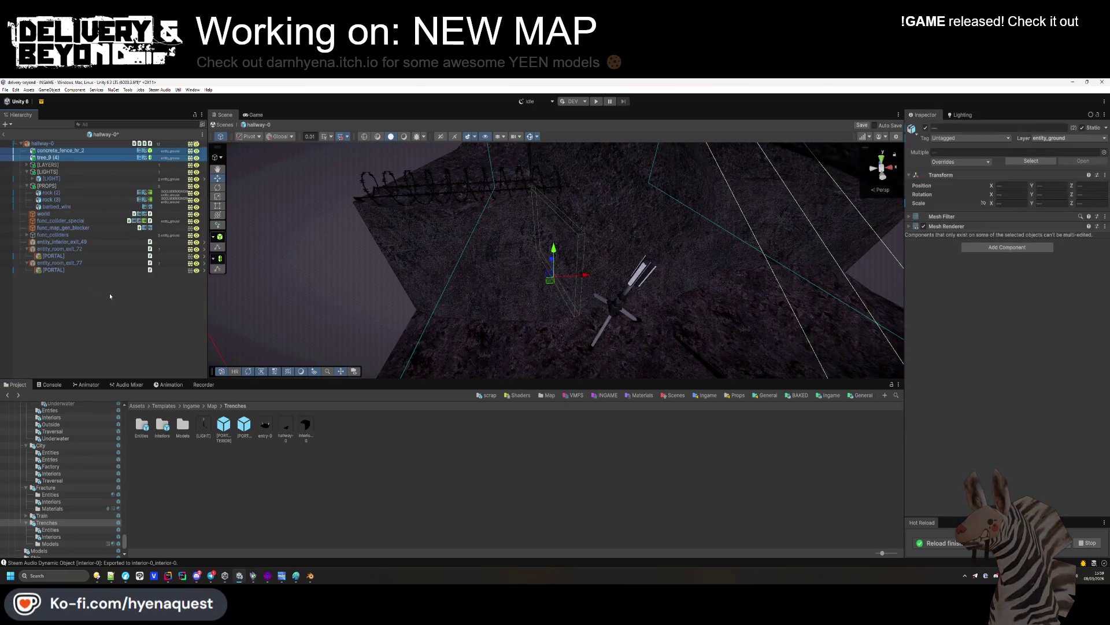
pyautogui.doubleClick(57, 150)
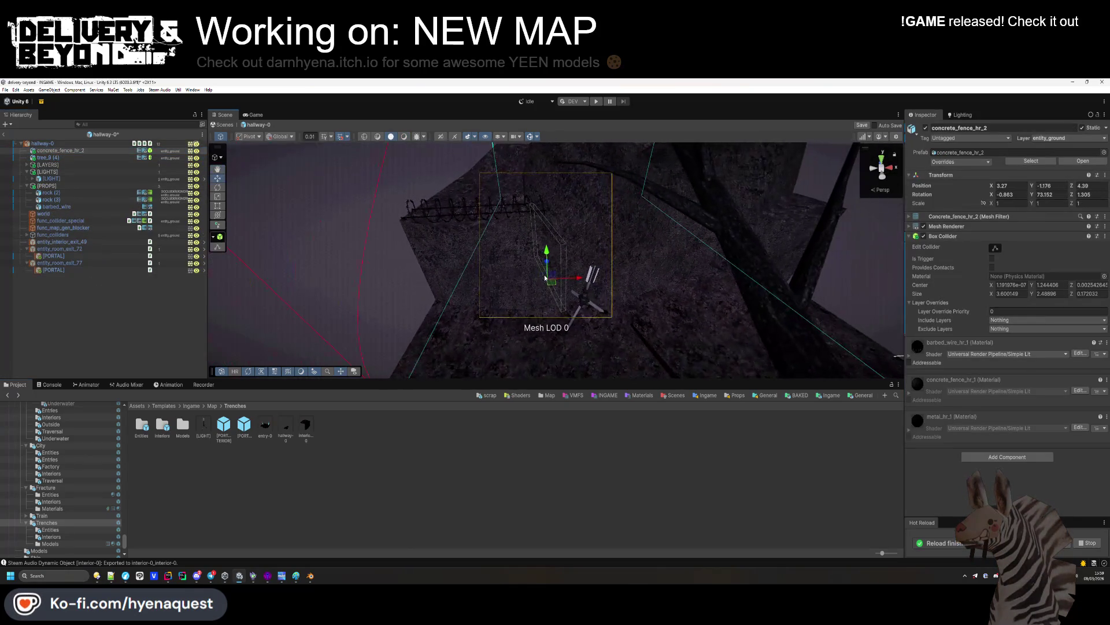
pyautogui.click(496, 348)
# Delete the separate barbed_wire object from the hallway-0 trench
pyautogui.click(460, 205)
pyautogui.click(450, 208)
pyautogui.click(77, 207)
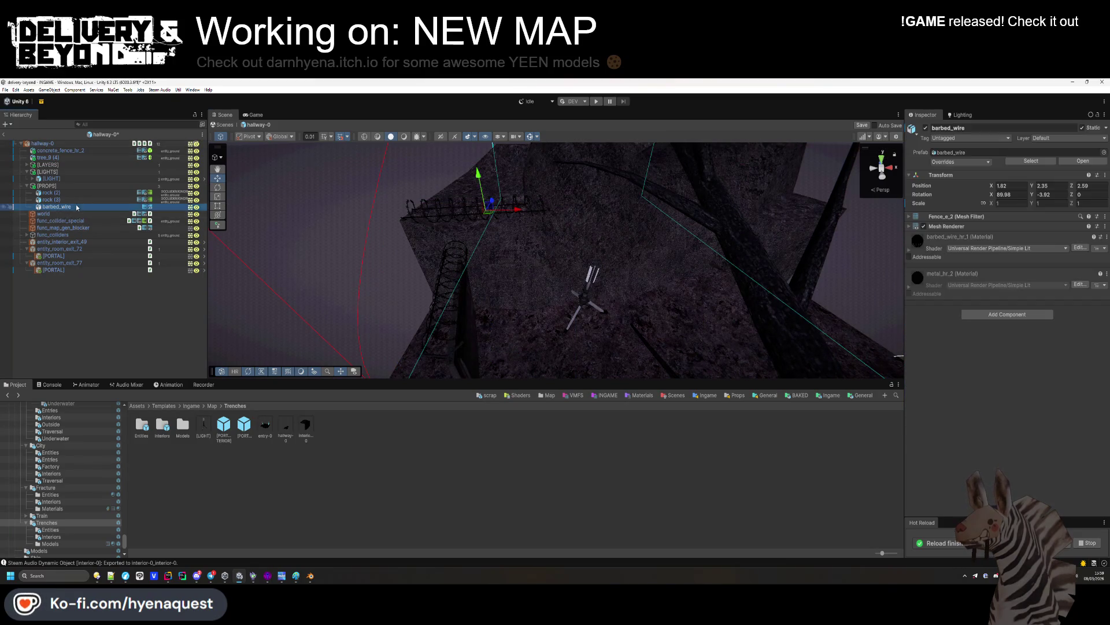
pyautogui.press('Delete')
pyautogui.click(466, 337)
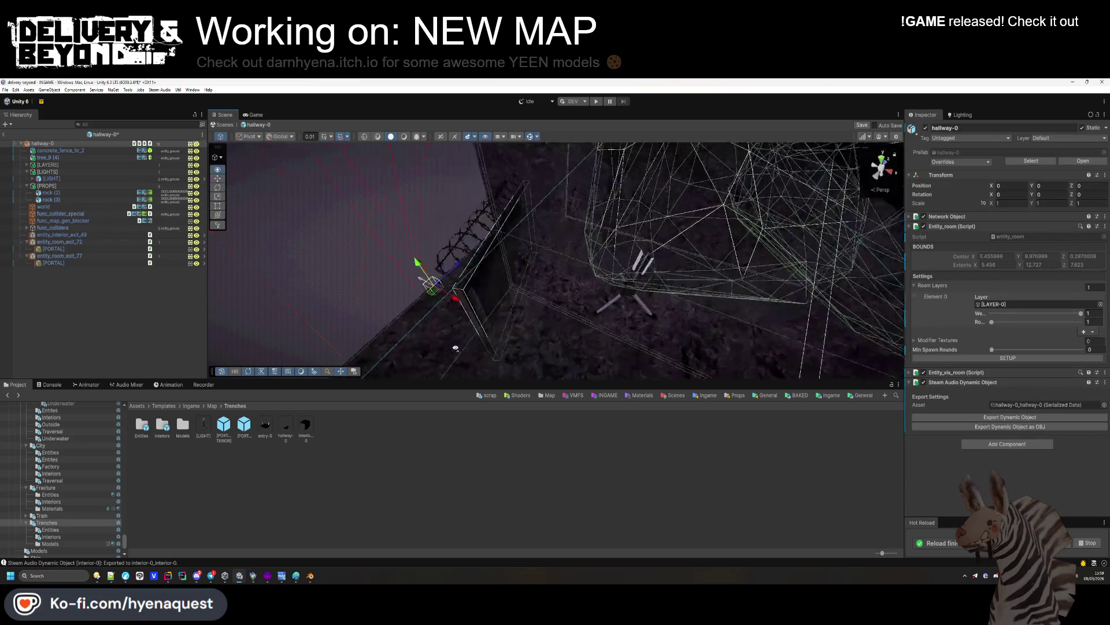
# Raise concrete_fence_hr_2 to ground level, turn it along the trench and set it against the wall
pyautogui.click(492, 283)
pyautogui.press('f')
pyautogui.moveTo(517, 297)
pyautogui.mouseDown()
pyautogui.moveTo(509, 243)
pyautogui.moveTo(514, 261)
pyautogui.mouseUp()
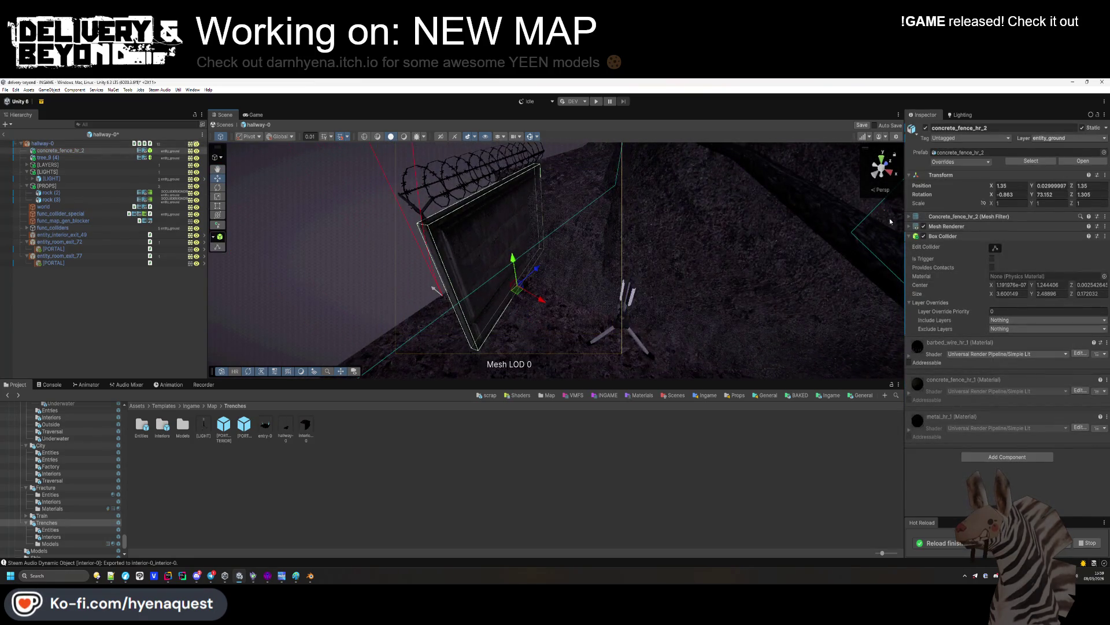
pyautogui.moveTo(1028, 194); pyautogui.dragTo(668, 336)
pyautogui.moveTo(536, 273)
pyautogui.mouseDown()
pyautogui.moveTo(537, 260)
pyautogui.moveTo(550, 287)
pyautogui.moveTo(538, 260)
pyautogui.moveTo(549, 286)
pyautogui.moveTo(582, 289)
pyautogui.moveTo(281, 193)
pyautogui.mouseUp()
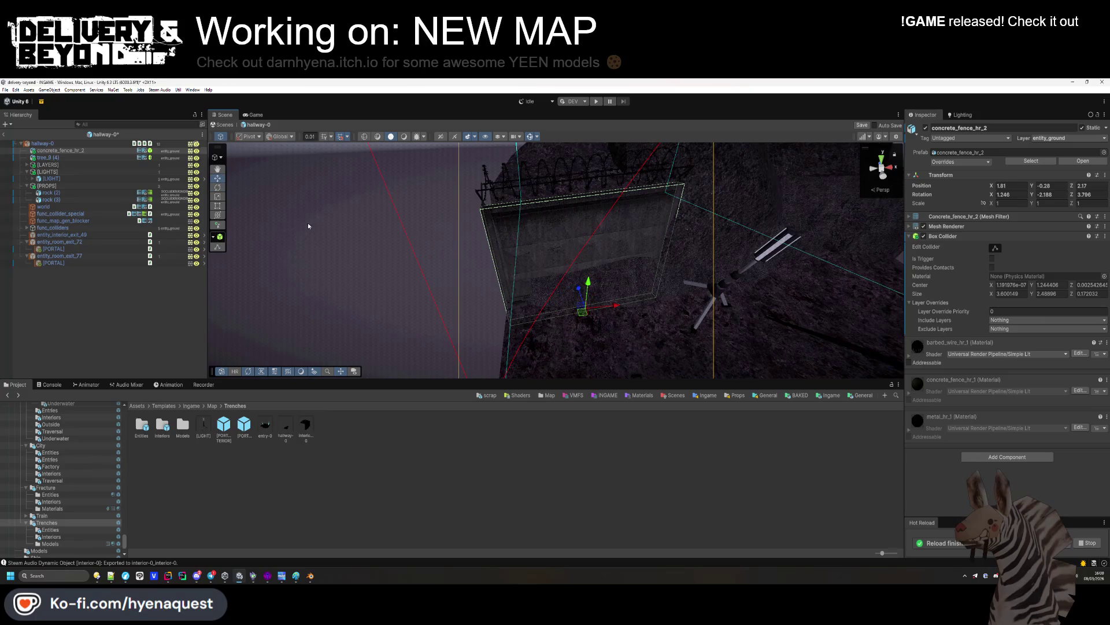
pyautogui.moveTo(610, 309); pyautogui.dragTo(614, 306)
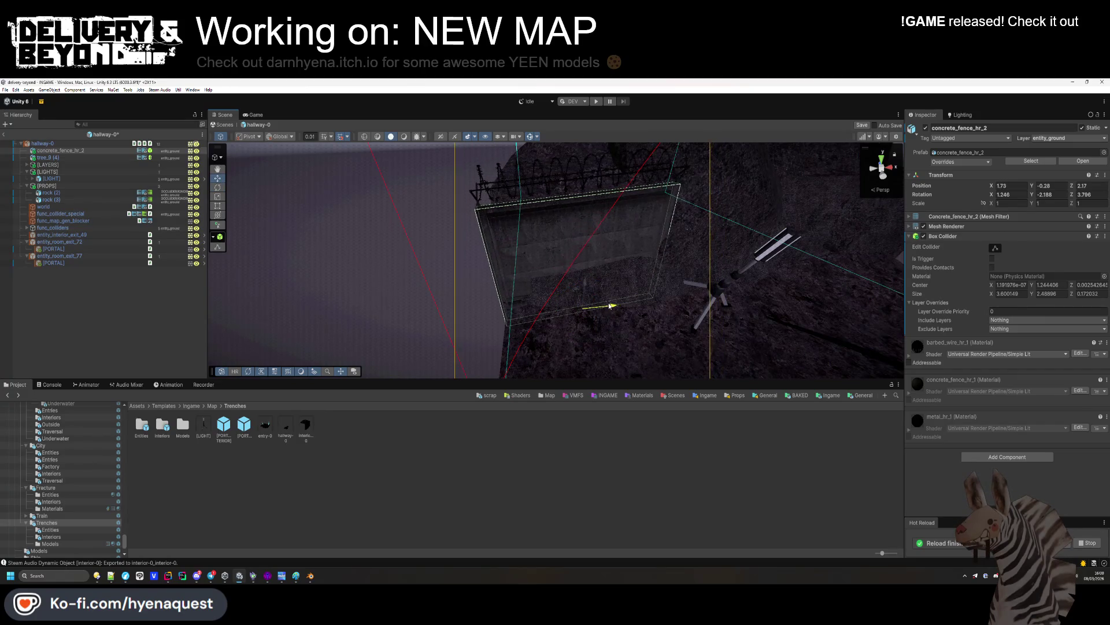
pyautogui.moveTo(333, 273)
pyautogui.mouseDown()
pyautogui.moveTo(561, 300)
pyautogui.moveTo(567, 347)
pyautogui.moveTo(565, 302)
pyautogui.moveTo(597, 305)
pyautogui.moveTo(536, 277)
pyautogui.moveTo(690, 375)
pyautogui.moveTo(240, 256)
pyautogui.mouseUp()
# Duplicate the fence as concrete_fence_hr_2 (1), angled and placed at 8.99, -0.28, 2.82
pyautogui.hotkey('ctrl', 'd')
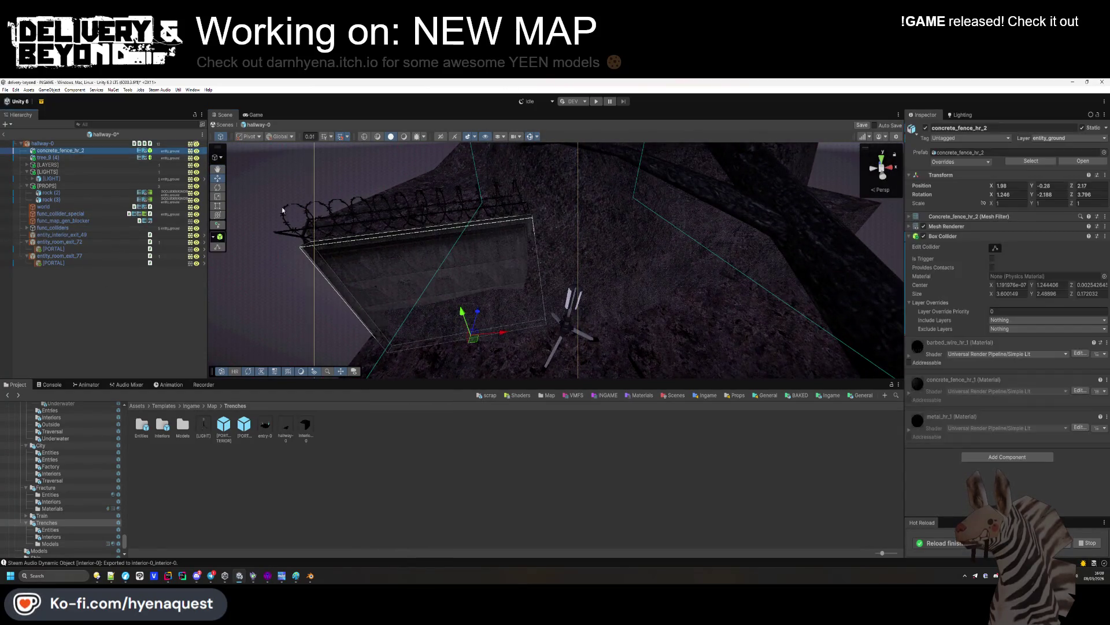
pyautogui.moveTo(498, 332); pyautogui.dragTo(746, 313)
pyautogui.press('f')
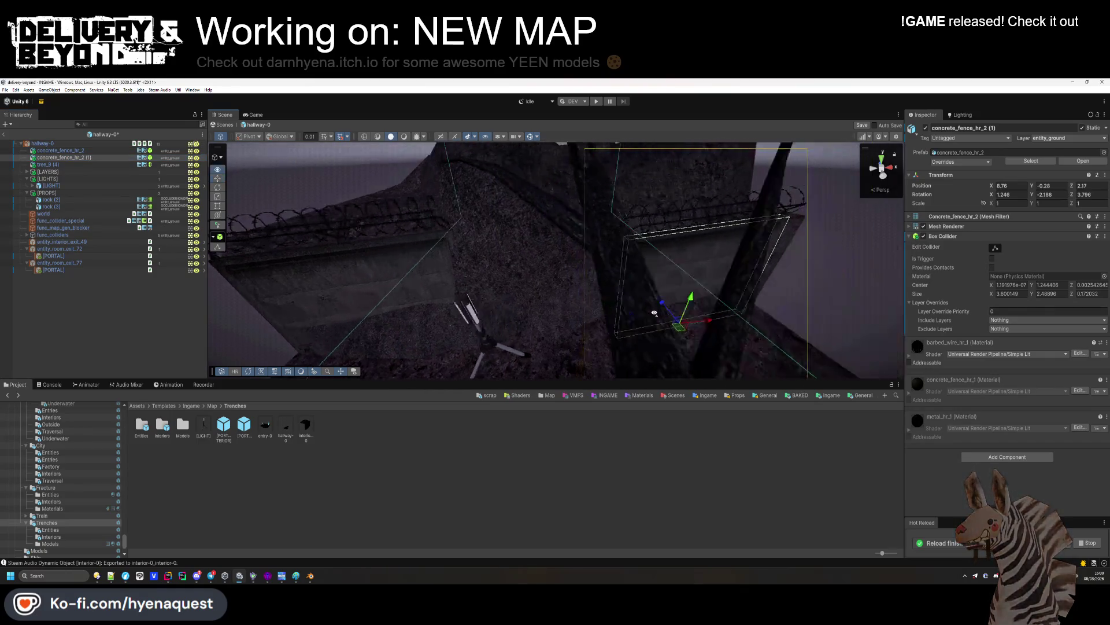
pyautogui.moveTo(545, 326); pyautogui.dragTo(541, 327)
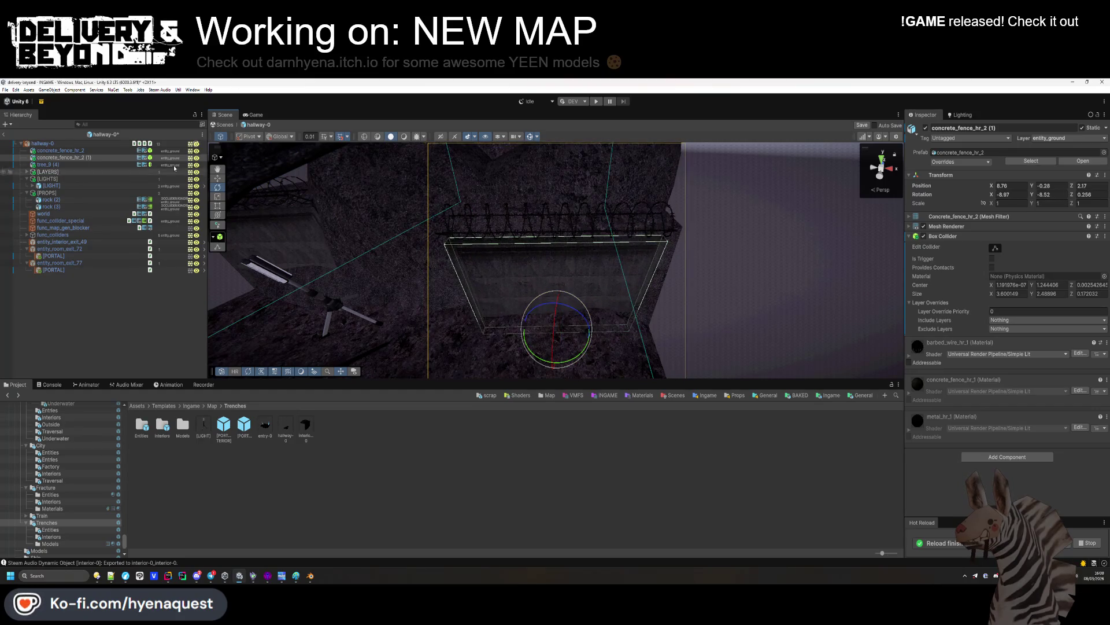
pyautogui.click(217, 179)
pyautogui.moveTo(540, 278)
pyautogui.mouseDown()
pyautogui.moveTo(602, 342)
pyautogui.moveTo(640, 329)
pyautogui.moveTo(599, 255)
pyautogui.mouseUp()
pyautogui.moveTo(598, 318)
pyautogui.mouseDown()
pyautogui.moveTo(583, 313)
pyautogui.moveTo(595, 300)
pyautogui.moveTo(556, 316)
pyautogui.moveTo(428, 266)
pyautogui.mouseUp()
pyautogui.click(573, 339)
pyautogui.doubleClick(71, 165)
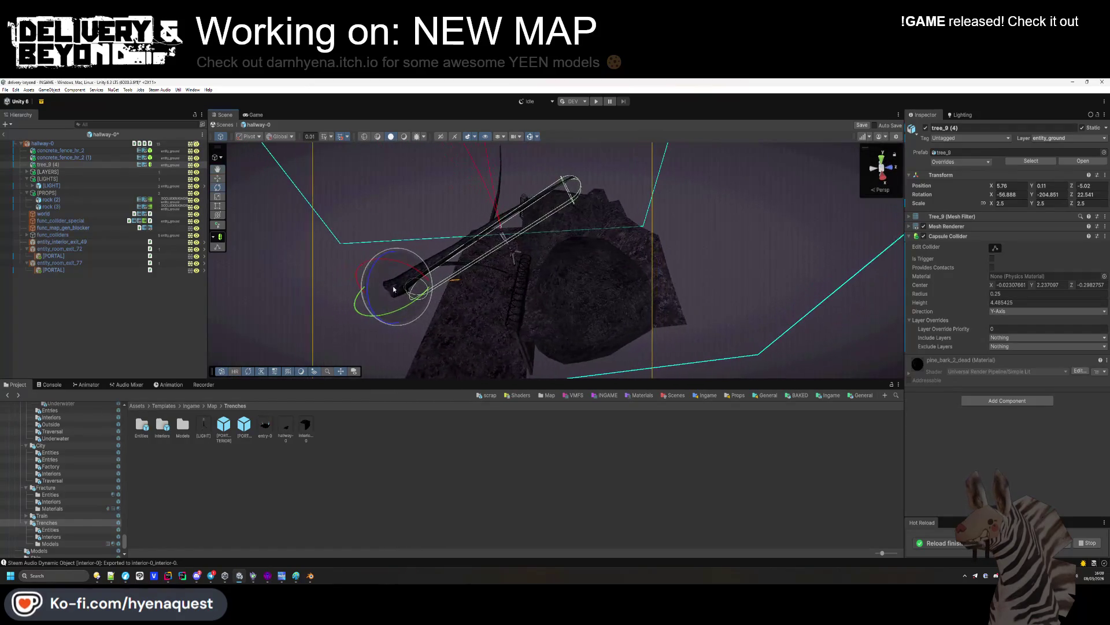
# Stand tree_9 (4) upright at 5.76, 0.11, 5.71 and add a turned copy tree_9 (5) at 1.32, 0.11, 3.7
pyautogui.moveTo(389, 306)
pyautogui.mouseDown()
pyautogui.moveTo(361, 303)
pyautogui.moveTo(233, 168)
pyautogui.mouseUp()
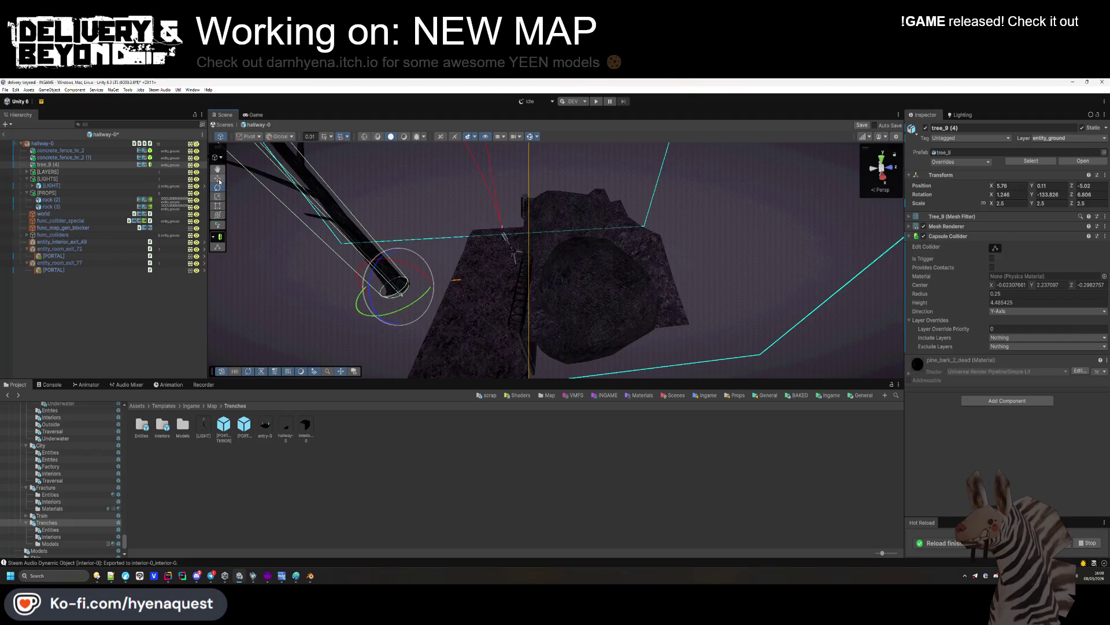
pyautogui.moveTo(423, 303)
pyautogui.mouseDown()
pyautogui.moveTo(575, 268)
pyautogui.moveTo(508, 310)
pyautogui.moveTo(671, 276)
pyautogui.moveTo(627, 324)
pyautogui.moveTo(535, 294)
pyautogui.moveTo(428, 317)
pyautogui.moveTo(441, 329)
pyautogui.moveTo(430, 331)
pyautogui.mouseUp()
pyautogui.hotkey('ctrl', 'd')
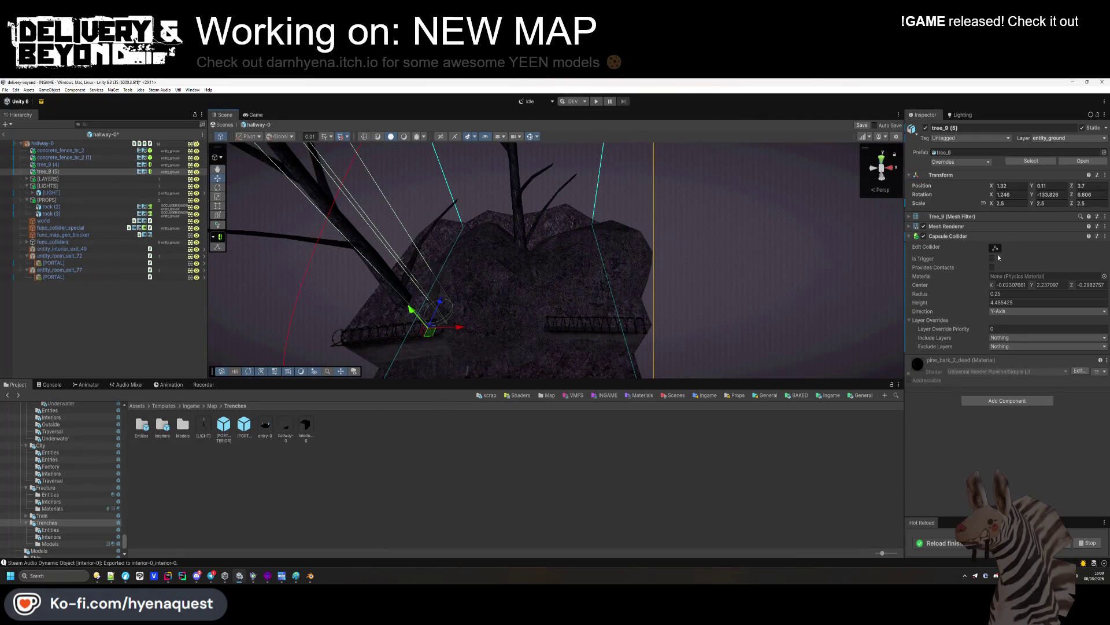
pyautogui.moveTo(1033, 196); pyautogui.dragTo(730, 202)
pyautogui.moveTo(438, 332)
pyautogui.mouseDown()
pyautogui.moveTo(266, 314)
pyautogui.moveTo(463, 156)
pyautogui.moveTo(436, 277)
pyautogui.moveTo(436, 265)
pyautogui.moveTo(260, 266)
pyautogui.mouseUp()
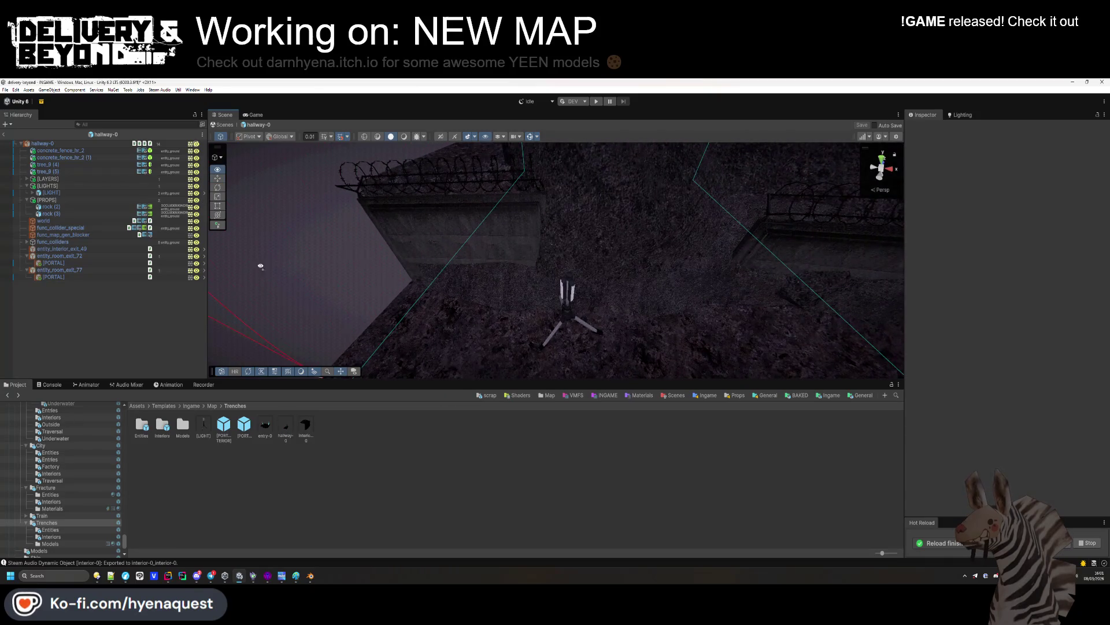
# Group the fences and trees under [PROPS], then select entry-0's debris_bricks_mx_2_0 and [BUSH] (5)
pyautogui.keyDown('shift'); pyautogui.click(59, 171); pyautogui.keyUp('shift')
pyautogui.moveTo(55, 207); pyautogui.dragTo(55, 203)
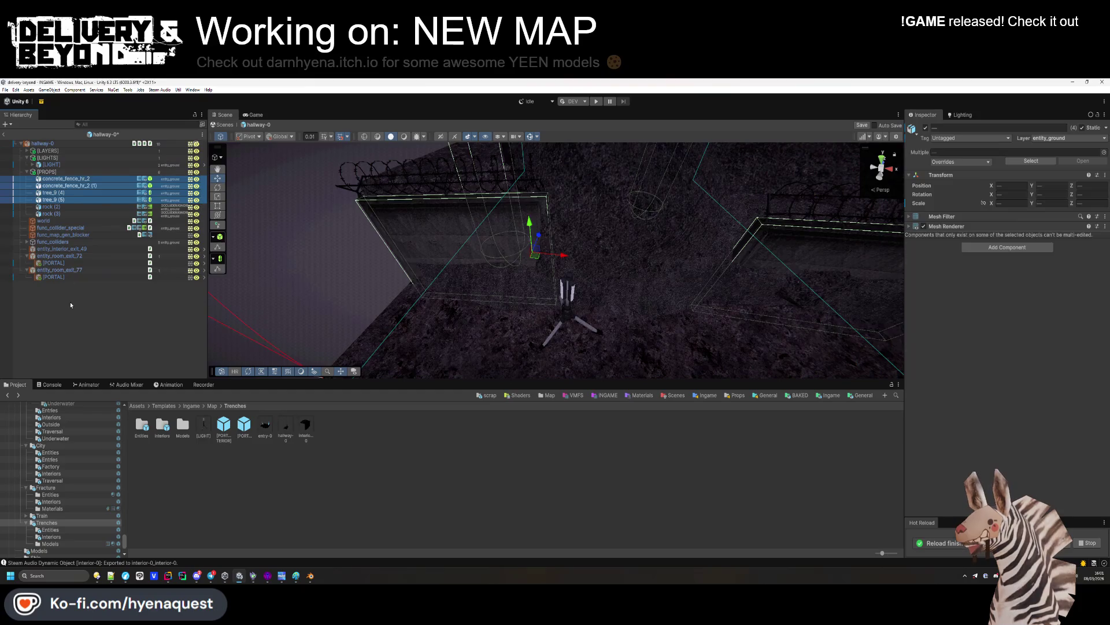
pyautogui.doubleClick(265, 425)
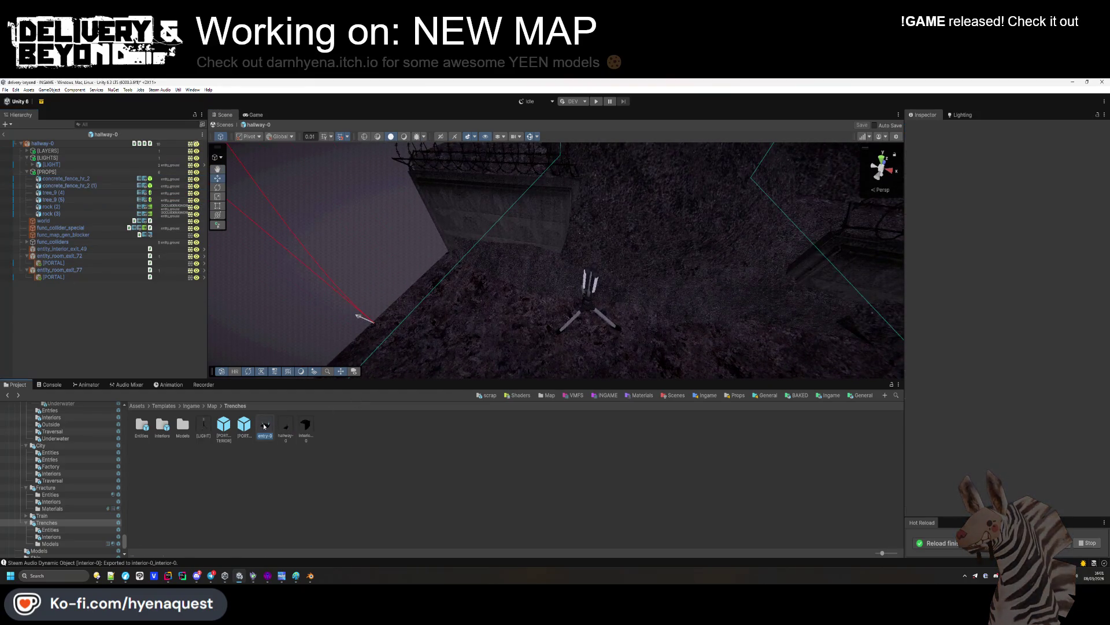
pyautogui.moveTo(401, 295); pyautogui.dragTo(567, 299)
pyautogui.click(567, 296)
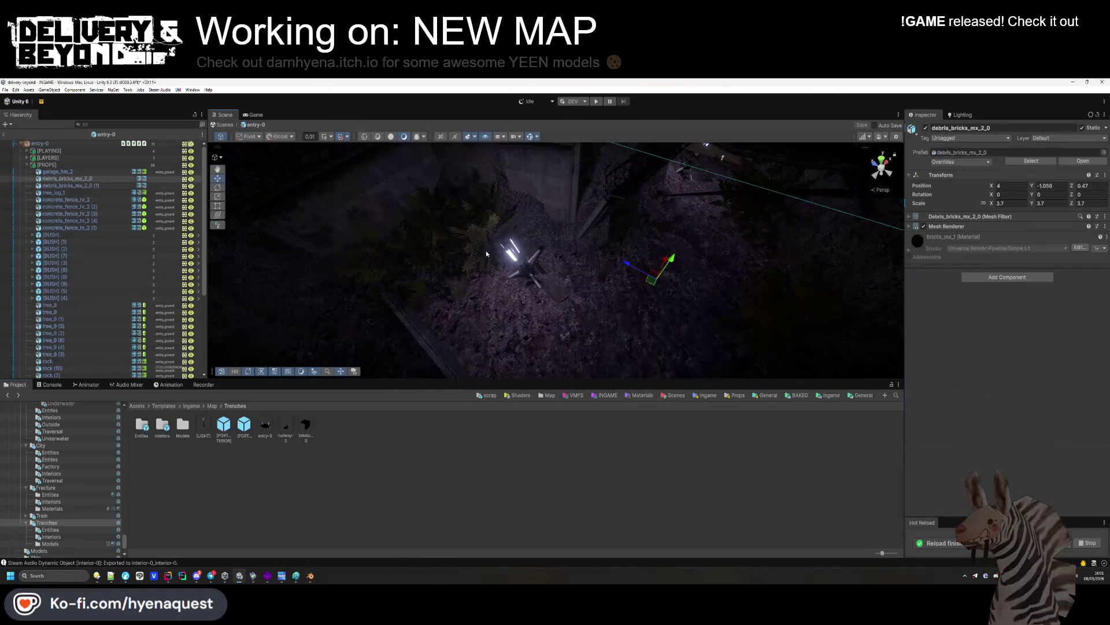
pyautogui.keyDown('shift'); pyautogui.click(520, 296); pyautogui.keyUp('shift')
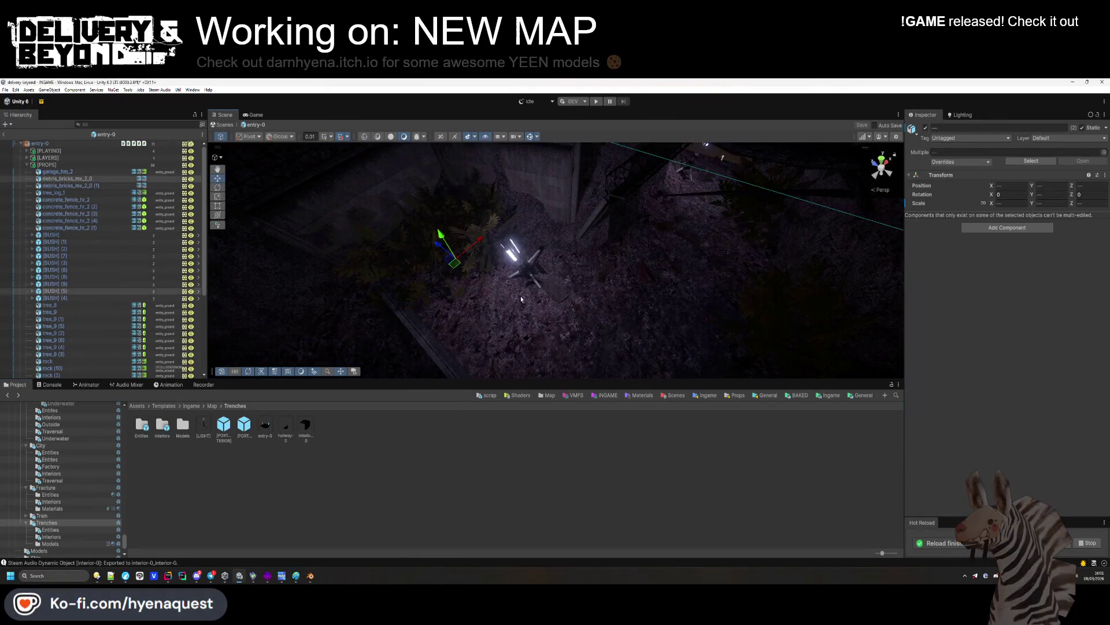
# Paste the debris bricks and bush into hallway-0 under [PROPS]
pyautogui.doubleClick(286, 428)
pyautogui.hotkey('ctrl', 'v')
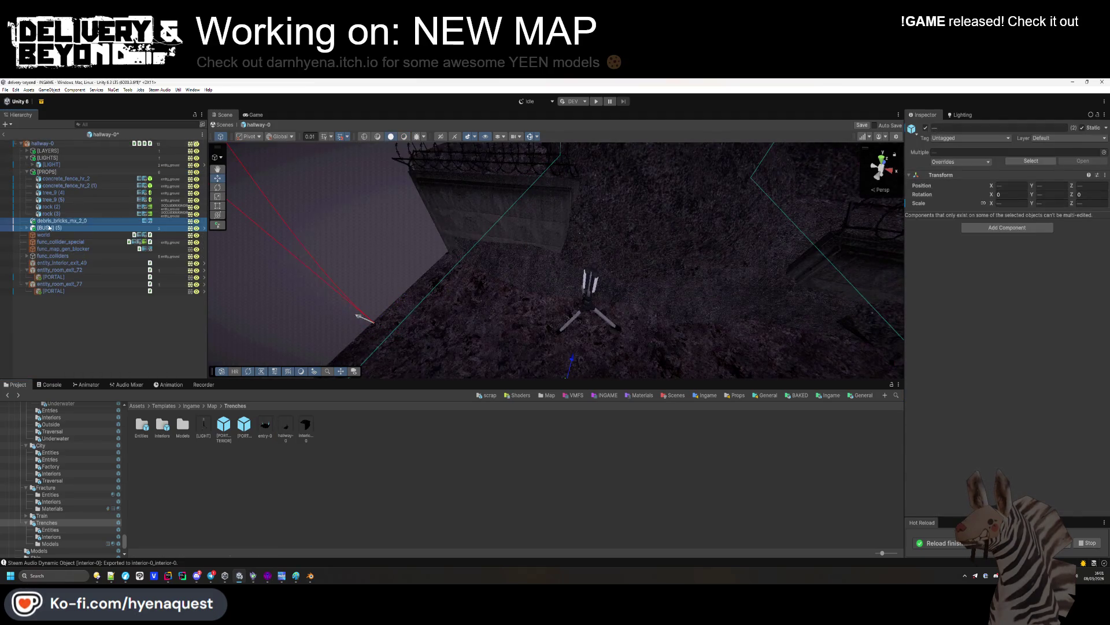
pyautogui.moveTo(59, 221); pyautogui.dragTo(67, 221)
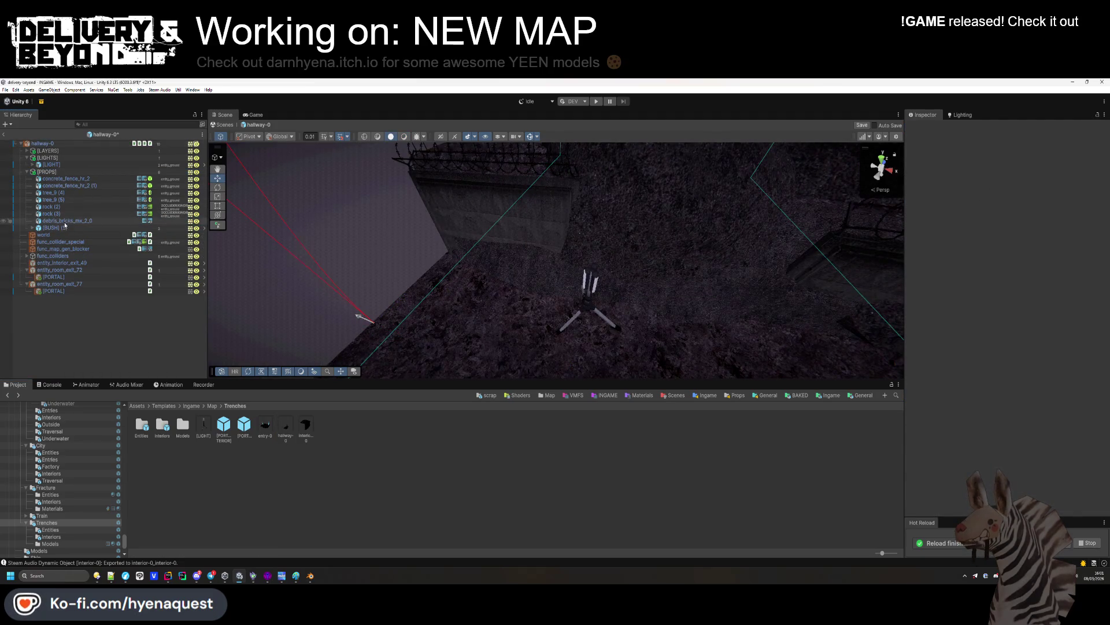
pyautogui.doubleClick(64, 222)
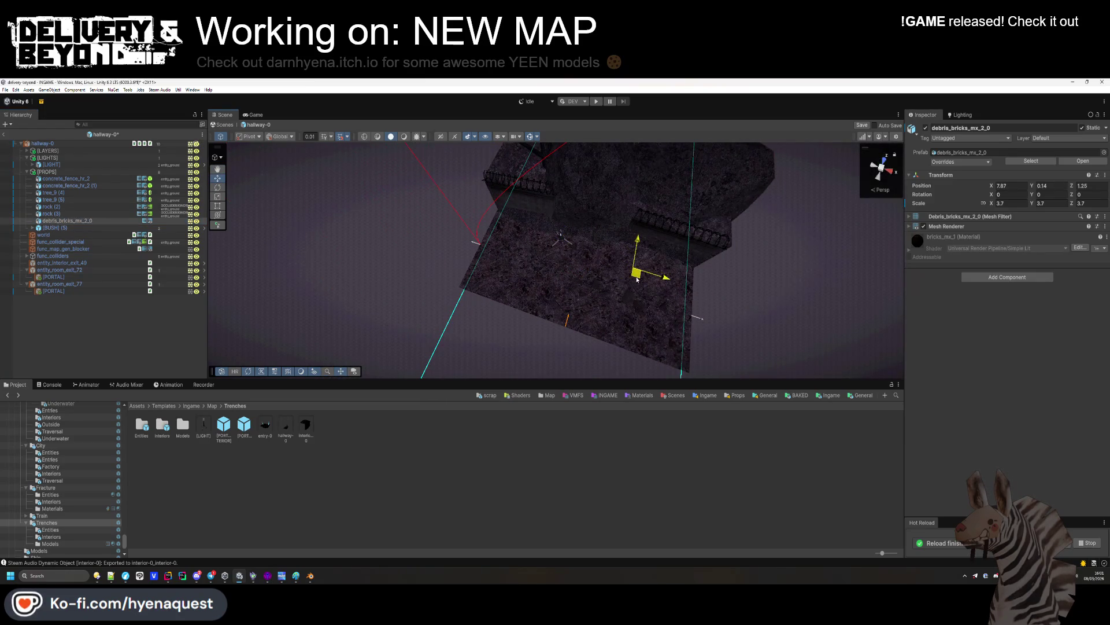
# Duplicate the debris bricks, placing the copy at 4.28, 0.14, 1.32
pyautogui.hotkey('ctrl', 'd')
pyautogui.moveTo(631, 270); pyautogui.dragTo(602, 267)
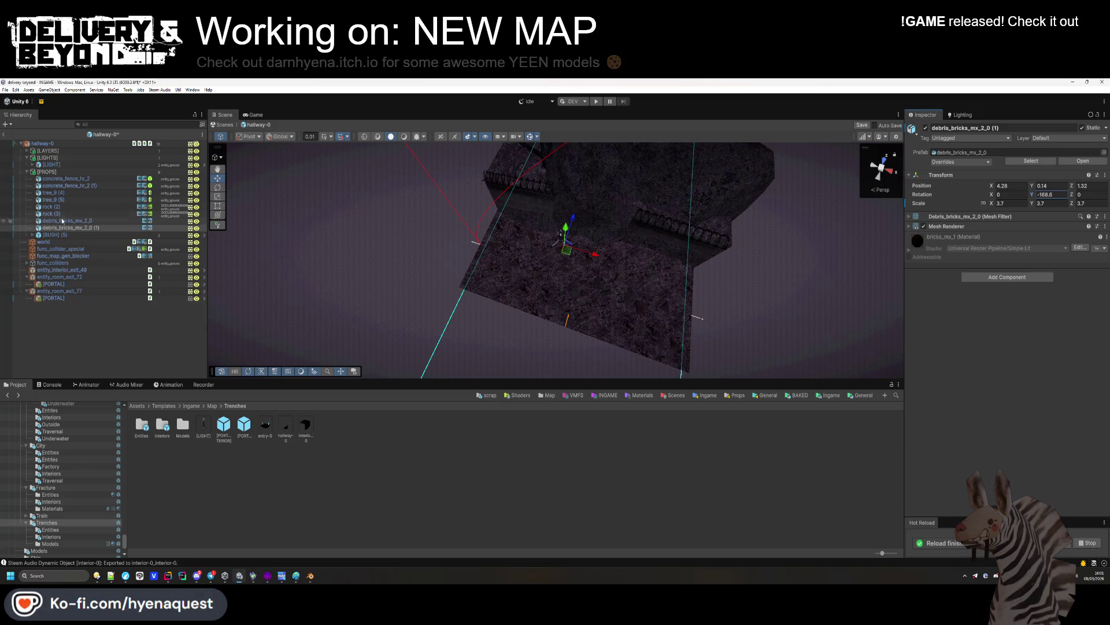
pyautogui.click(55, 234)
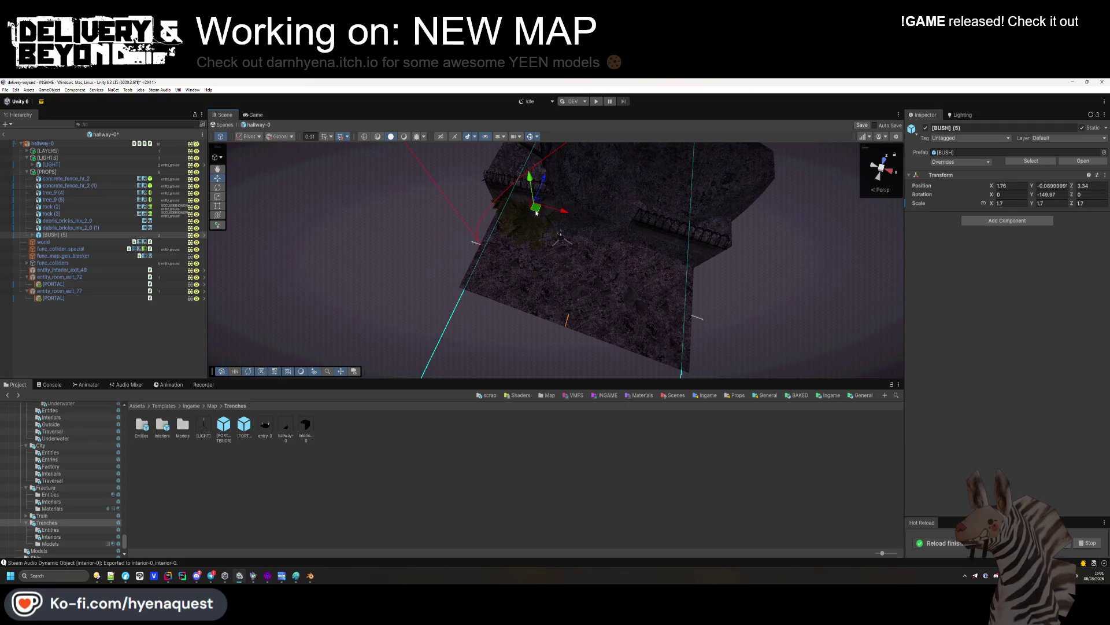
# Duplicate [BUSH] (5) into (6) at 8.07, 1.55, 4.2 and (7) at 1.71, 1.55, 4.09, then save
pyautogui.hotkey('ctrl', 'd')
pyautogui.moveTo(537, 213); pyautogui.dragTo(572, 218)
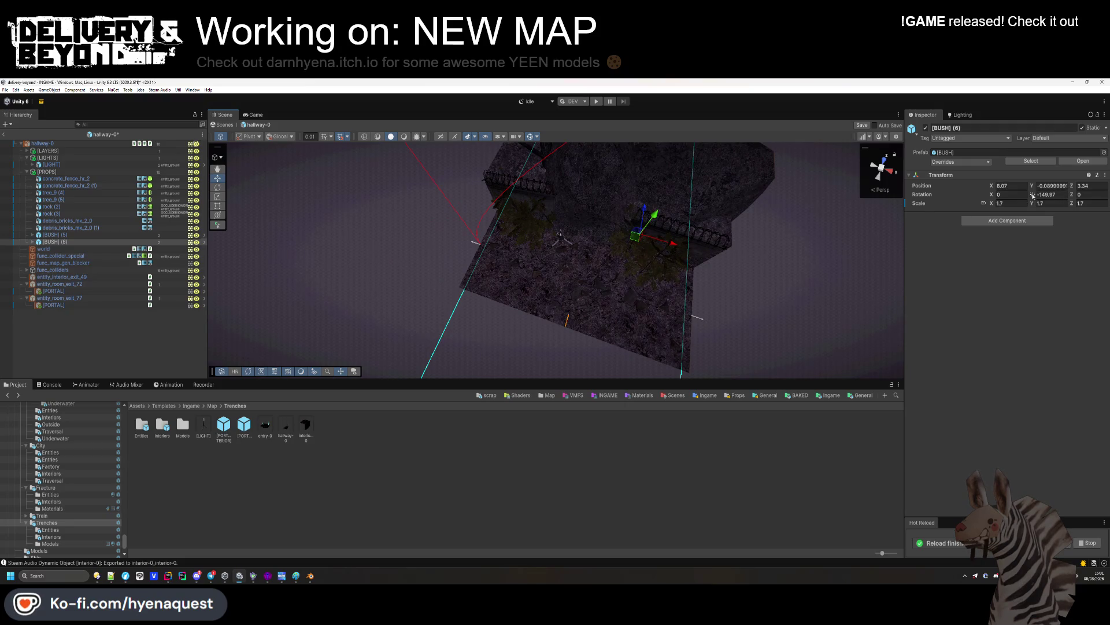
pyautogui.moveTo(660, 214)
pyautogui.mouseDown()
pyautogui.moveTo(665, 199)
pyautogui.moveTo(662, 230)
pyautogui.moveTo(659, 178)
pyautogui.mouseUp()
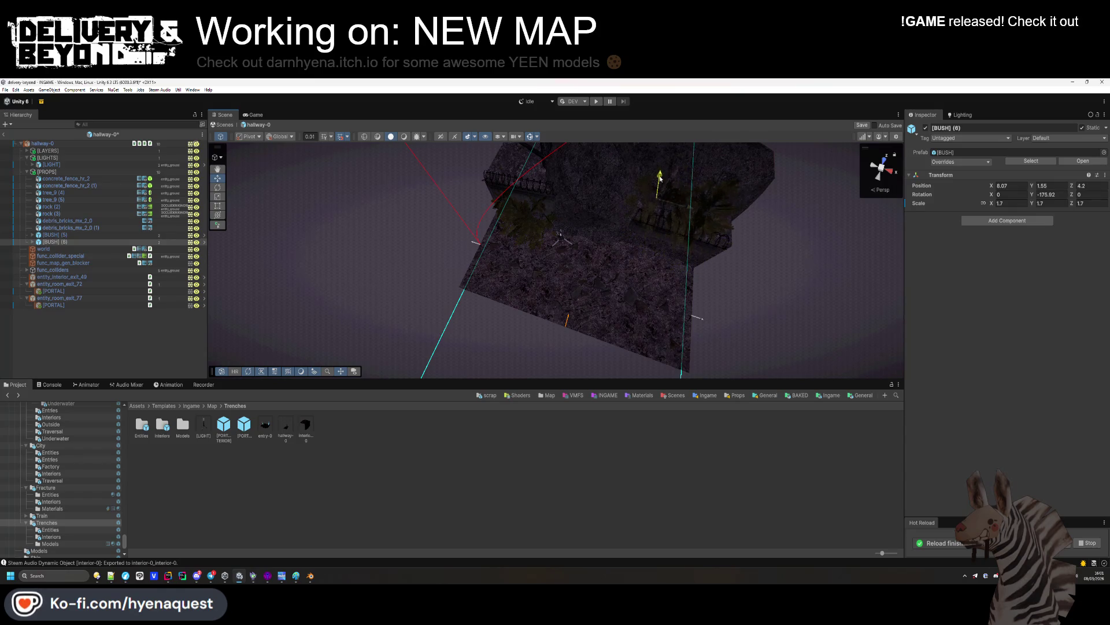
pyautogui.hotkey('ctrl', 'd')
pyautogui.moveTo(689, 213); pyautogui.dragTo(603, 203)
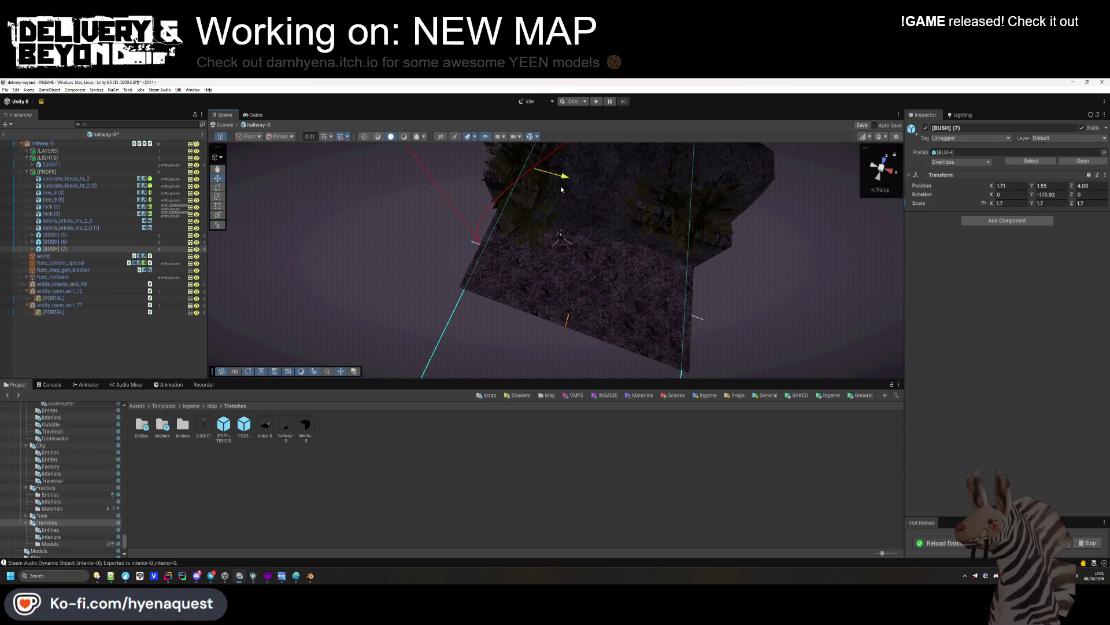
pyautogui.click(405, 261)
pyautogui.keyDown('alt'); pyautogui.moveTo(405, 260); pyautogui.dragTo(539, 194); pyautogui.keyUp('alt')
pyautogui.hotkey('ctrl', 's')
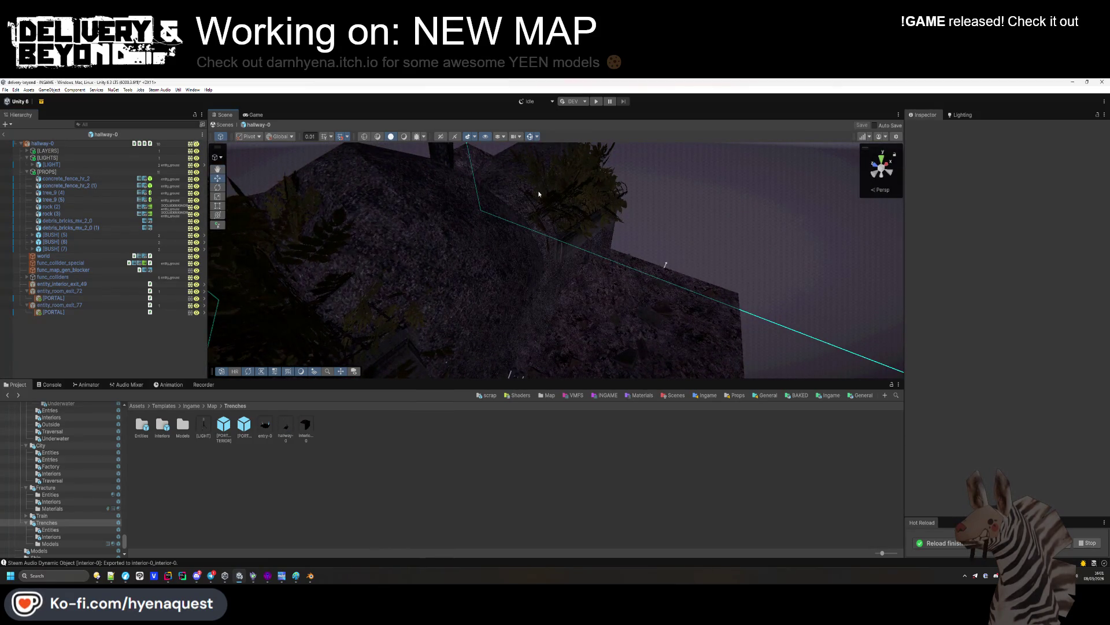
pyautogui.click(30, 173)
# Copy entity_damage and the [PLAYING] group from the entry-0 prefab
pyautogui.doubleClick(265, 425)
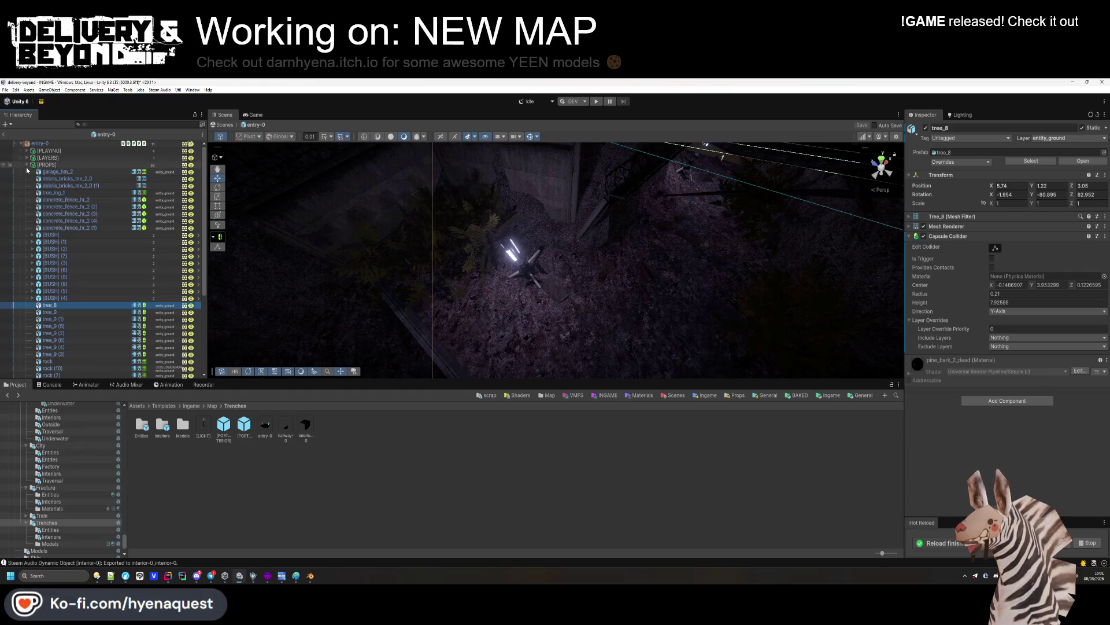
pyautogui.click(27, 165)
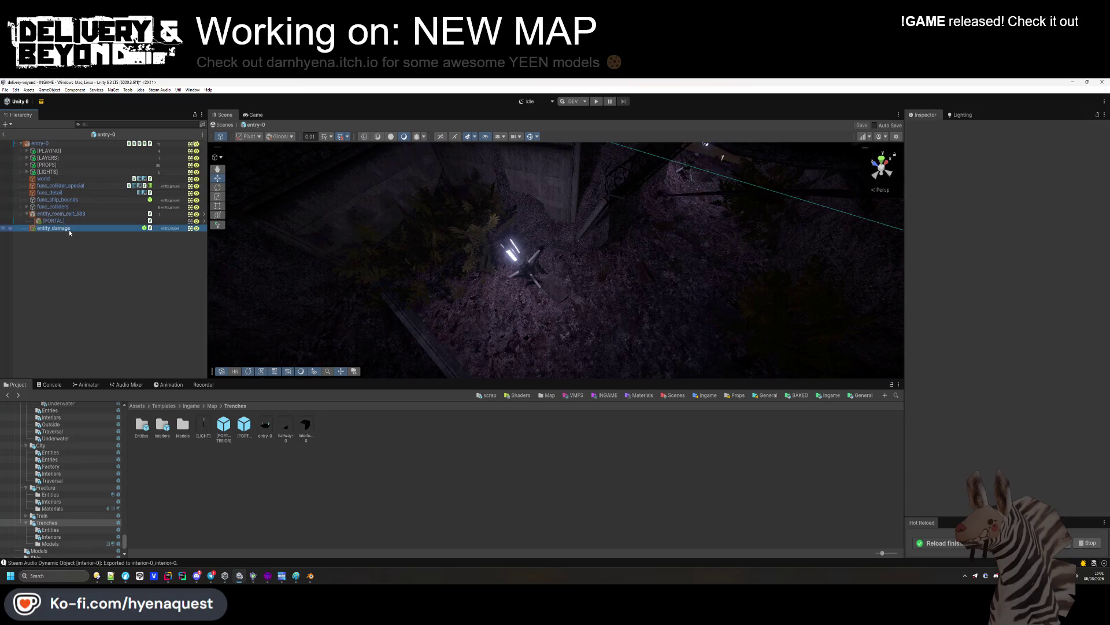
pyautogui.doubleClick(68, 230)
pyautogui.moveTo(629, 170)
pyautogui.mouseDown()
pyautogui.moveTo(535, 239)
pyautogui.moveTo(347, 208)
pyautogui.mouseUp()
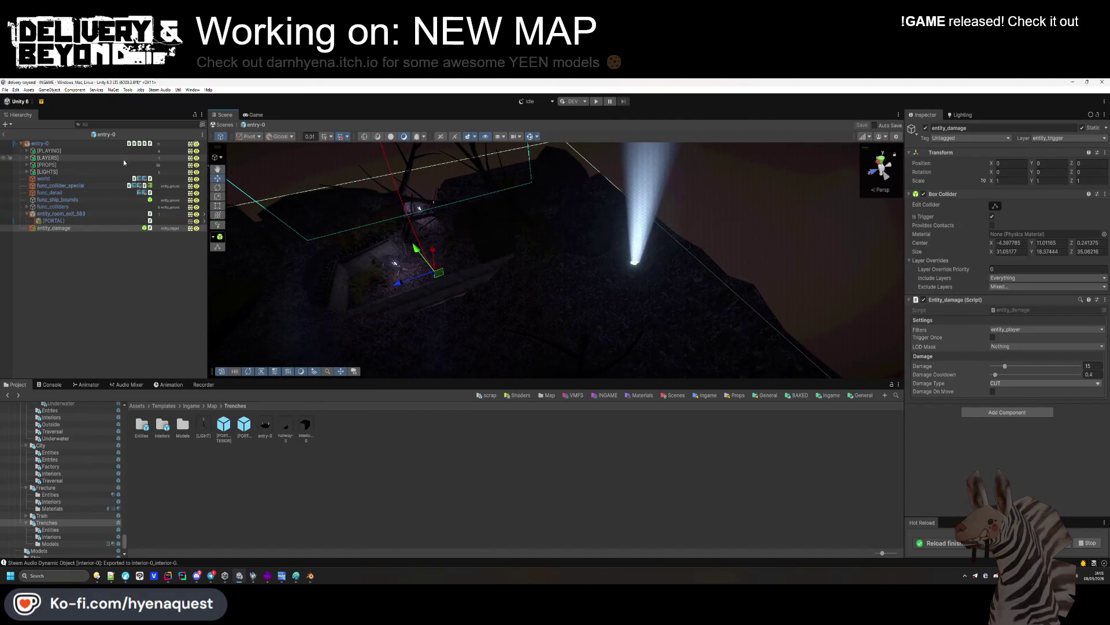
pyautogui.keyDown('ctrl'); pyautogui.click(82, 151); pyautogui.keyUp('ctrl')
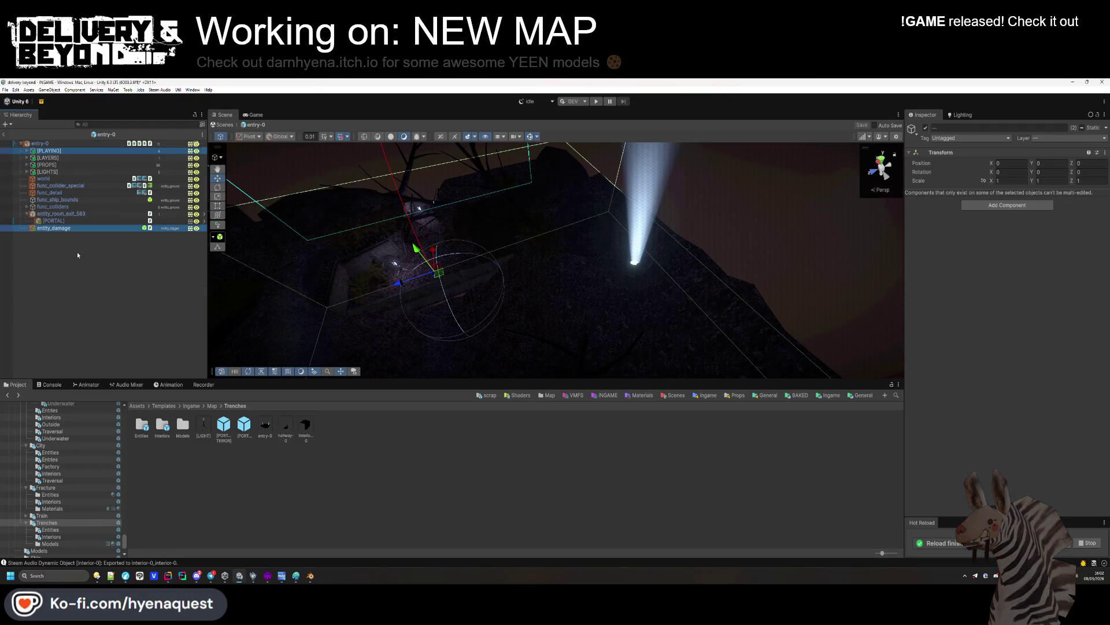
pyautogui.click(78, 255)
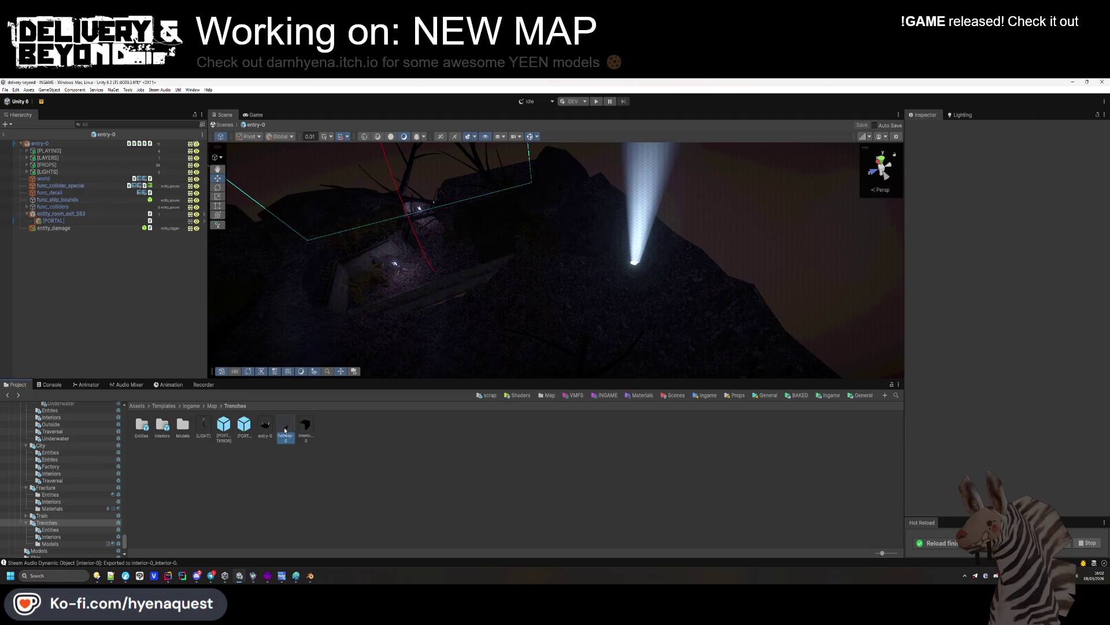
# Paste them into hallway-0 and review [PLAYING]'s ambient, shake, rain and thunderstorm children
pyautogui.doubleClick(285, 428)
pyautogui.hotkey('ctrl', 'v')
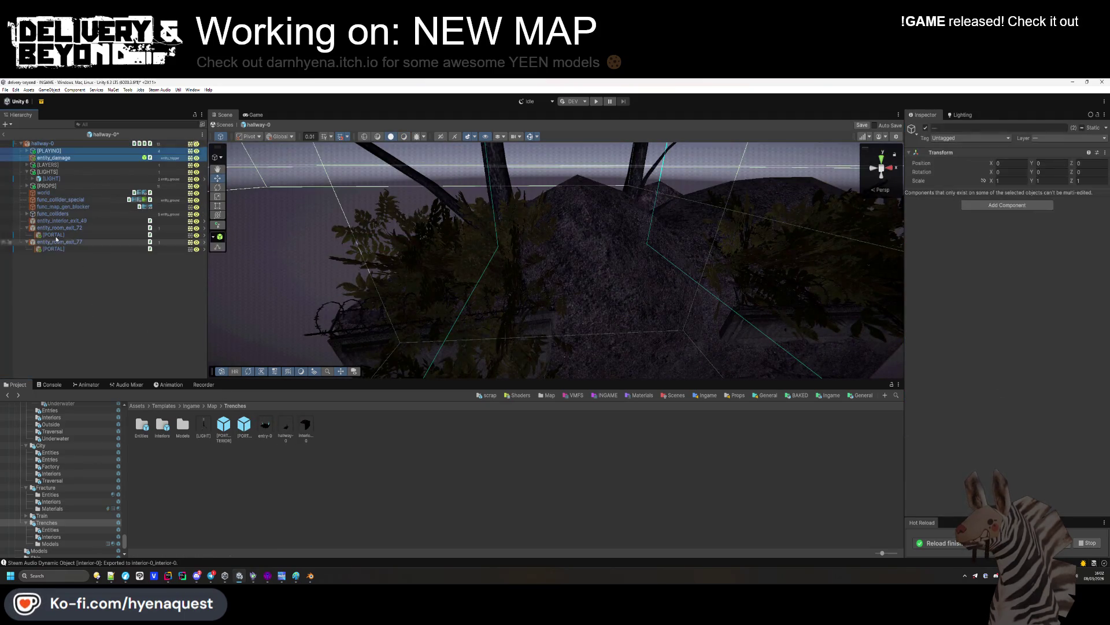
pyautogui.click(34, 150)
pyautogui.click(26, 151)
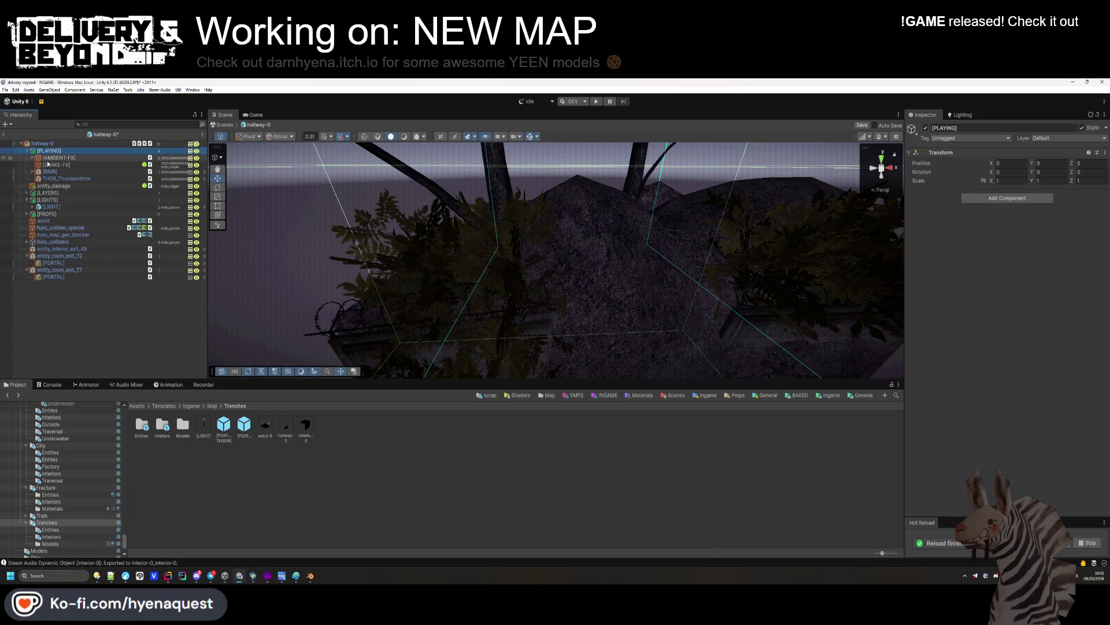
pyautogui.click(57, 165)
pyautogui.press('Up')
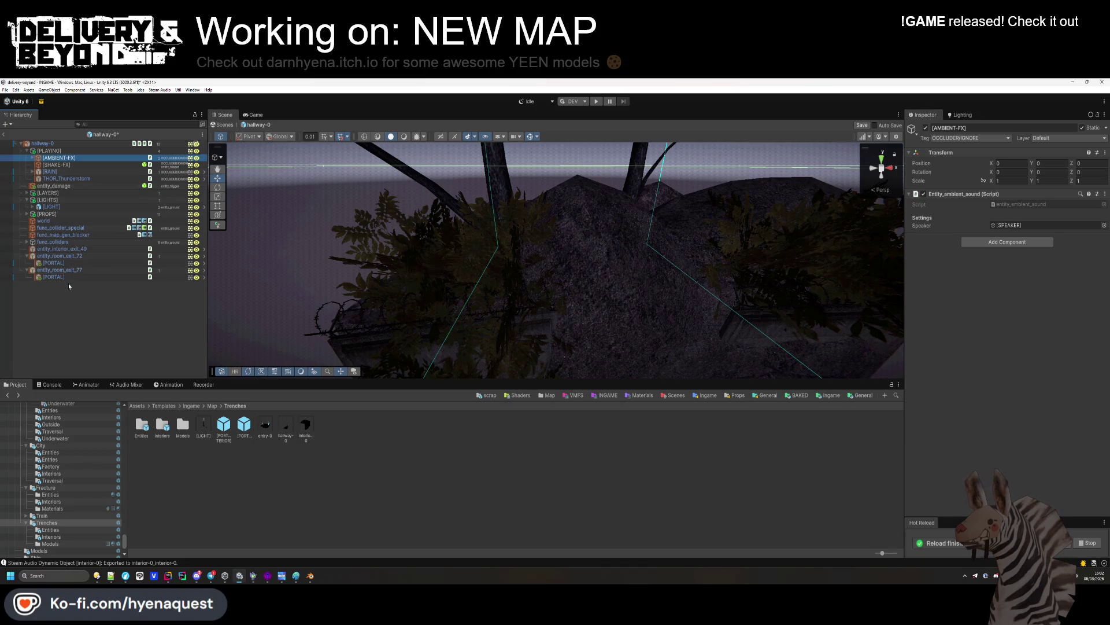
# Delete the [PLAYING] group, leaving entity_damage selected
pyautogui.click(69, 285)
pyautogui.click(57, 151)
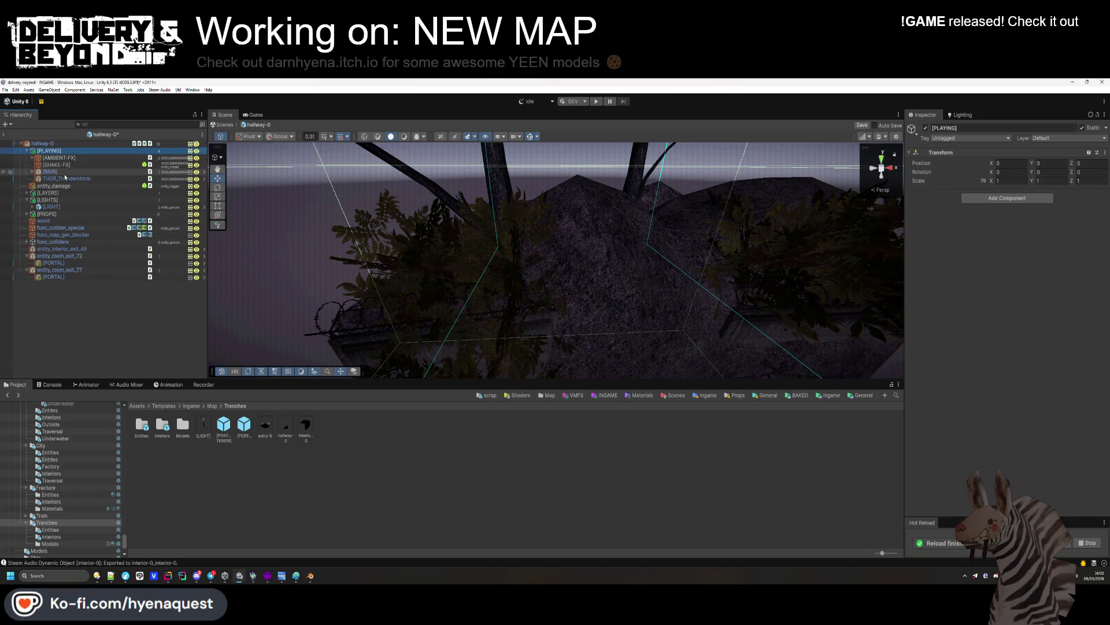
pyautogui.press('Delete')
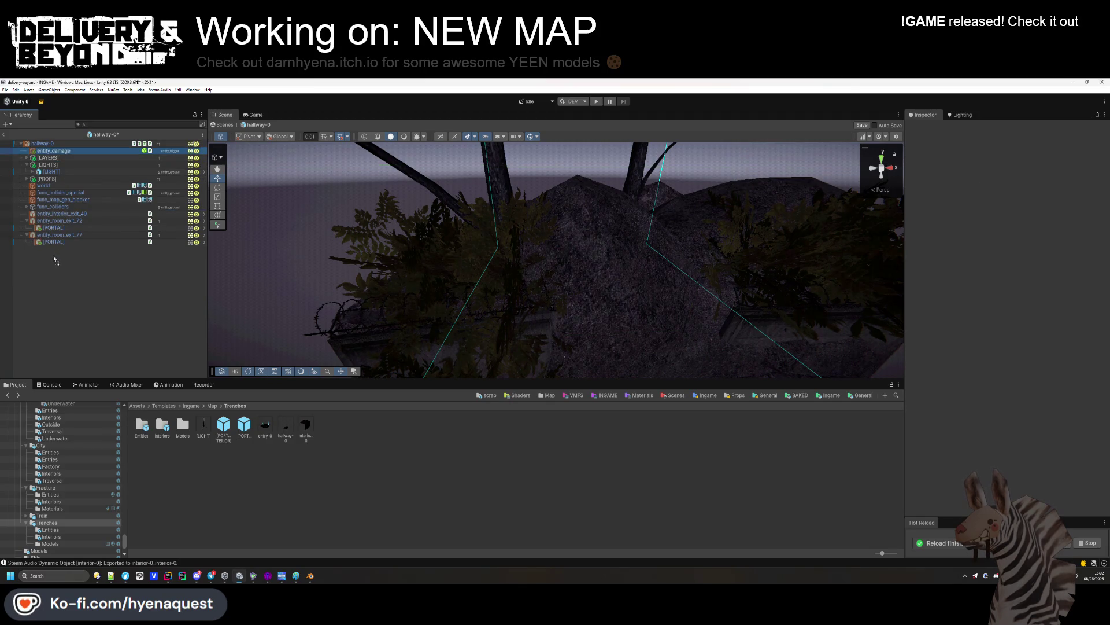
pyautogui.click(26, 247)
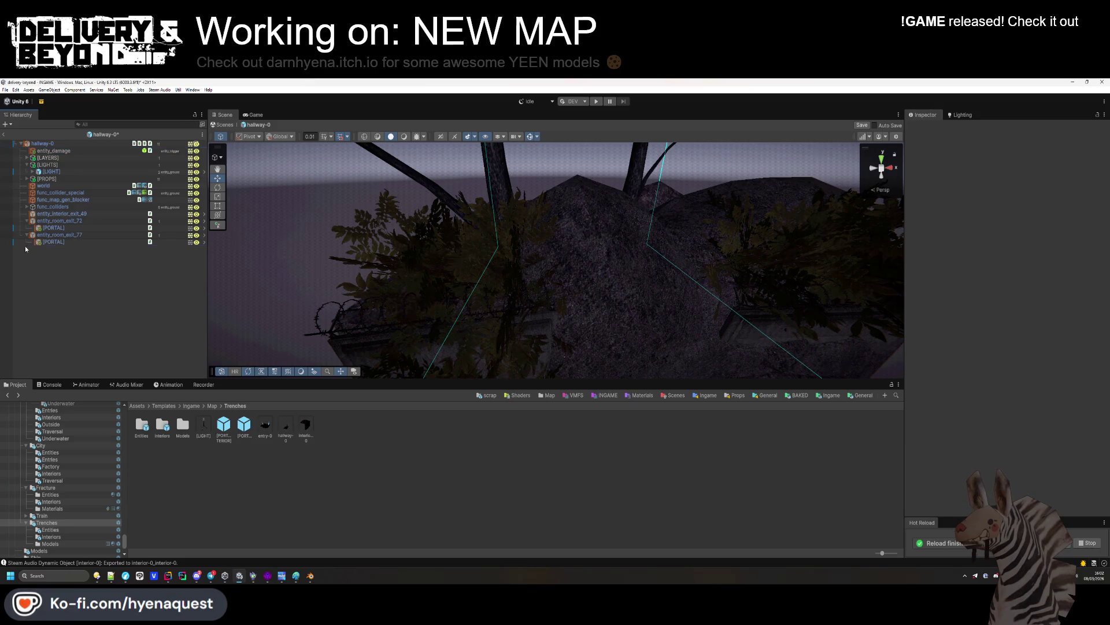
pyautogui.doubleClick(49, 150)
# Resize the entity_damage trigger box to about 4.19 tall and save hallway-0
pyautogui.moveTo(378, 207)
pyautogui.mouseDown()
pyautogui.moveTo(595, 292)
pyautogui.moveTo(559, 194)
pyautogui.moveTo(362, 166)
pyautogui.moveTo(387, 183)
pyautogui.mouseUp()
pyautogui.moveTo(480, 227); pyautogui.dragTo(480, 230)
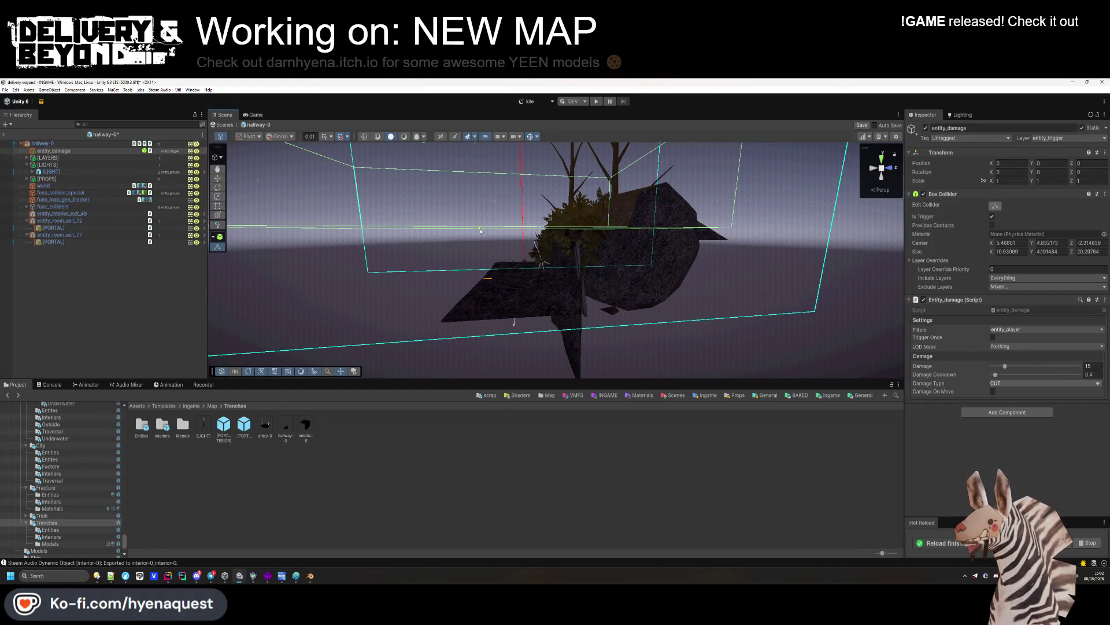
pyautogui.hotkey('ctrl', 's')
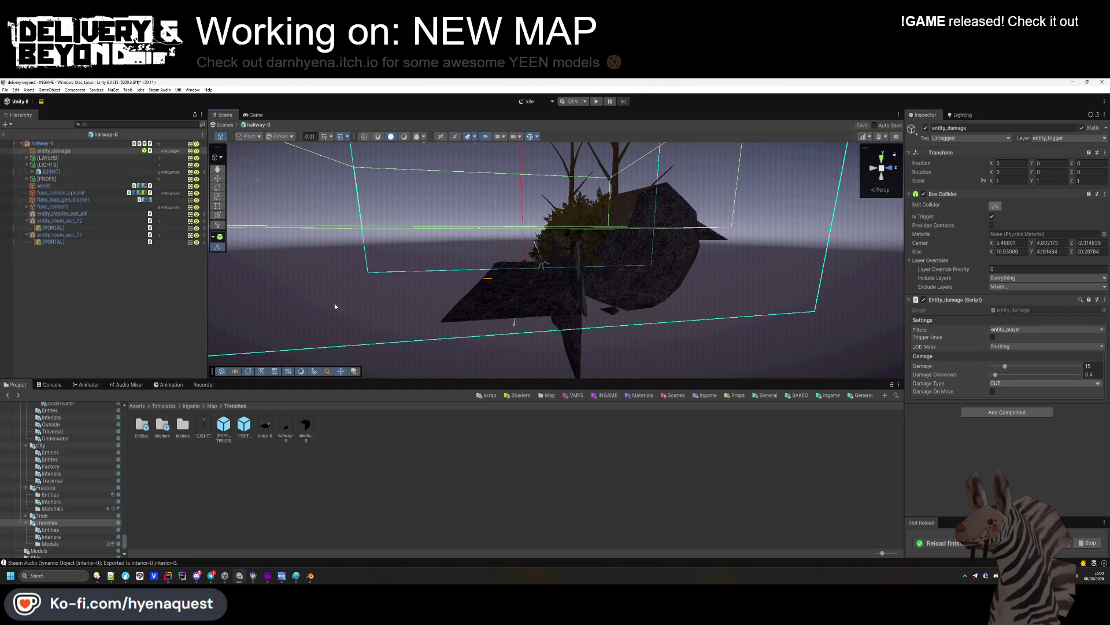
# Collapse [LIGHTS] and reopen the entry-0 prefab
pyautogui.click(27, 164)
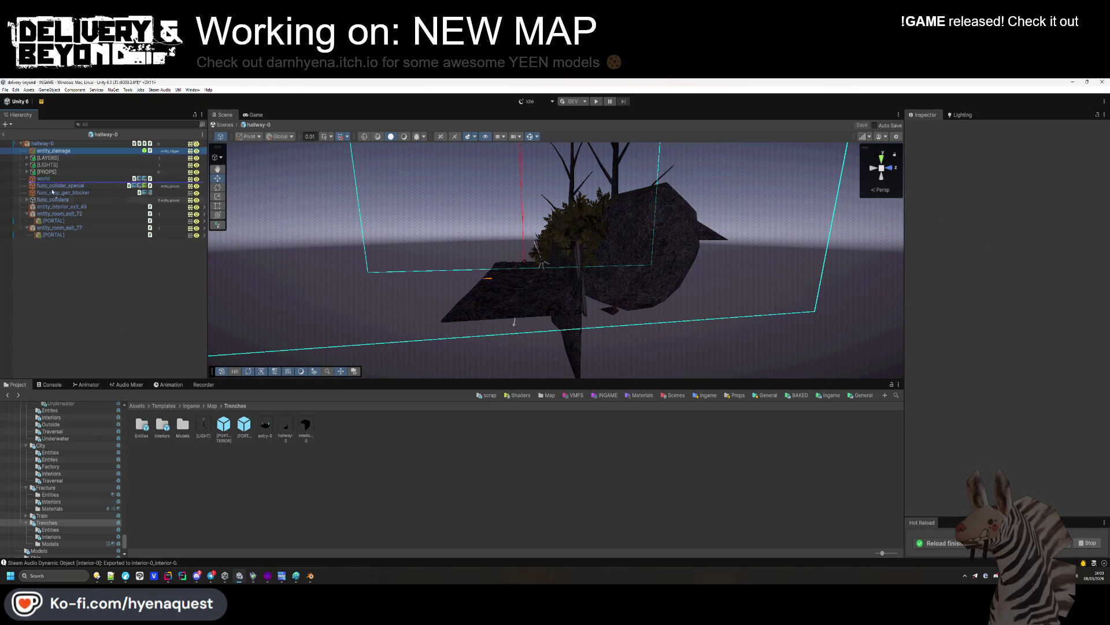
pyautogui.click(25, 243)
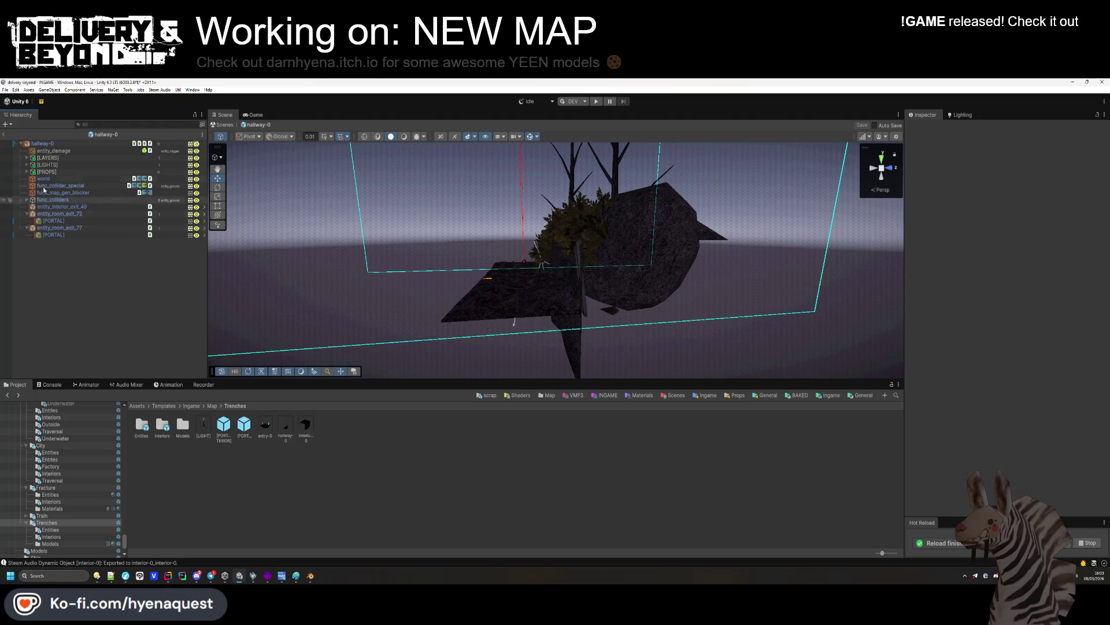
pyautogui.doubleClick(265, 425)
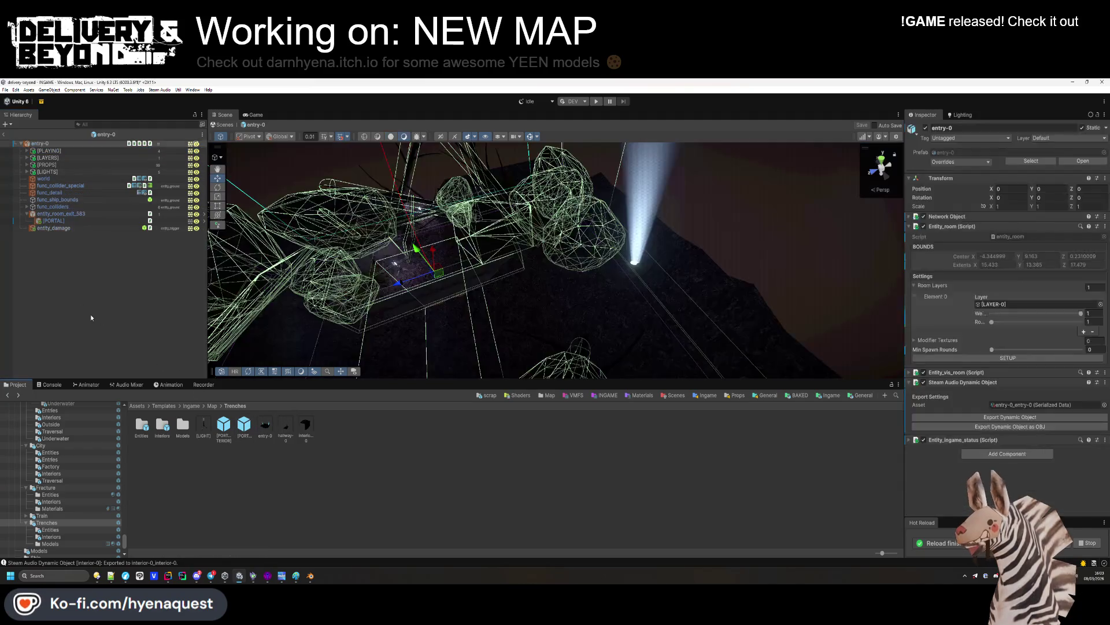
# Paste entry-0's VFX particle effect into hallway-0 and preview it playing
pyautogui.click(26, 171)
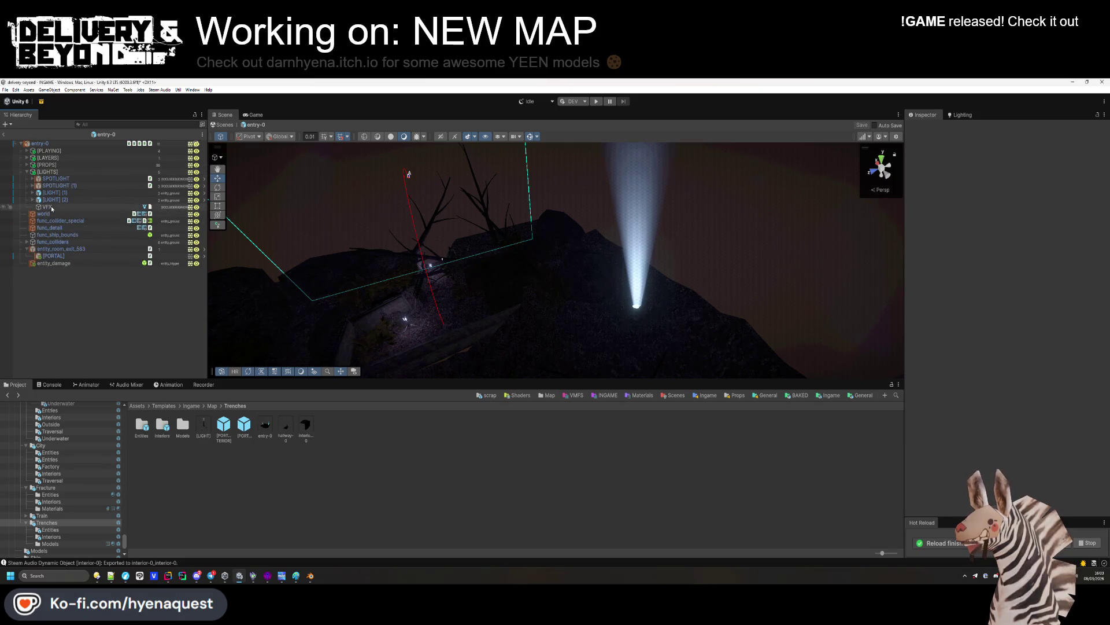
pyautogui.doubleClick(286, 427)
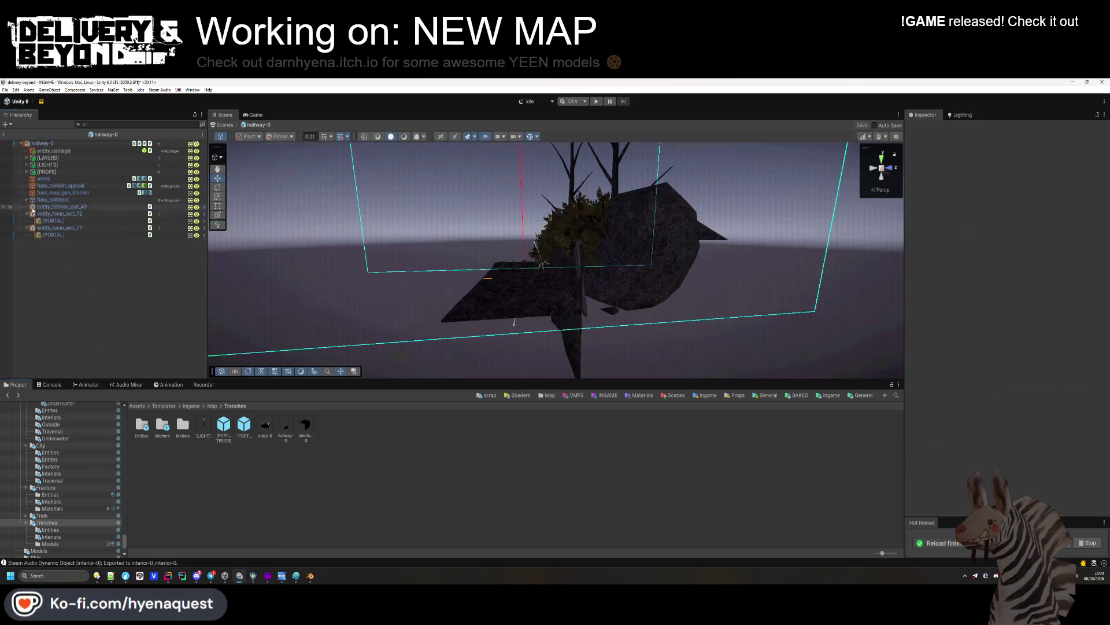
pyautogui.click(51, 151)
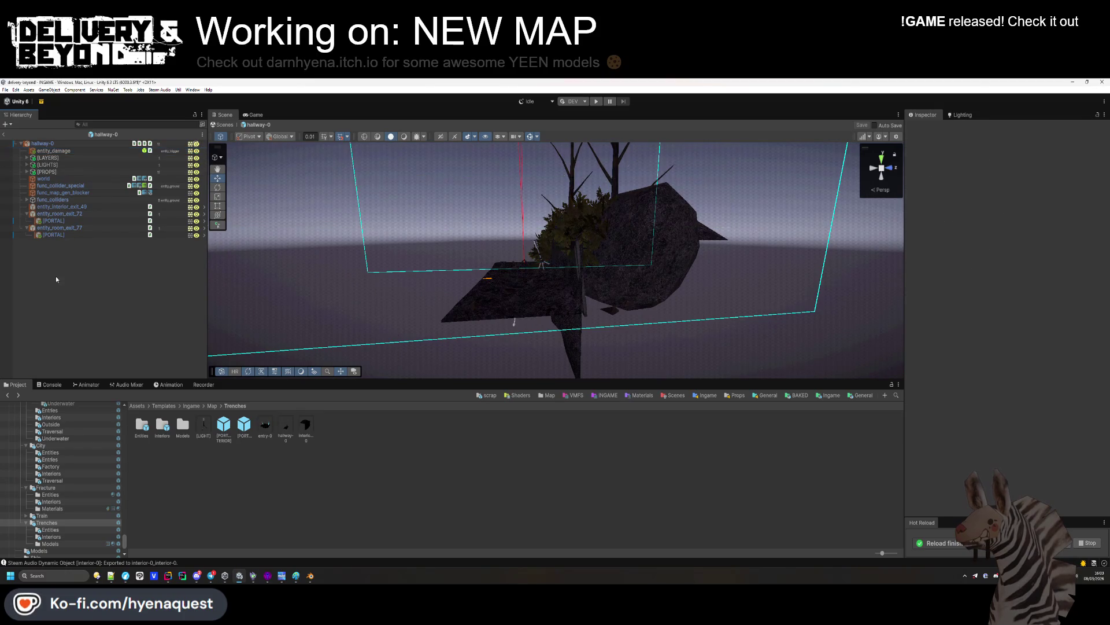
pyautogui.hotkey('ctrl', 'v')
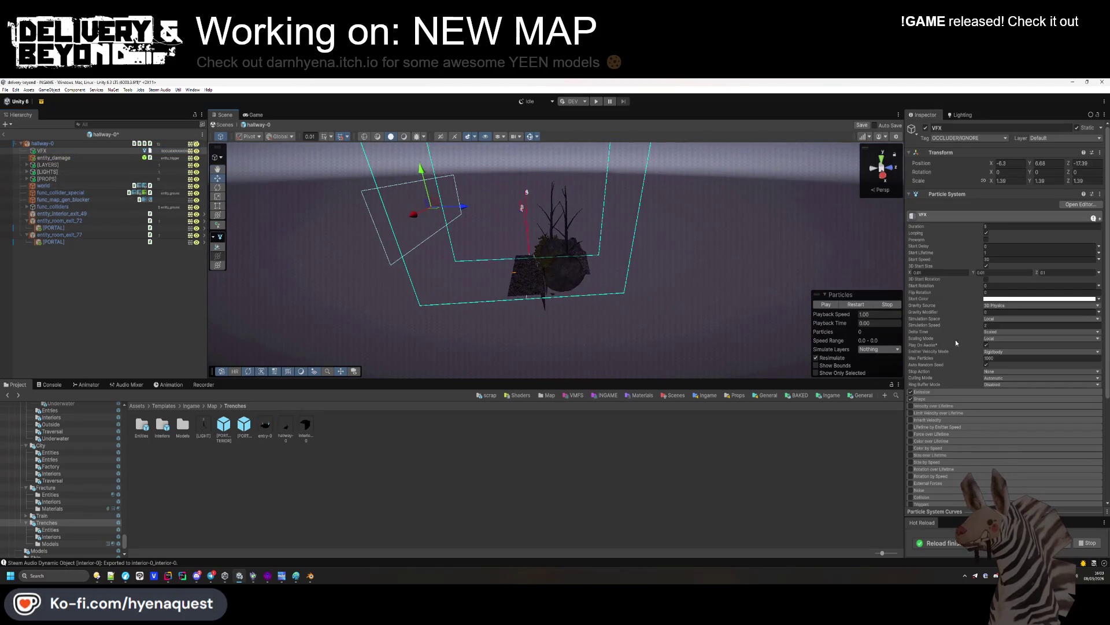
pyautogui.click(835, 304)
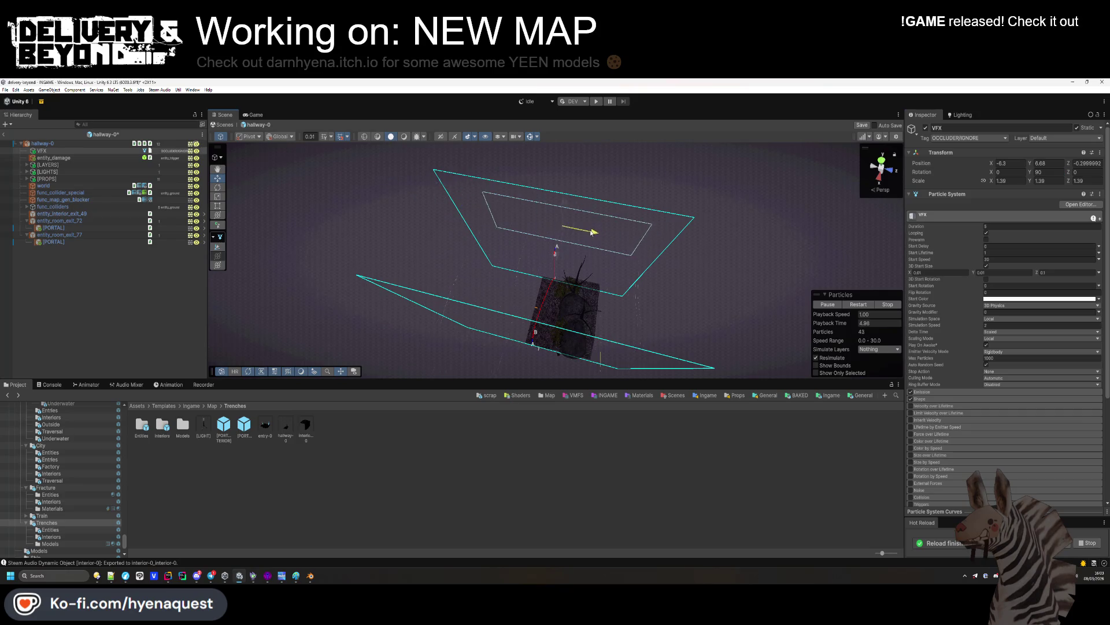
# Turn the VFX 180° on Y and move it to X 5.31, Z 9.03
pyautogui.moveTo(591, 231); pyautogui.dragTo(711, 141)
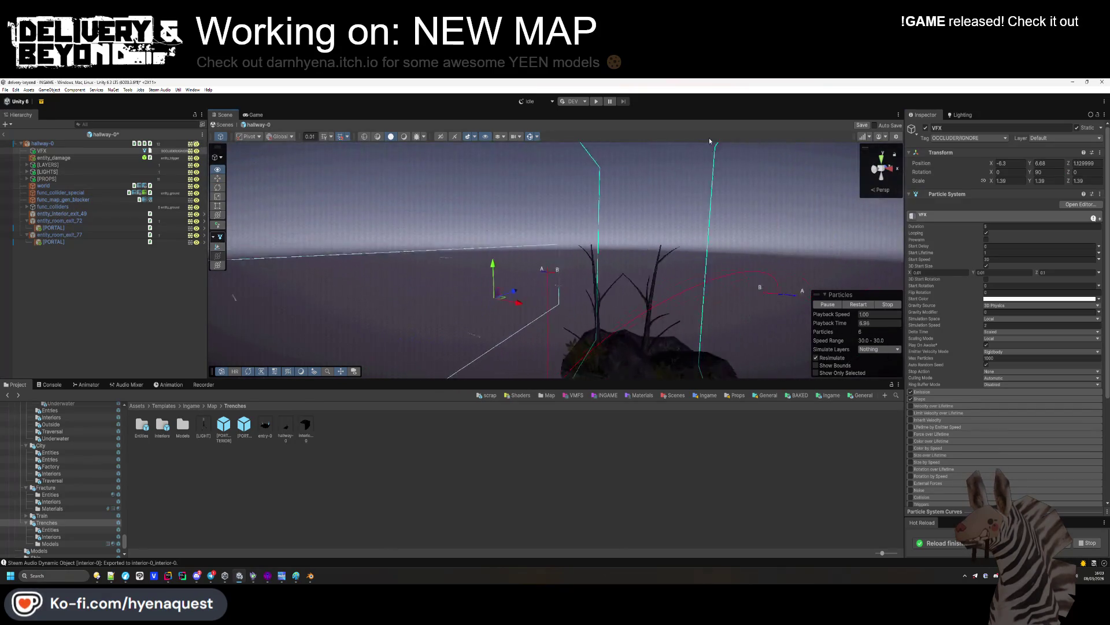
pyautogui.press('f')
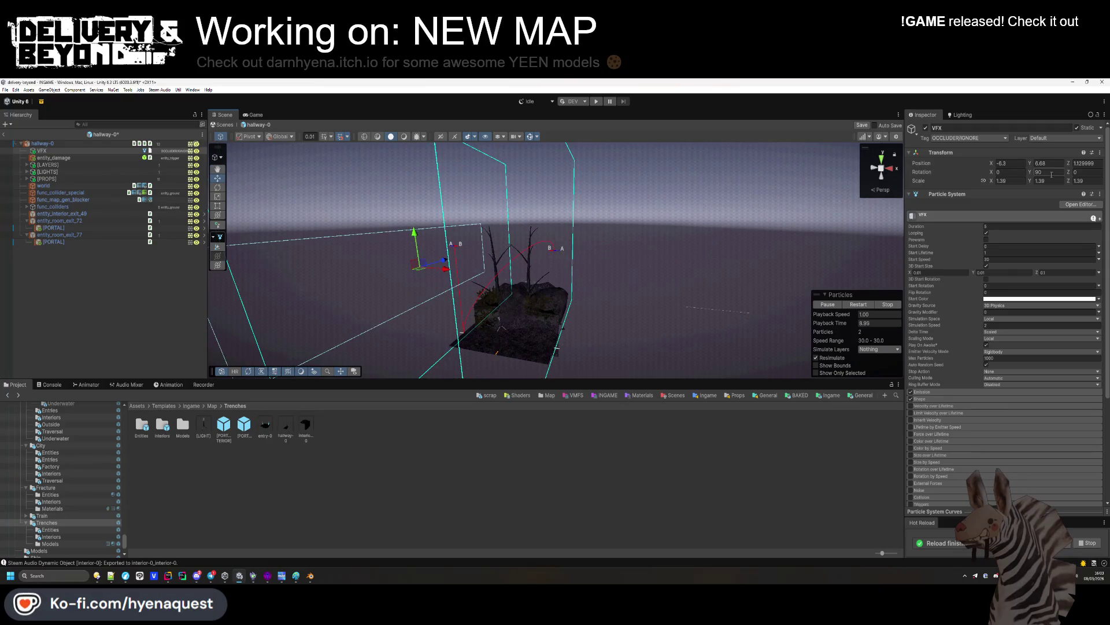
pyautogui.write('0')
pyautogui.moveTo(485, 261); pyautogui.dragTo(845, 199)
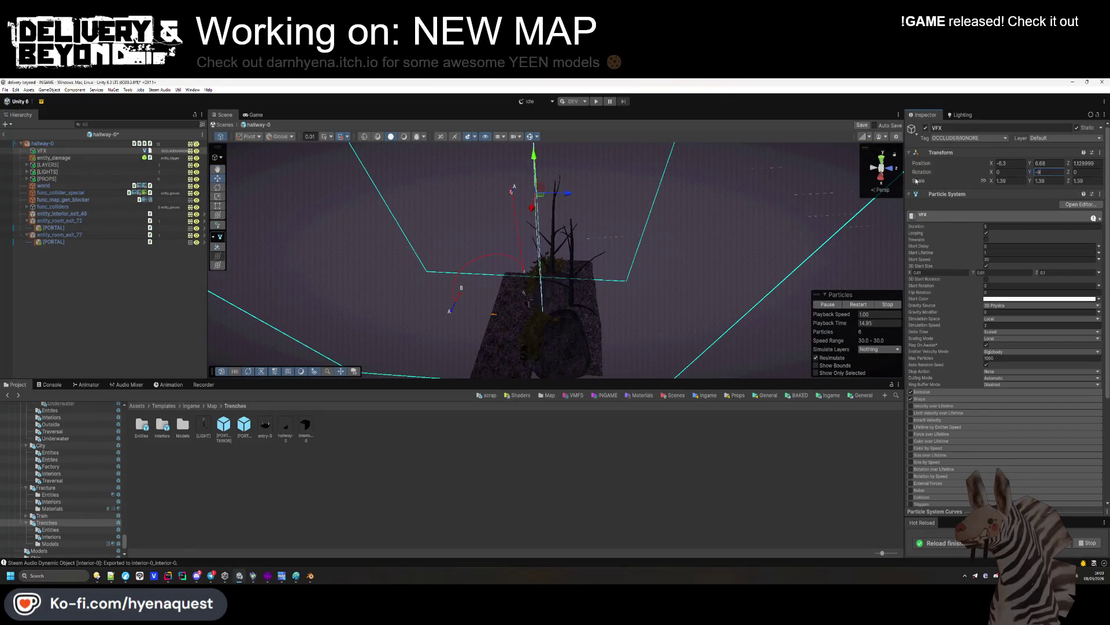
pyautogui.press('BackSpace')
pyautogui.press('BackSpace')
pyautogui.press('BackSpace')
pyautogui.write('180')
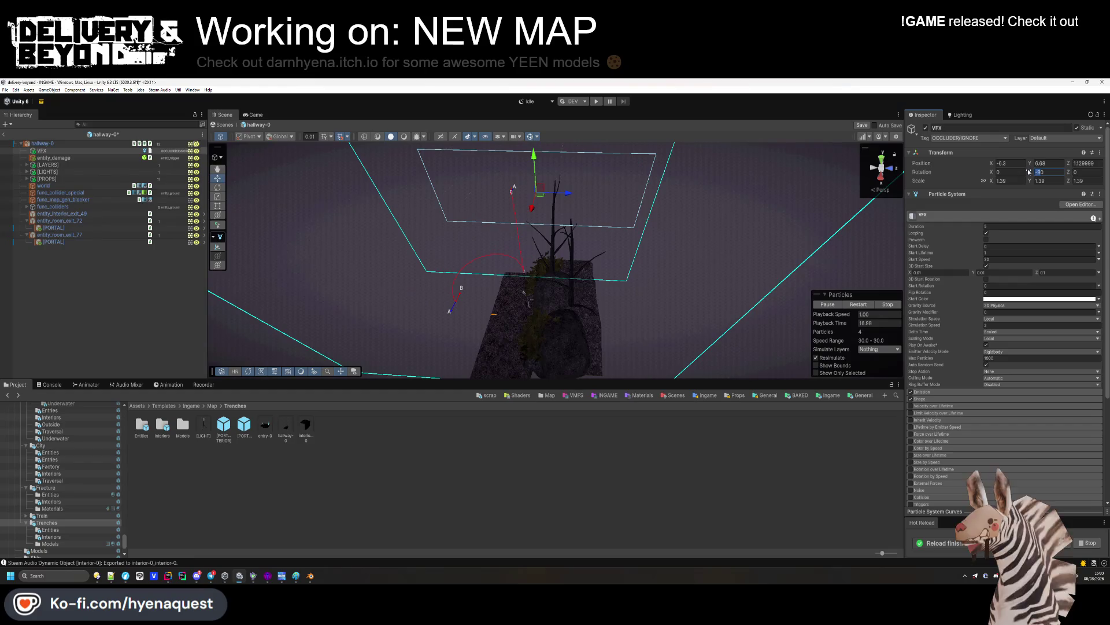
pyautogui.moveTo(530, 206)
pyautogui.mouseDown()
pyautogui.moveTo(607, 278)
pyautogui.moveTo(627, 249)
pyautogui.moveTo(618, 178)
pyautogui.moveTo(603, 161)
pyautogui.moveTo(459, 380)
pyautogui.moveTo(389, 349)
pyautogui.moveTo(790, 243)
pyautogui.mouseUp()
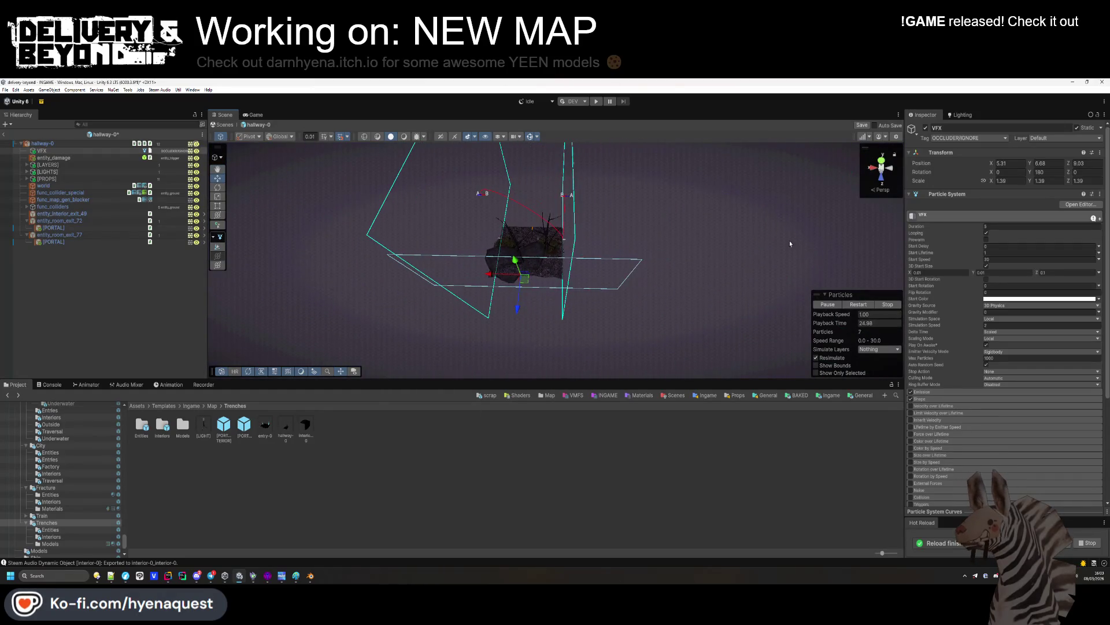
# Enlarge the VFX Shape module's emission scale for a wider emitter
pyautogui.moveTo(593, 281); pyautogui.dragTo(648, 266)
pyautogui.scroll(-2, 944, 390)
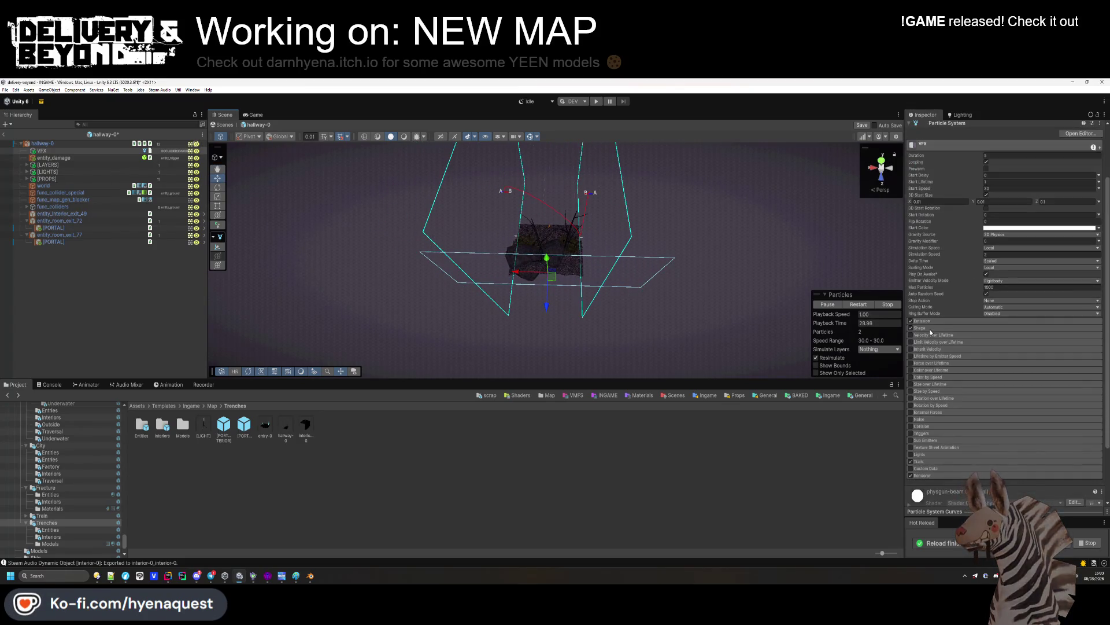
pyautogui.click(930, 328)
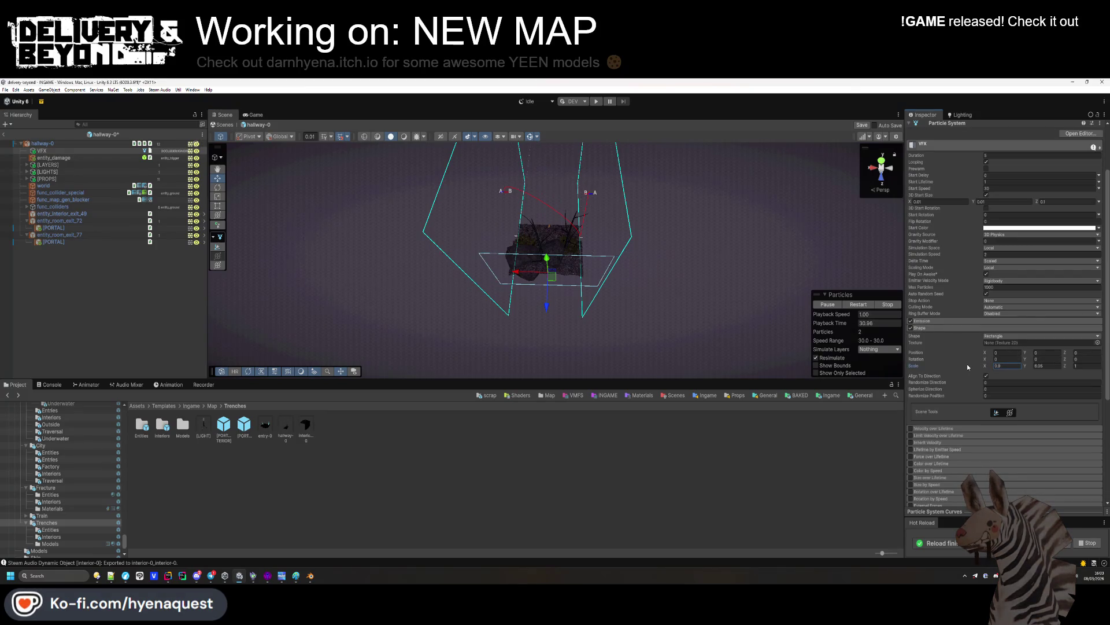
pyautogui.moveTo(665, 301)
pyautogui.mouseDown()
pyautogui.moveTo(602, 355)
pyautogui.moveTo(866, 179)
pyautogui.moveTo(805, 221)
pyautogui.mouseUp()
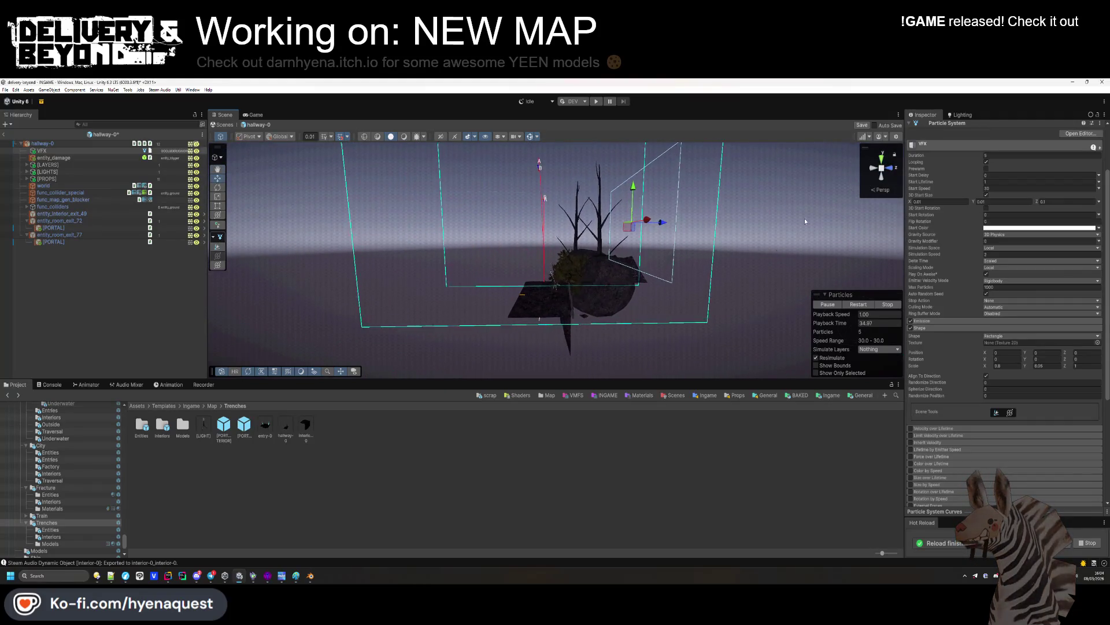
pyautogui.click(626, 410)
pyautogui.keyDown('alt'); pyautogui.moveTo(619, 353); pyautogui.dragTo(573, 296); pyautogui.keyUp('alt')
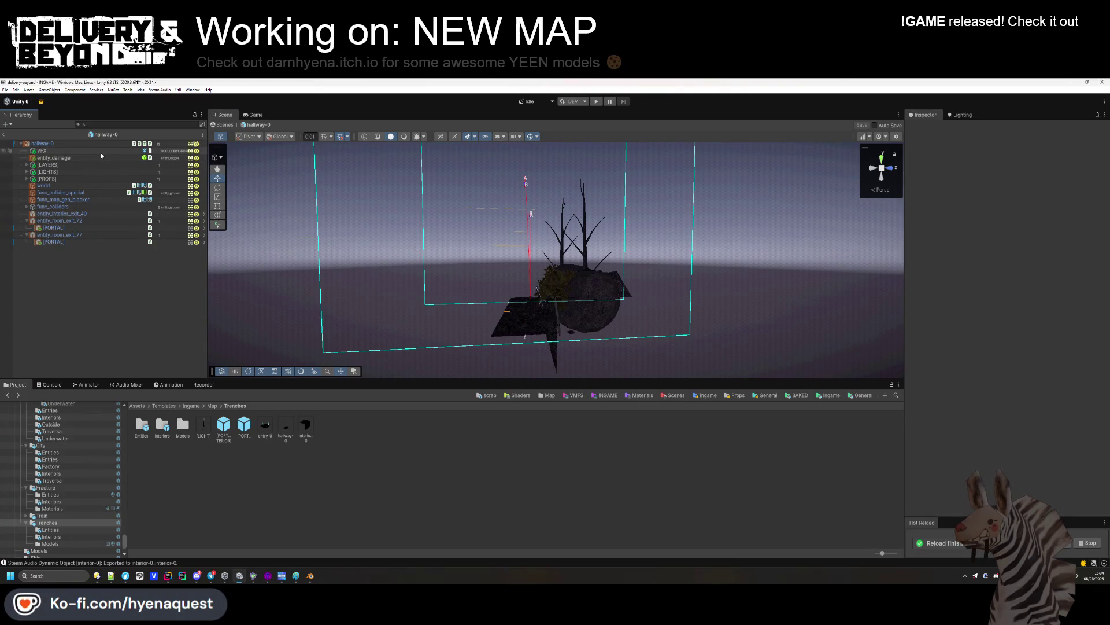
# Expand [LAYERS] to [LAYER-0] and pick the Bush02_LOD0 bush near the terrain piece
pyautogui.click(26, 237)
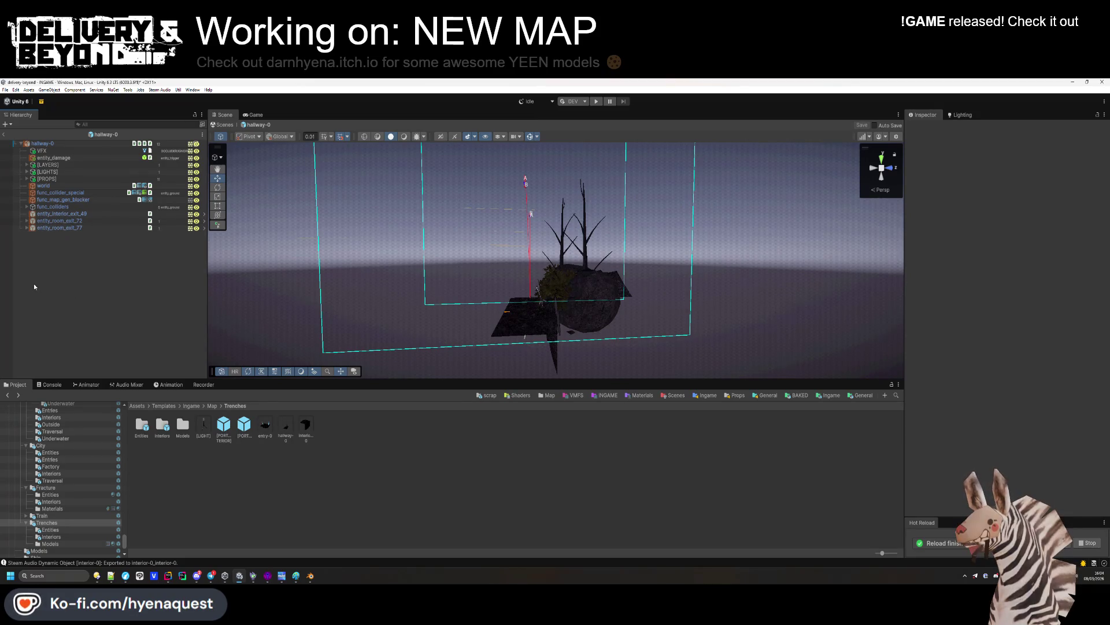
pyautogui.click(29, 166)
pyautogui.click(25, 165)
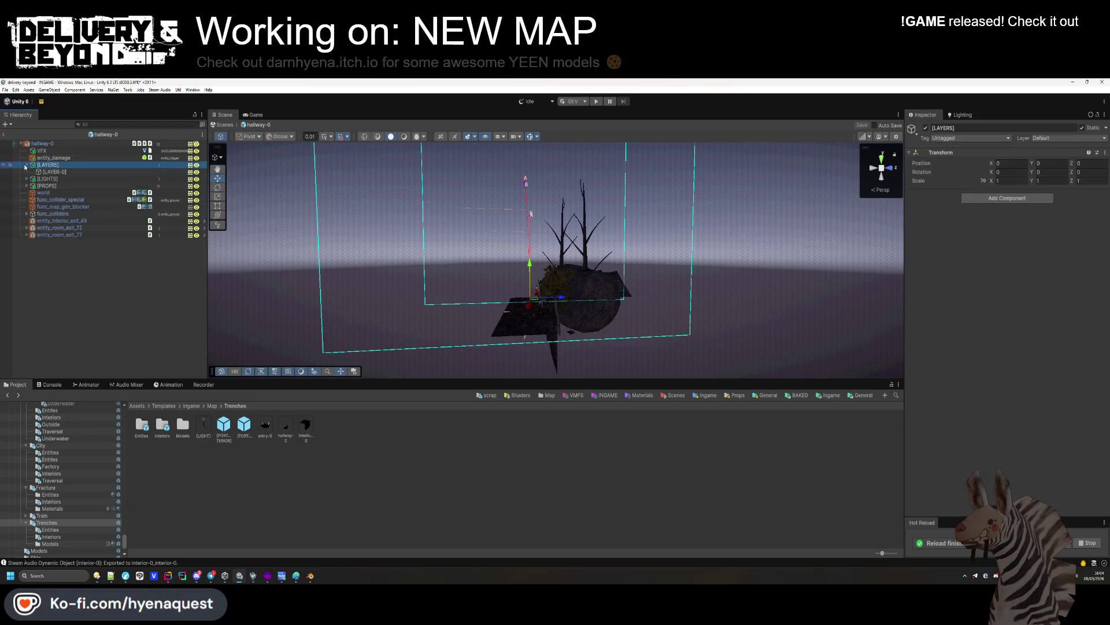
pyautogui.moveTo(521, 260)
pyautogui.mouseDown()
pyautogui.moveTo(621, 387)
pyautogui.moveTo(640, 341)
pyautogui.mouseUp()
pyautogui.click(451, 272)
pyautogui.click(450, 270)
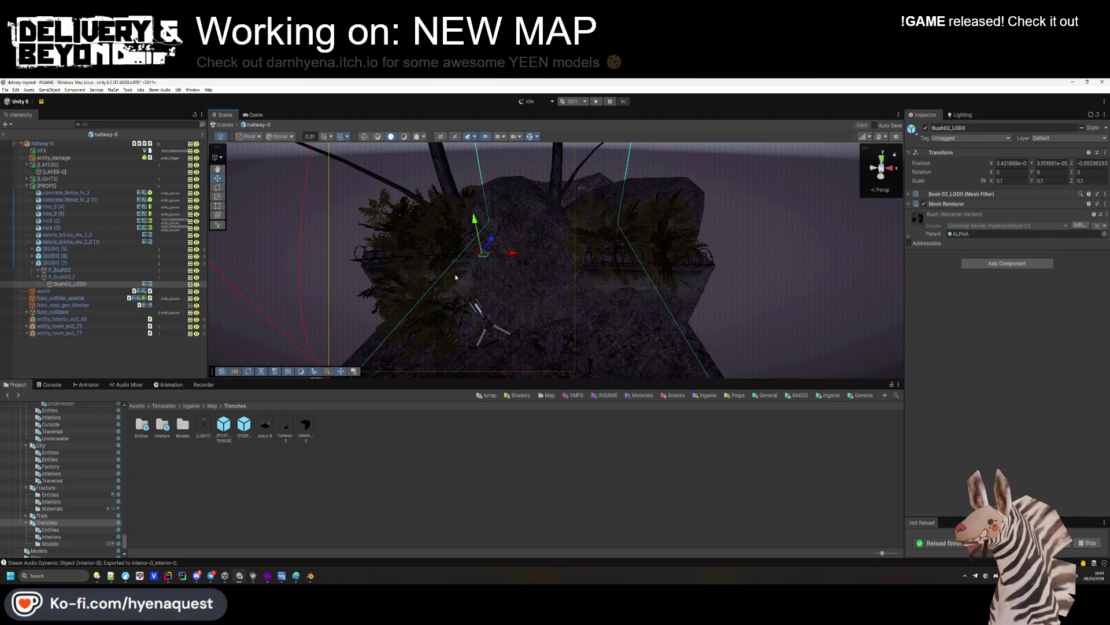
# Multi-select [BUSH] (5)–(7) and both concrete_fence_hr_2 fences, then delete all five
pyautogui.click(52, 263)
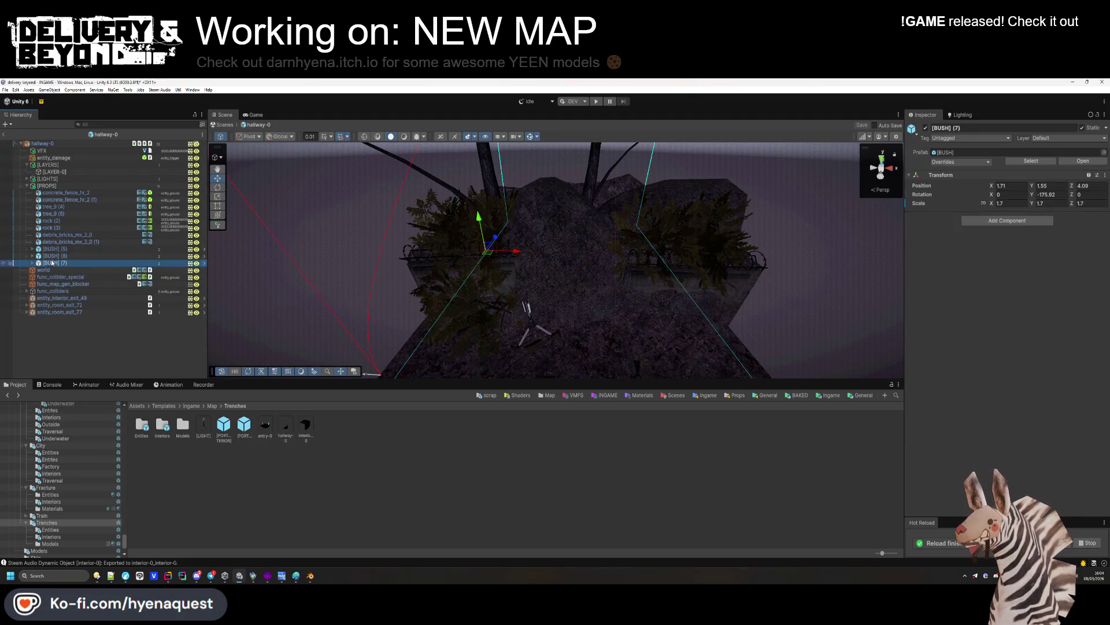
pyautogui.keyDown('shift'); pyautogui.click(53, 249); pyautogui.keyUp('shift')
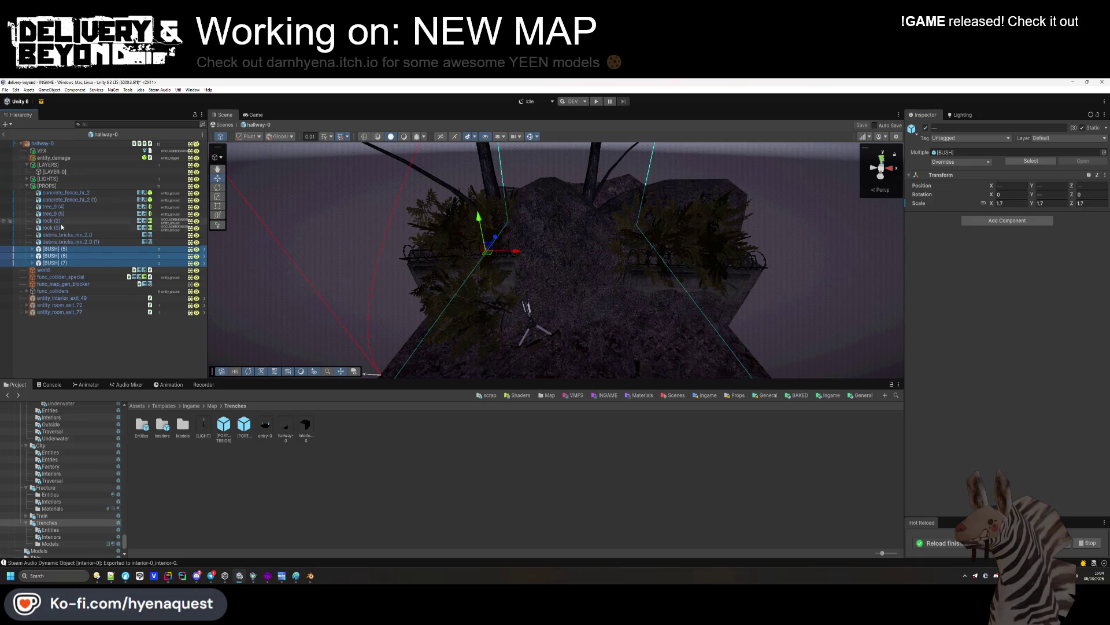
pyautogui.keyDown('ctrl'); pyautogui.click(68, 193); pyautogui.keyUp('ctrl')
pyautogui.keyDown('ctrl'); pyautogui.click(70, 200); pyautogui.keyUp('ctrl')
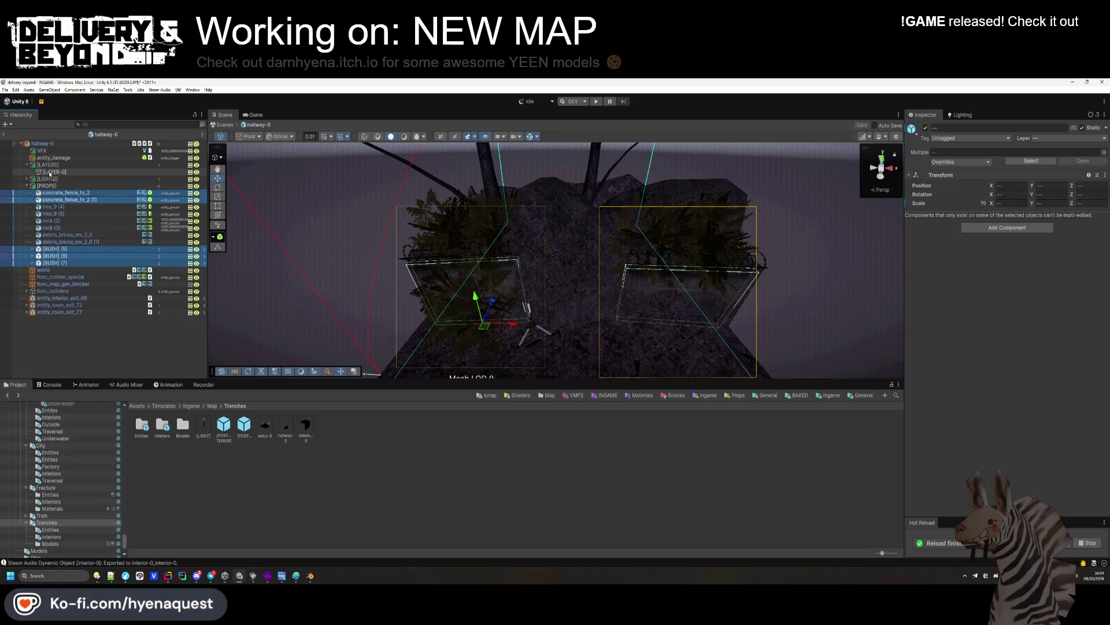
pyautogui.press('Delete')
pyautogui.moveTo(532, 245); pyautogui.dragTo(567, 280)
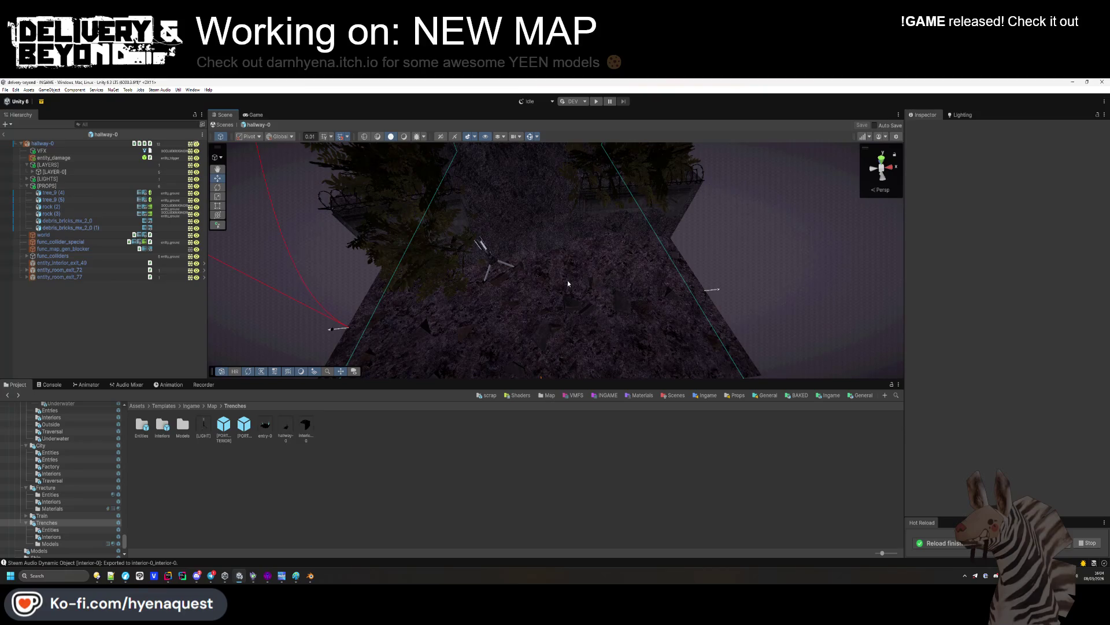
# Browse the Trenches templates folders and select the hallway-0 prefab
pyautogui.doubleClick(162, 425)
pyautogui.click(142, 426)
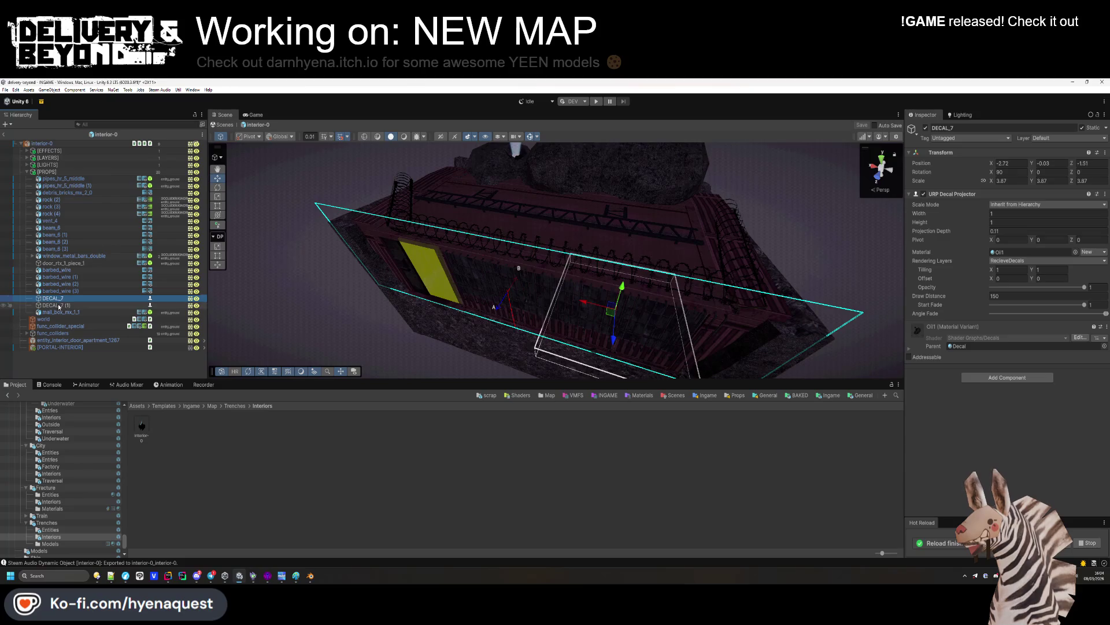
pyautogui.click(235, 406)
pyautogui.click(286, 428)
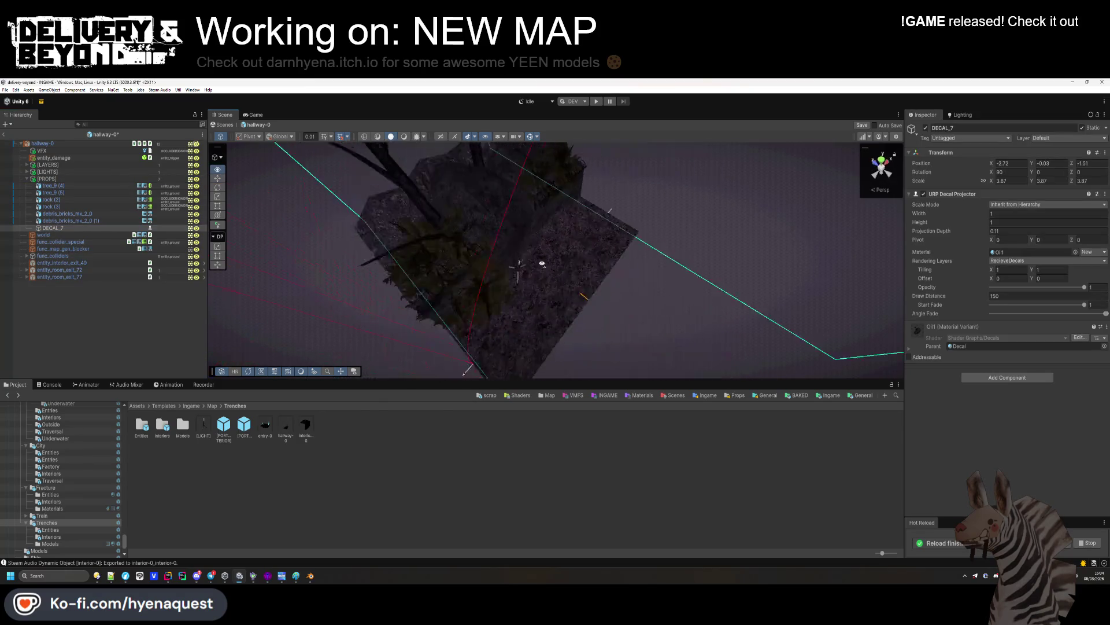
# Move DECAL_7 over the hallway floor, enlarge it, and flatten its projection depth
pyautogui.moveTo(302, 243)
pyautogui.mouseDown()
pyautogui.moveTo(461, 216)
pyautogui.moveTo(318, 249)
pyautogui.moveTo(461, 211)
pyautogui.moveTo(452, 206)
pyautogui.mouseUp()
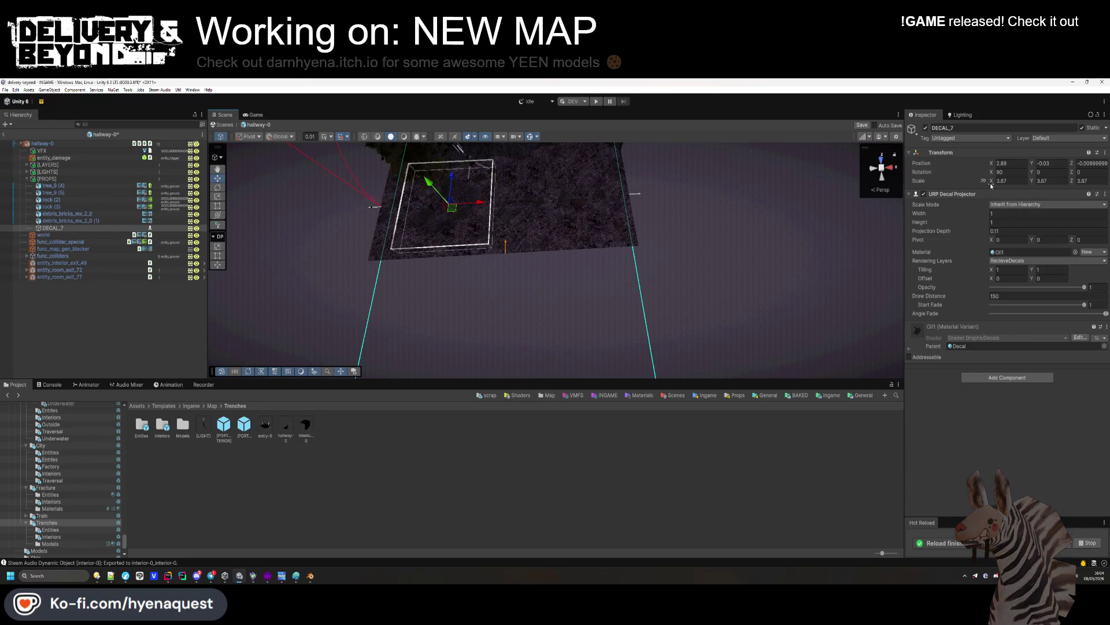
pyautogui.moveTo(996, 183); pyautogui.dragTo(1018, 182)
pyautogui.moveTo(452, 207); pyautogui.dragTo(507, 175)
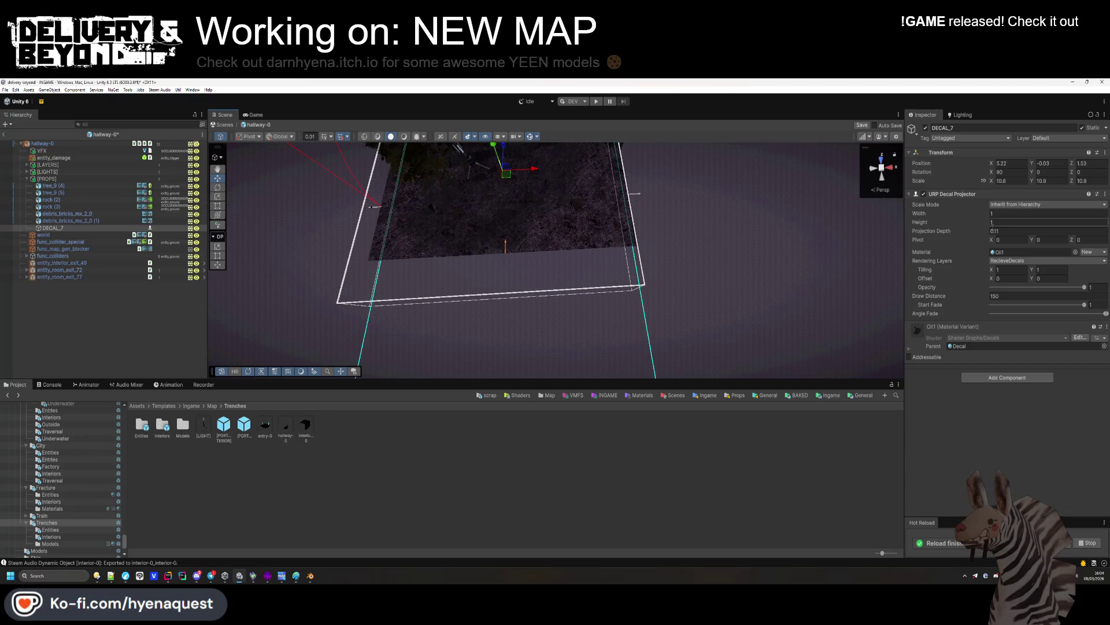
pyautogui.moveTo(986, 232); pyautogui.dragTo(982, 232)
pyautogui.moveTo(694, 243)
pyautogui.mouseDown()
pyautogui.moveTo(641, 171)
pyautogui.moveTo(550, 94)
pyautogui.moveTo(465, 180)
pyautogui.moveTo(557, 200)
pyautogui.mouseUp()
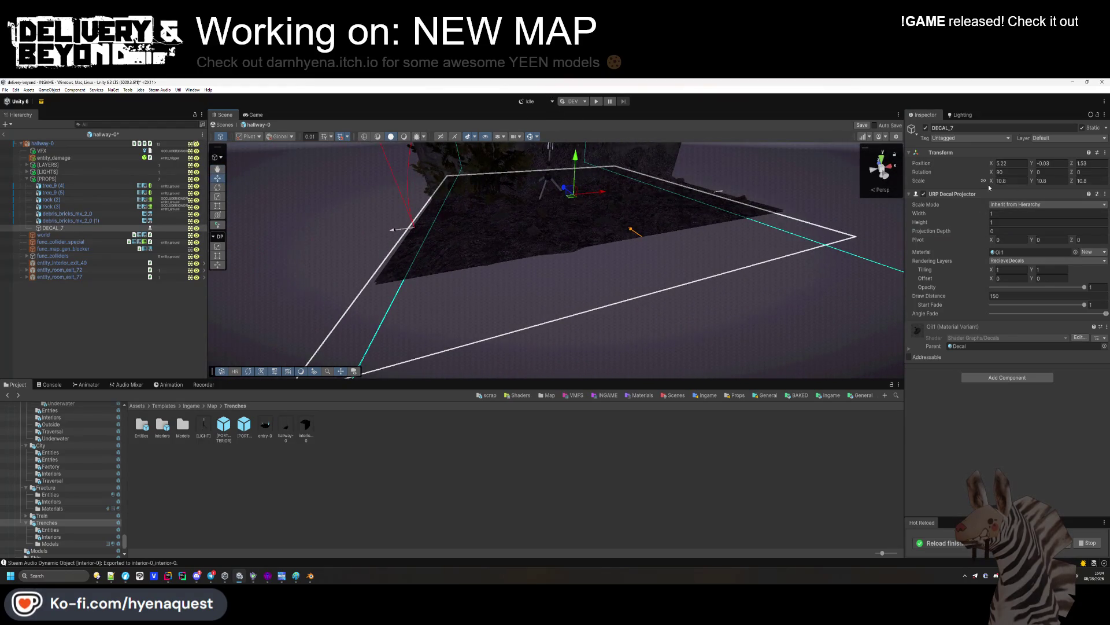
# Shrink DECAL_7 to scale 8.54, set projection depth 0.08, and raise it slightly
pyautogui.moveTo(990, 183); pyautogui.dragTo(967, 184)
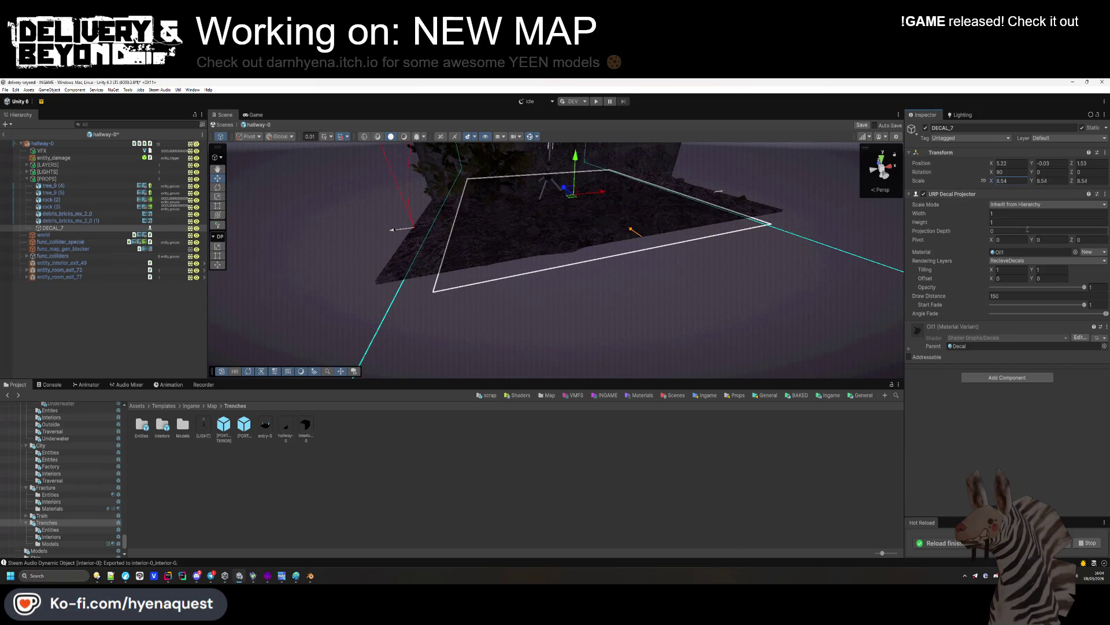
pyautogui.moveTo(988, 236); pyautogui.dragTo(991, 236)
pyautogui.moveTo(576, 157)
pyautogui.mouseDown()
pyautogui.moveTo(601, 341)
pyautogui.moveTo(207, 319)
pyautogui.mouseUp()
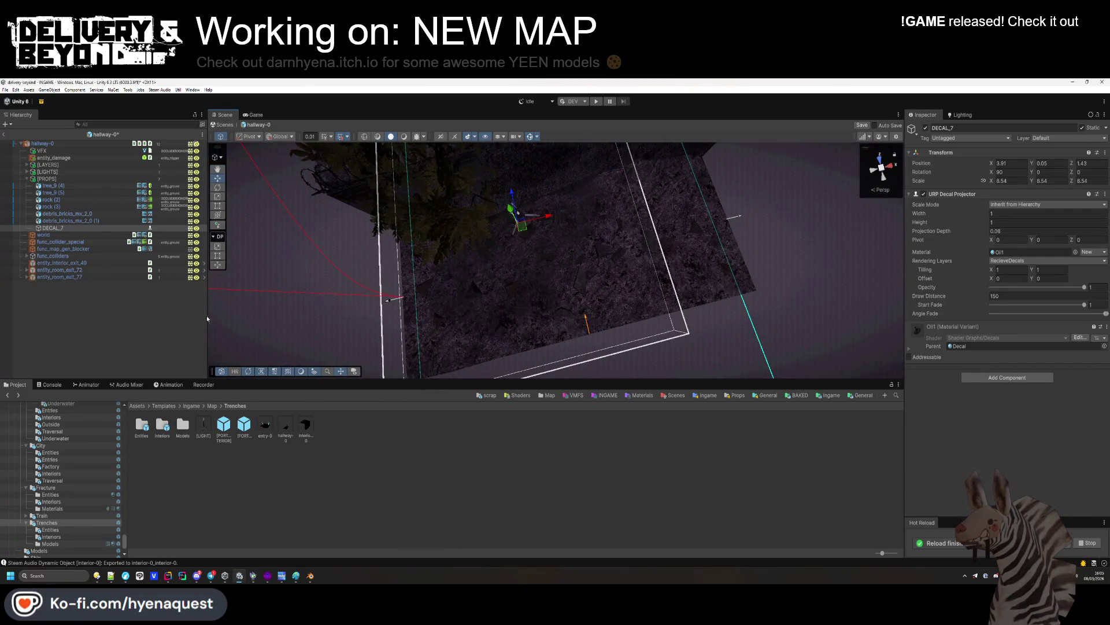
pyautogui.click(132, 326)
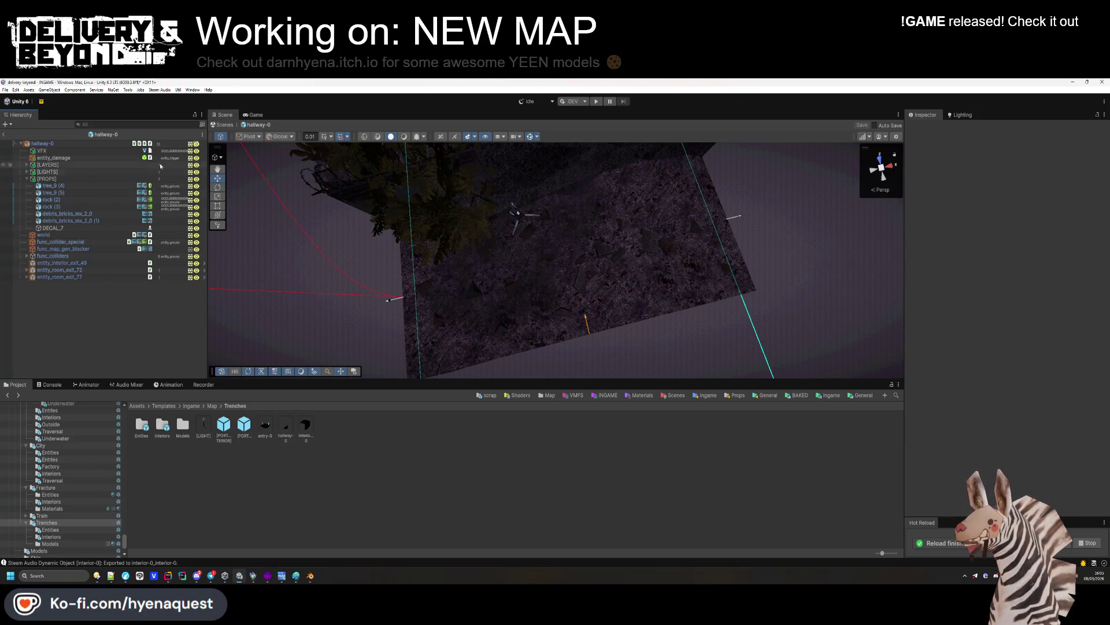
pyautogui.click(58, 143)
# Exit the hallway-0 prefab back to the INGAME scene and save with Ctrl+S
pyautogui.moveTo(527, 216)
pyautogui.mouseDown()
pyautogui.moveTo(676, 570)
pyautogui.moveTo(681, 549)
pyautogui.moveTo(693, 548)
pyautogui.moveTo(506, 529)
pyautogui.mouseUp()
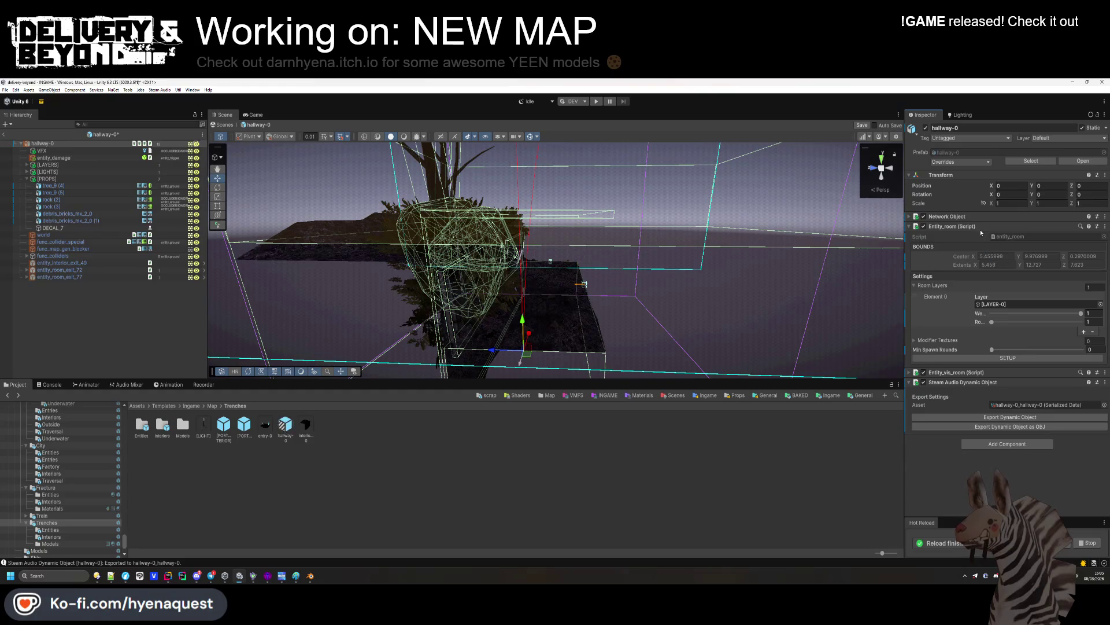
pyautogui.click(602, 356)
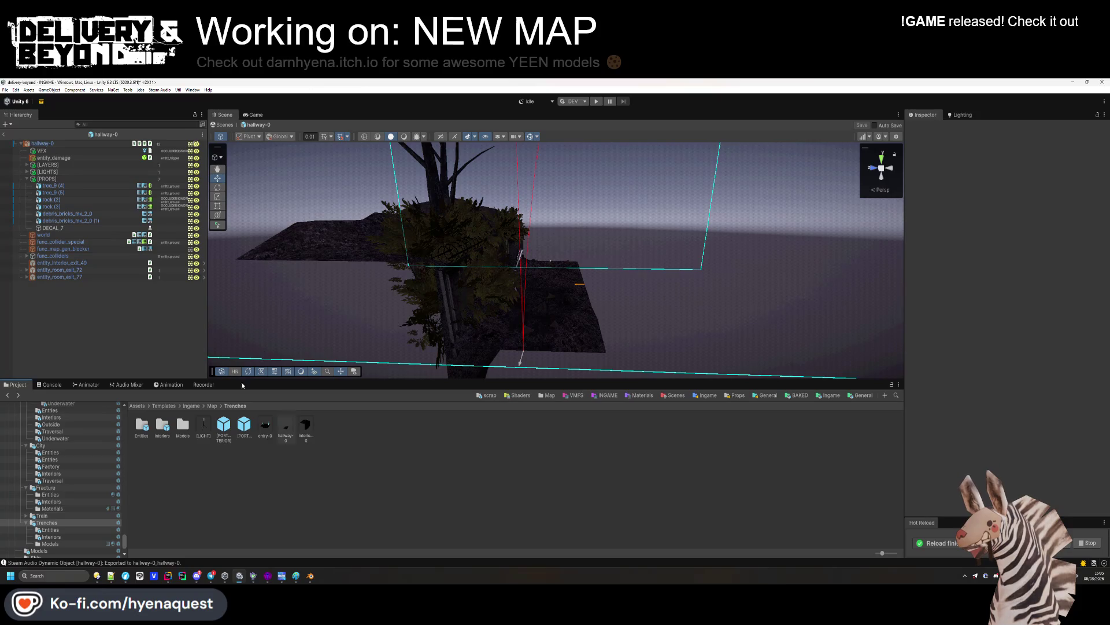
pyautogui.click(4, 136)
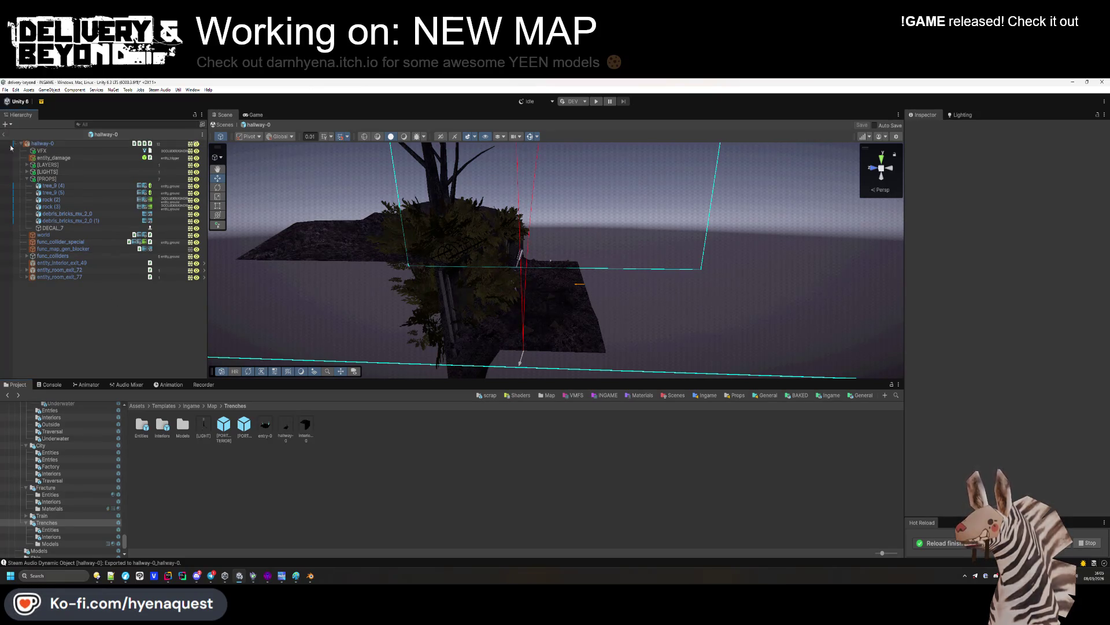
pyautogui.hotkey('ctrl', 's')
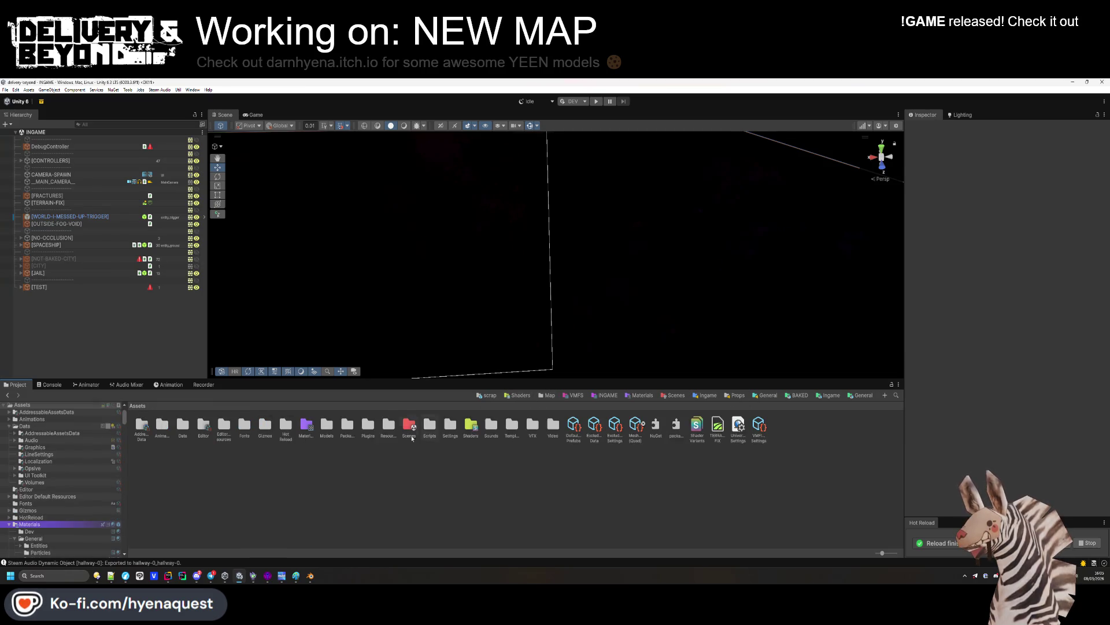
# Open the Trenches world settings from Assets > Resources > World
pyautogui.doubleClick(390, 431)
pyautogui.doubleClick(223, 428)
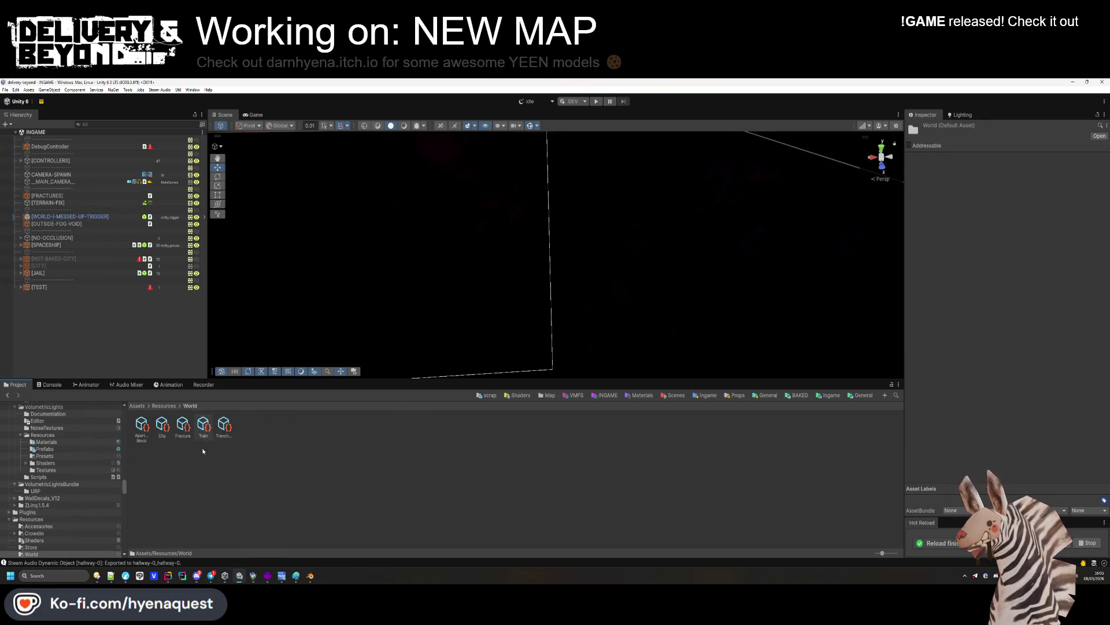
pyautogui.doubleClick(224, 431)
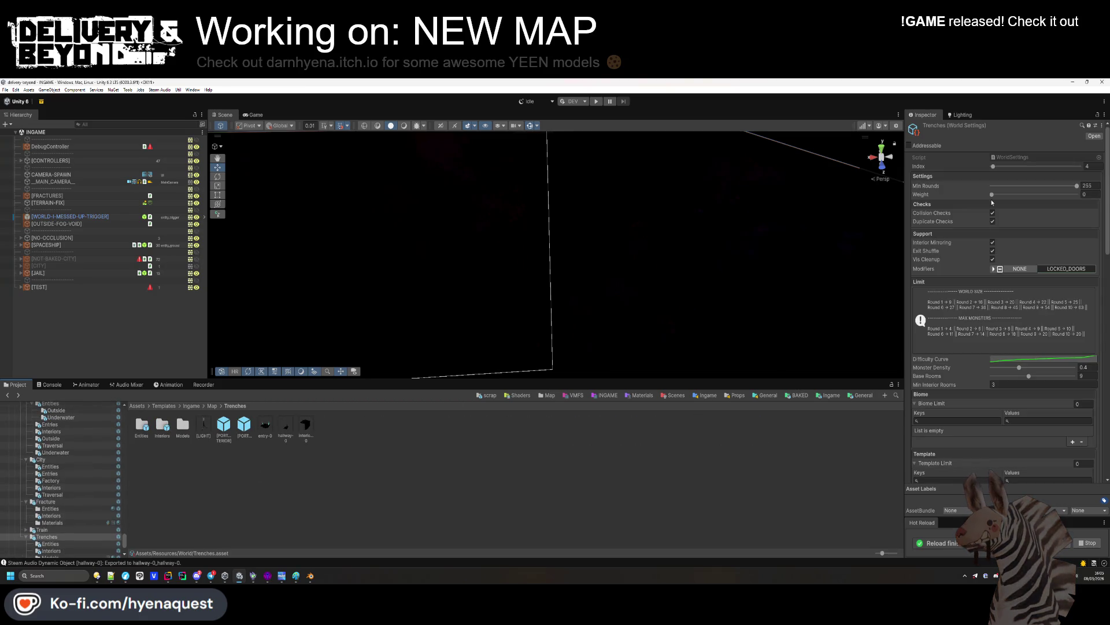
pyautogui.scroll(-15, 990, 297)
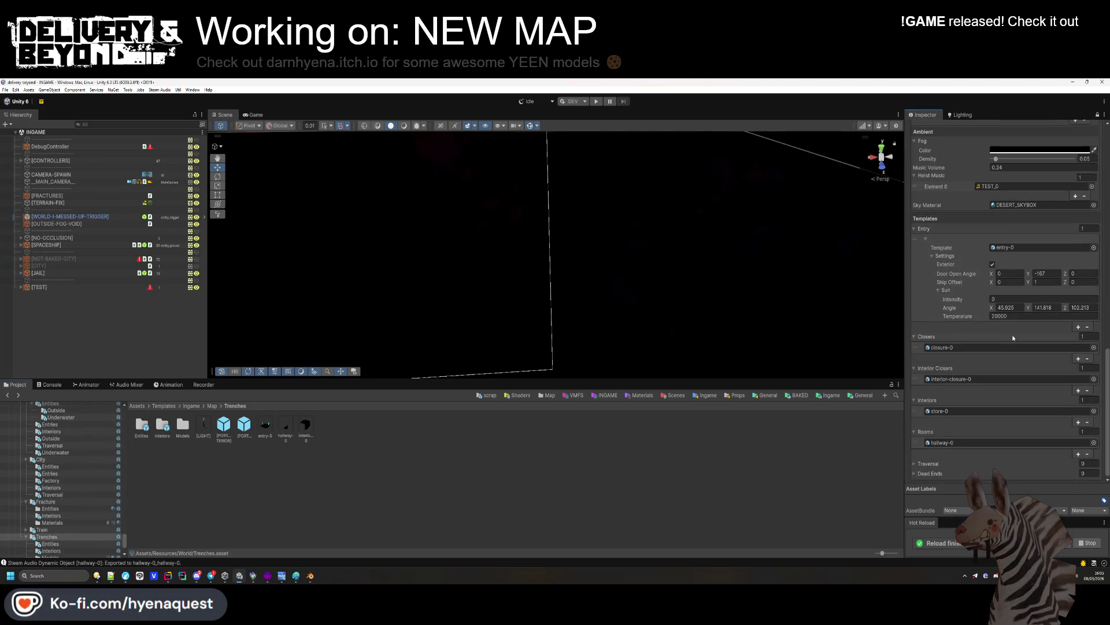
pyautogui.click(952, 379)
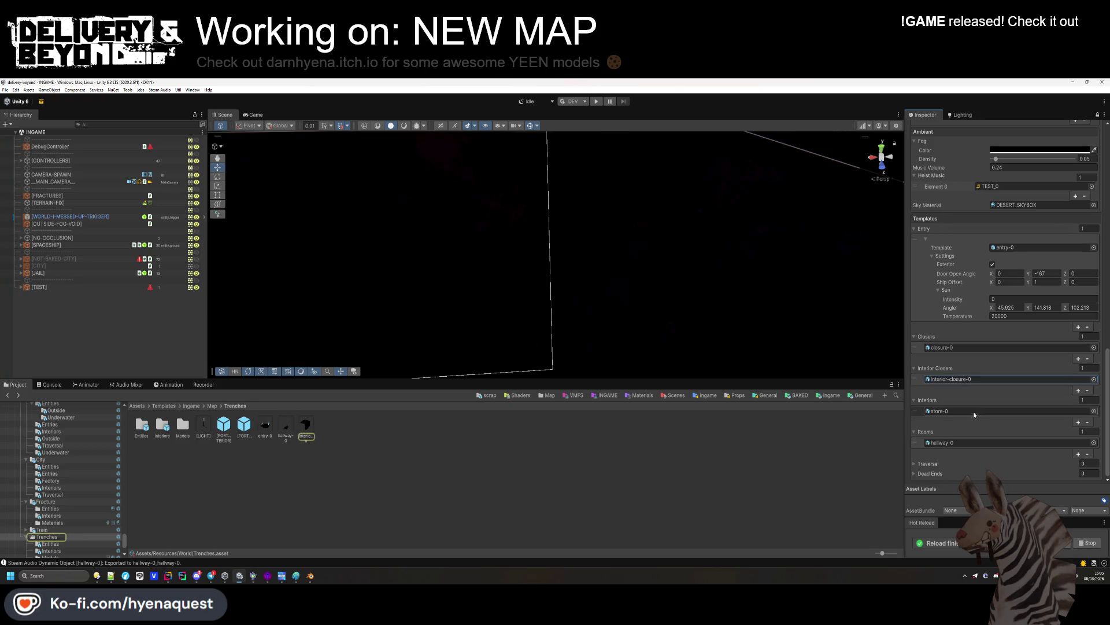
# Drag interior-0 from Trenches/Interiors into the Interiors slot, replacing store-0
pyautogui.doubleClick(164, 434)
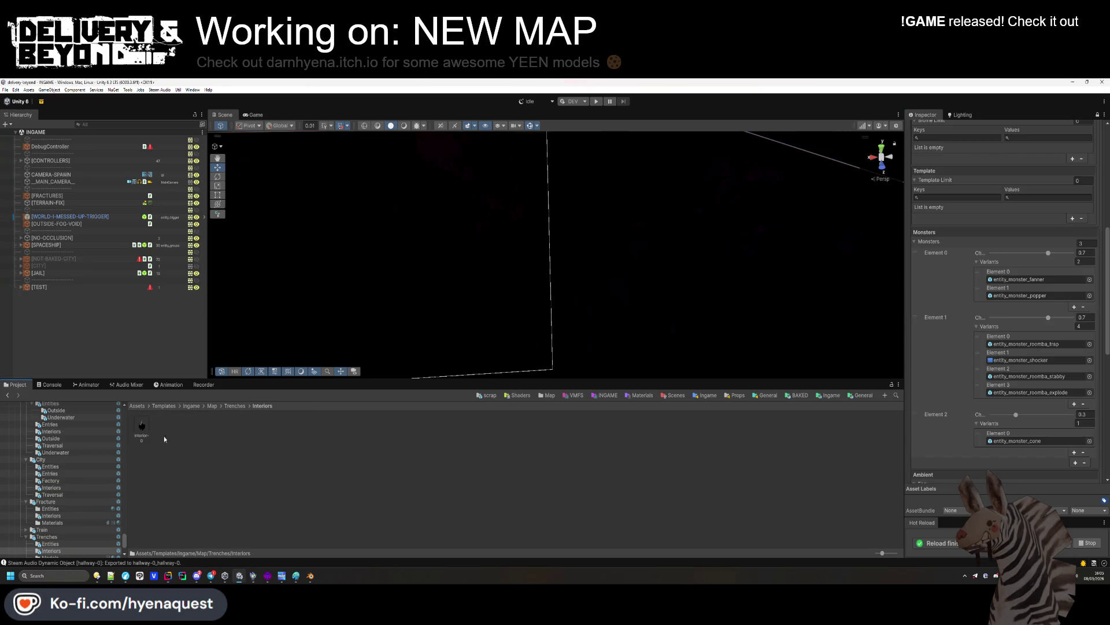
pyautogui.scroll(-10, 956, 377)
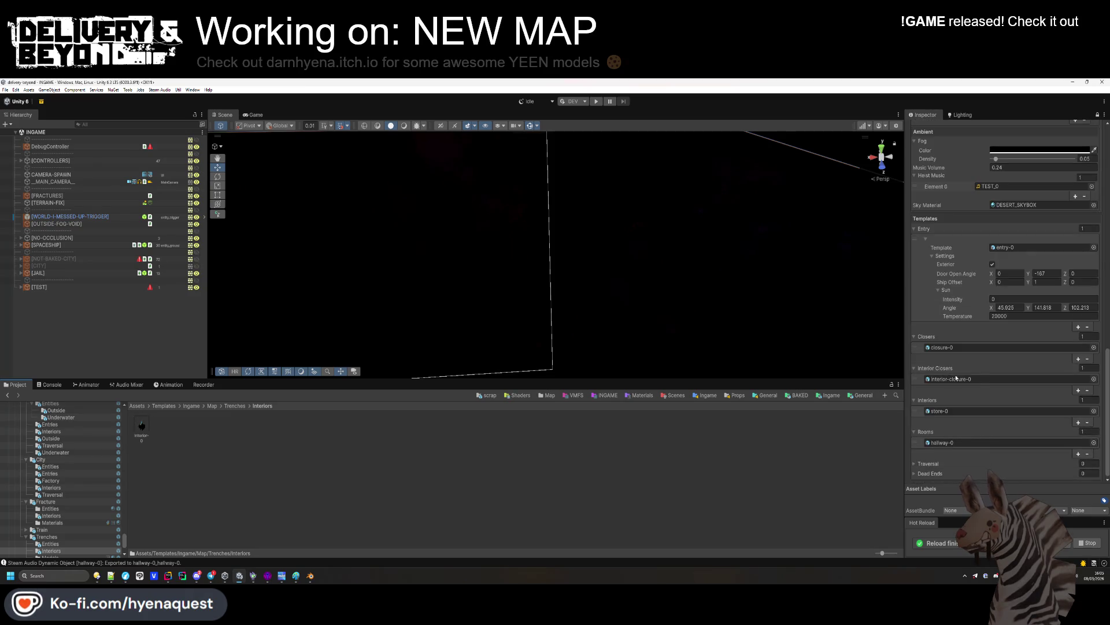
pyautogui.moveTo(966, 413); pyautogui.dragTo(957, 411)
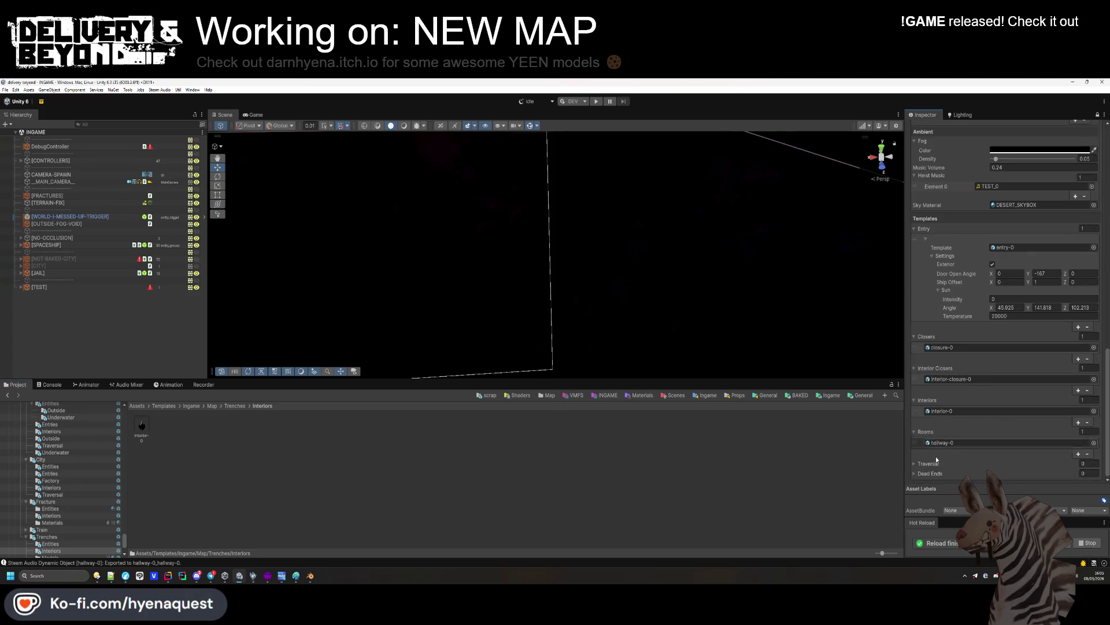
pyautogui.press('BackSpace')
pyautogui.scroll(4, 1009, 381)
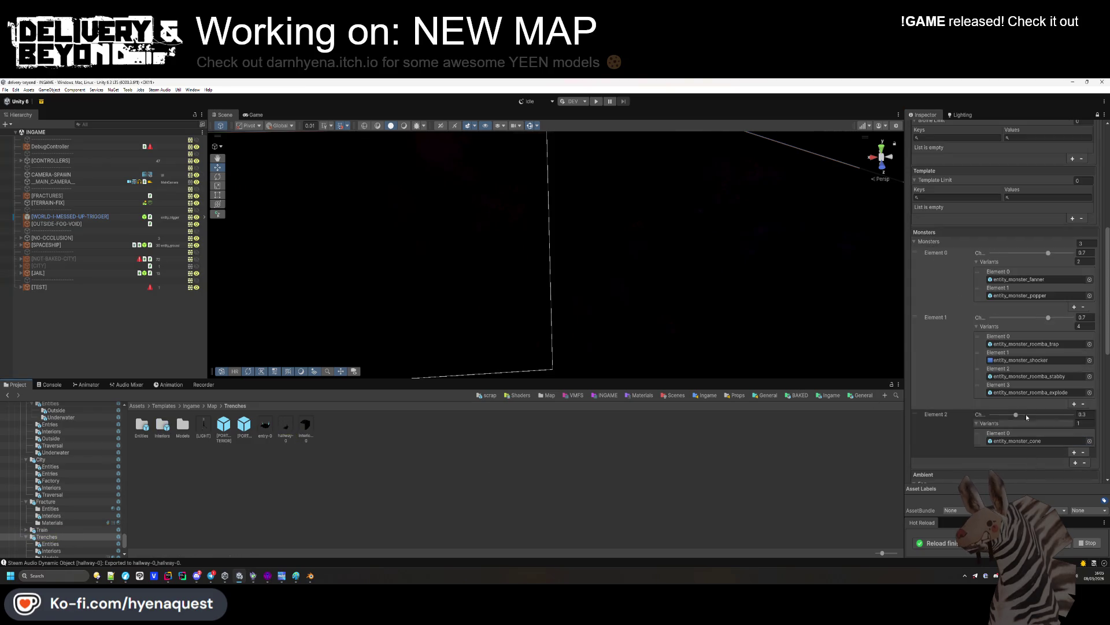
pyautogui.scroll(-3, 1010, 381)
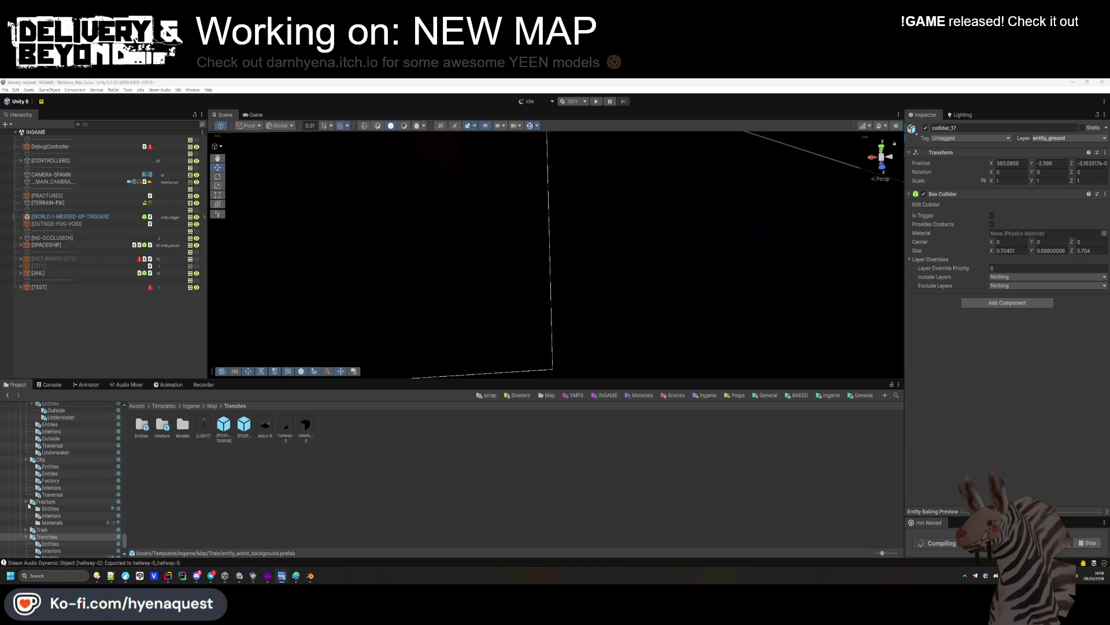
# Enter Play mode, enlarge the Game view, and generate a new map via the DebugController
pyautogui.click(606, 141)
pyautogui.click(595, 101)
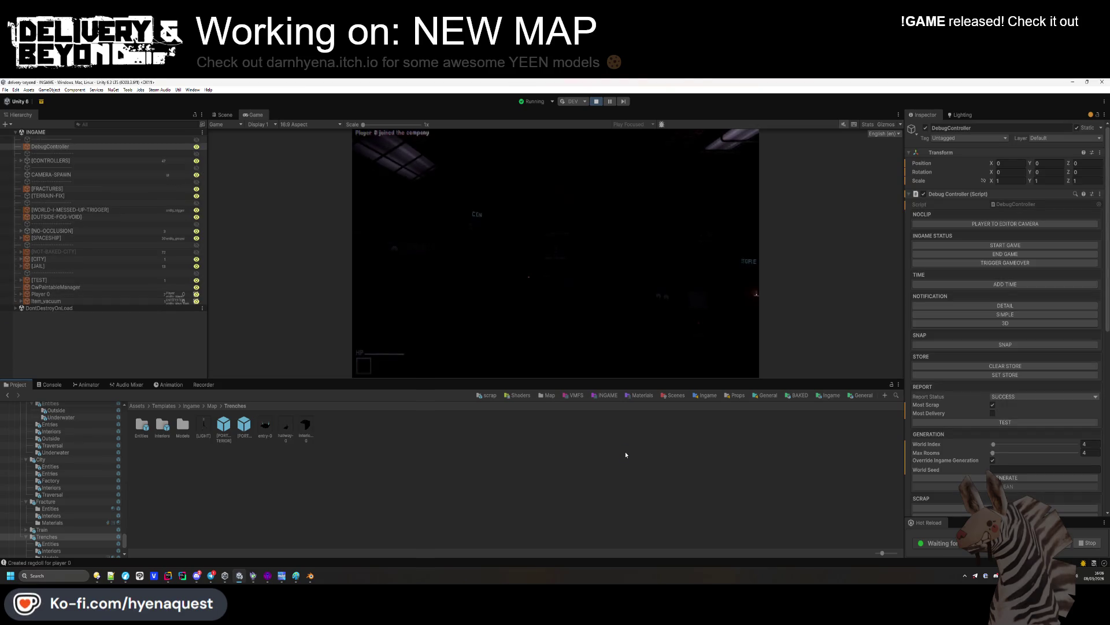
pyautogui.moveTo(324, 380); pyautogui.dragTo(322, 509)
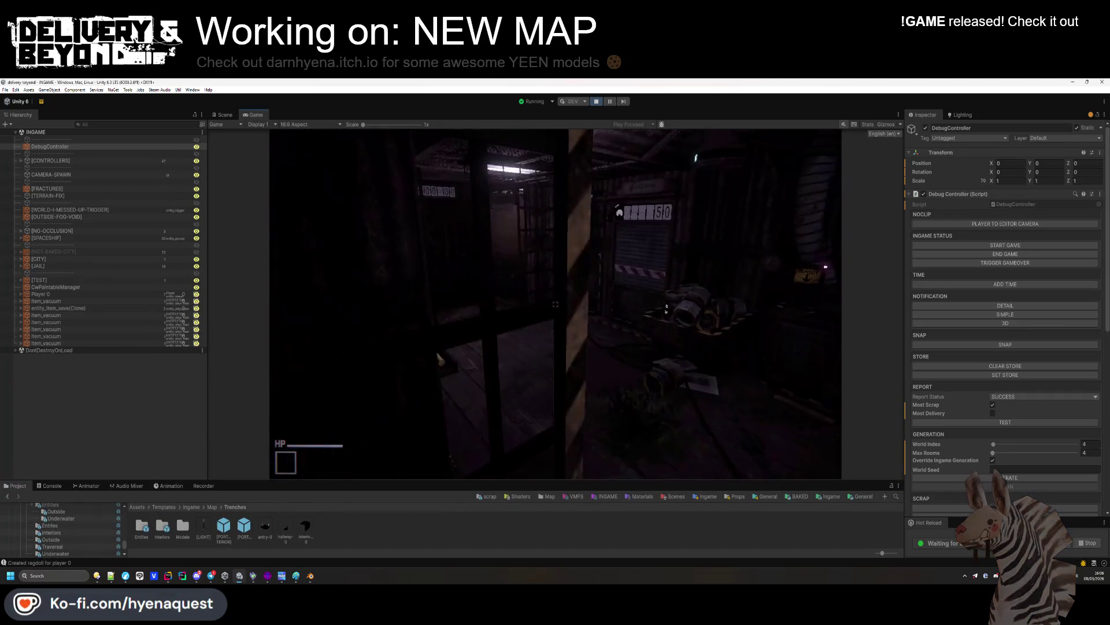
pyautogui.click(237, 233)
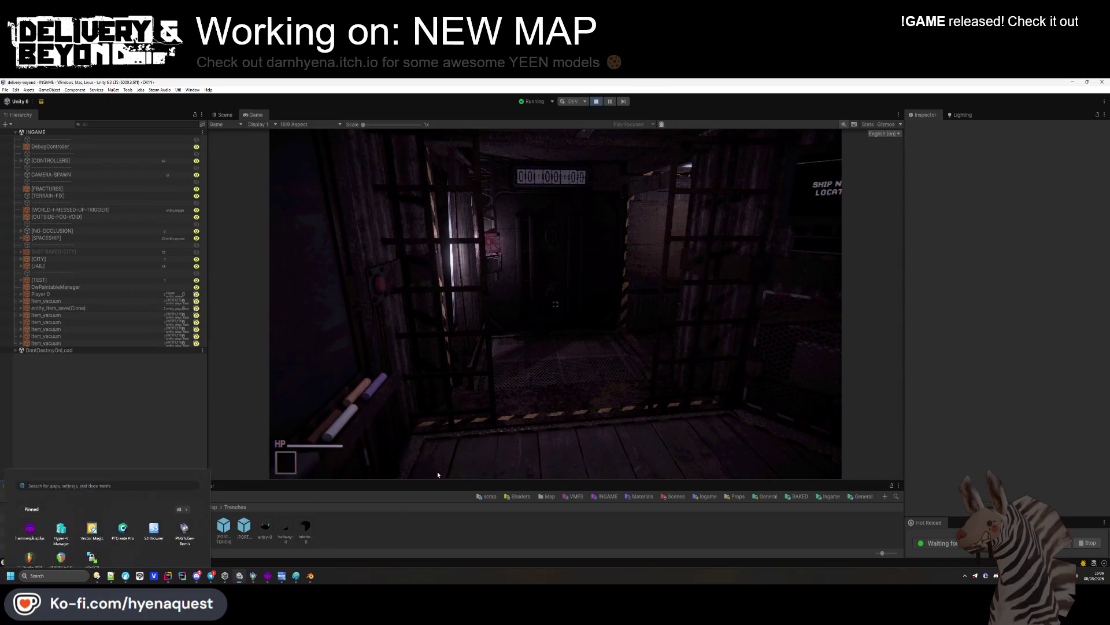
pyautogui.click(81, 149)
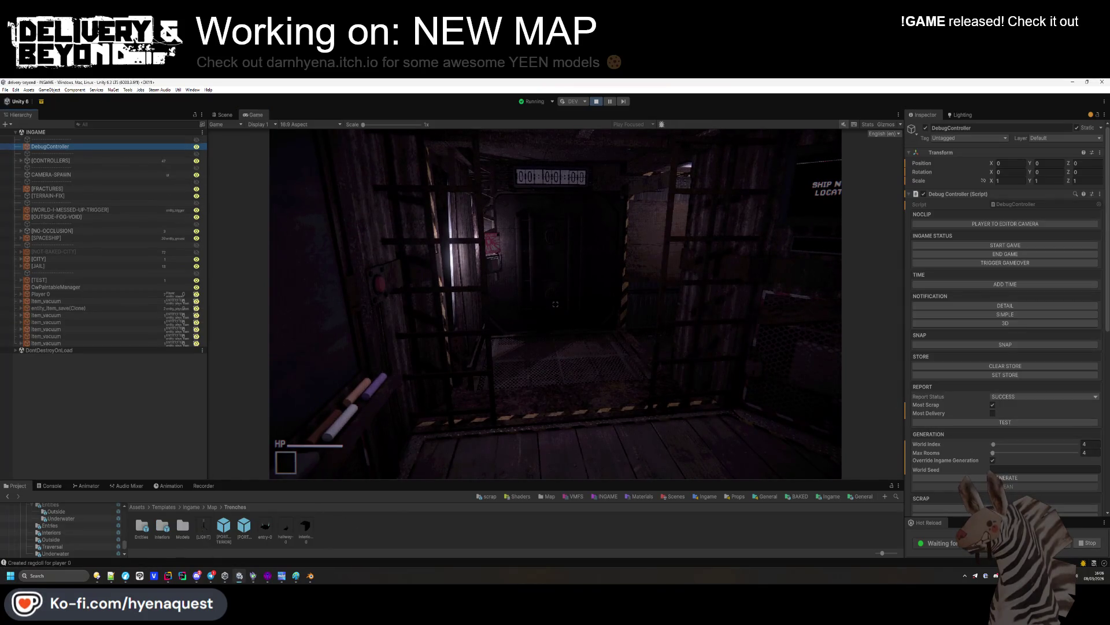
pyautogui.click(172, 418)
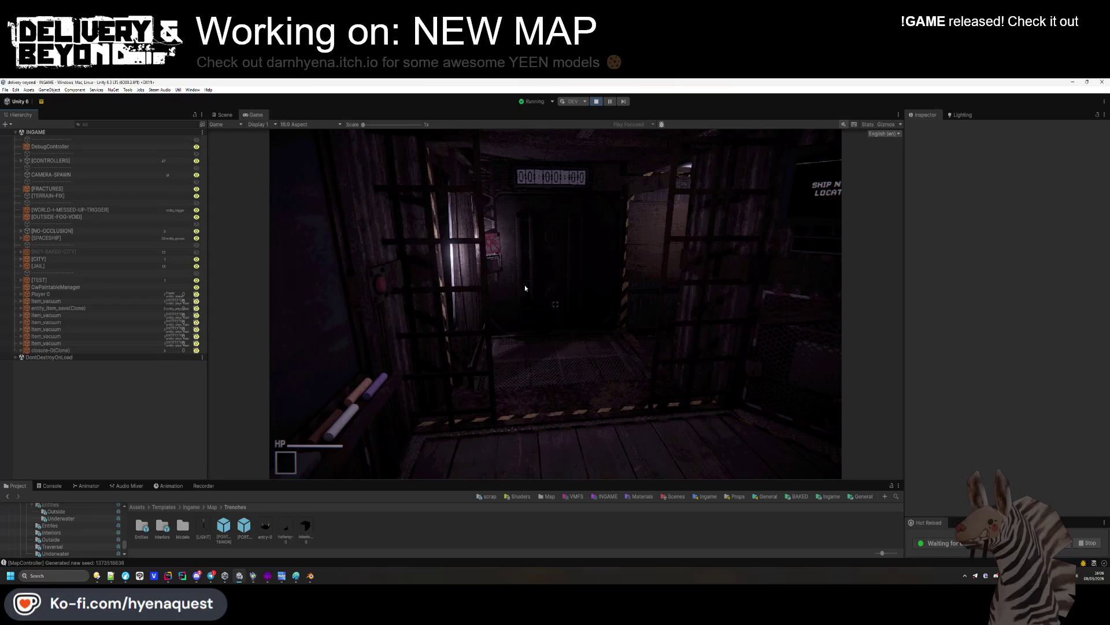
pyautogui.click(526, 288)
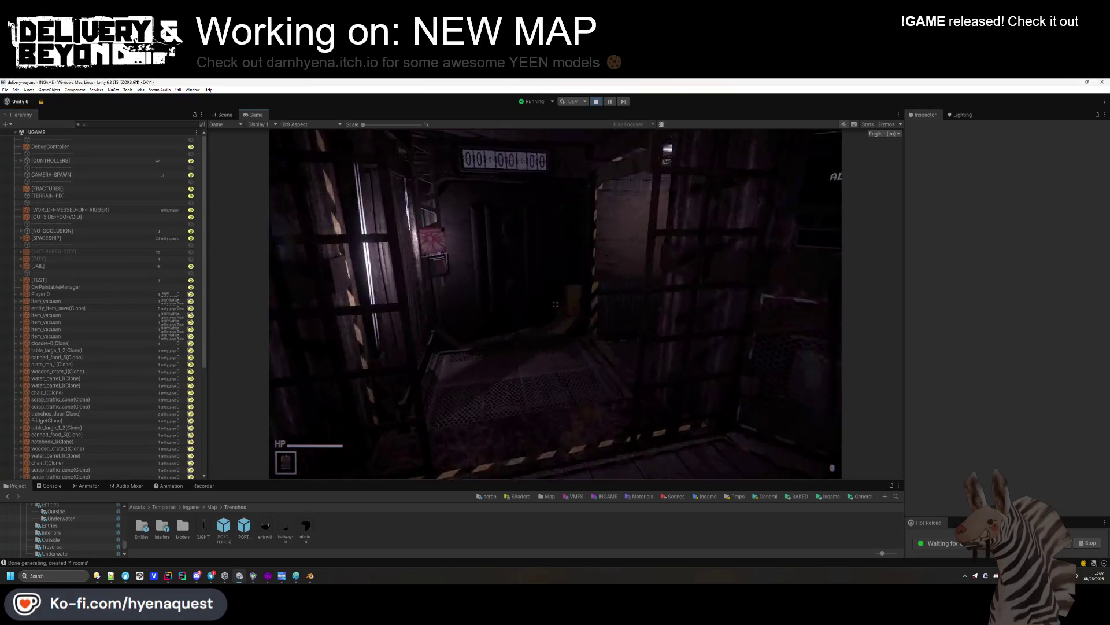
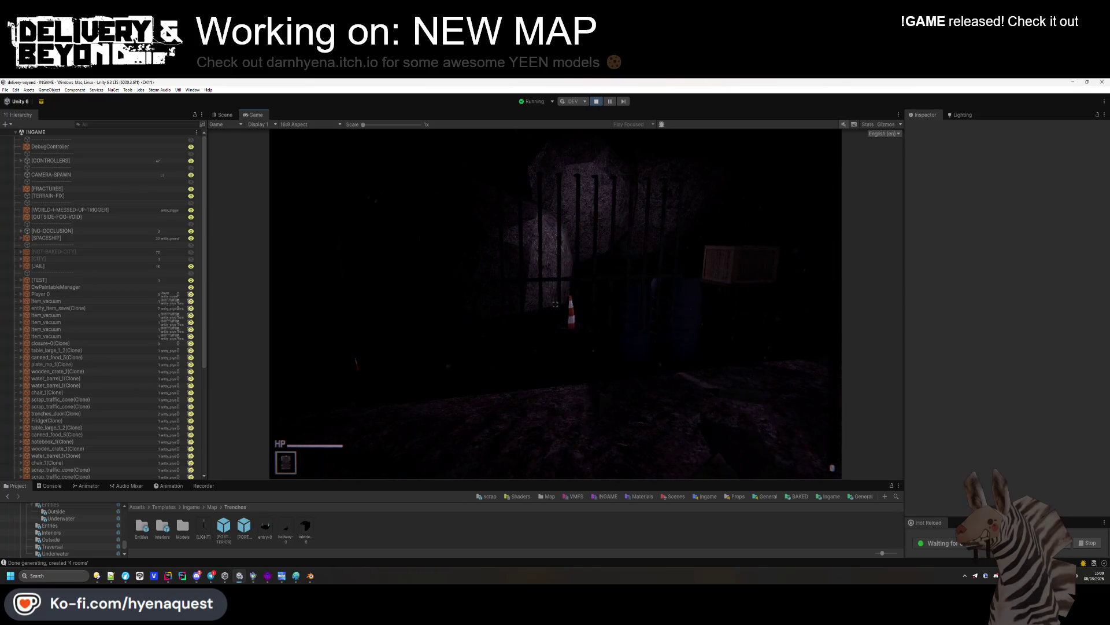
# Stop the play test and open the interior-0 prefab from the Interiors folder
pyautogui.press('Escape')
pyautogui.click(597, 102)
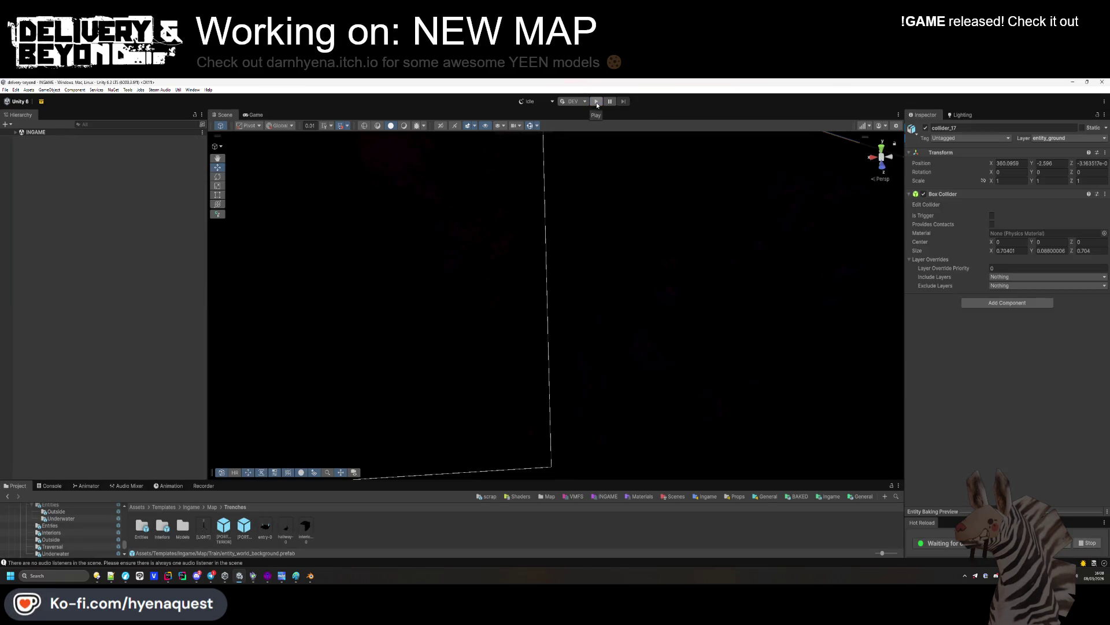
pyautogui.moveTo(576, 222); pyautogui.dragTo(498, 250)
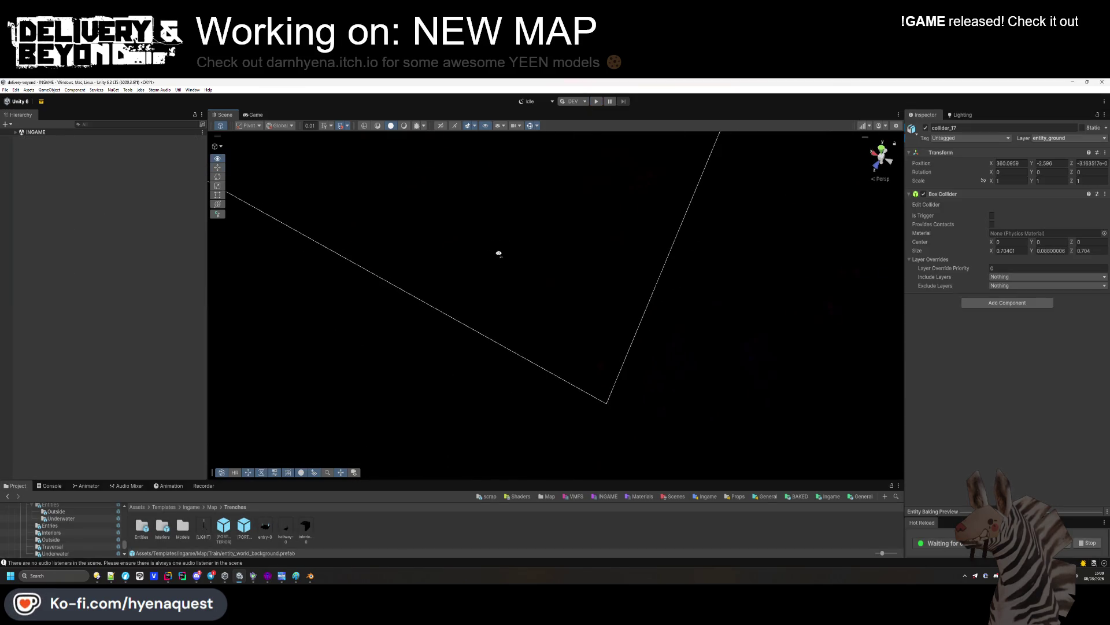
pyautogui.doubleClick(161, 535)
pyautogui.doubleClick(142, 527)
# Select and frame the apartment door in interior-0, then bring up Hammer
pyautogui.moveTo(542, 342)
pyautogui.mouseDown()
pyautogui.moveTo(483, 352)
pyautogui.moveTo(573, 335)
pyautogui.mouseUp()
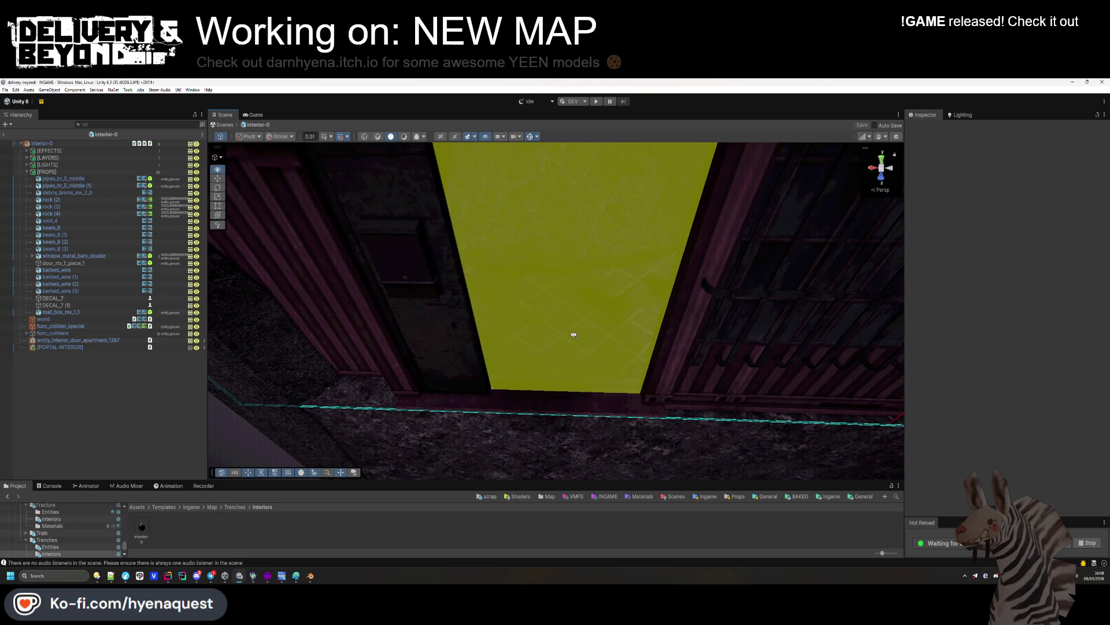
pyautogui.scroll(-5, 574, 335)
pyautogui.scroll(2, 571, 304)
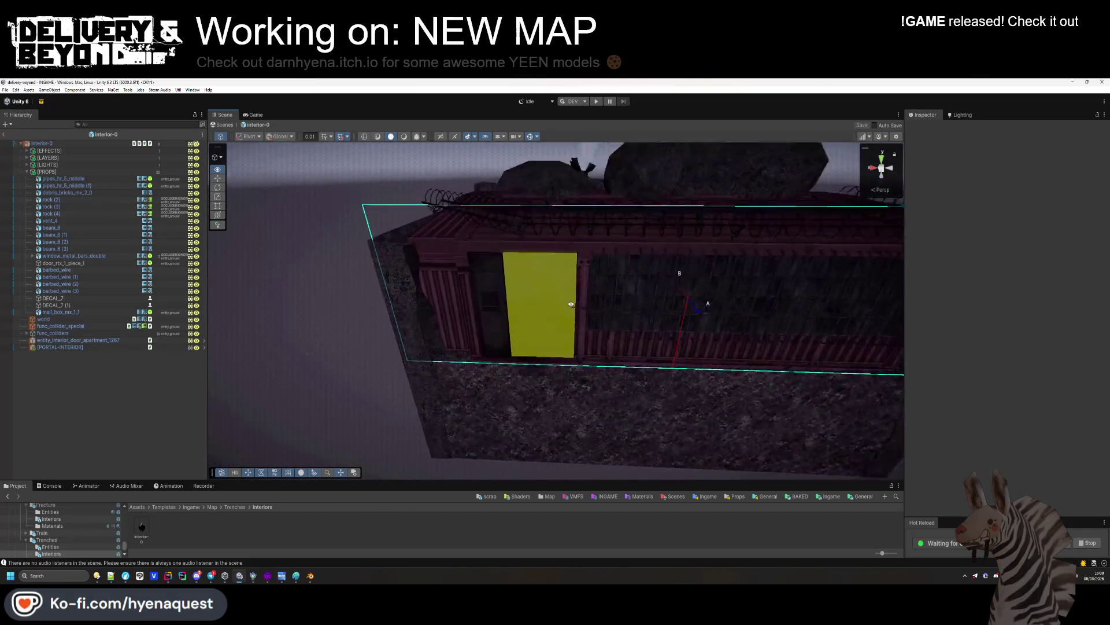
pyautogui.scroll(6, 571, 304)
pyautogui.click(449, 346)
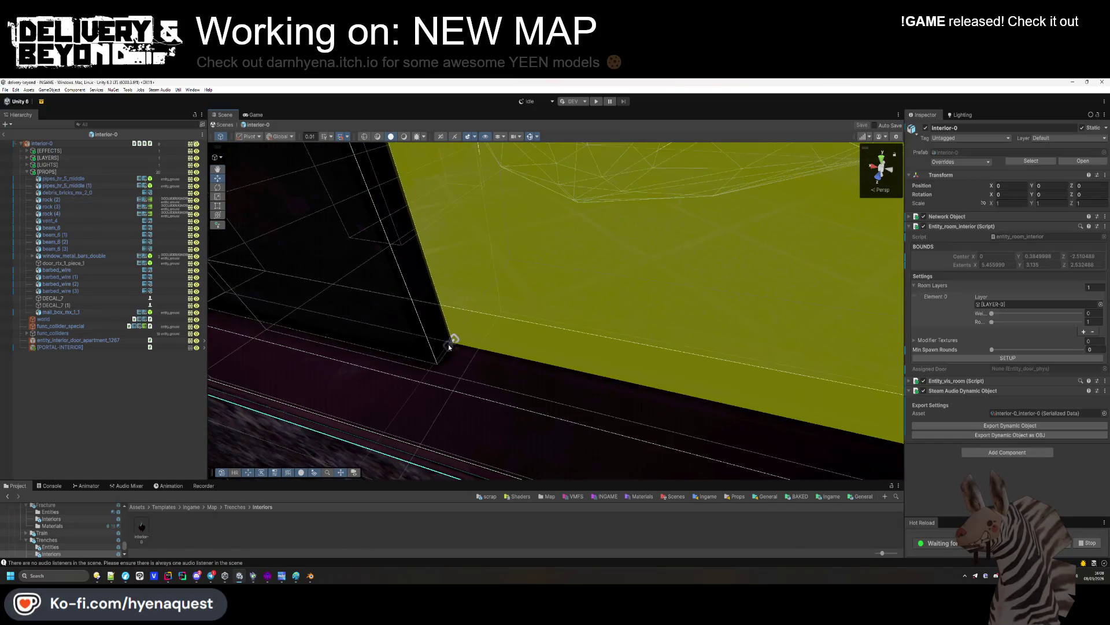
pyautogui.click(449, 346)
pyautogui.press('f')
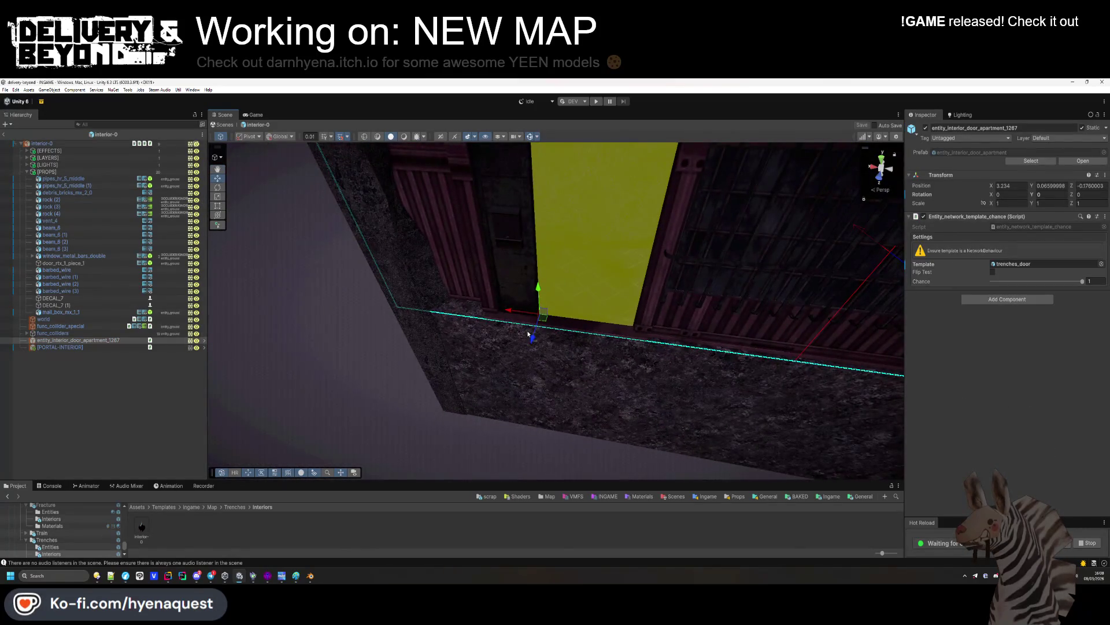
pyautogui.click(149, 449)
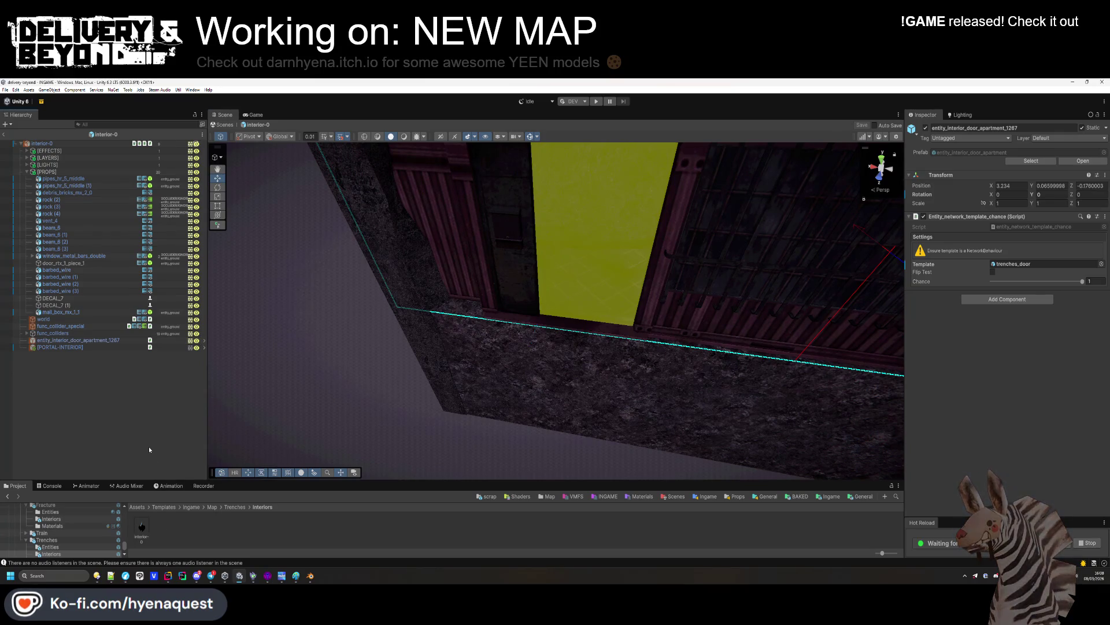
pyautogui.click(275, 577)
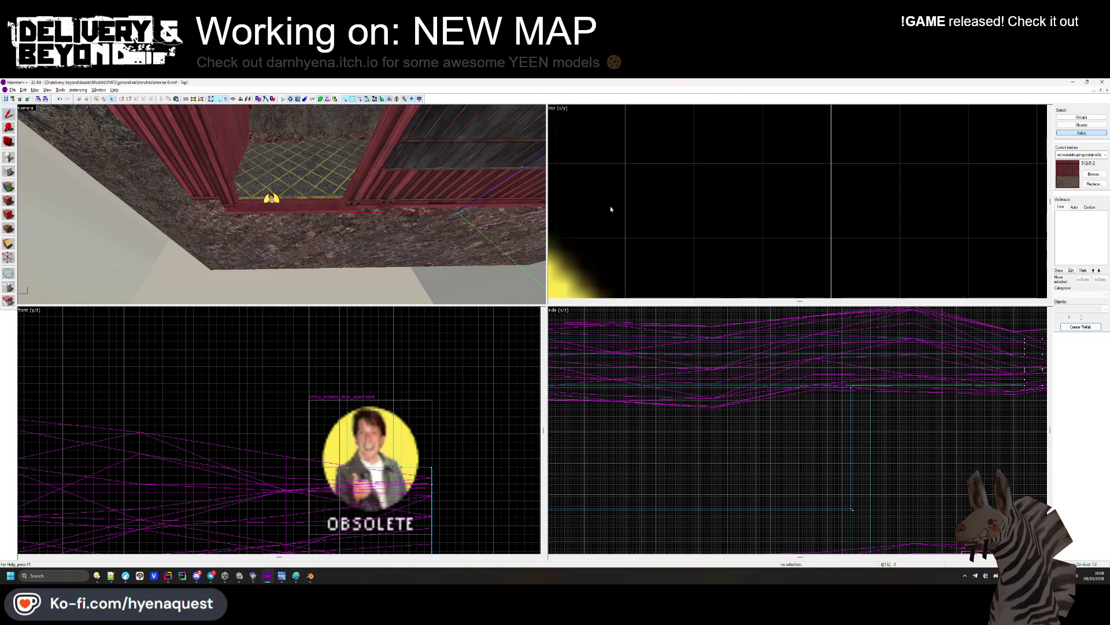
# Copy the apartment door entity from interior-0 and paste it into the hallway-0 map
pyautogui.moveTo(313, 247); pyautogui.dragTo(282, 205)
pyautogui.click(1106, 91)
pyautogui.moveTo(281, 204); pyautogui.dragTo(282, 204)
pyautogui.click(251, 214)
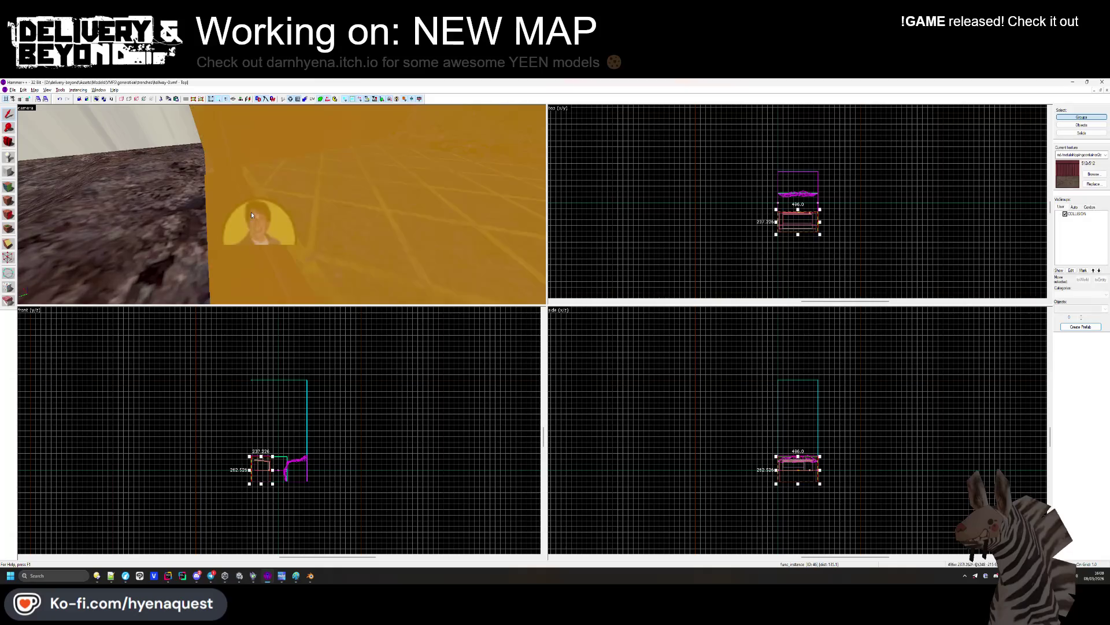
pyautogui.hotkey('ctrl', 'e')
pyautogui.click(251, 227)
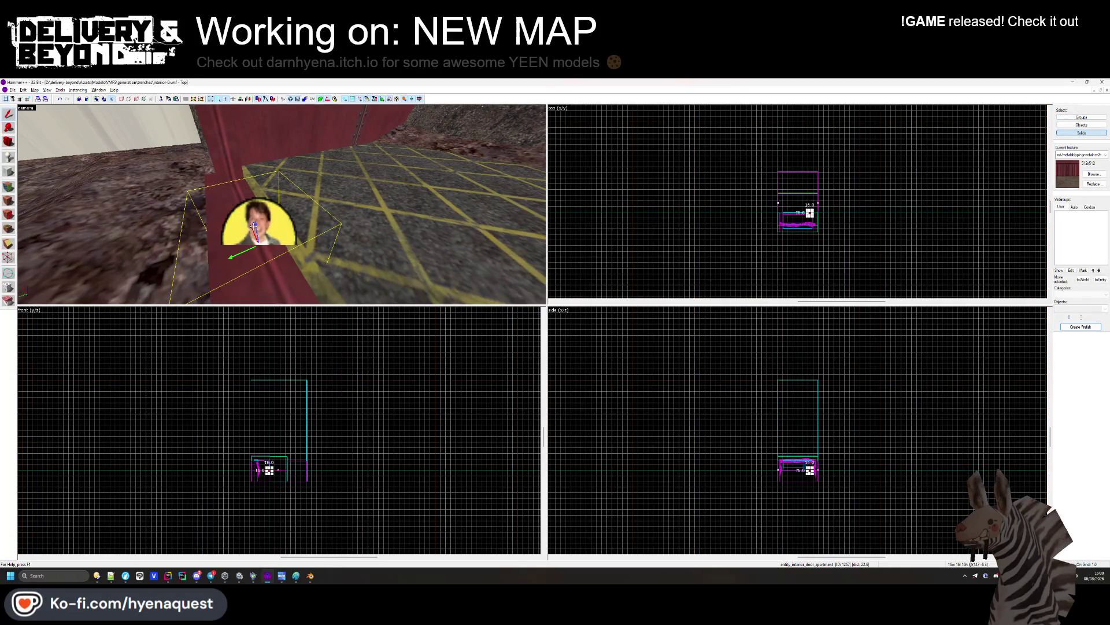
pyautogui.hotkey('ctrl', 'Tab')
pyautogui.rightClick(666, 211)
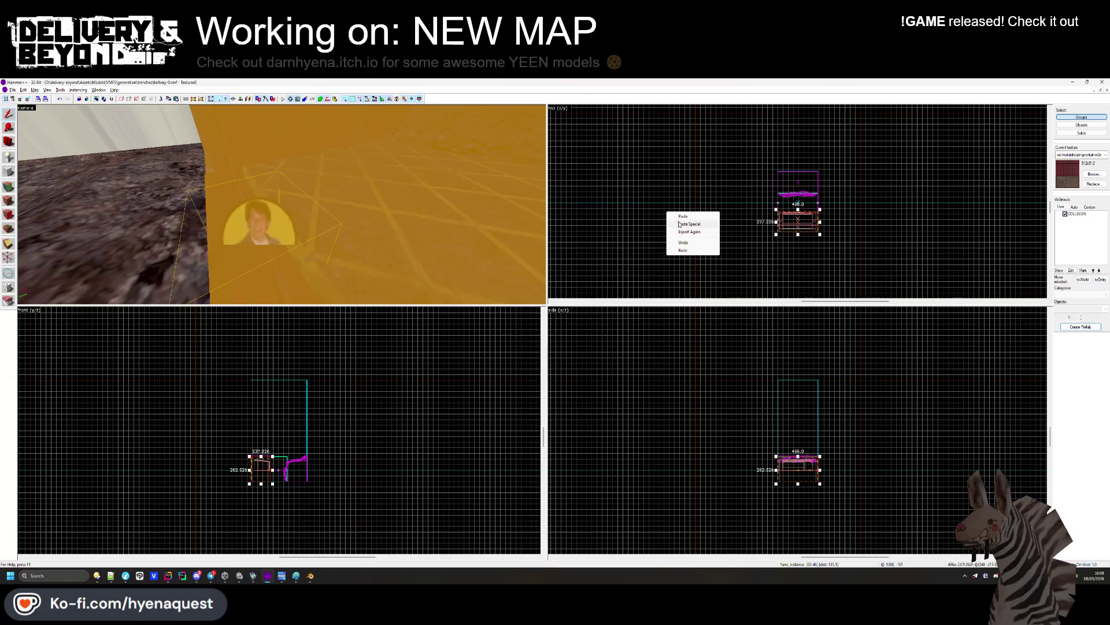
pyautogui.click(679, 223)
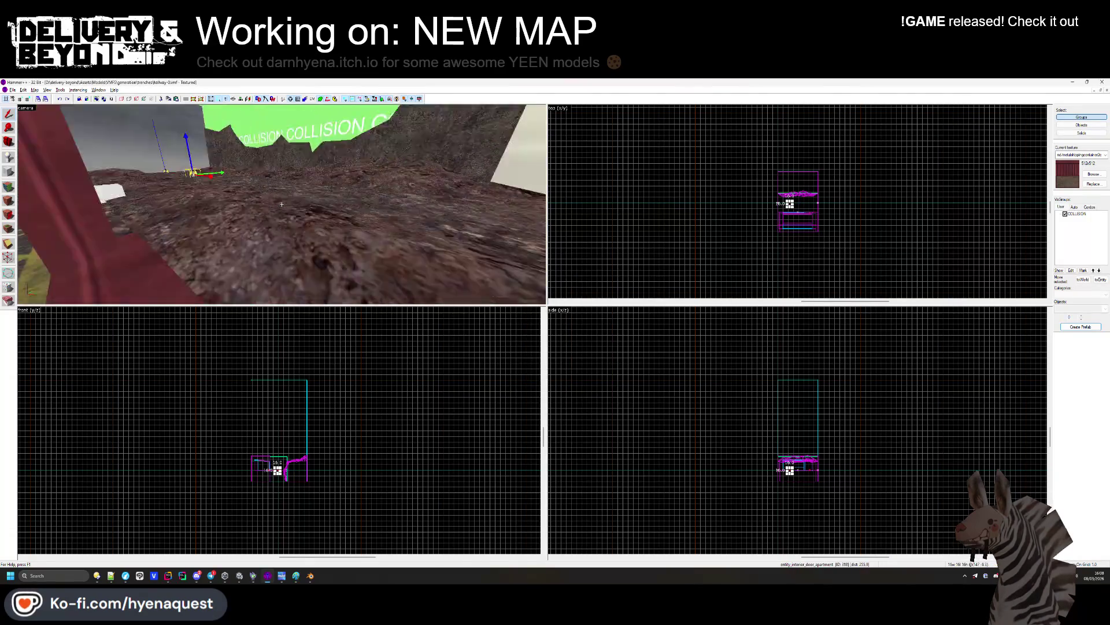
# Center the 3D view on the pasted door in hallway-0, then return to Unity
pyautogui.press('z')
pyautogui.press('z')
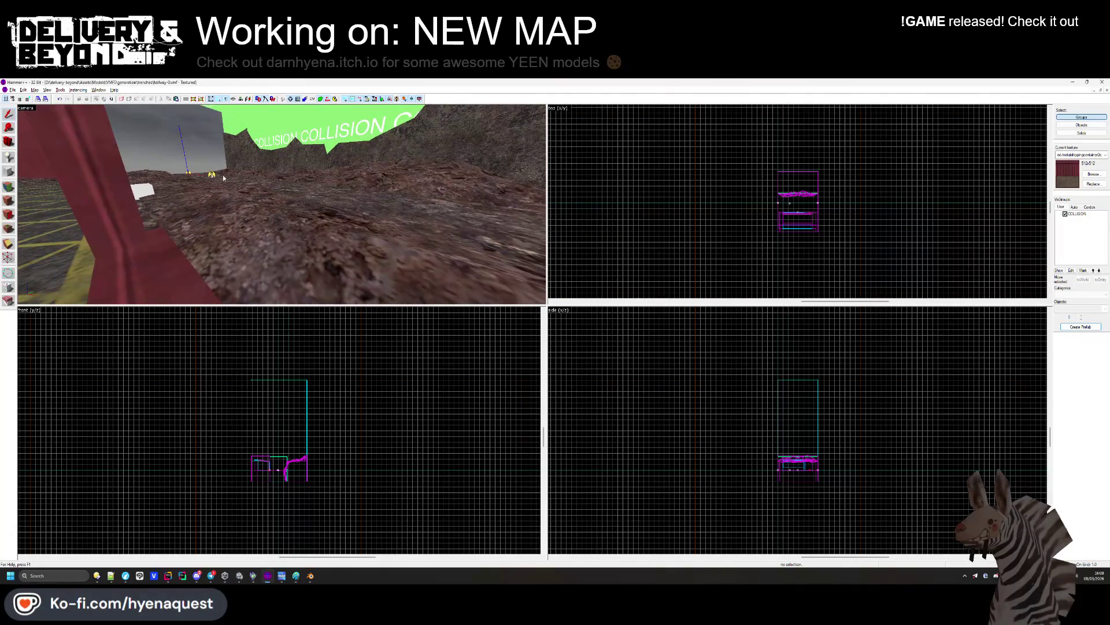
pyautogui.scroll(5, 925, 256)
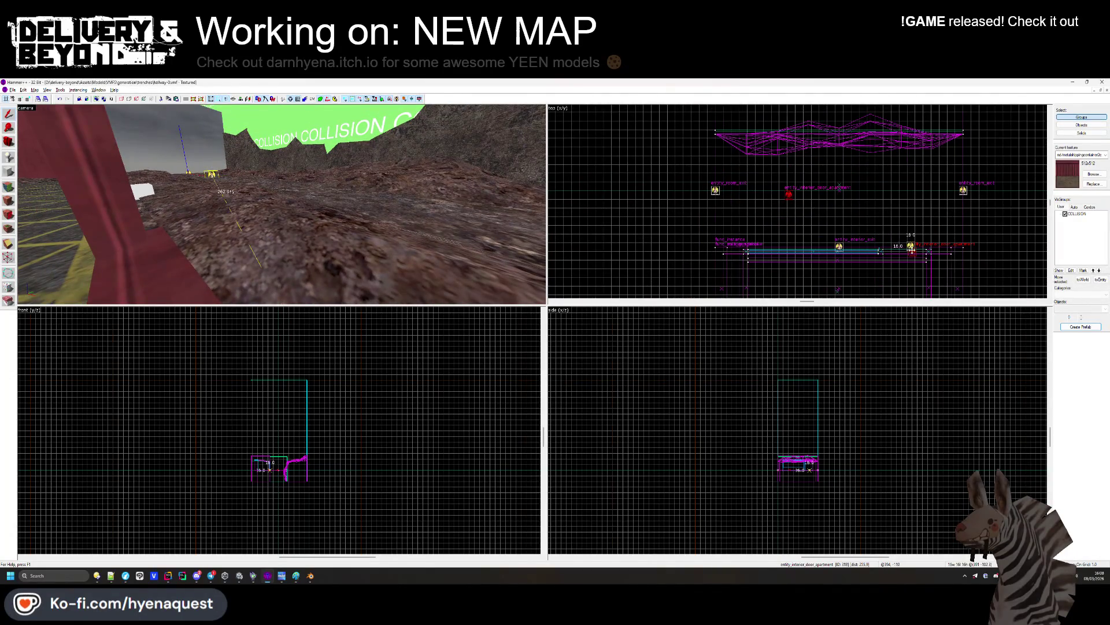
pyautogui.click(924, 254)
pyautogui.hotkey('ctrl', 'shift', 'e')
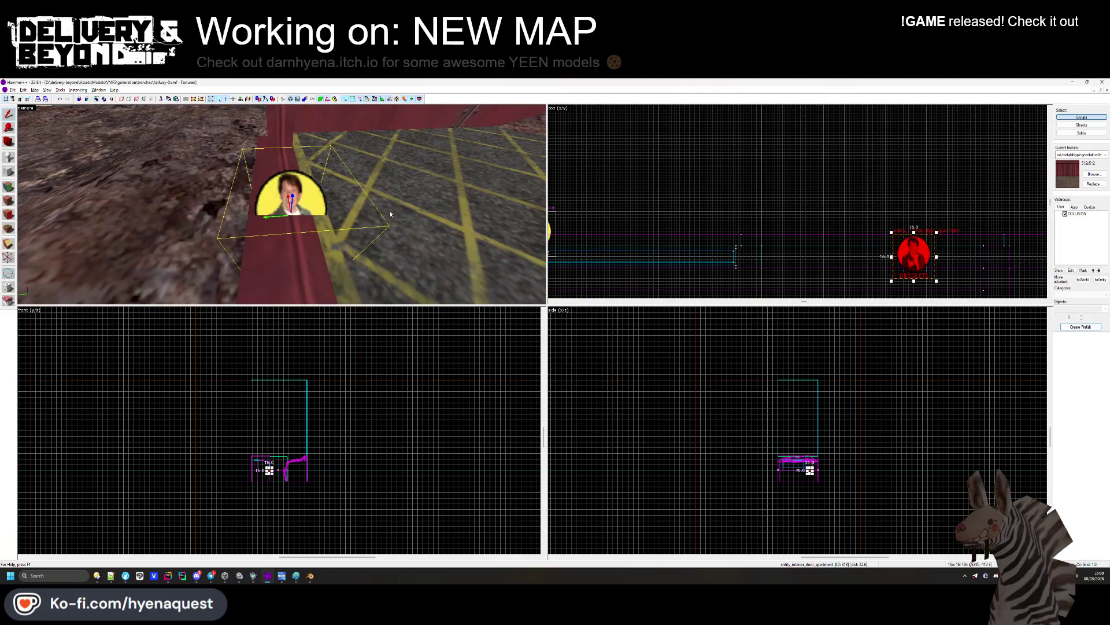
pyautogui.hotkey('ctrl', 'Tab')
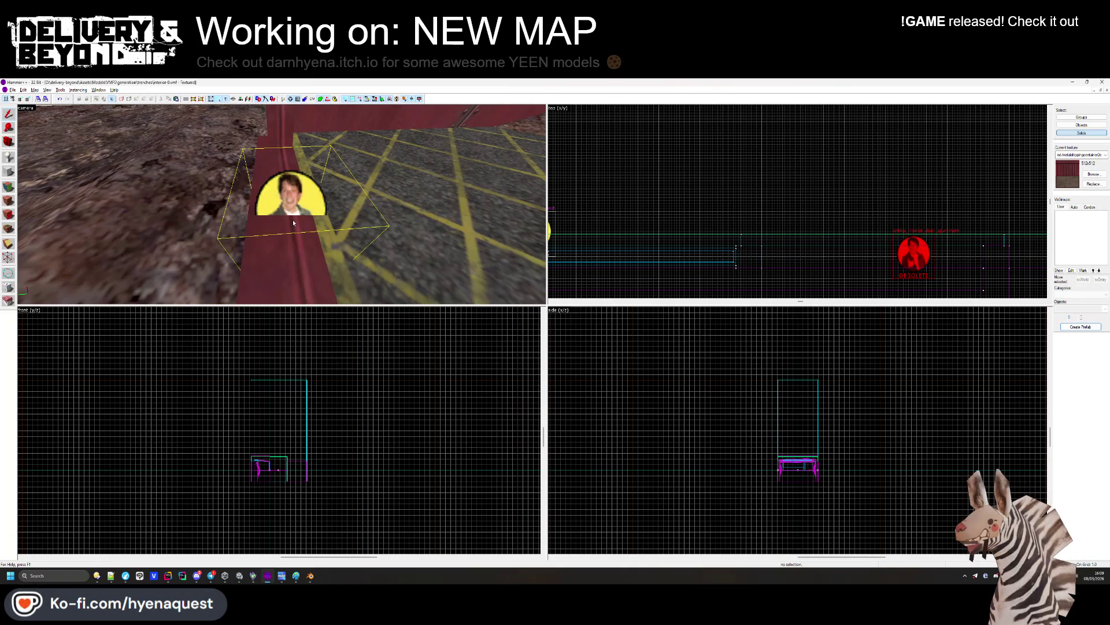
pyautogui.hotkey('ctrl', 'Tab')
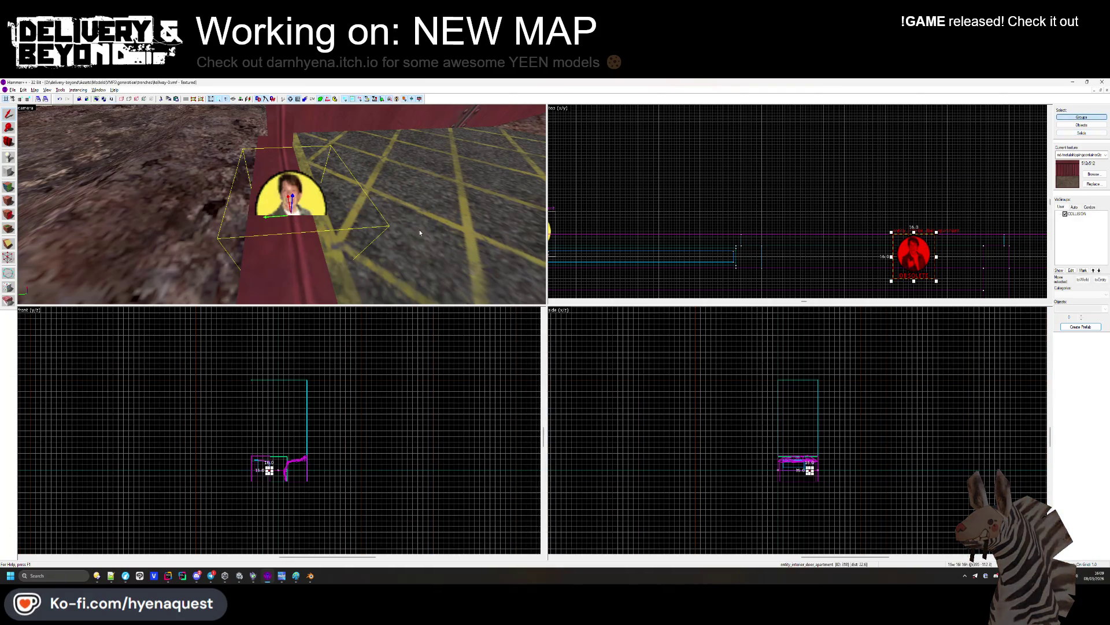
pyautogui.hotkey('alt', 'Tab')
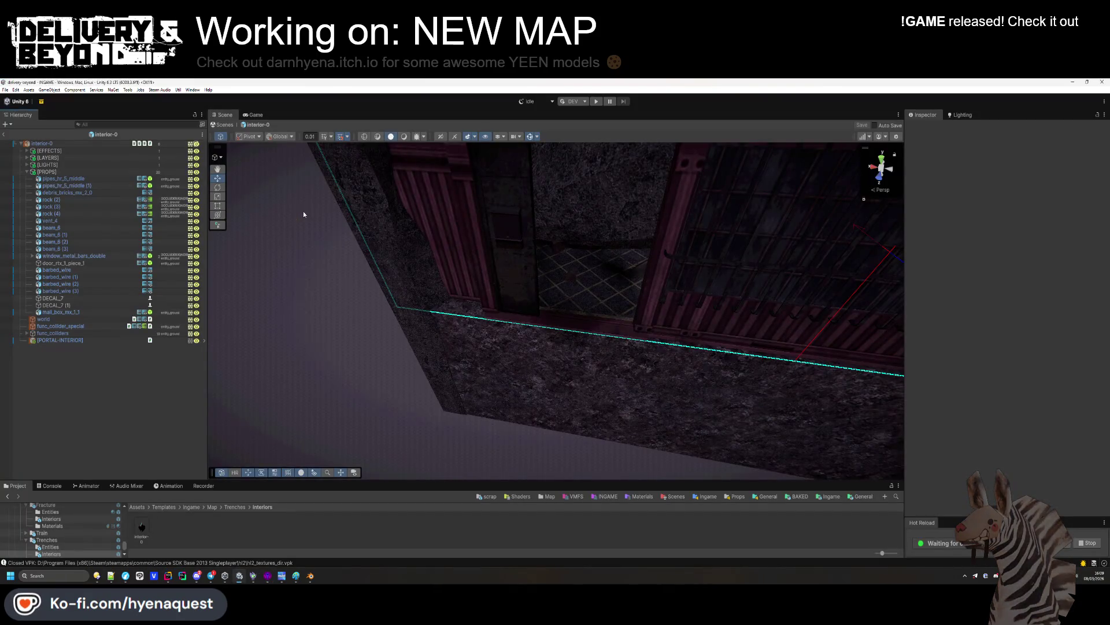
# Move rock (2) back along Z to -4.21
pyautogui.click(27, 172)
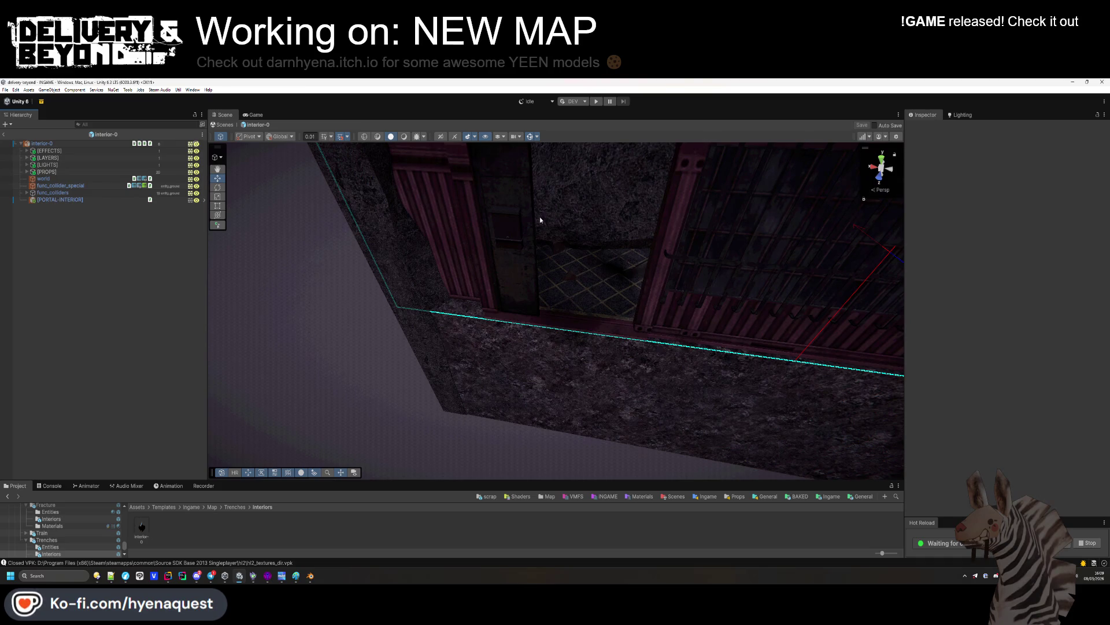
pyautogui.click(540, 220)
pyautogui.press('f')
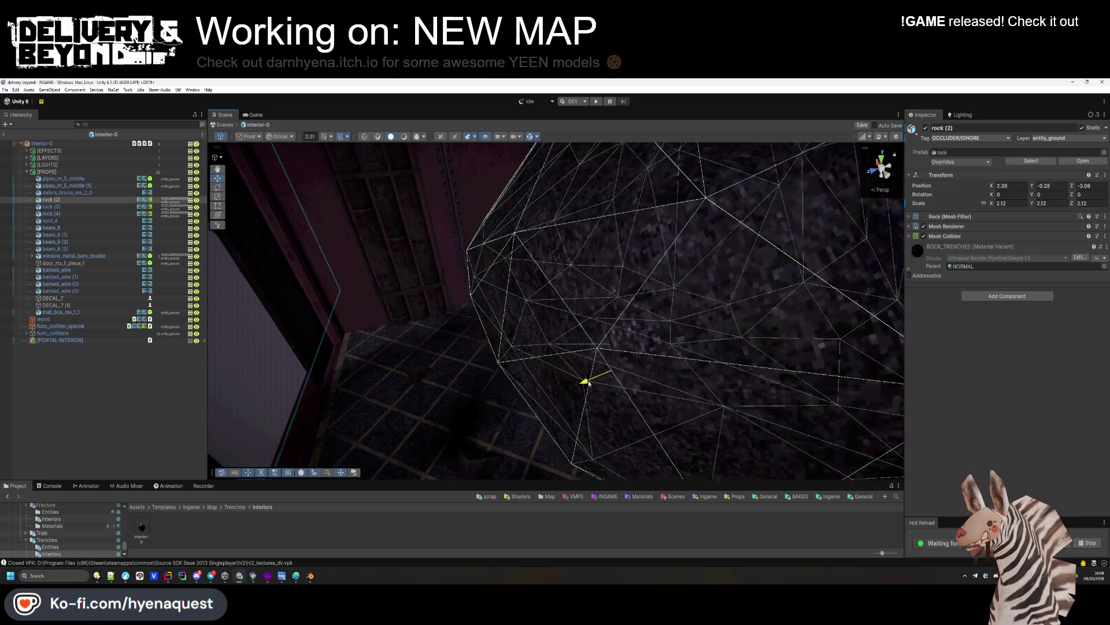
pyautogui.moveTo(589, 383)
pyautogui.mouseDown()
pyautogui.moveTo(637, 366)
pyautogui.moveTo(615, 337)
pyautogui.moveTo(602, 370)
pyautogui.mouseUp()
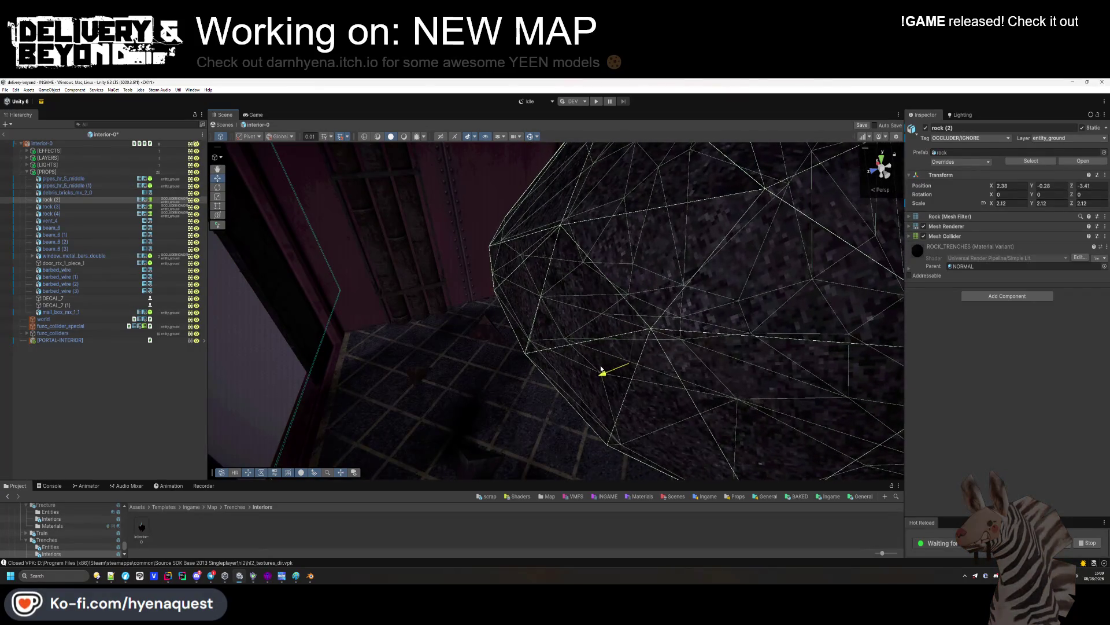
pyautogui.hotkey('ctrl', 'z')
pyautogui.click(27, 158)
pyautogui.moveTo(580, 383)
pyautogui.mouseDown()
pyautogui.moveTo(635, 369)
pyautogui.moveTo(625, 371)
pyautogui.moveTo(725, 385)
pyautogui.moveTo(696, 399)
pyautogui.moveTo(549, 324)
pyautogui.mouseUp()
# Inspect the gravel pile and SPOTLIGHT, then select and frame the traffic cone template
pyautogui.click(528, 314)
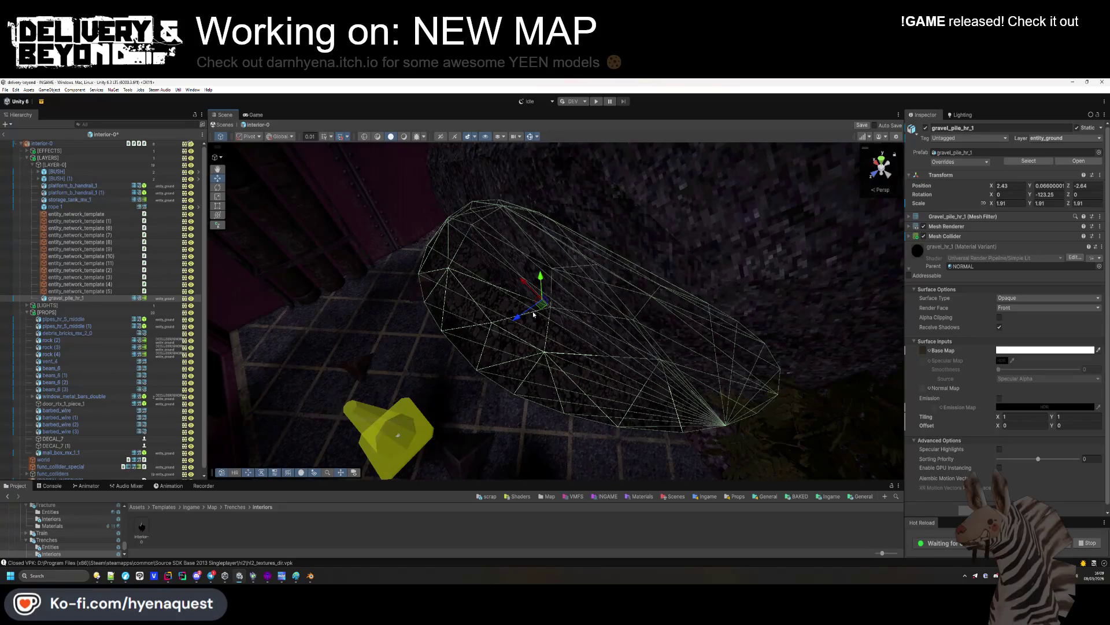
pyautogui.moveTo(528, 295)
pyautogui.mouseDown()
pyautogui.moveTo(634, 280)
pyautogui.moveTo(622, 280)
pyautogui.moveTo(616, 246)
pyautogui.moveTo(578, 255)
pyautogui.moveTo(627, 166)
pyautogui.moveTo(572, 277)
pyautogui.mouseUp()
pyautogui.click(566, 285)
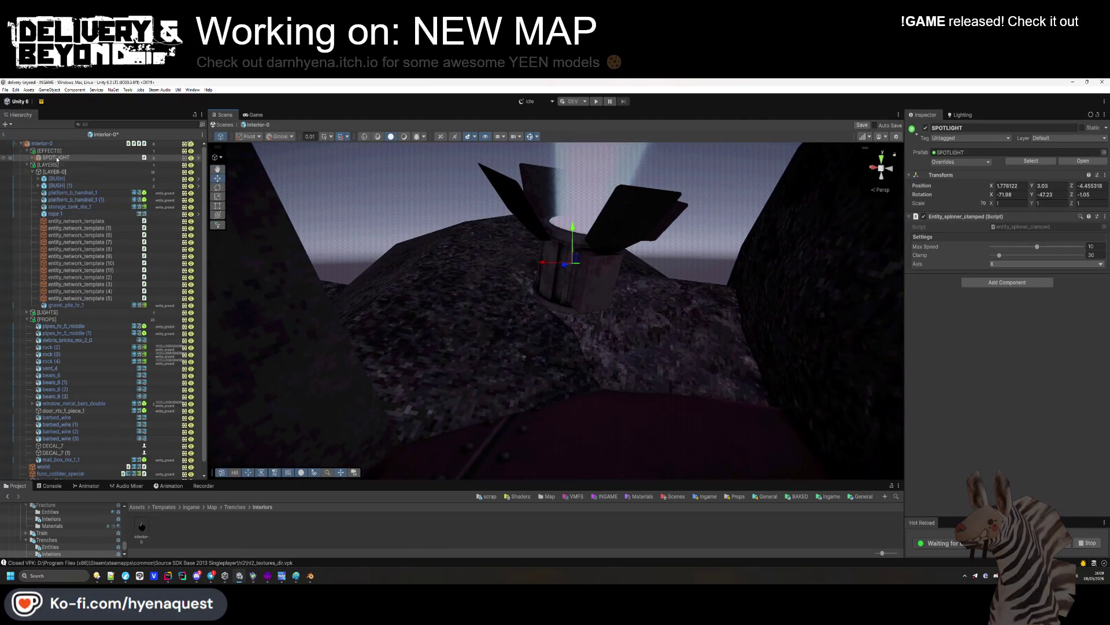
pyautogui.doubleClick(56, 157)
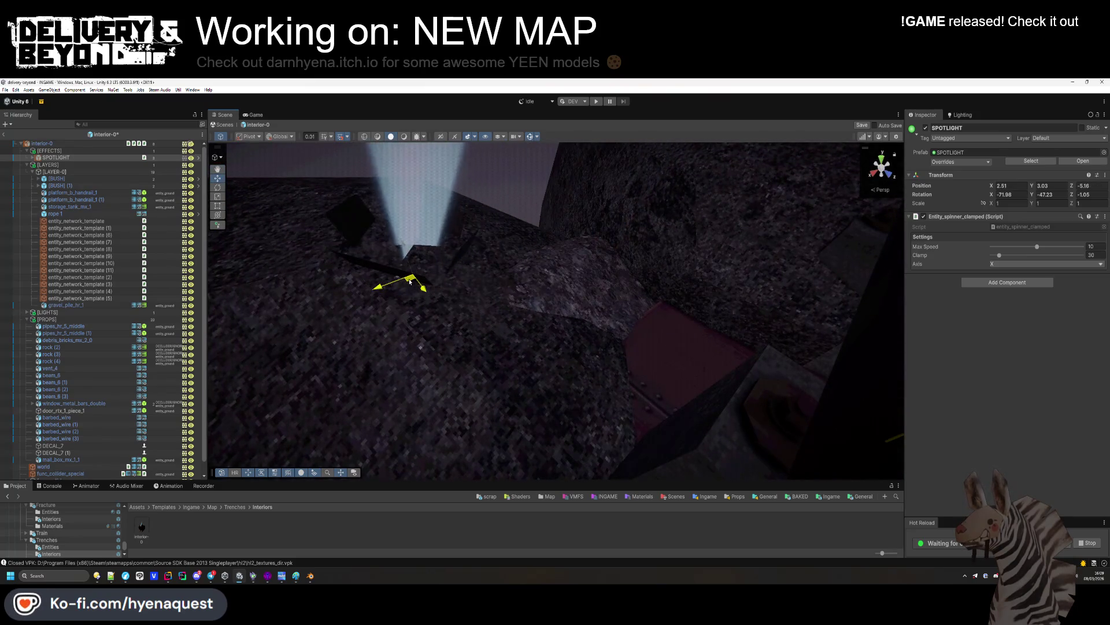
pyautogui.click(473, 319)
pyautogui.moveTo(470, 345)
pyautogui.mouseDown()
pyautogui.moveTo(382, 174)
pyautogui.moveTo(364, 266)
pyautogui.moveTo(359, 218)
pyautogui.moveTo(436, 367)
pyautogui.moveTo(528, 255)
pyautogui.moveTo(537, 264)
pyautogui.moveTo(378, 227)
pyautogui.moveTo(573, 102)
pyautogui.moveTo(394, 138)
pyautogui.moveTo(587, 258)
pyautogui.moveTo(461, 272)
pyautogui.moveTo(496, 191)
pyautogui.moveTo(592, 230)
pyautogui.mouseUp()
pyautogui.click(538, 264)
# Move the ceiling light to X 1.33 and place a duplicate at X -1.04
pyautogui.click(569, 269)
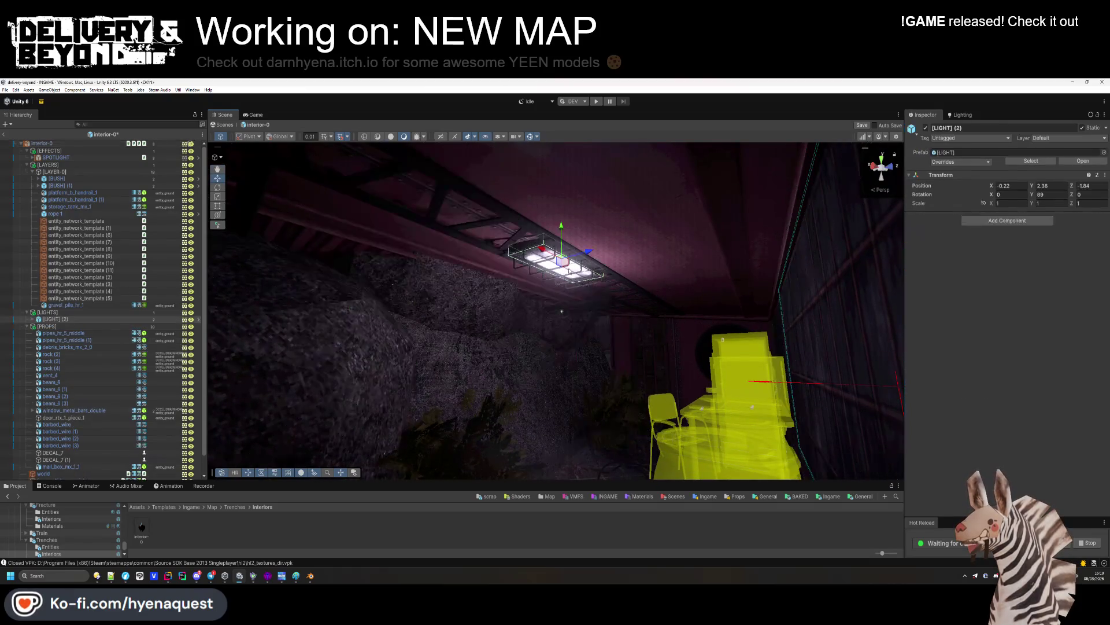
pyautogui.press('f')
pyautogui.moveTo(616, 233); pyautogui.dragTo(590, 234)
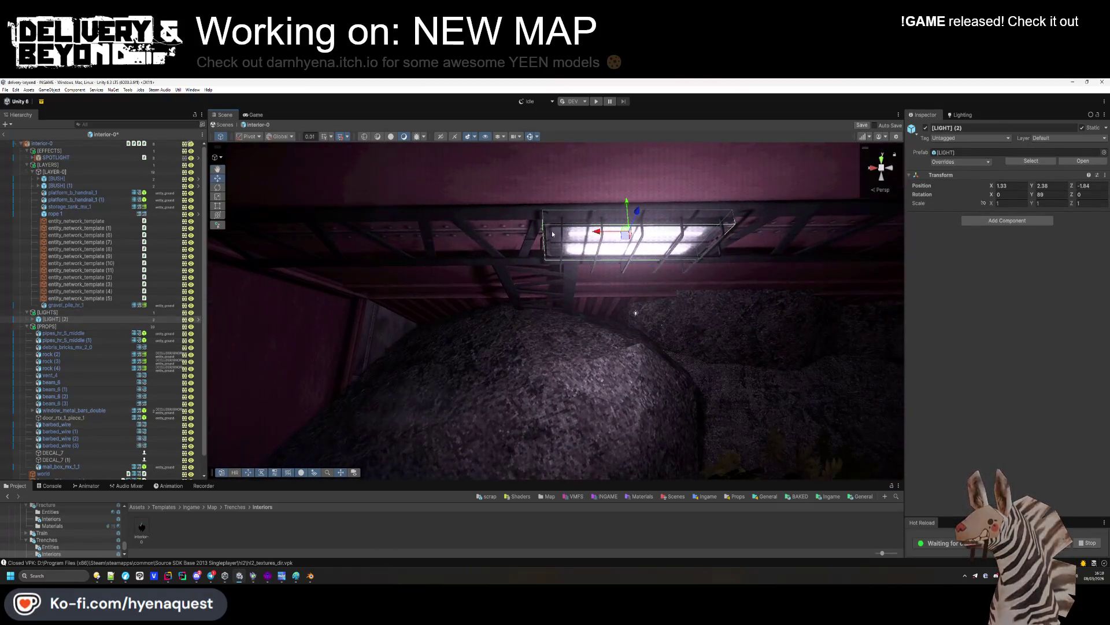
pyautogui.hotkey('ctrl', 'd')
pyautogui.moveTo(509, 237); pyautogui.dragTo(656, 274)
pyautogui.press('f')
pyautogui.moveTo(362, 347)
pyautogui.mouseDown()
pyautogui.moveTo(509, 259)
pyautogui.moveTo(740, 238)
pyautogui.mouseUp()
pyautogui.press('f')
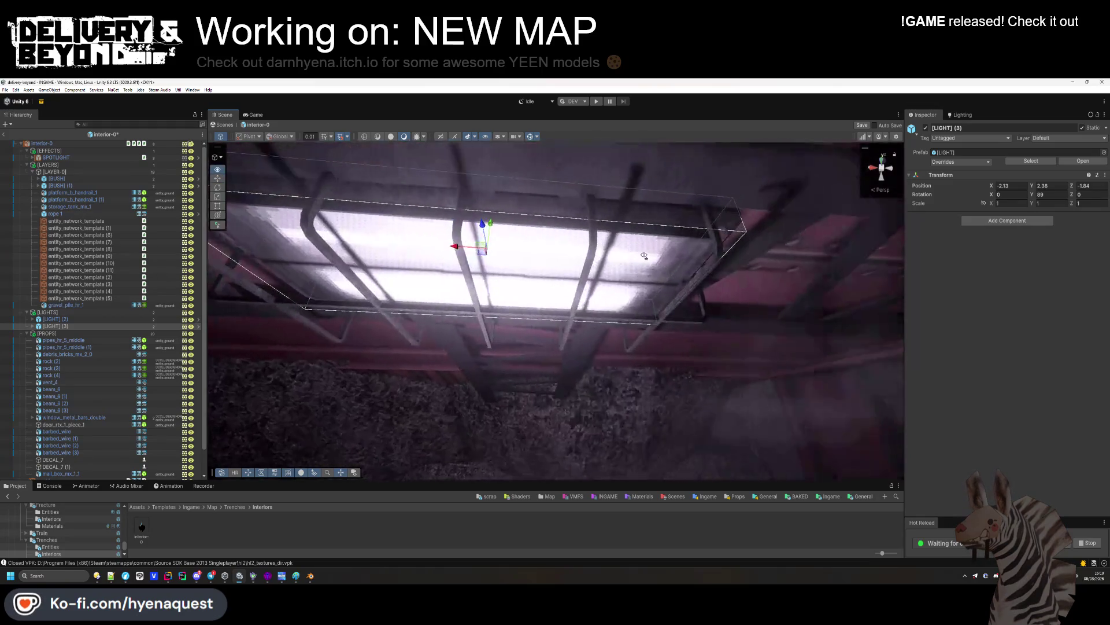
# Delete the [LAYER-0] group and collapse the [LIGHTS] and [PROPS] groups
pyautogui.moveTo(571, 281); pyautogui.dragTo(513, 423)
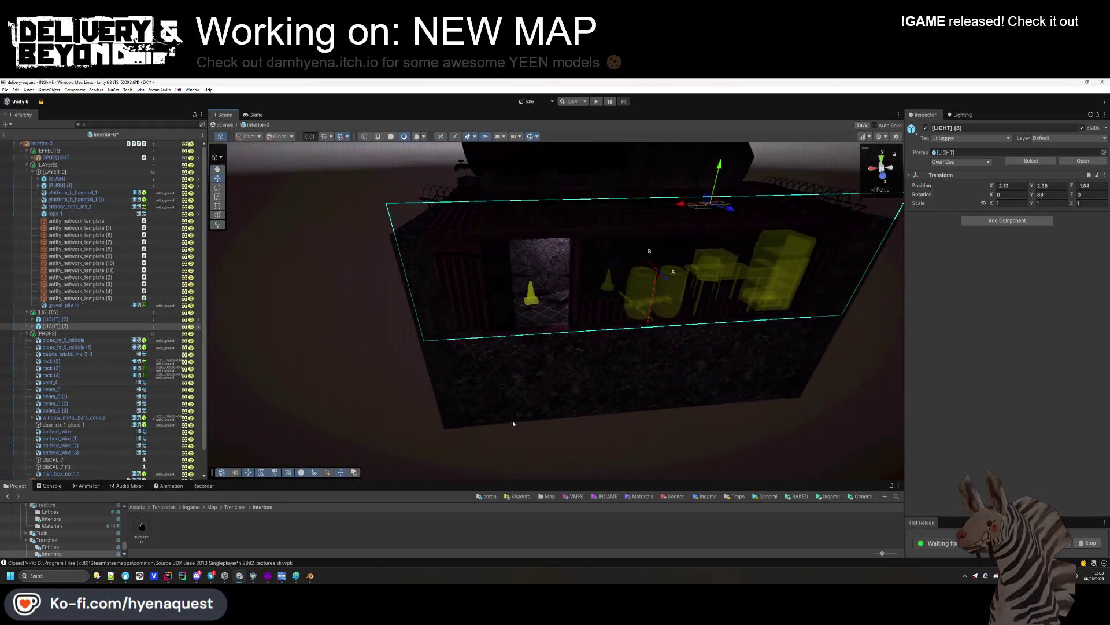
pyautogui.click(410, 523)
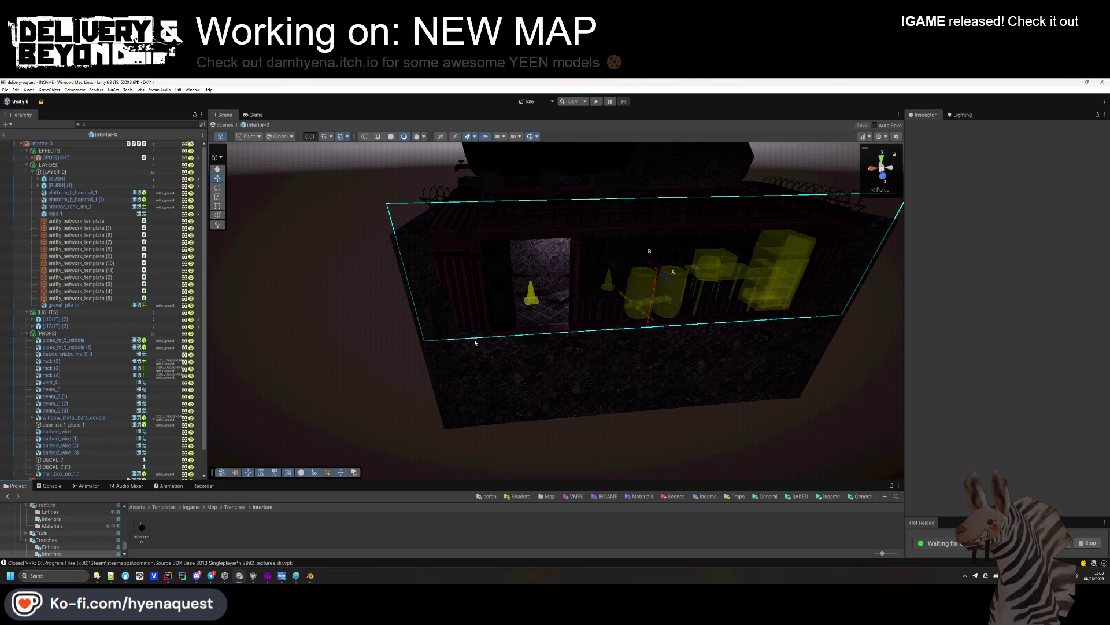
pyautogui.moveTo(490, 334)
pyautogui.mouseDown()
pyautogui.moveTo(551, 270)
pyautogui.moveTo(503, 308)
pyautogui.mouseUp()
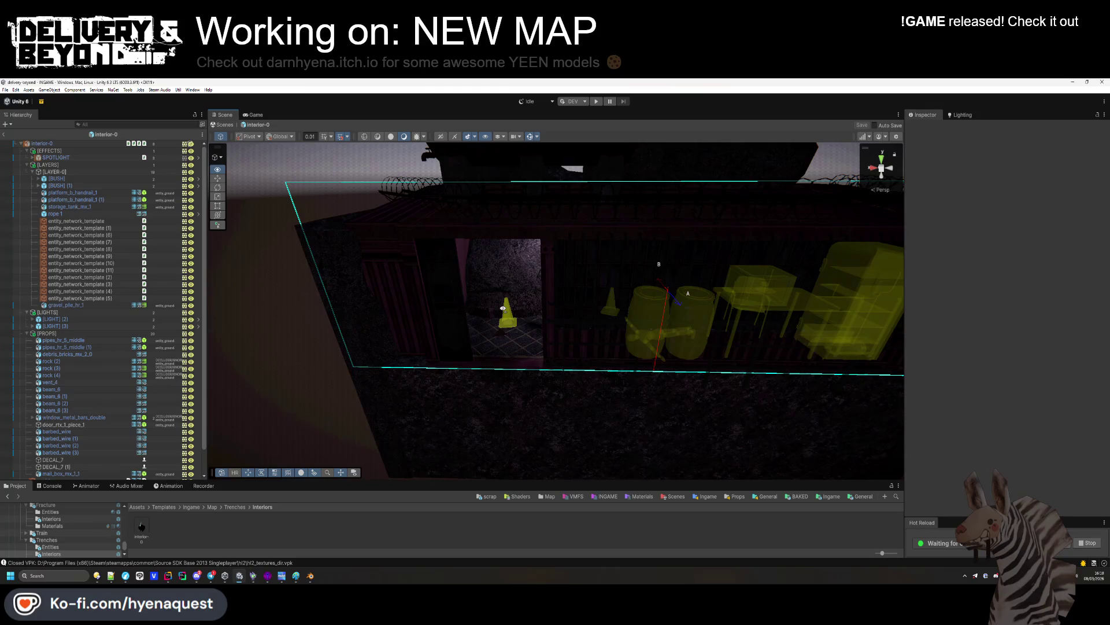
pyautogui.moveTo(504, 309)
pyautogui.mouseDown()
pyautogui.moveTo(511, 181)
pyautogui.moveTo(508, 306)
pyautogui.mouseUp()
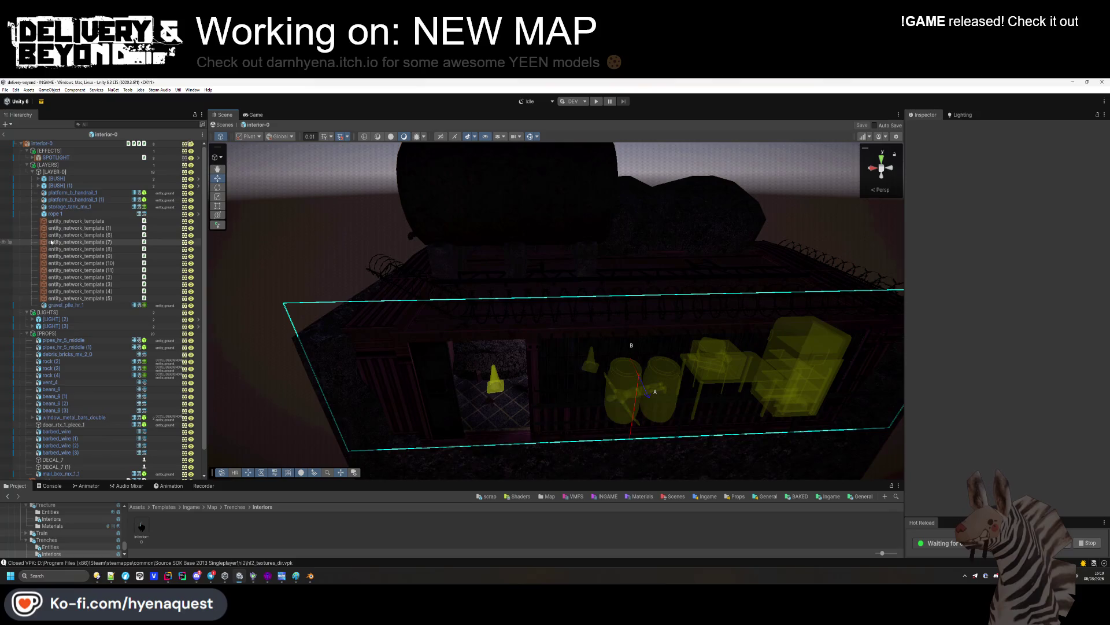
pyautogui.click(33, 172)
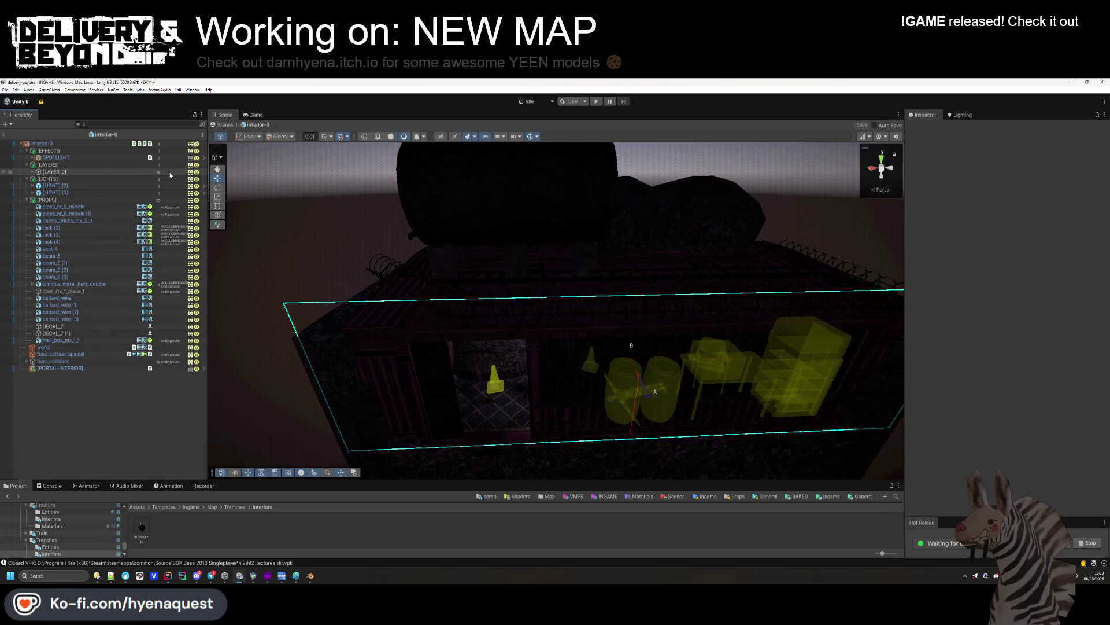
pyautogui.press('Delete')
pyautogui.click(27, 173)
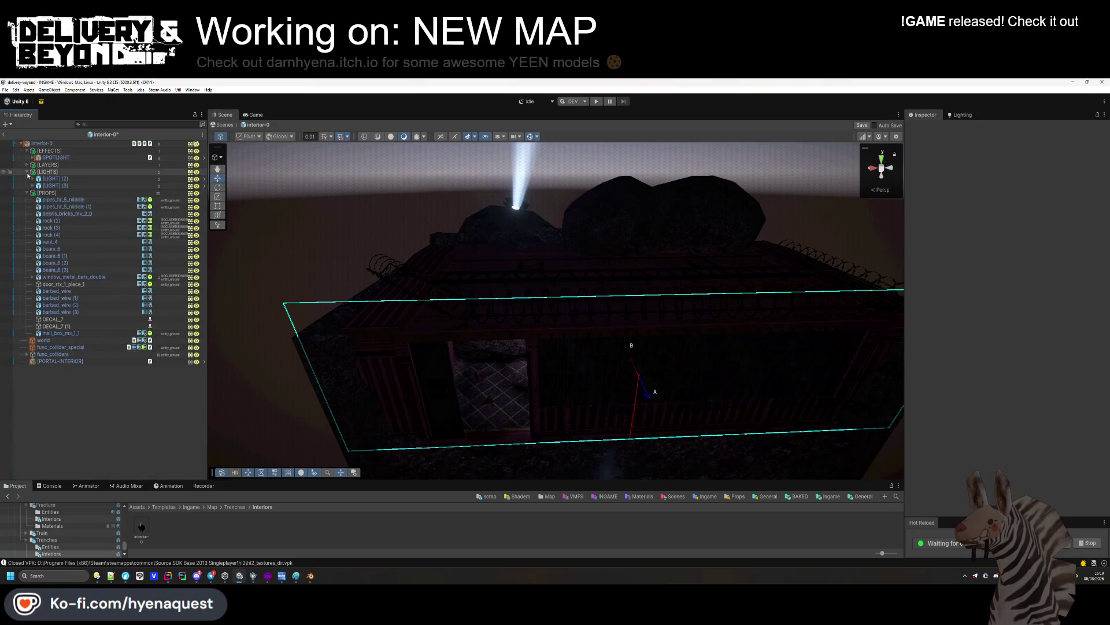
pyautogui.click(27, 179)
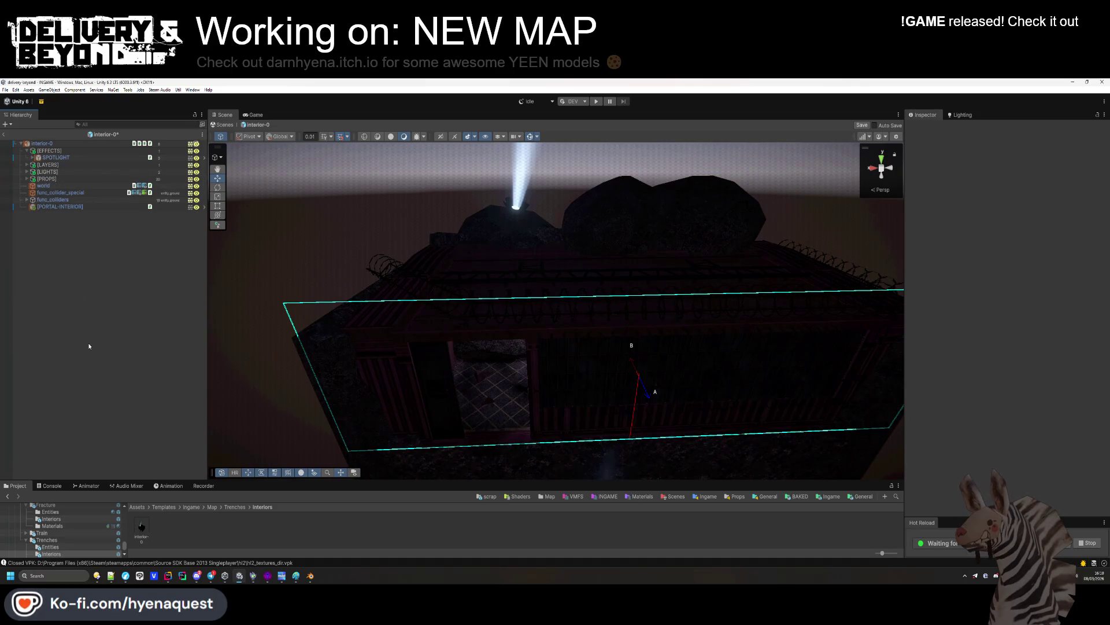
# Open the hallway-0 prefab and frame its apartment door entity
pyautogui.click(234, 506)
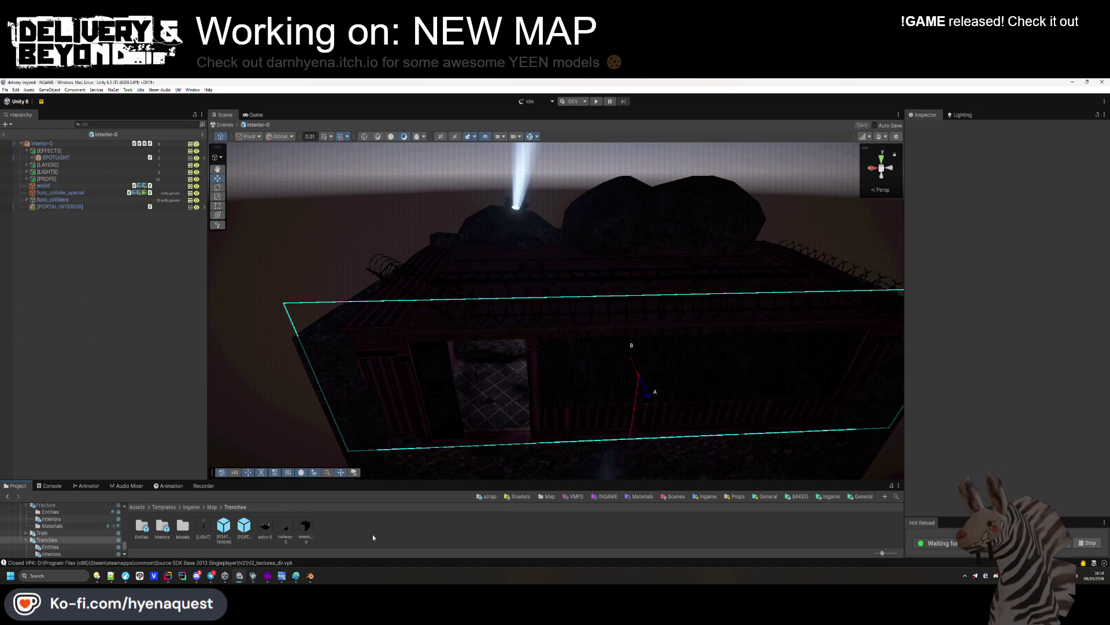
pyautogui.doubleClick(280, 531)
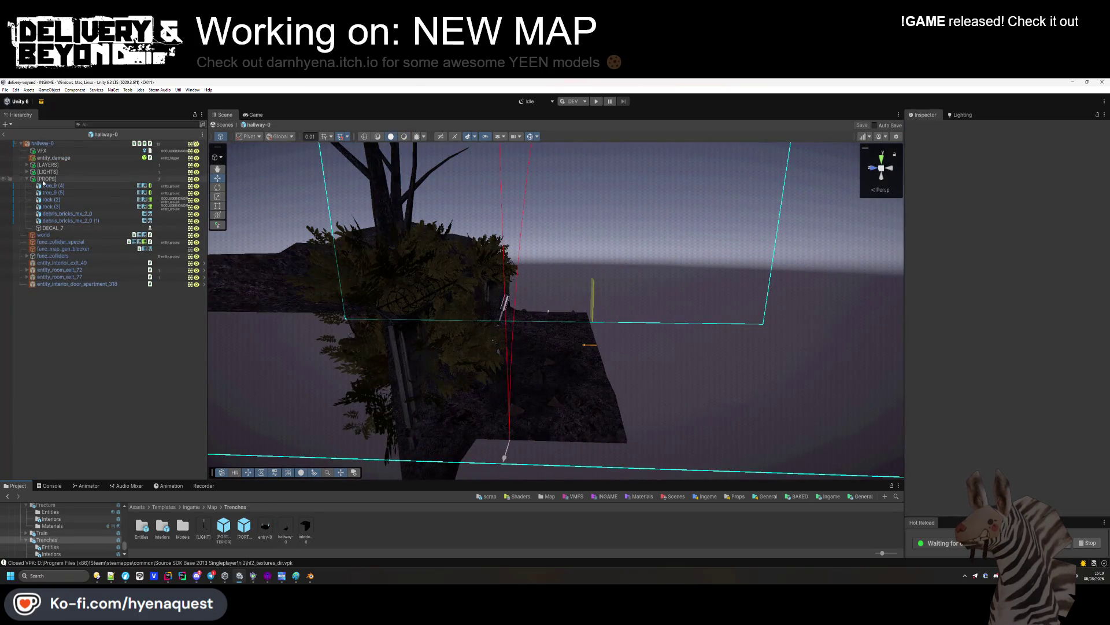
pyautogui.click(27, 179)
pyautogui.doubleClick(77, 234)
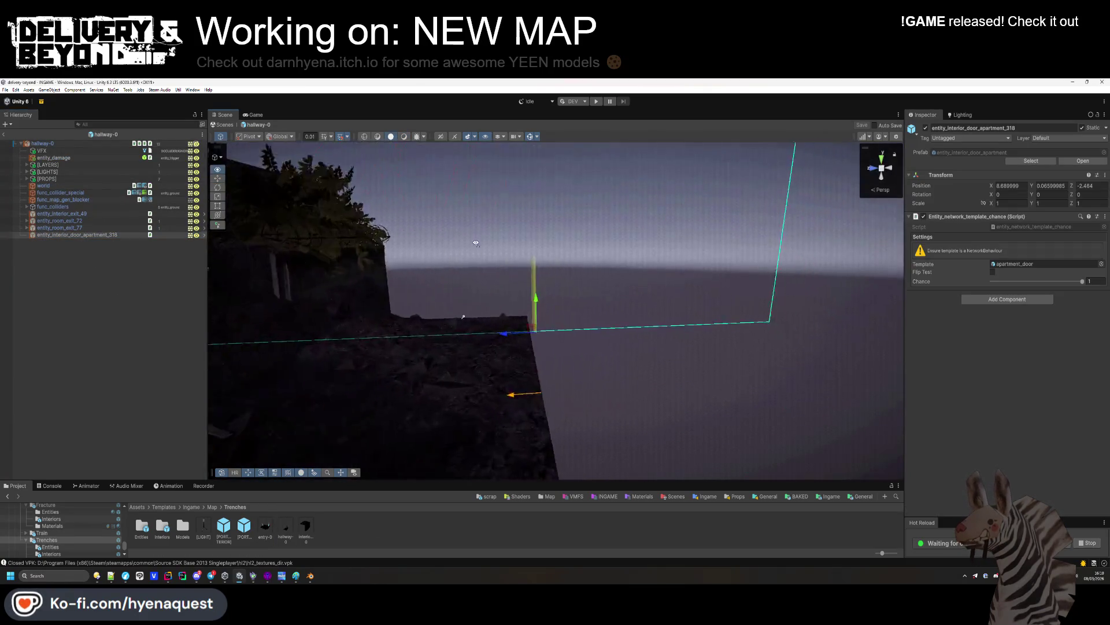
pyautogui.click(392, 473)
pyautogui.moveTo(394, 481); pyautogui.dragTo(400, 433)
# Toggle Interior Mirroring in the Resources/World/Trenches world settings
pyautogui.click(137, 466)
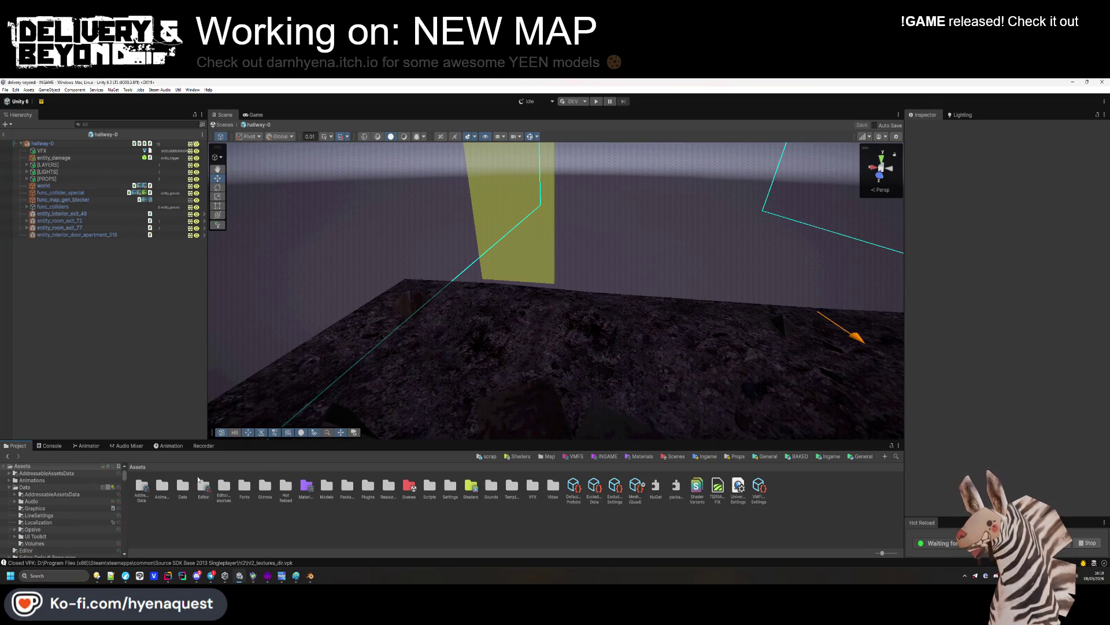
pyautogui.doubleClick(183, 488)
pyautogui.click(224, 489)
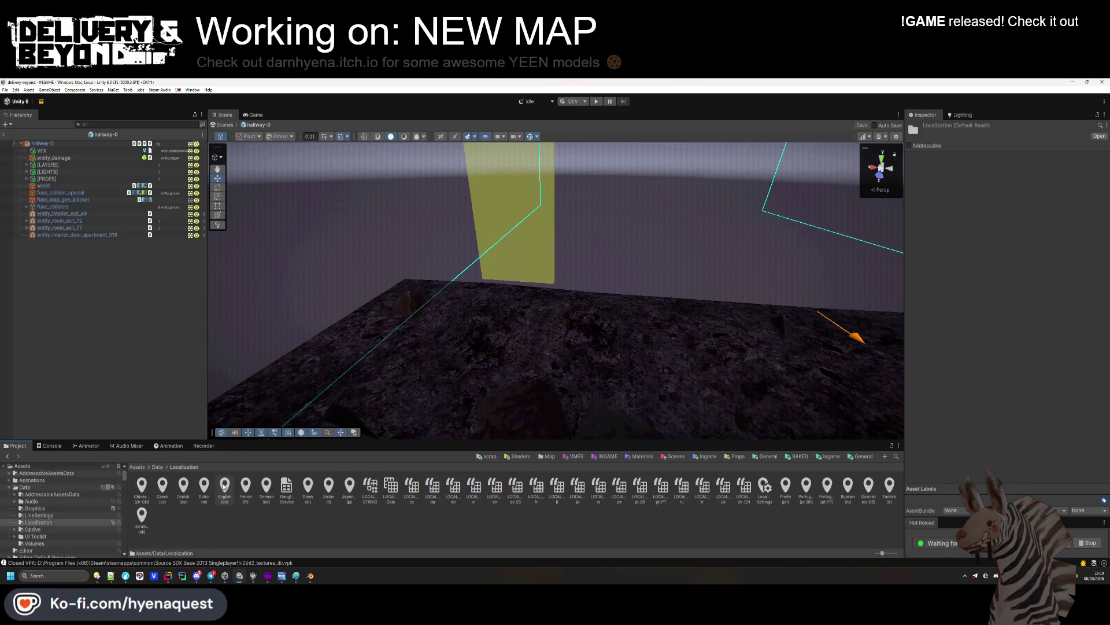
pyautogui.press('BackSpace')
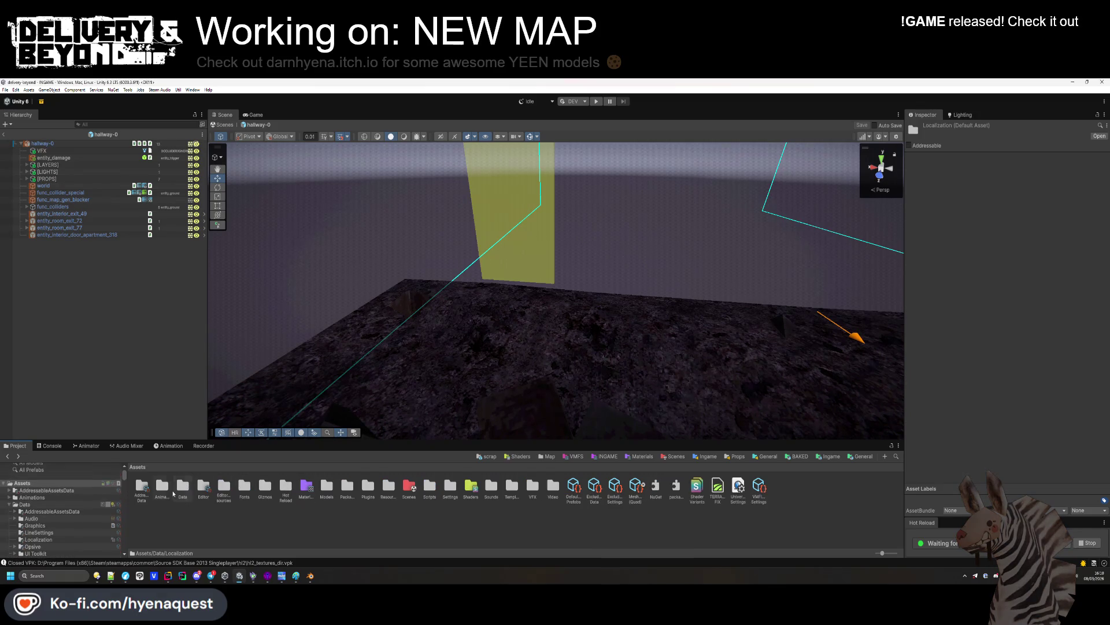
pyautogui.click(450, 489)
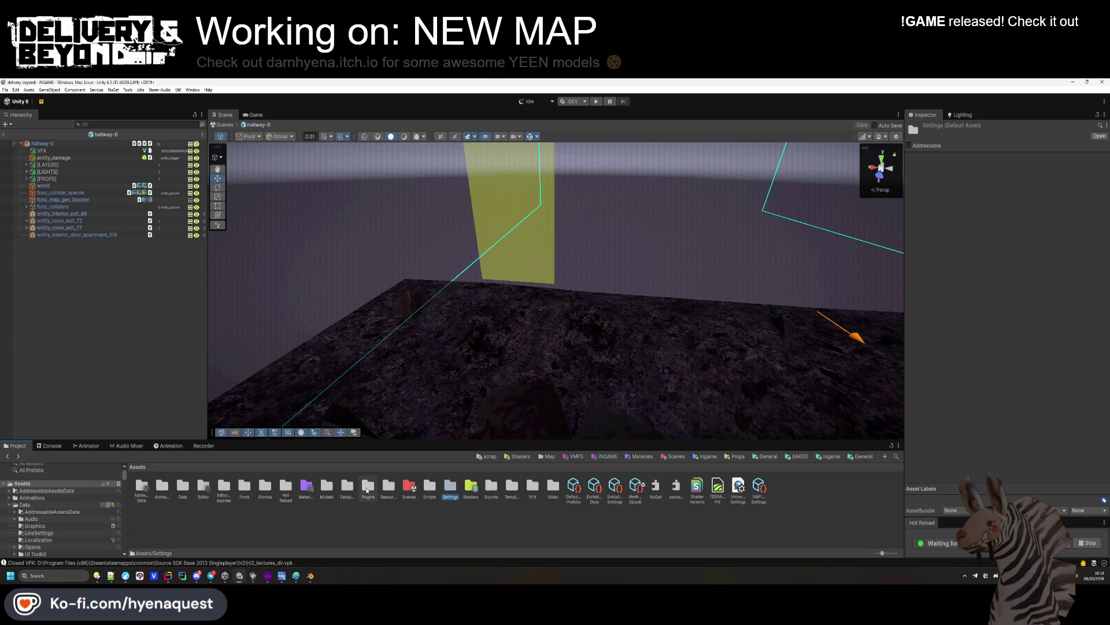
pyautogui.doubleClick(389, 489)
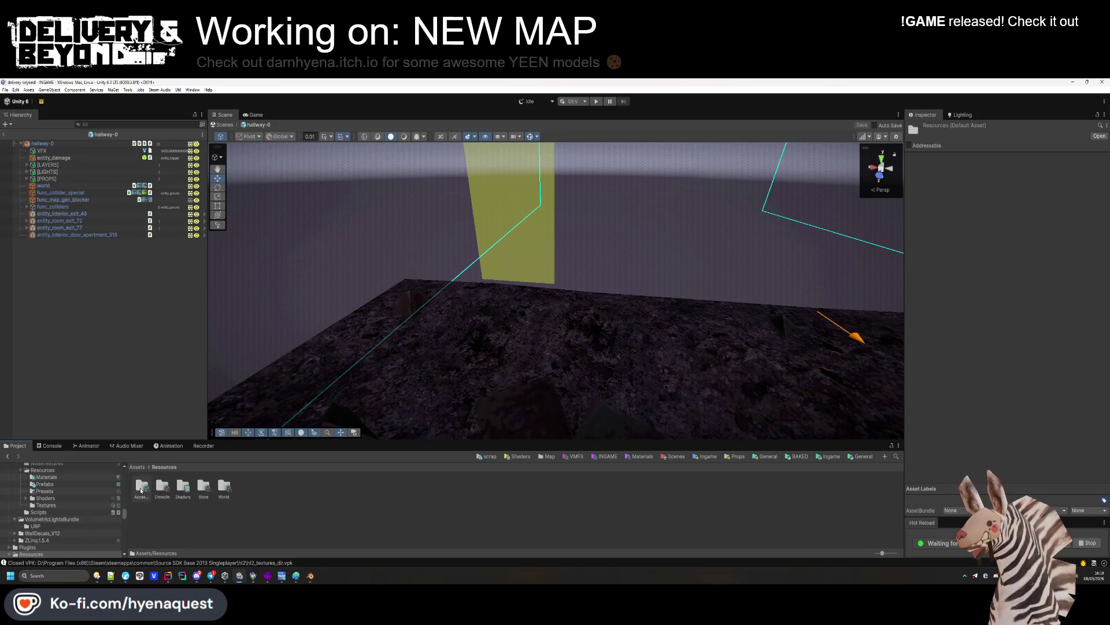
pyautogui.doubleClick(225, 488)
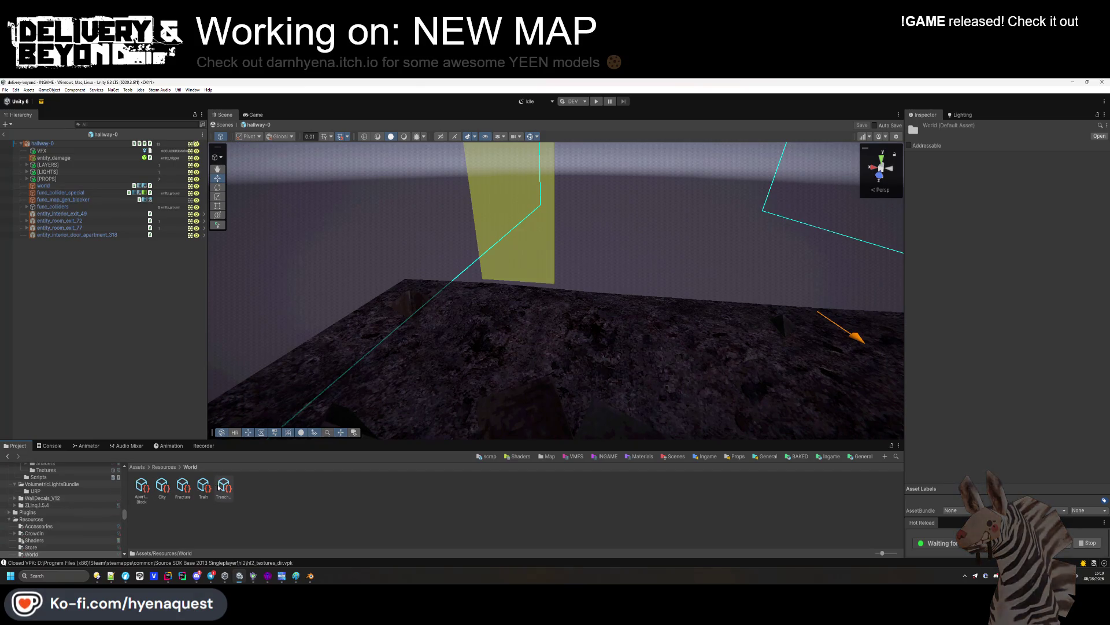
pyautogui.click(225, 487)
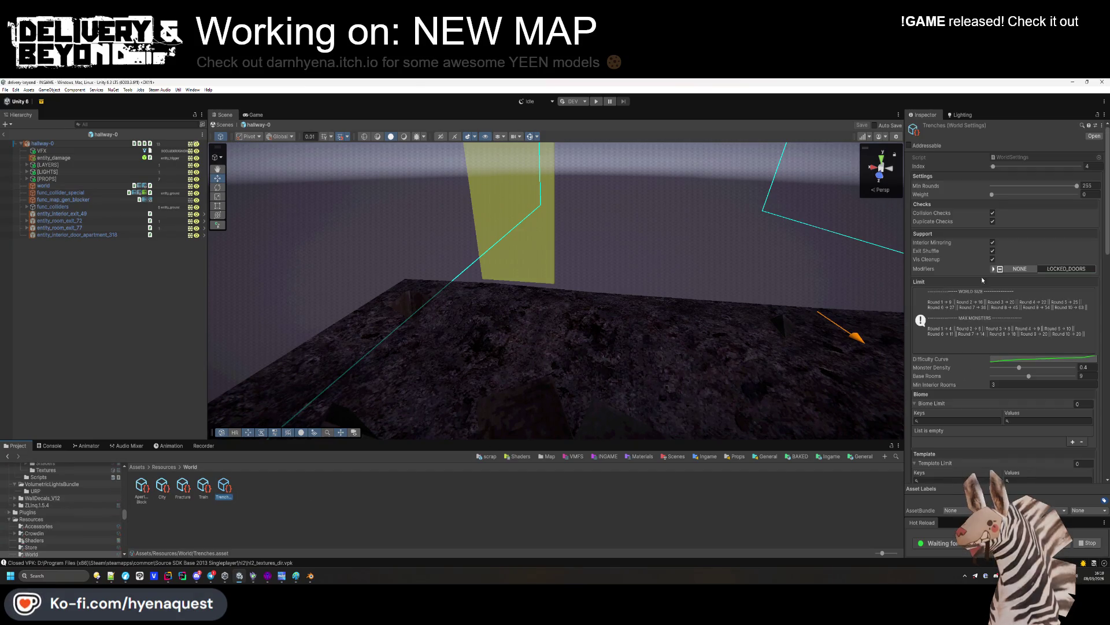
pyautogui.click(993, 243)
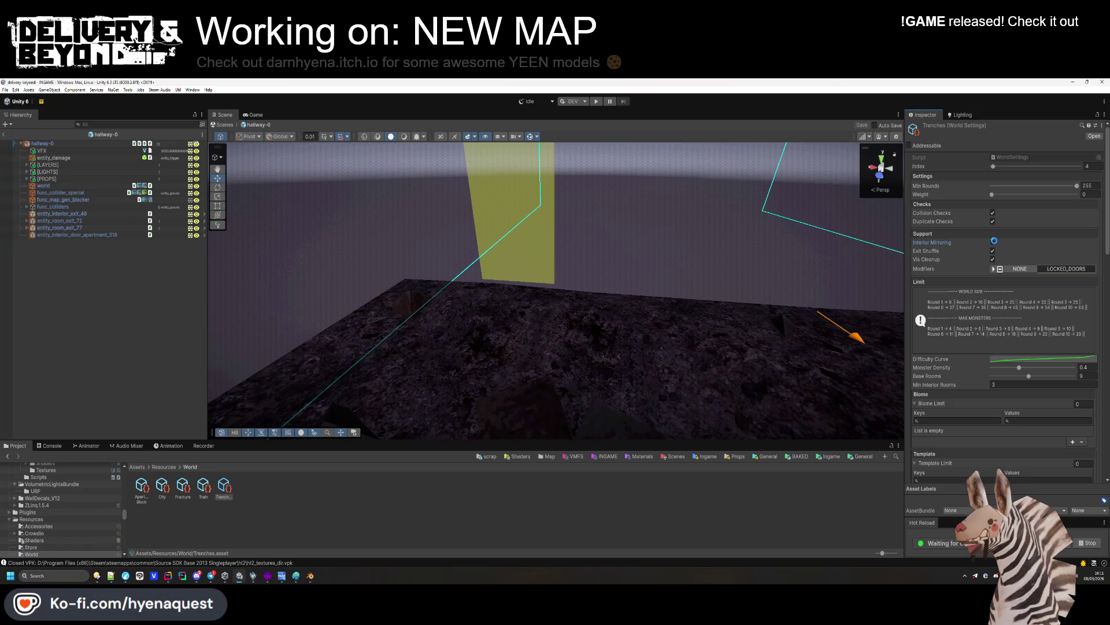
pyautogui.click(414, 528)
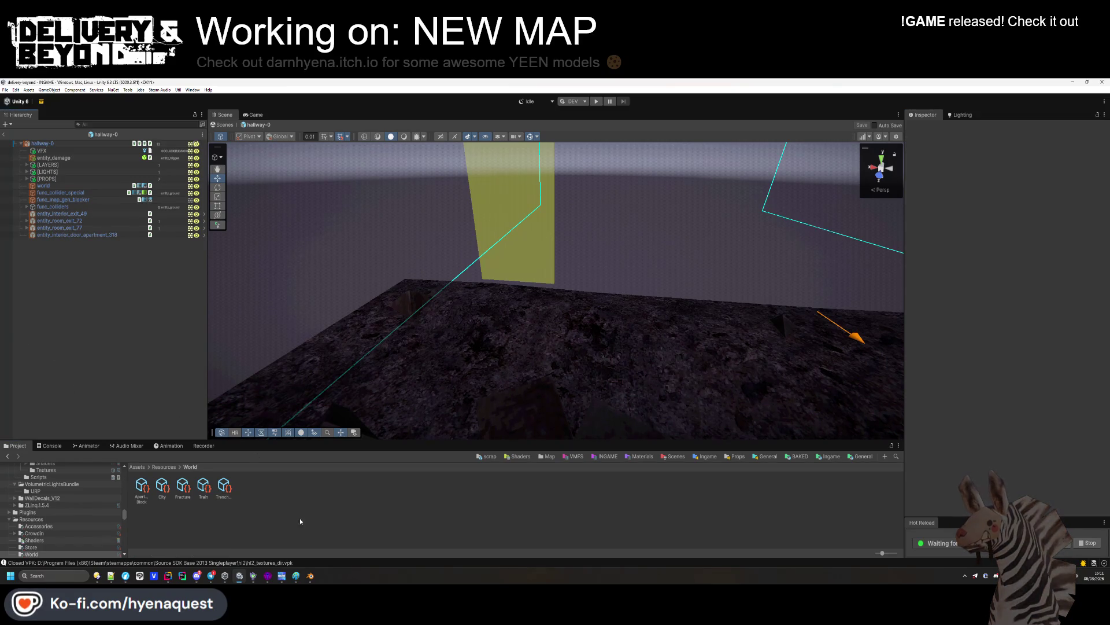
pyautogui.press('BackSpace')
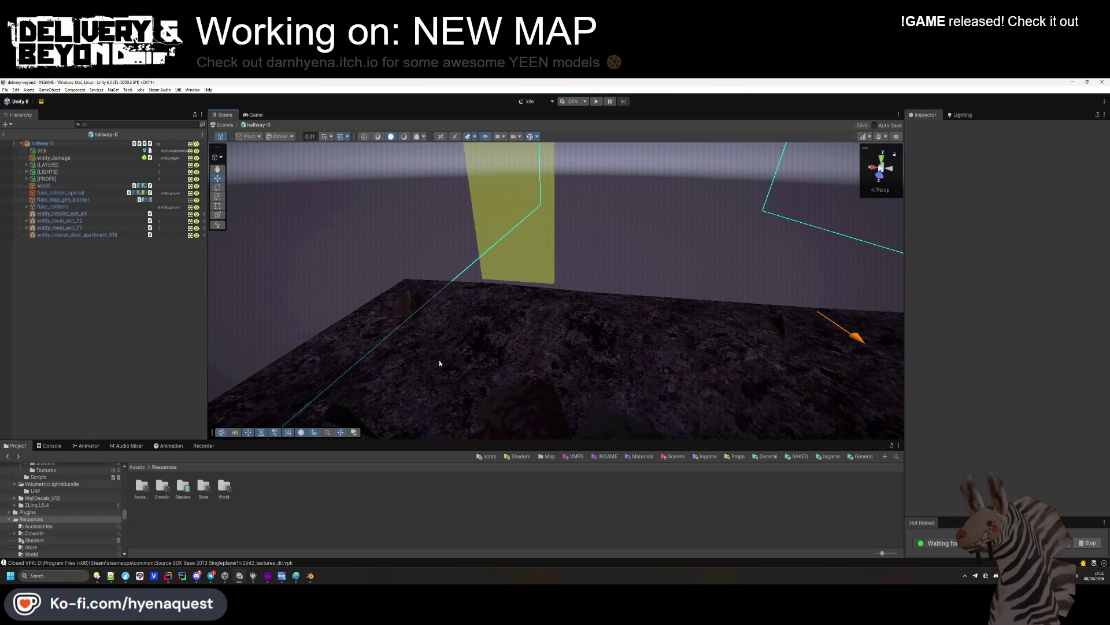
# Browse to the Map/Fracture/Entities template folder
pyautogui.moveTo(490, 399)
pyautogui.mouseDown()
pyautogui.moveTo(595, 286)
pyautogui.moveTo(615, 320)
pyautogui.moveTo(549, 315)
pyautogui.mouseUp()
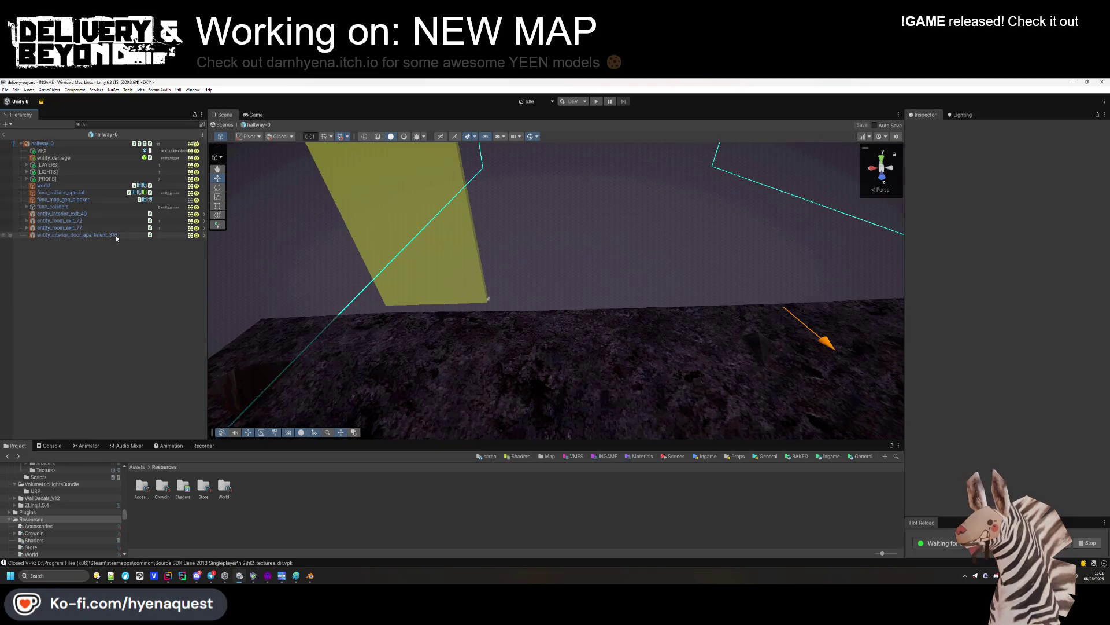
pyautogui.click(137, 467)
pyautogui.doubleClick(202, 499)
pyautogui.press('BackSpace')
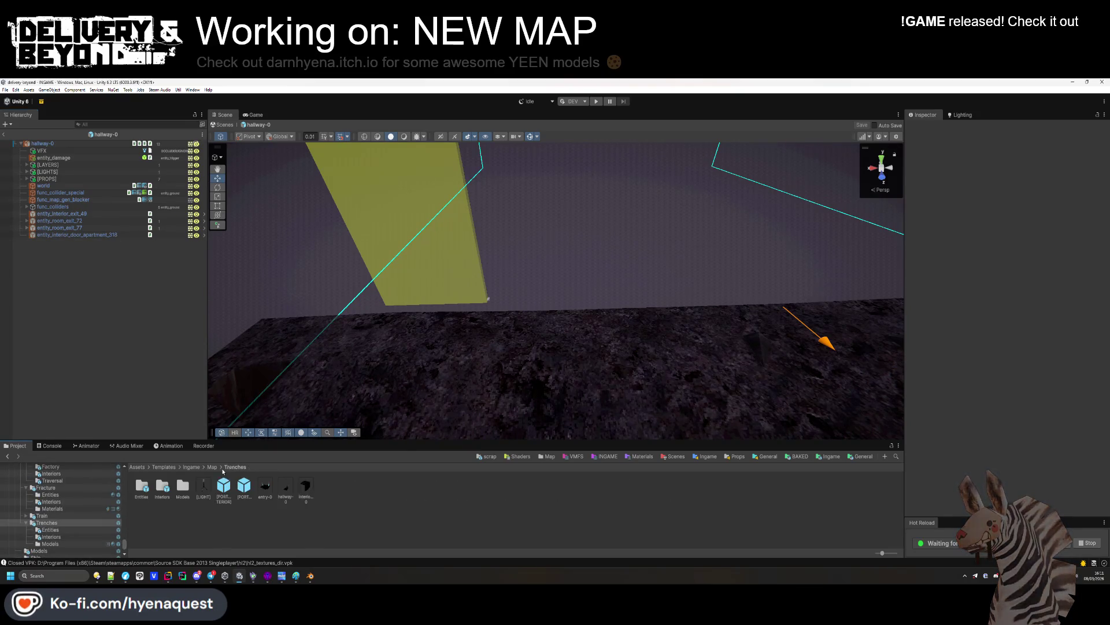
pyautogui.press('BackSpace')
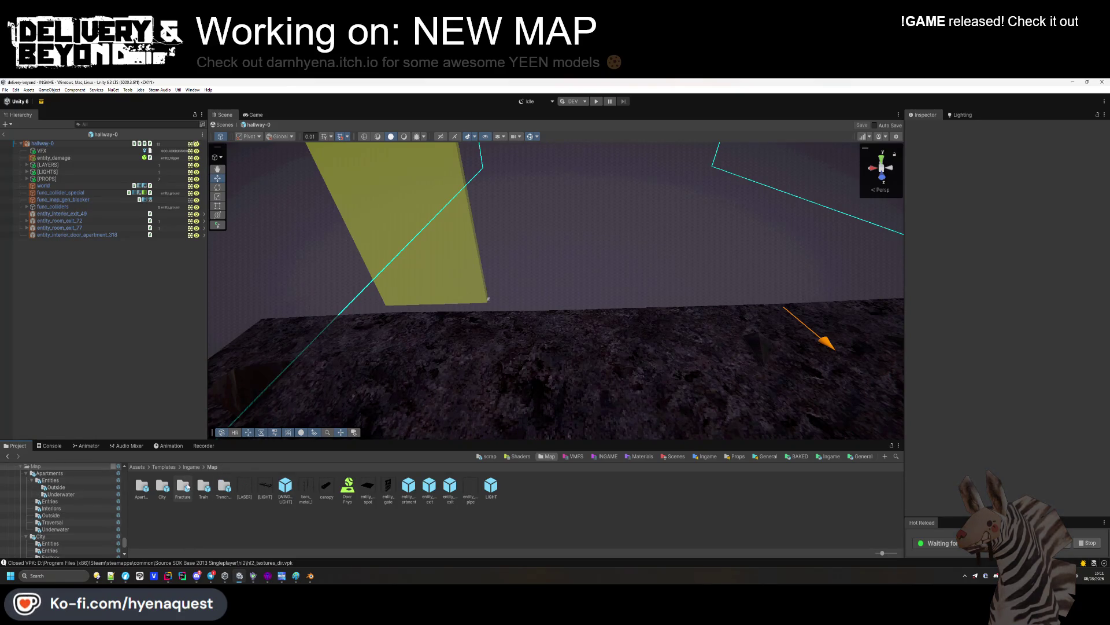
pyautogui.doubleClick(186, 487)
pyautogui.doubleClick(147, 495)
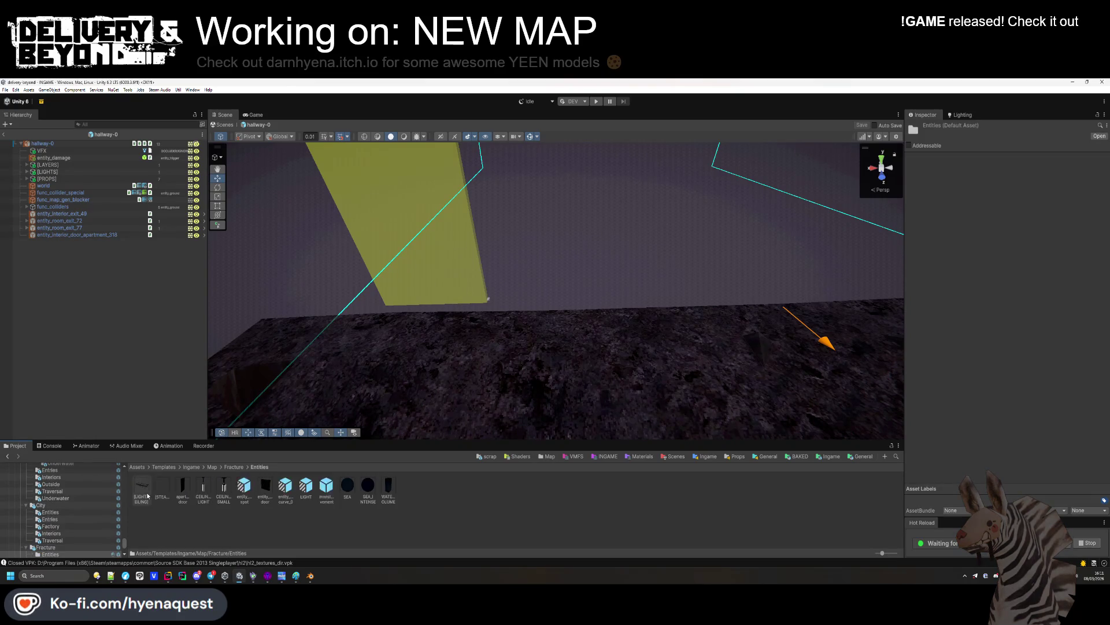
# Add entity_delivery_spot to hallway-0 and reset its position to 0, 0, 0
pyautogui.moveTo(245, 496); pyautogui.dragTo(119, 259)
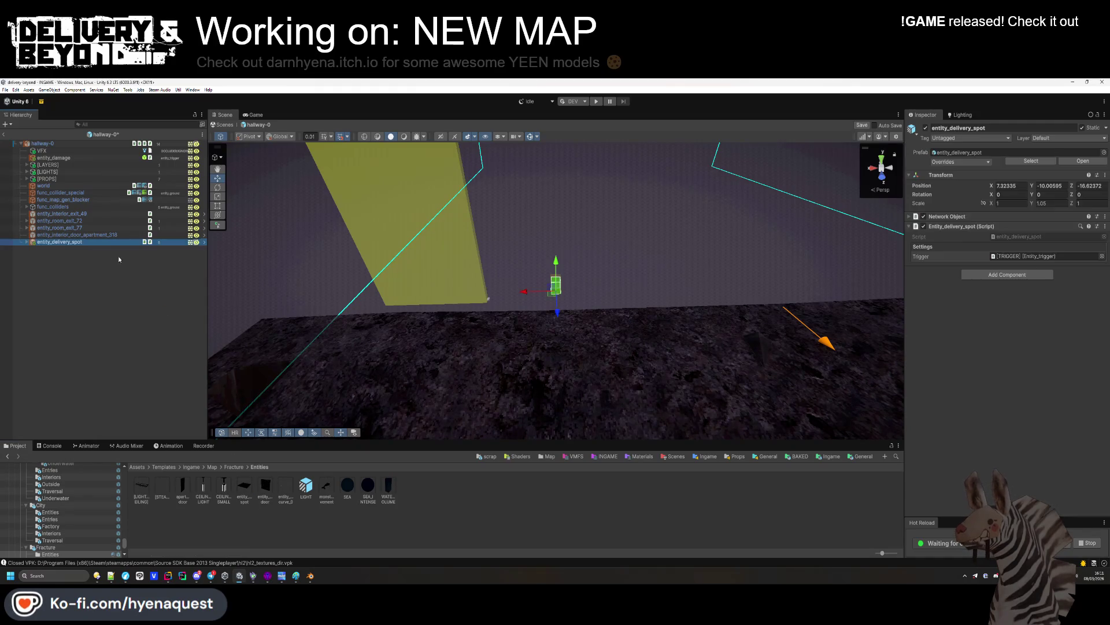
pyautogui.write('0')
pyautogui.press('Tab')
pyautogui.write('0')
pyautogui.press('Tab')
pyautogui.write('0')
pyautogui.press('Return')
pyautogui.press('f')
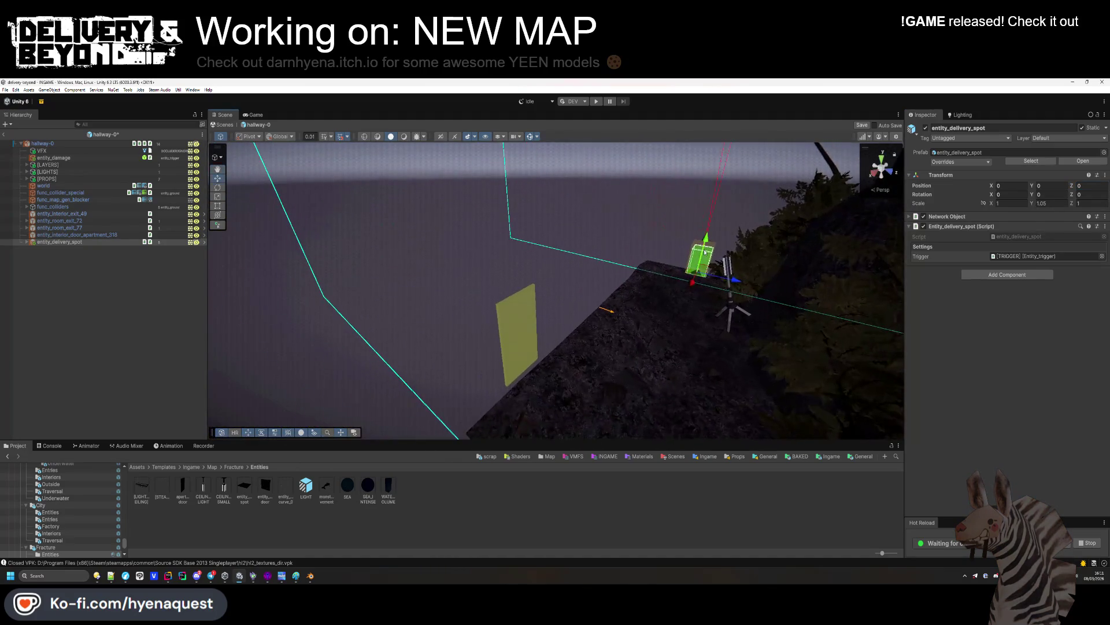
# Move the delivery spot beside the yellow plane at X 10.28, Y 0.13, Z -1.93
pyautogui.moveTo(690, 286)
pyautogui.mouseDown()
pyautogui.moveTo(631, 405)
pyautogui.moveTo(585, 375)
pyautogui.moveTo(604, 364)
pyautogui.moveTo(578, 354)
pyautogui.moveTo(439, 359)
pyautogui.mouseUp()
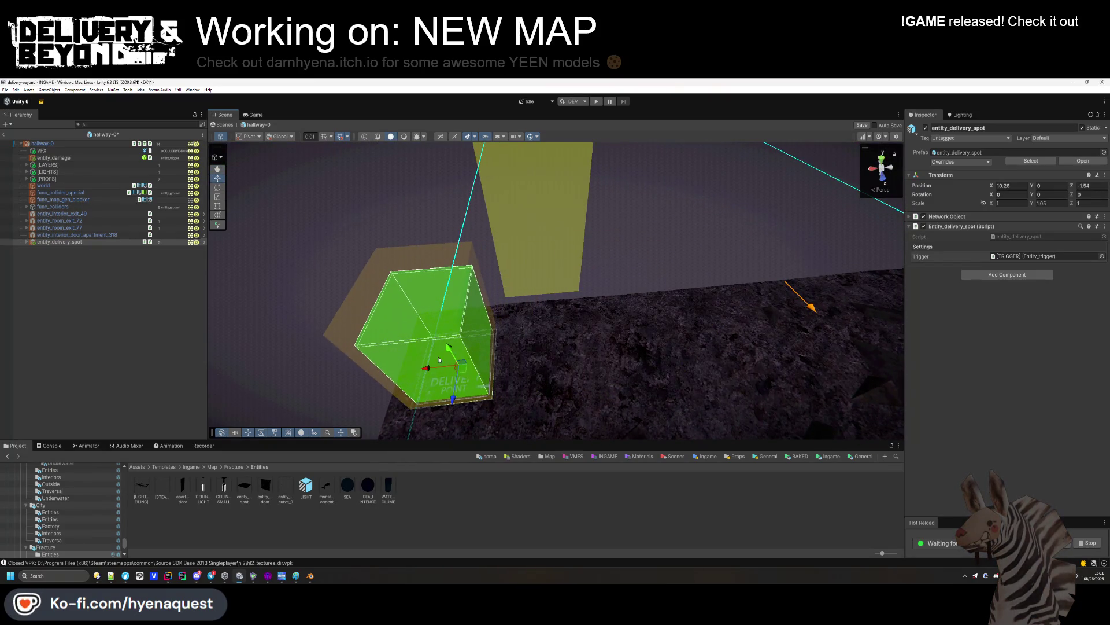
pyautogui.moveTo(455, 400)
pyautogui.mouseDown()
pyautogui.moveTo(550, 347)
pyautogui.moveTo(595, 338)
pyautogui.moveTo(532, 299)
pyautogui.moveTo(534, 284)
pyautogui.mouseUp()
pyautogui.moveTo(561, 320); pyautogui.dragTo(552, 317)
pyautogui.click(563, 354)
pyautogui.moveTo(563, 354)
pyautogui.mouseDown()
pyautogui.moveTo(423, 317)
pyautogui.moveTo(429, 310)
pyautogui.mouseUp()
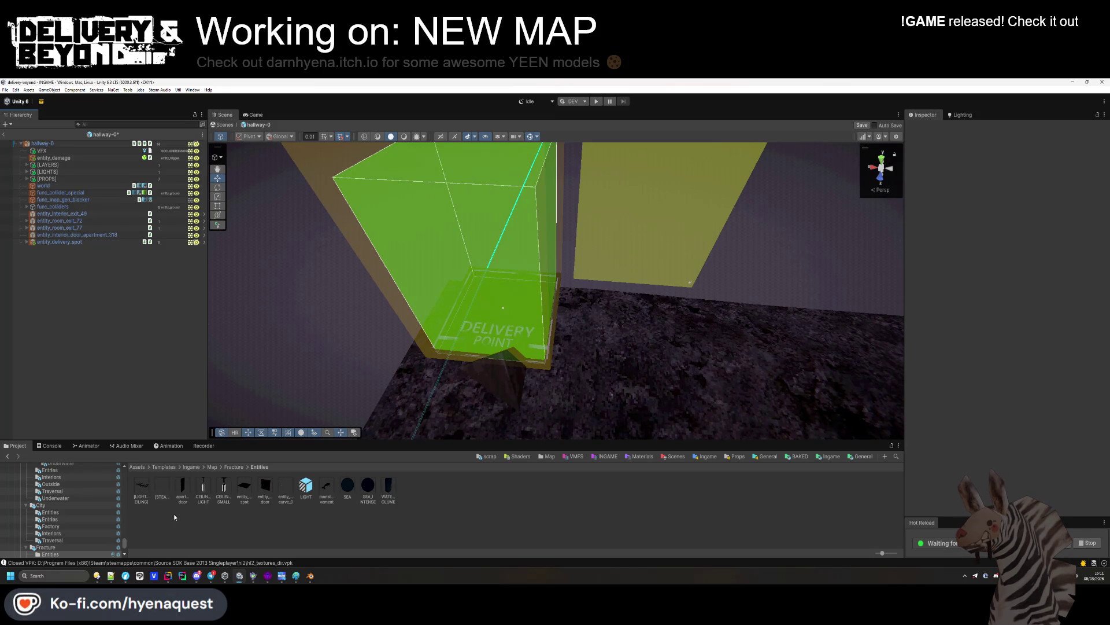
pyautogui.press('BackSpace')
pyautogui.click(80, 245)
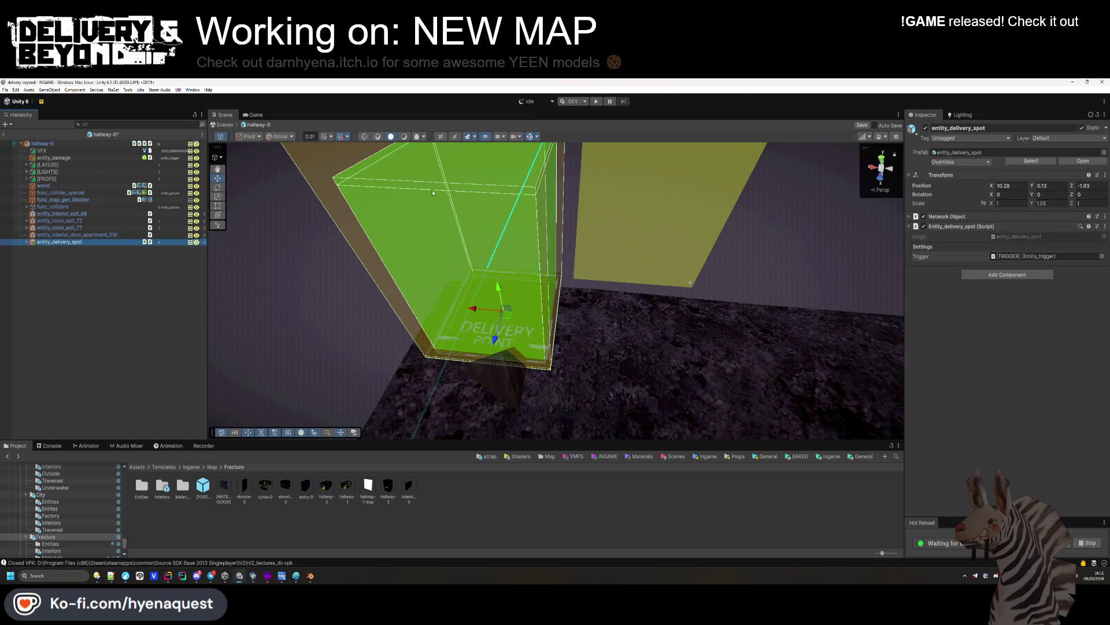
pyautogui.rightClick(66, 241)
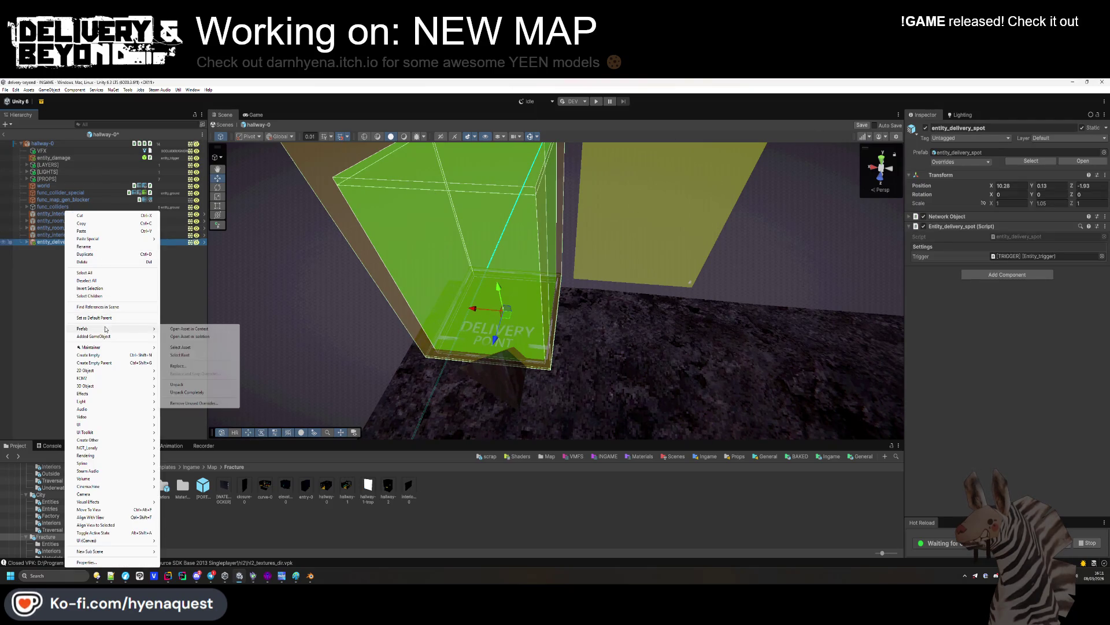
# Nest interior-0 under entity_interior_exit_49 in hallway-0 and zero its position
pyautogui.click(177, 407)
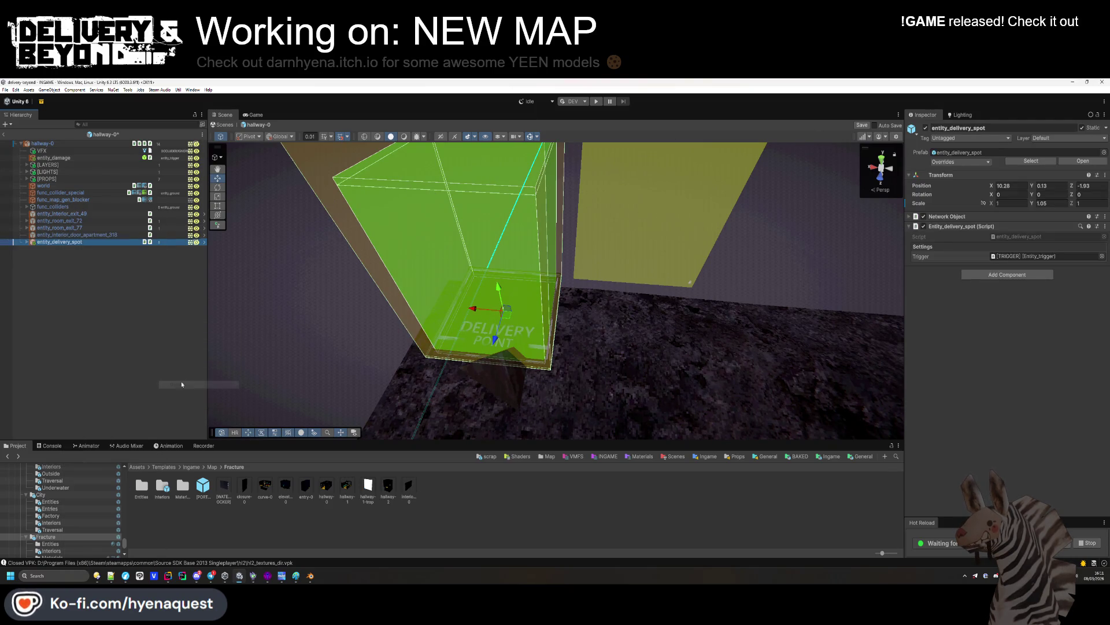
pyautogui.press('BackSpace')
pyautogui.doubleClick(220, 493)
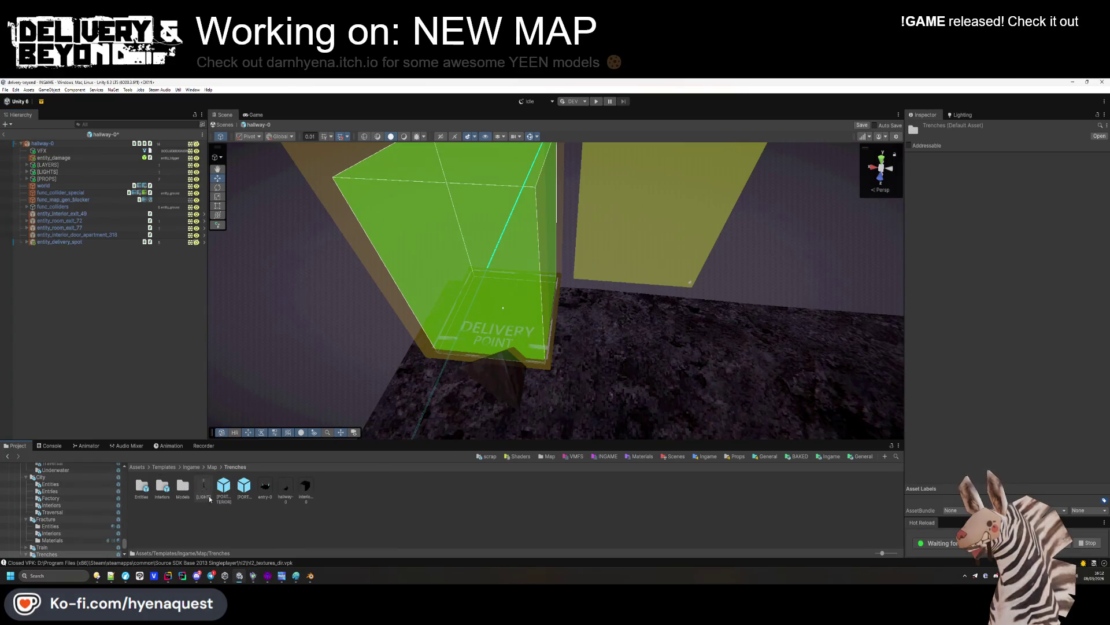
pyautogui.doubleClick(162, 488)
pyautogui.moveTo(142, 488); pyautogui.dragTo(97, 229)
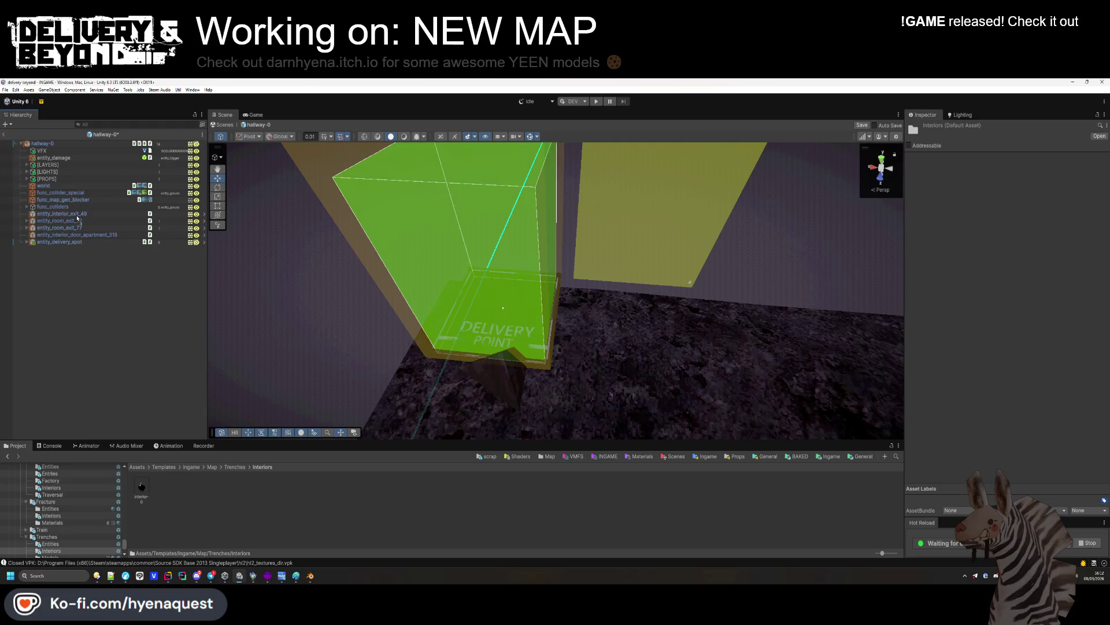
pyautogui.moveTo(77, 218); pyautogui.dragTo(77, 217)
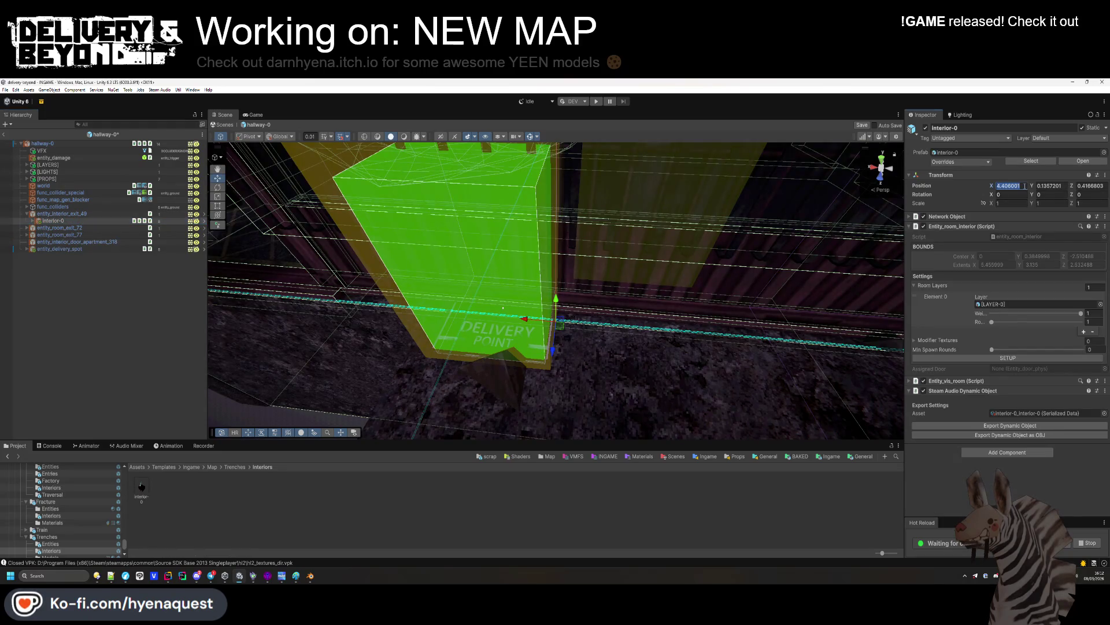
pyautogui.write('0')
pyautogui.press('Tab')
pyautogui.write('0')
pyautogui.press('Tab')
pyautogui.write('0')
pyautogui.moveTo(578, 261)
pyautogui.keyDown('alt'); pyautogui.mouseDown()
pyautogui.moveTo(592, 258)
pyautogui.moveTo(228, 303)
pyautogui.mouseUp(); pyautogui.keyUp('alt')
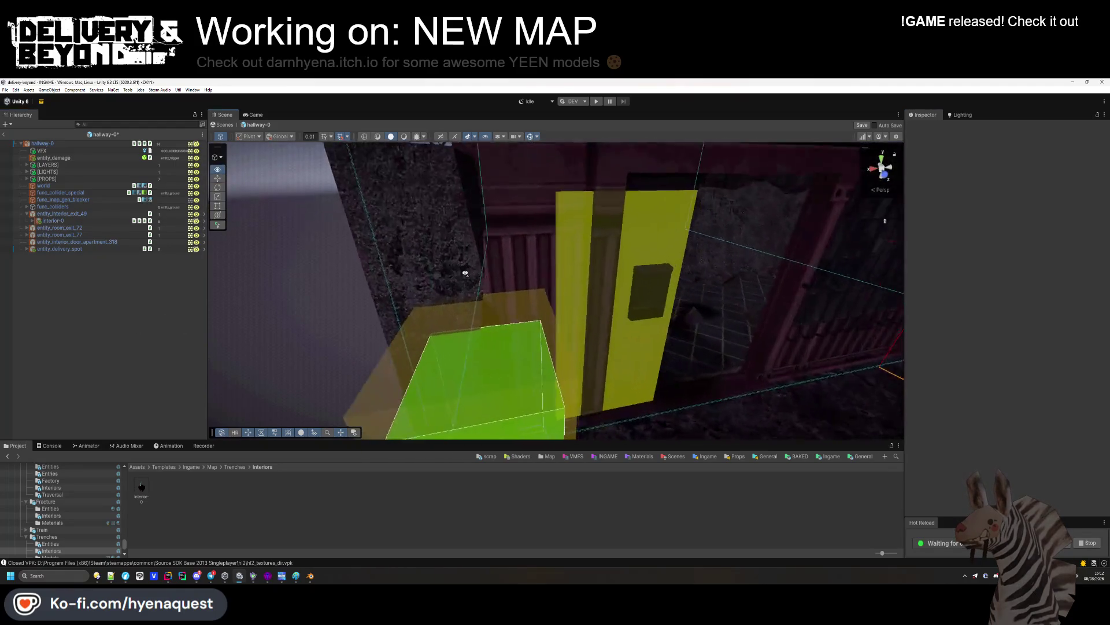
# Try nudging the delivery box along X and Z, then undo the change
pyautogui.click(509, 337)
pyautogui.moveTo(510, 336)
pyautogui.mouseDown()
pyautogui.moveTo(515, 328)
pyautogui.moveTo(539, 372)
pyautogui.mouseUp()
pyautogui.moveTo(496, 343)
pyautogui.mouseDown()
pyautogui.moveTo(509, 208)
pyautogui.moveTo(543, 278)
pyautogui.moveTo(615, 355)
pyautogui.moveTo(602, 362)
pyautogui.moveTo(655, 371)
pyautogui.moveTo(543, 265)
pyautogui.moveTo(429, 240)
pyautogui.moveTo(448, 142)
pyautogui.moveTo(763, 304)
pyautogui.moveTo(564, 256)
pyautogui.mouseUp()
pyautogui.hotkey('ctrl', 'z')
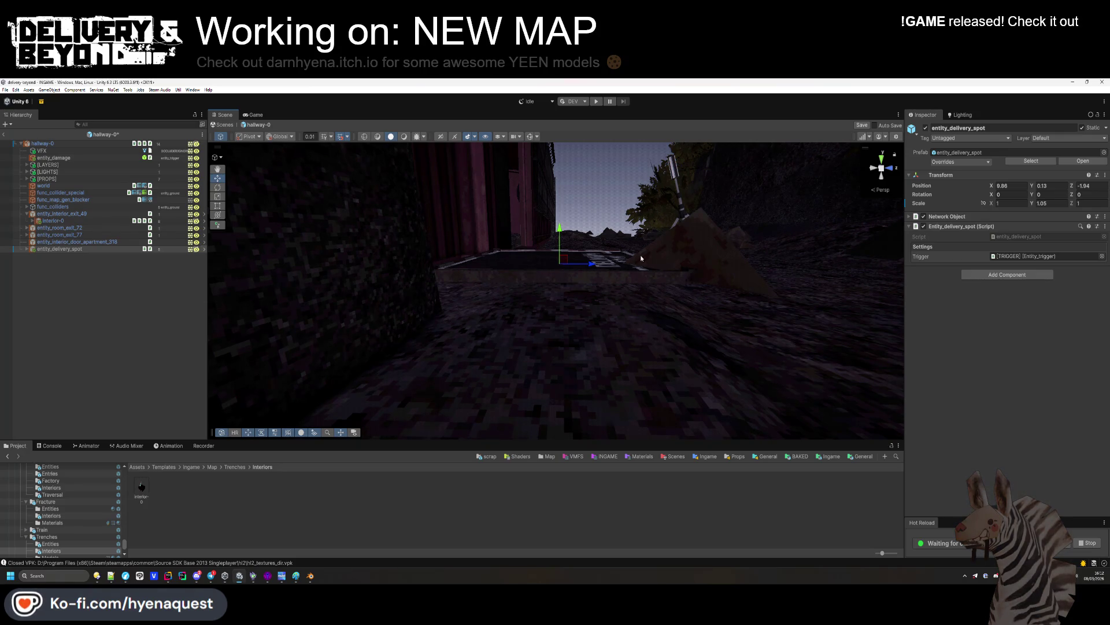
# Ping the delivery_spot child's source model asset in the Project window
pyautogui.click(27, 249)
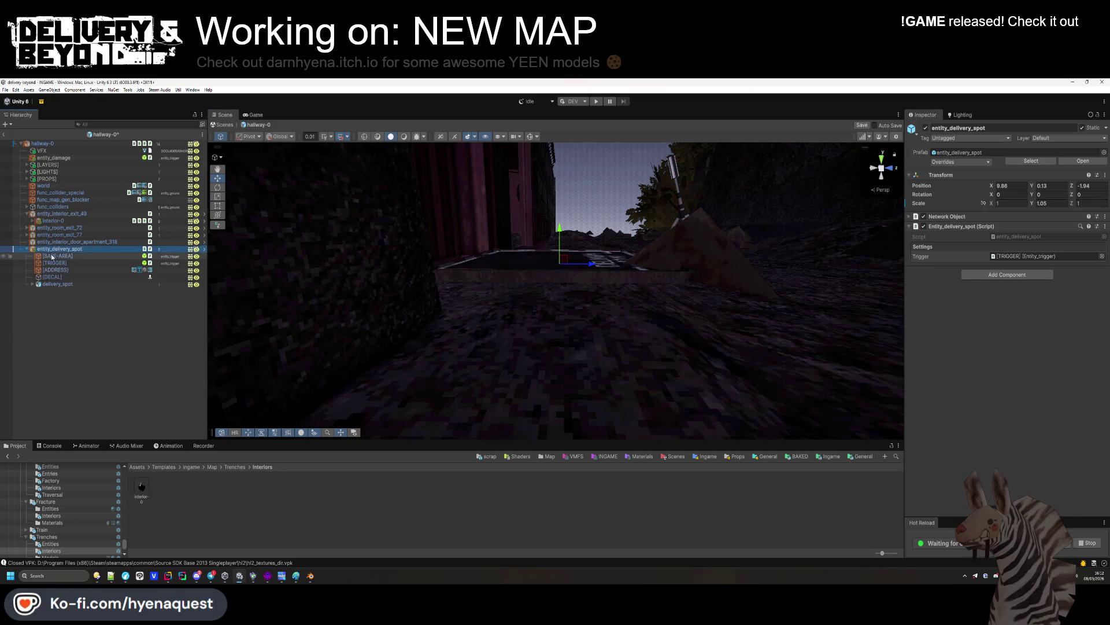
pyautogui.click(57, 284)
pyautogui.click(980, 153)
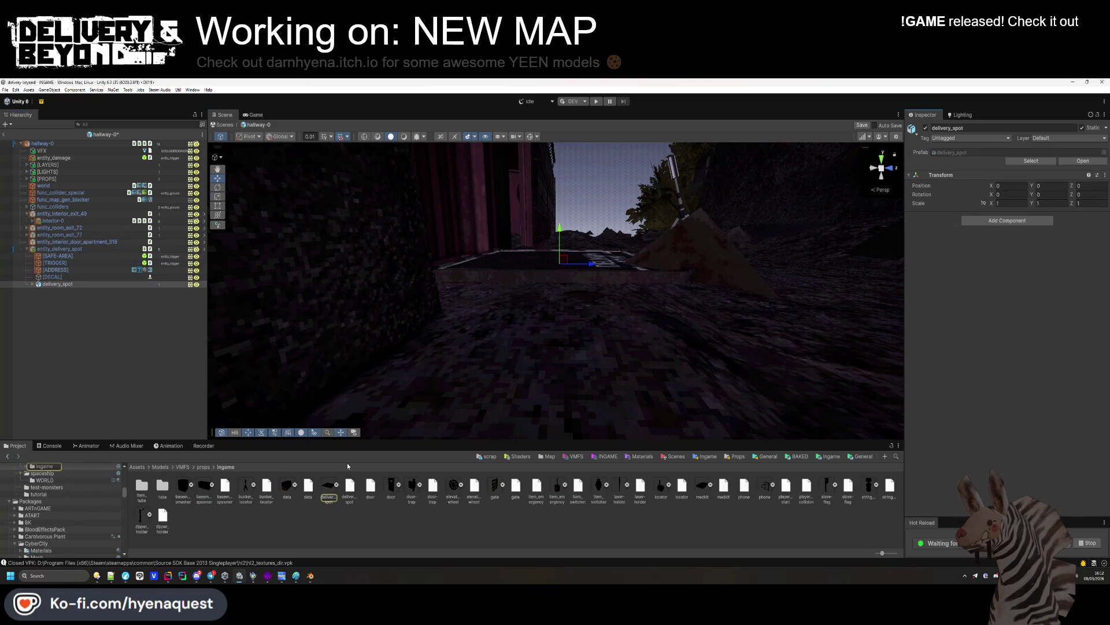
pyautogui.rightClick(332, 493)
# Open delivery_spot.vmf from the props/ingame folder in Hammer
pyautogui.click(384, 252)
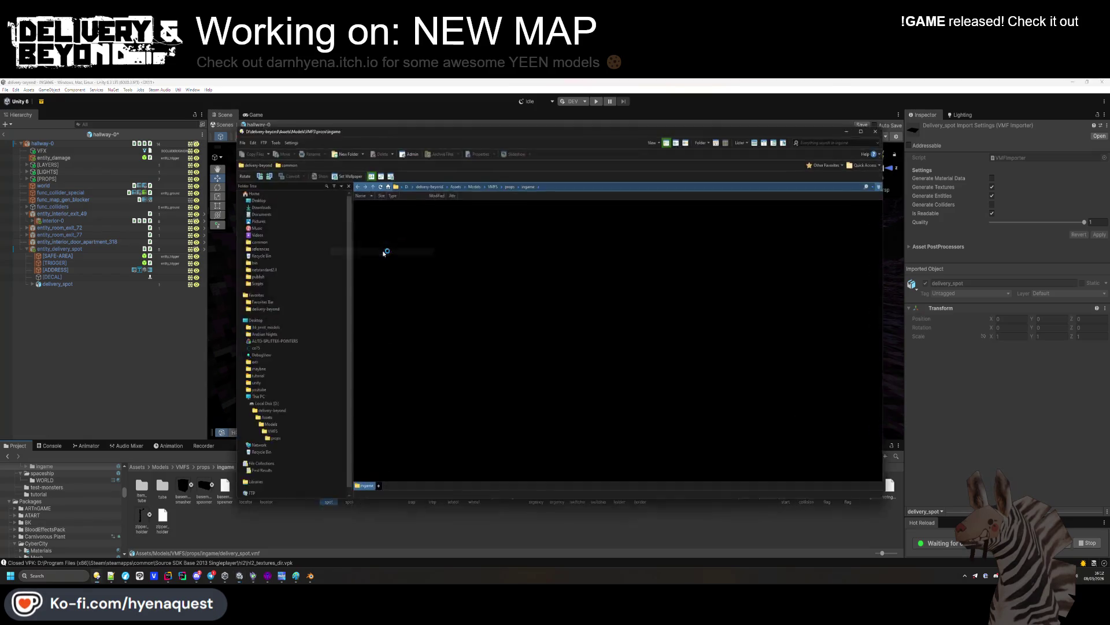
pyautogui.click(266, 577)
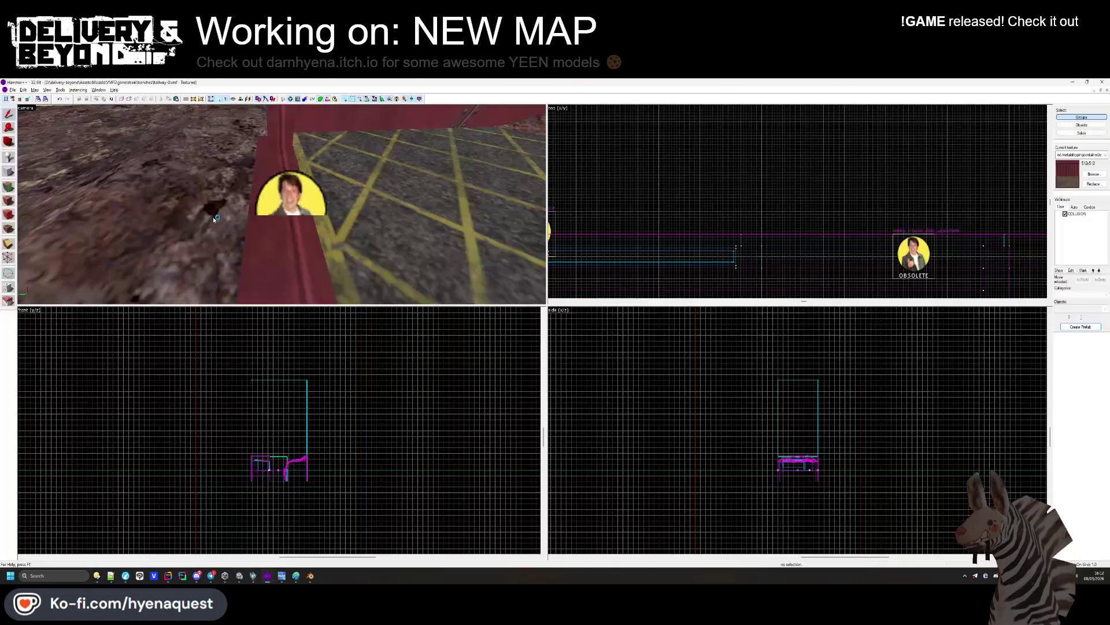
pyautogui.hotkey('alt', 'Tab')
pyautogui.doubleClick(391, 340)
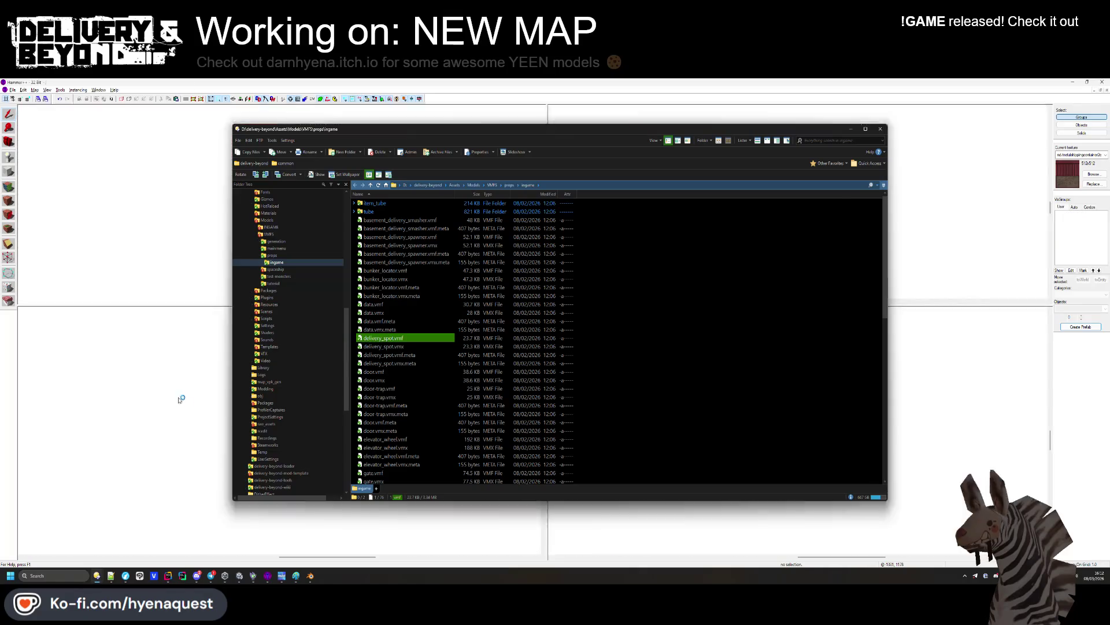
# Change the delivery spot solid's height by dragging its bottom edge, then return to Unity
pyautogui.click(284, 207)
pyautogui.click(1005, 134)
pyautogui.click(313, 207)
pyautogui.scroll(6, 845, 417)
pyautogui.moveTo(894, 373)
pyautogui.mouseDown()
pyautogui.moveTo(889, 409)
pyautogui.moveTo(888, 396)
pyautogui.mouseUp()
pyautogui.press('Escape')
pyautogui.hotkey('alt', 'Tab')
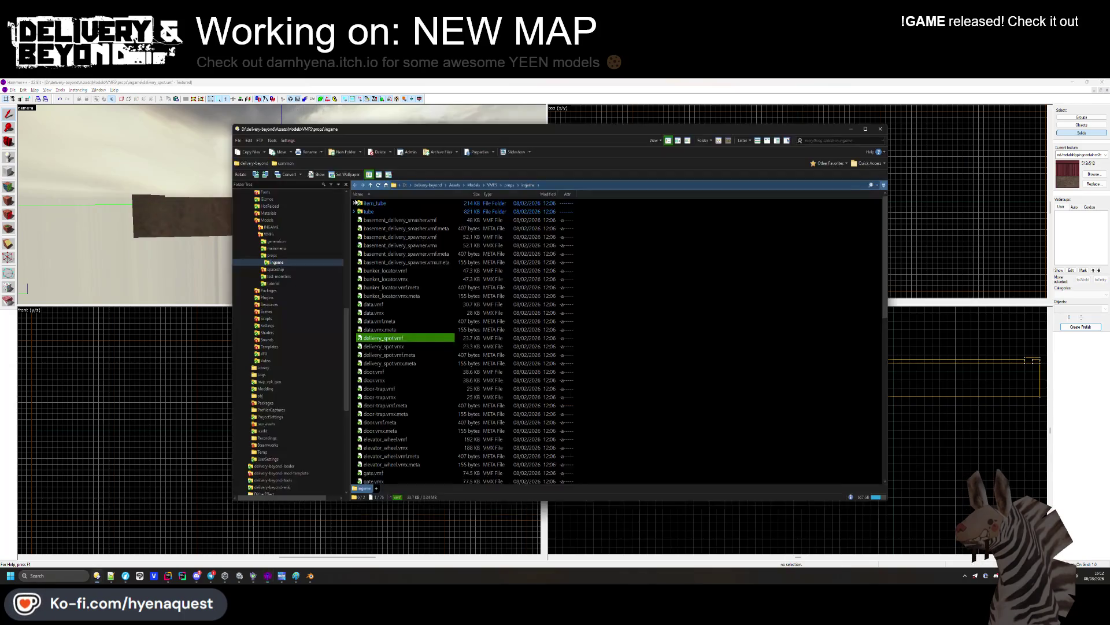
pyautogui.hotkey('alt', 'Tab')
pyautogui.moveTo(424, 353)
pyautogui.mouseDown()
pyautogui.moveTo(555, 300)
pyautogui.moveTo(453, 332)
pyautogui.moveTo(440, 307)
pyautogui.moveTo(404, 349)
pyautogui.moveTo(449, 303)
pyautogui.mouseUp()
# Sink the debris_bricks_mx_2_0 brick debris slightly into the ground
pyautogui.click(424, 312)
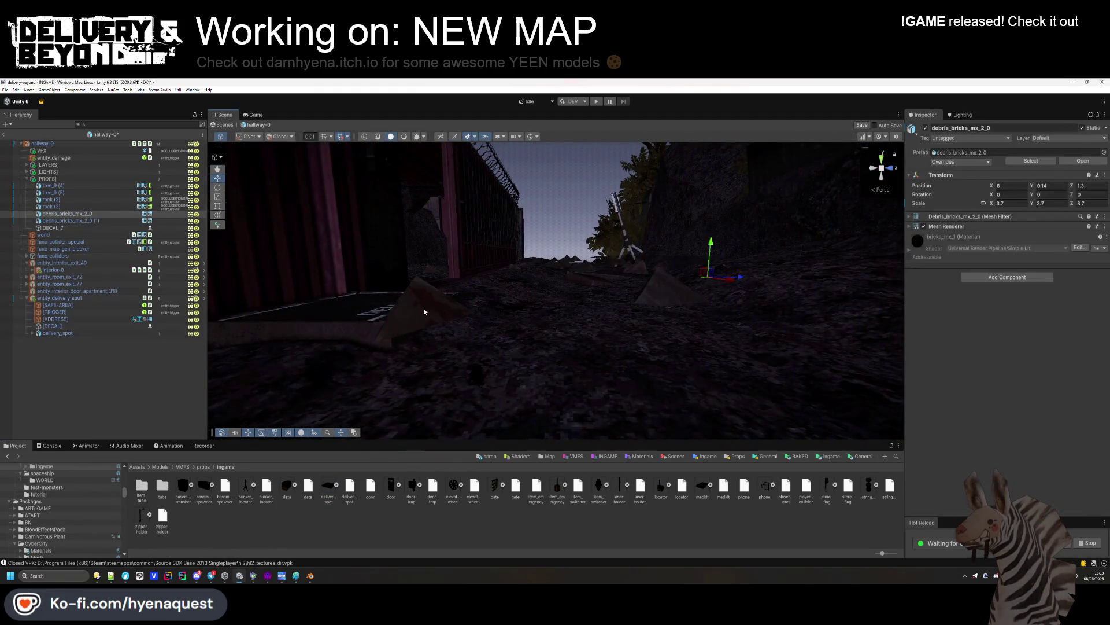
pyautogui.moveTo(710, 249); pyautogui.dragTo(712, 259)
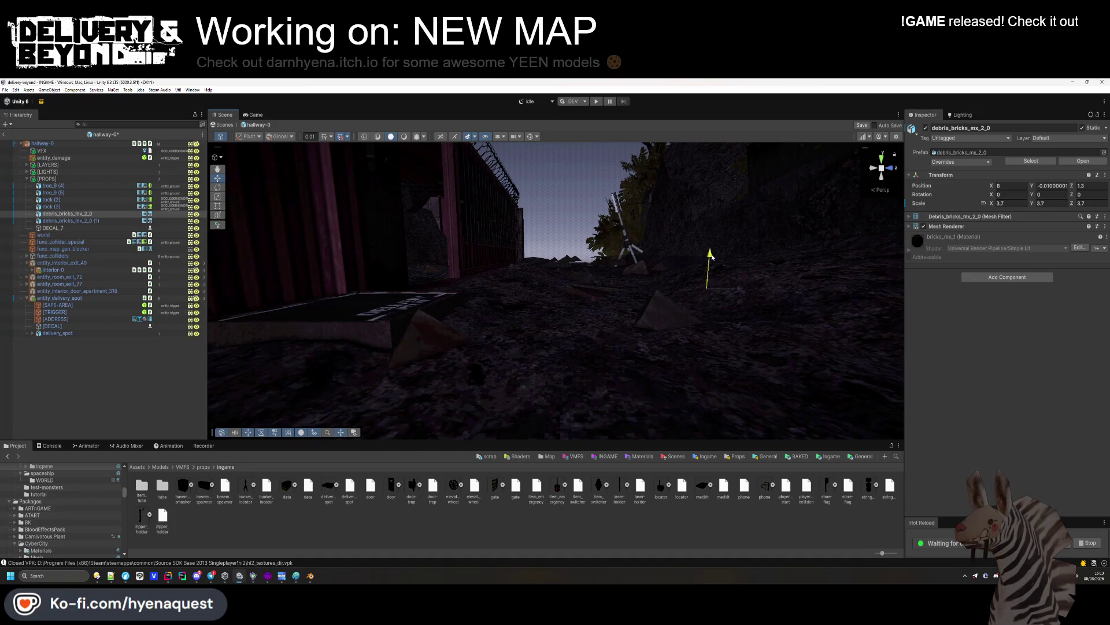
pyautogui.click(543, 522)
# Raise the [DECAL] and slide the 2312 [ADDRESS] onto the container door above the pad
pyautogui.moveTo(440, 347)
pyautogui.mouseDown()
pyautogui.moveTo(488, 261)
pyautogui.moveTo(365, 365)
pyautogui.moveTo(355, 344)
pyautogui.moveTo(370, 347)
pyautogui.mouseUp()
pyautogui.moveTo(519, 366)
pyautogui.mouseDown()
pyautogui.moveTo(520, 314)
pyautogui.moveTo(509, 324)
pyautogui.mouseUp()
pyautogui.click(55, 325)
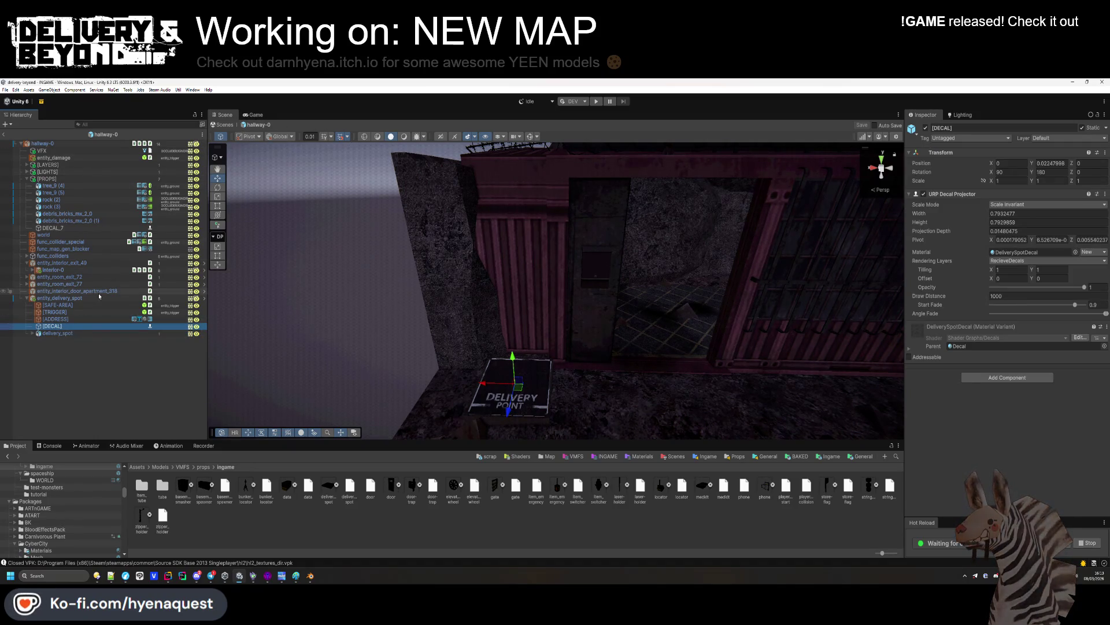
pyautogui.rightClick(540, 261)
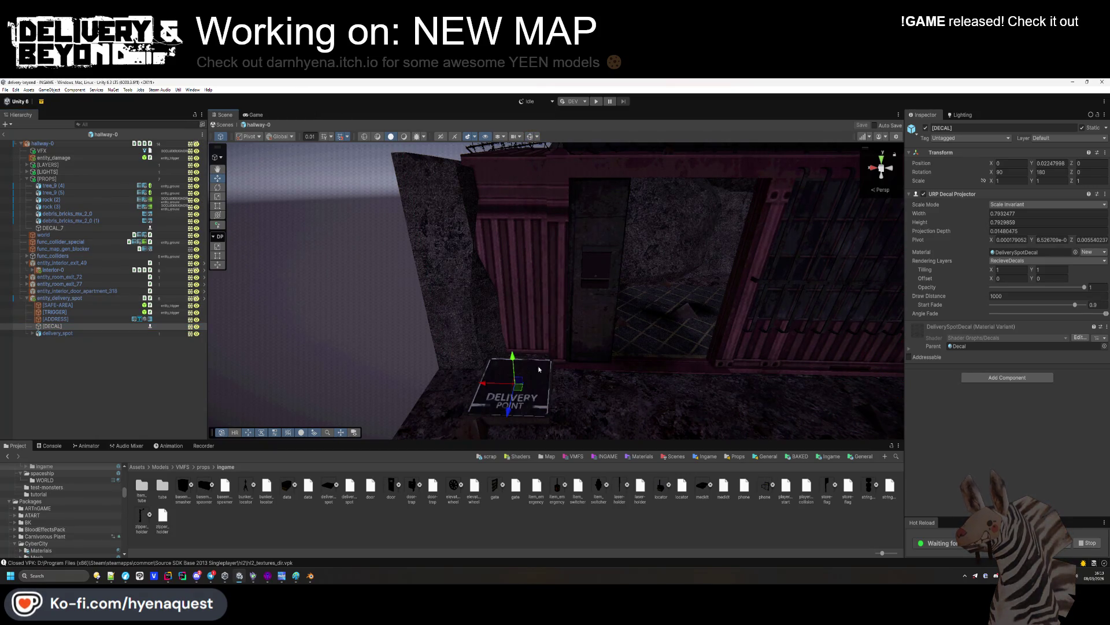
pyautogui.moveTo(514, 356)
pyautogui.mouseDown()
pyautogui.moveTo(503, 252)
pyautogui.moveTo(501, 319)
pyautogui.mouseUp()
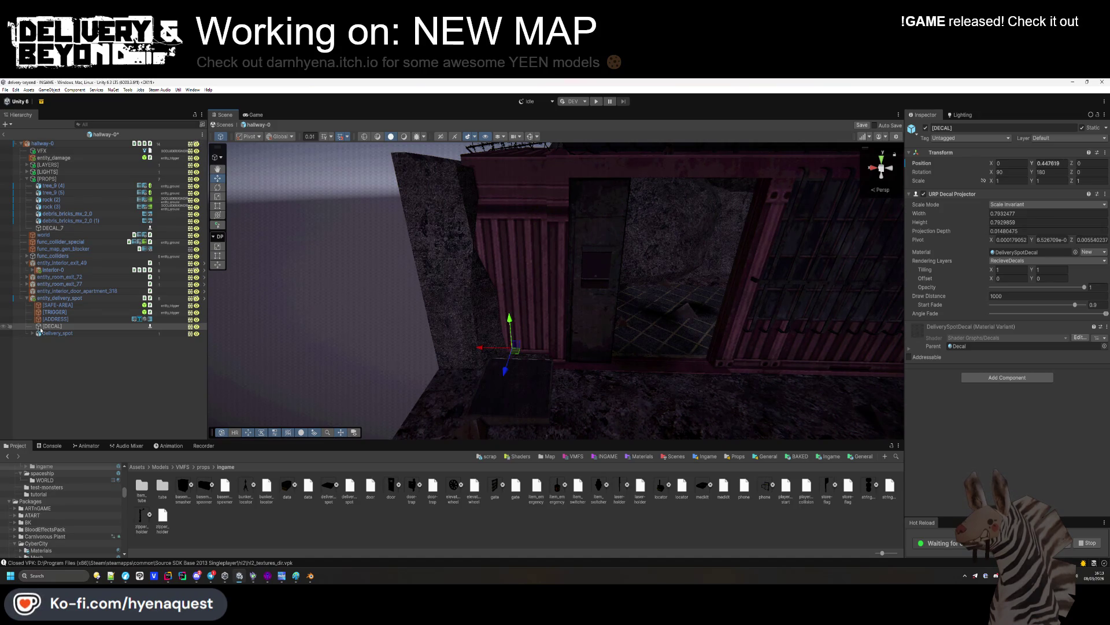
pyautogui.click(55, 319)
pyautogui.moveTo(694, 306)
pyautogui.mouseDown()
pyautogui.moveTo(704, 305)
pyautogui.moveTo(663, 302)
pyautogui.moveTo(622, 349)
pyautogui.moveTo(669, 352)
pyautogui.moveTo(482, 265)
pyautogui.mouseUp()
pyautogui.moveTo(463, 321); pyautogui.dragTo(547, 339)
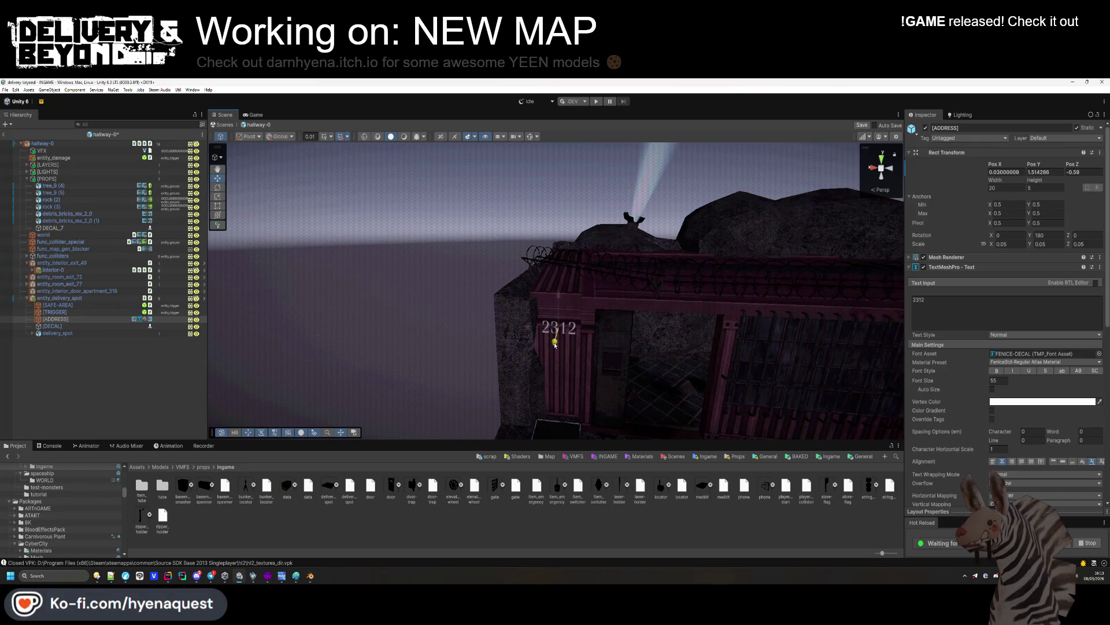
pyautogui.moveTo(555, 346)
pyautogui.mouseDown()
pyautogui.moveTo(532, 312)
pyautogui.moveTo(534, 358)
pyautogui.moveTo(484, 389)
pyautogui.moveTo(470, 377)
pyautogui.moveTo(477, 366)
pyautogui.mouseUp()
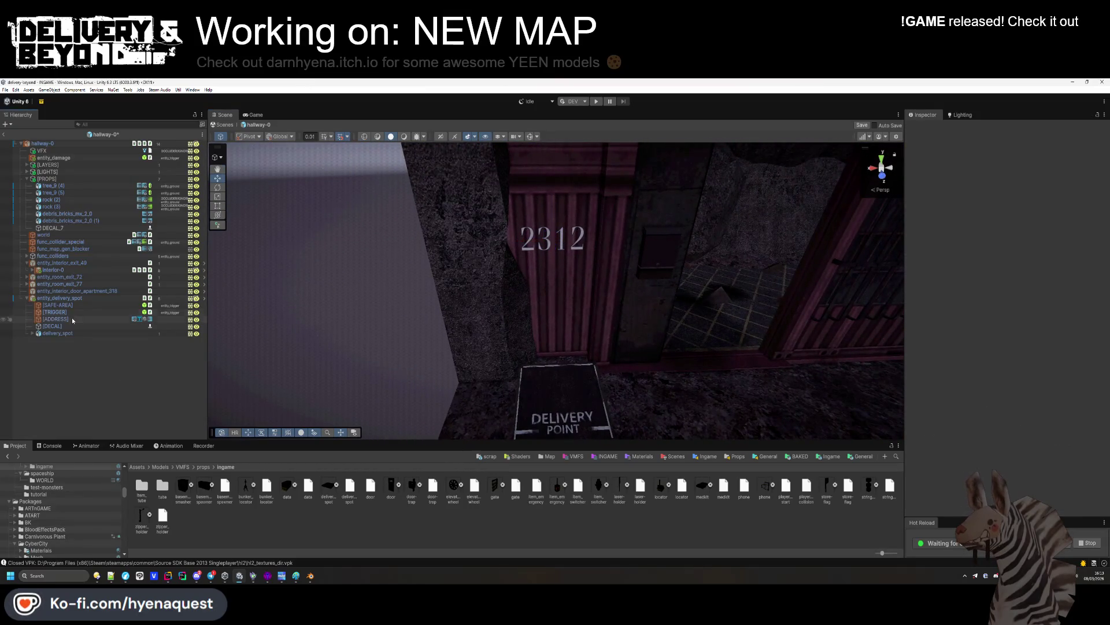
# Save entity_delivery_spot as a prefab in Trenches/Entities without the Variant name suffix
pyautogui.click(42, 299)
pyautogui.hotkey('ctrl', 'z')
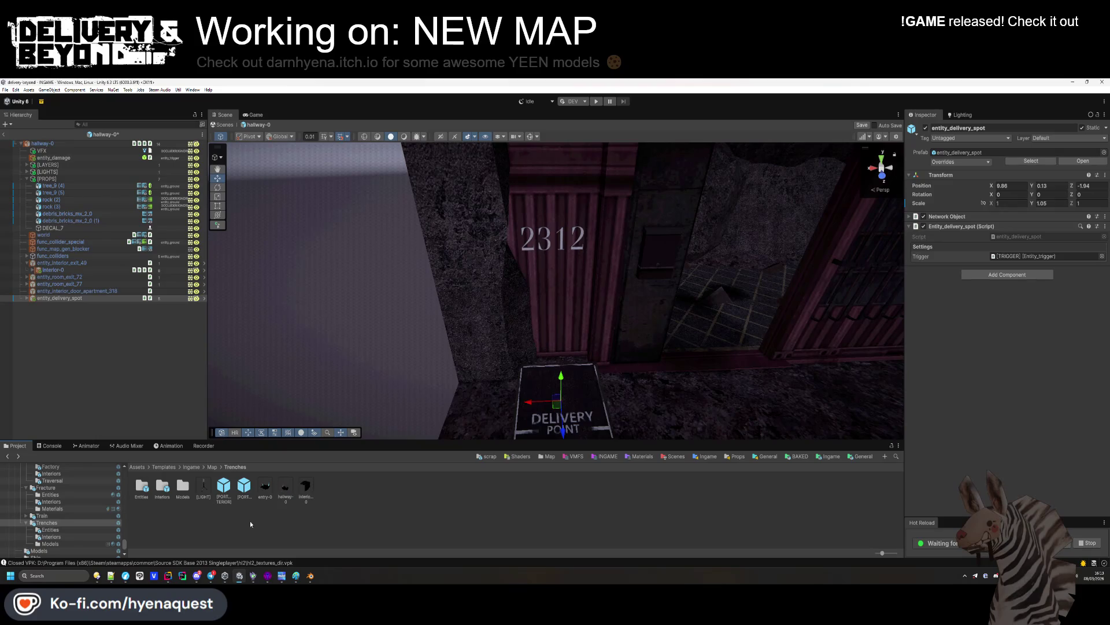
pyautogui.moveTo(59, 298)
pyautogui.mouseDown()
pyautogui.moveTo(116, 405)
pyautogui.moveTo(273, 518)
pyautogui.mouseUp()
pyautogui.click(567, 337)
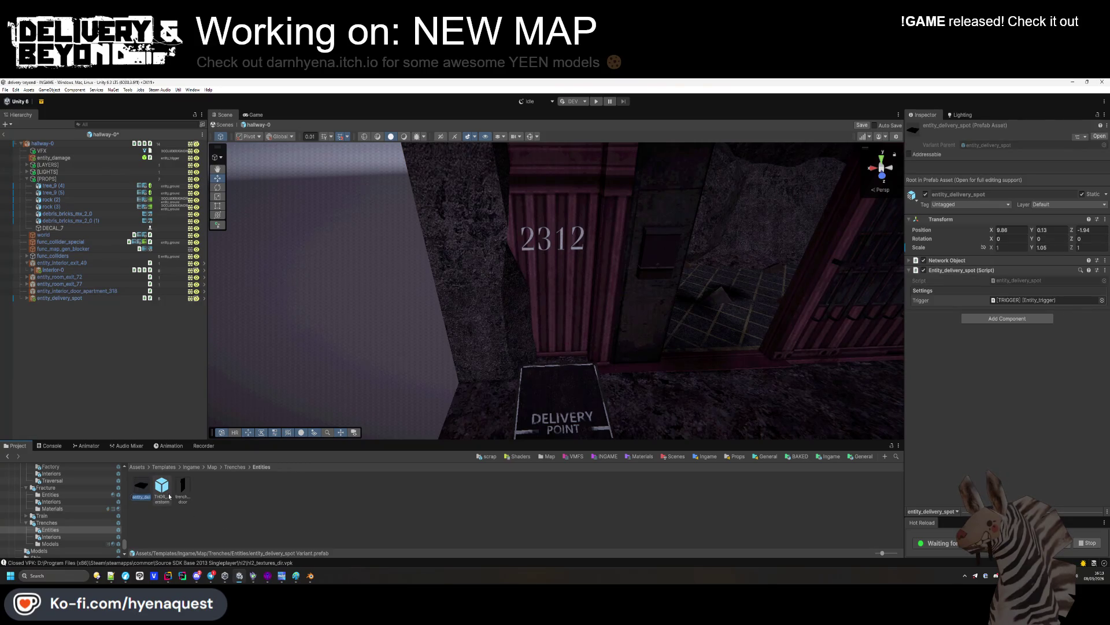
pyautogui.press('BackSpace')
pyautogui.press('BackSpace')
pyautogui.press('BackSpace')
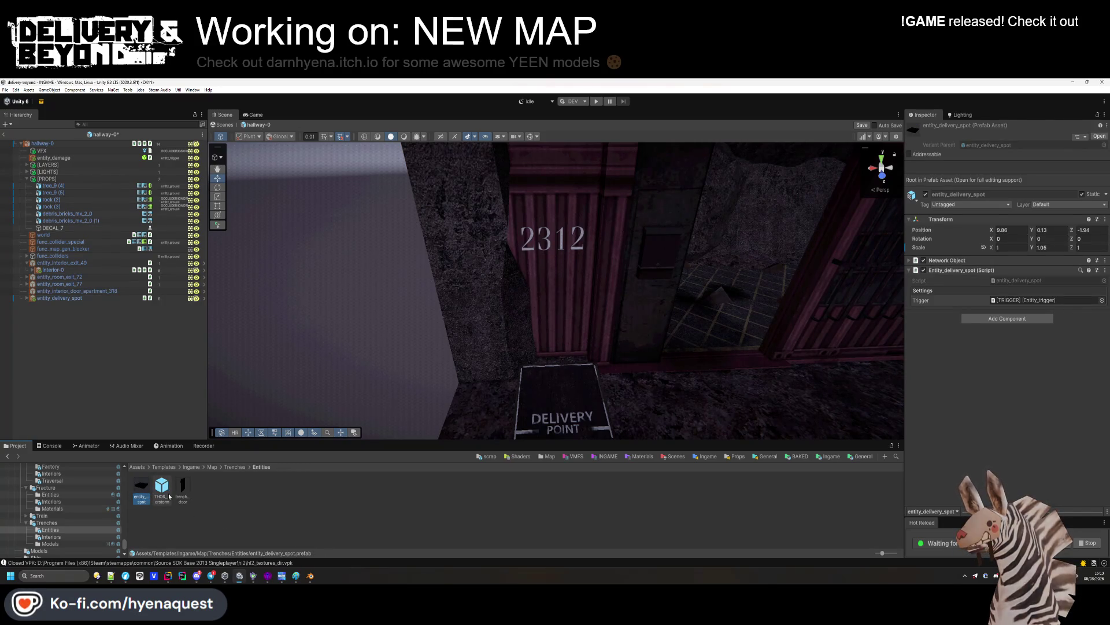
# Create a new empty GameObject in hallway-0 and name it entity_delivery
pyautogui.click(126, 400)
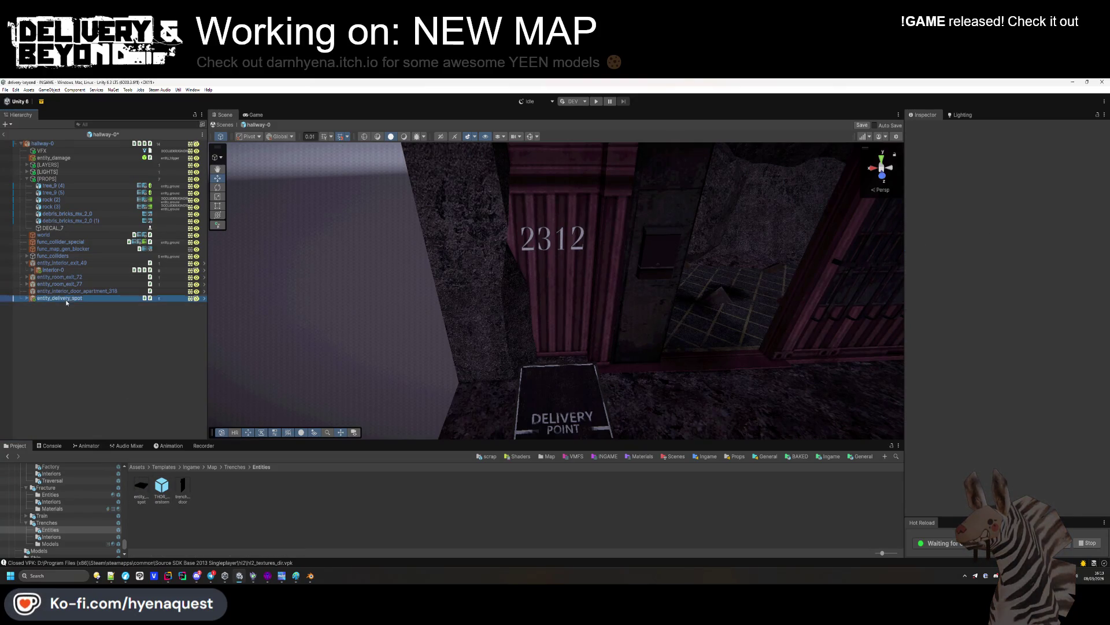
pyautogui.doubleClick(66, 299)
pyautogui.click(73, 315)
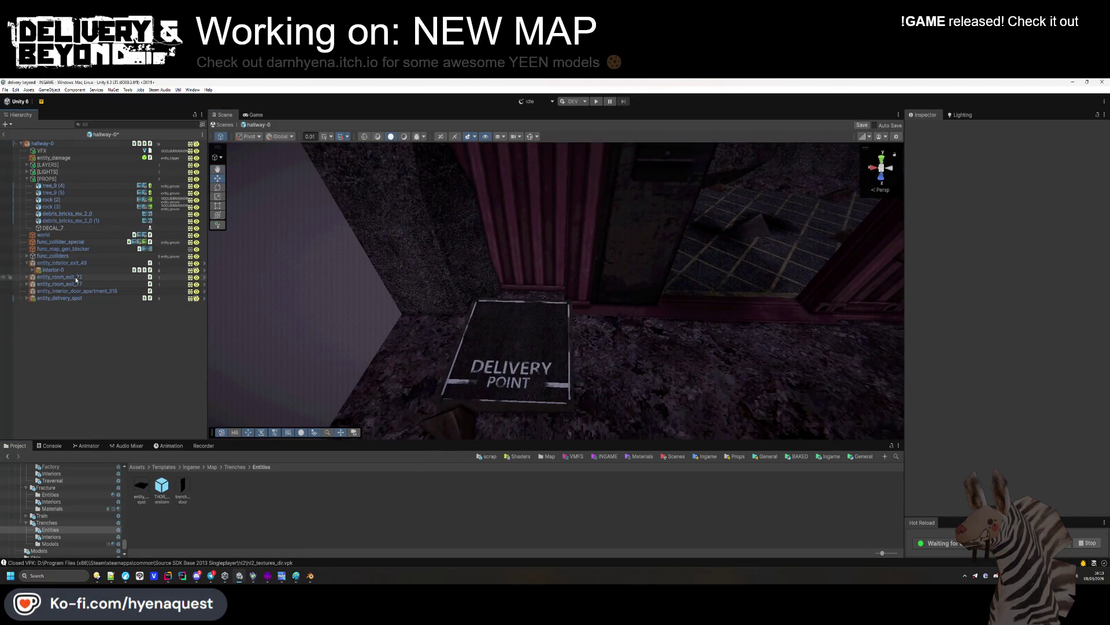
pyautogui.rightClick(72, 279)
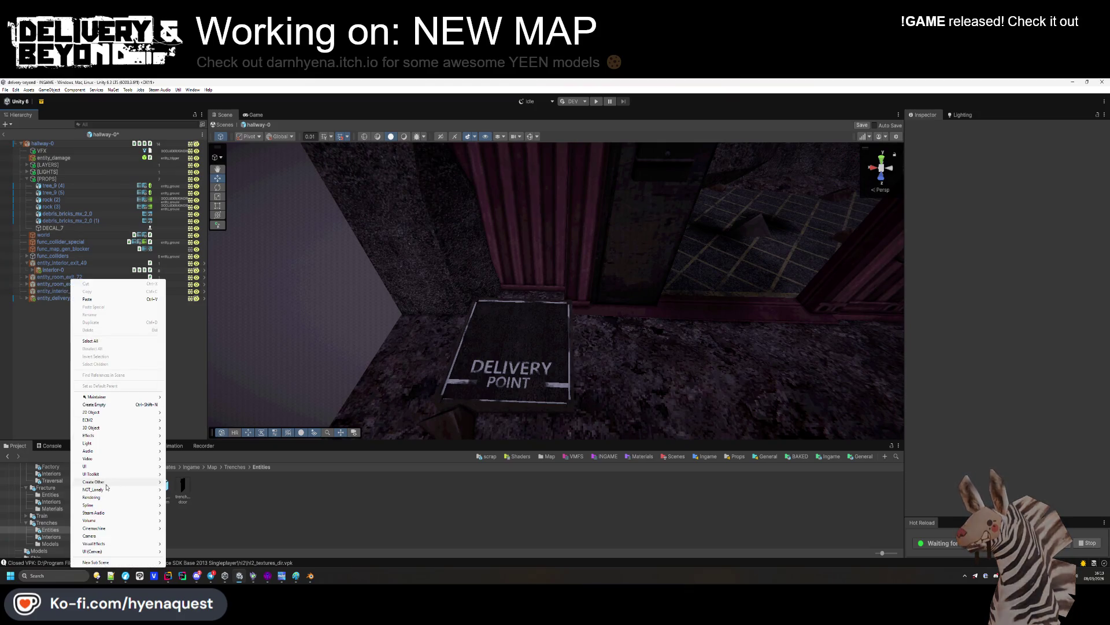
pyautogui.click(113, 405)
pyautogui.write('entity_')
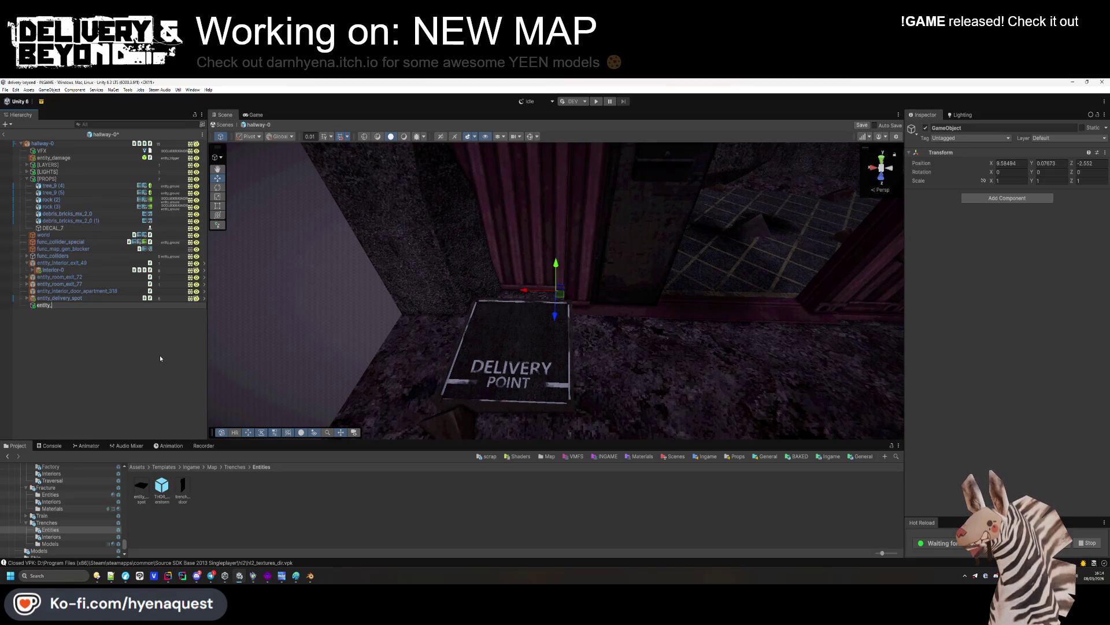
pyautogui.write('delivery')
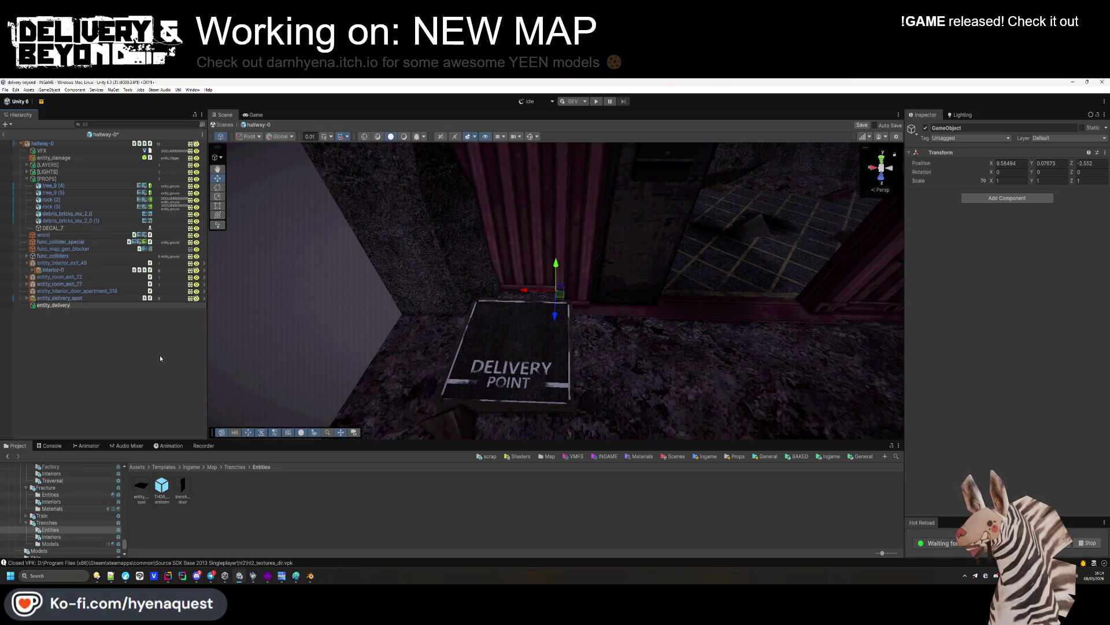
# Give entity_delivery the transform copied from entity_delivery_spot, with Y scale 1
pyautogui.press('Return')
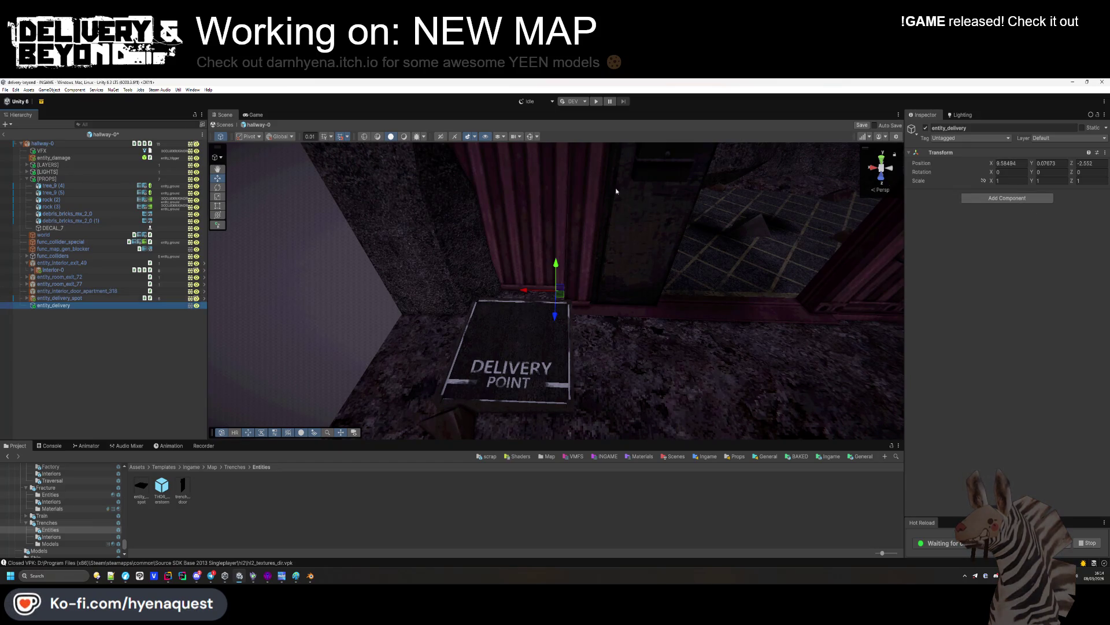
pyautogui.click(62, 298)
pyautogui.rightClick(952, 175)
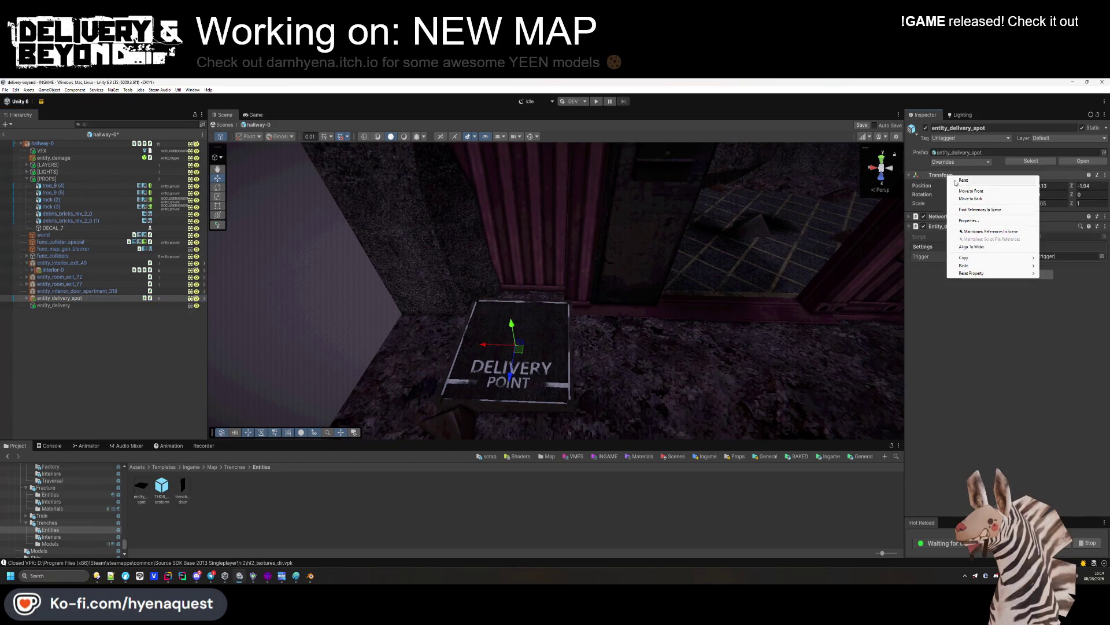
pyautogui.moveTo(964, 258)
pyautogui.click(1058, 259)
pyautogui.click(54, 305)
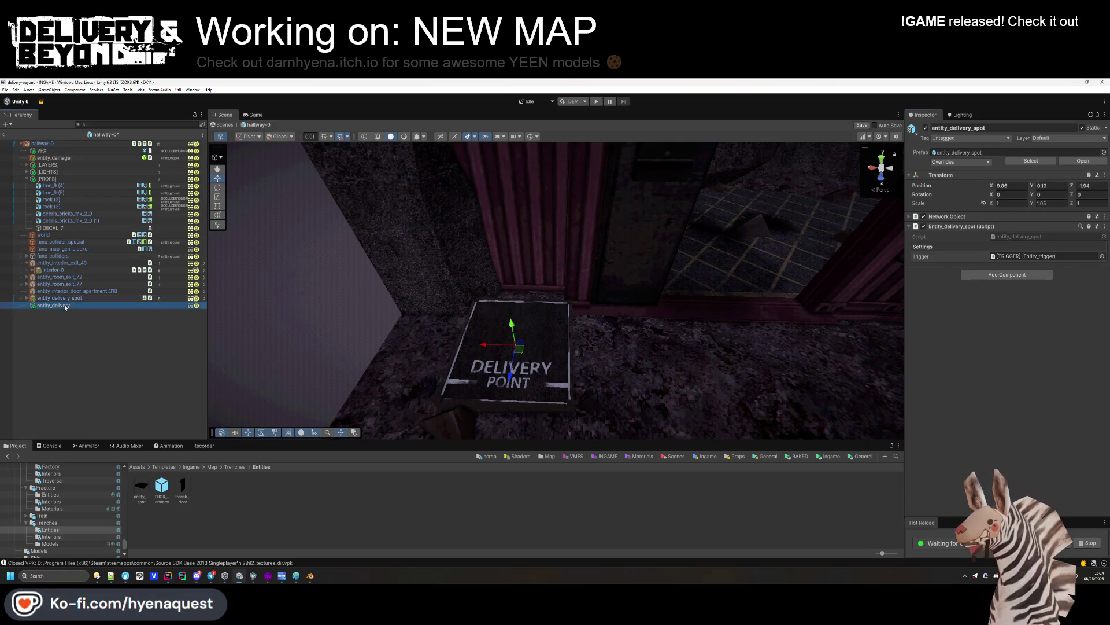
pyautogui.rightClick(962, 152)
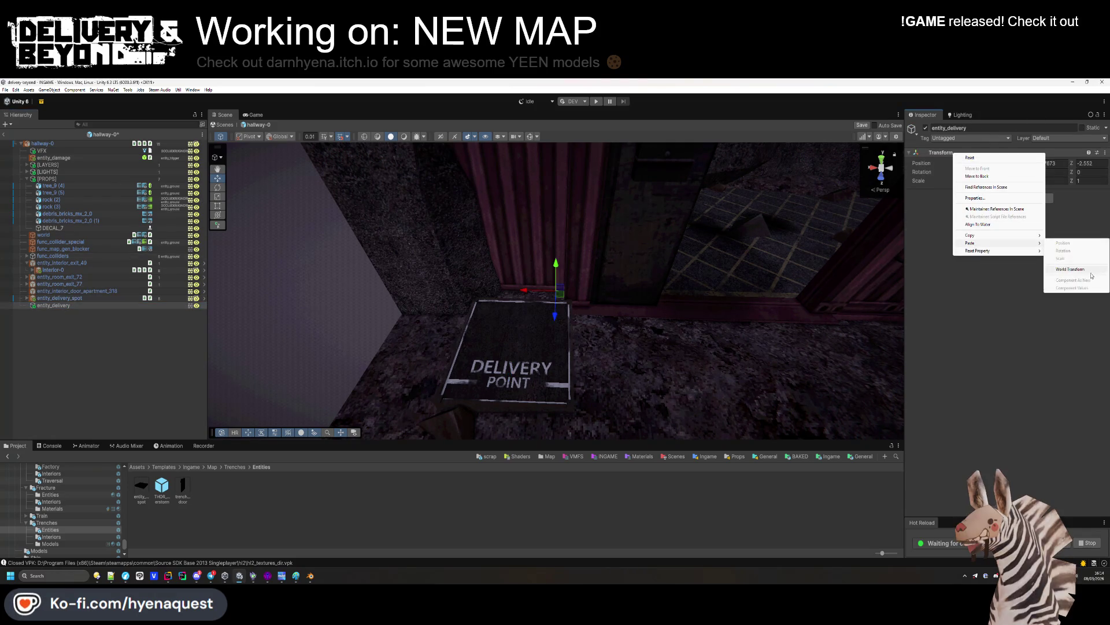
pyautogui.click(1064, 248)
pyautogui.click(1047, 181)
pyautogui.write('1')
pyautogui.press('Return')
# Add an Entity_network_template_chance component with entity_delivery_spot as its Template
pyautogui.click(989, 200)
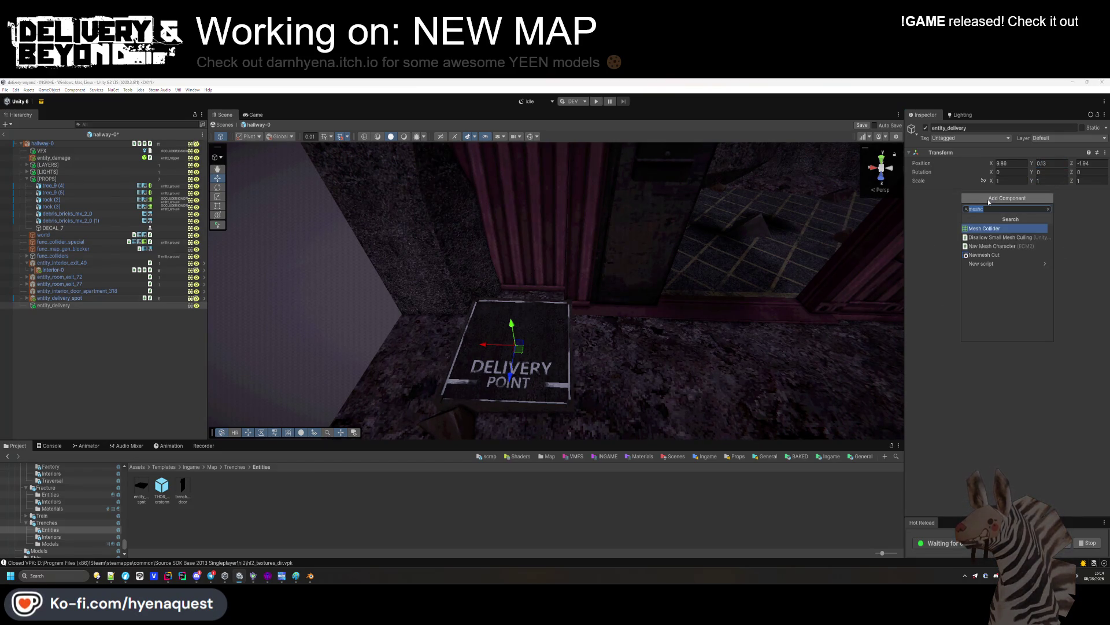
pyautogui.write('network_tem')
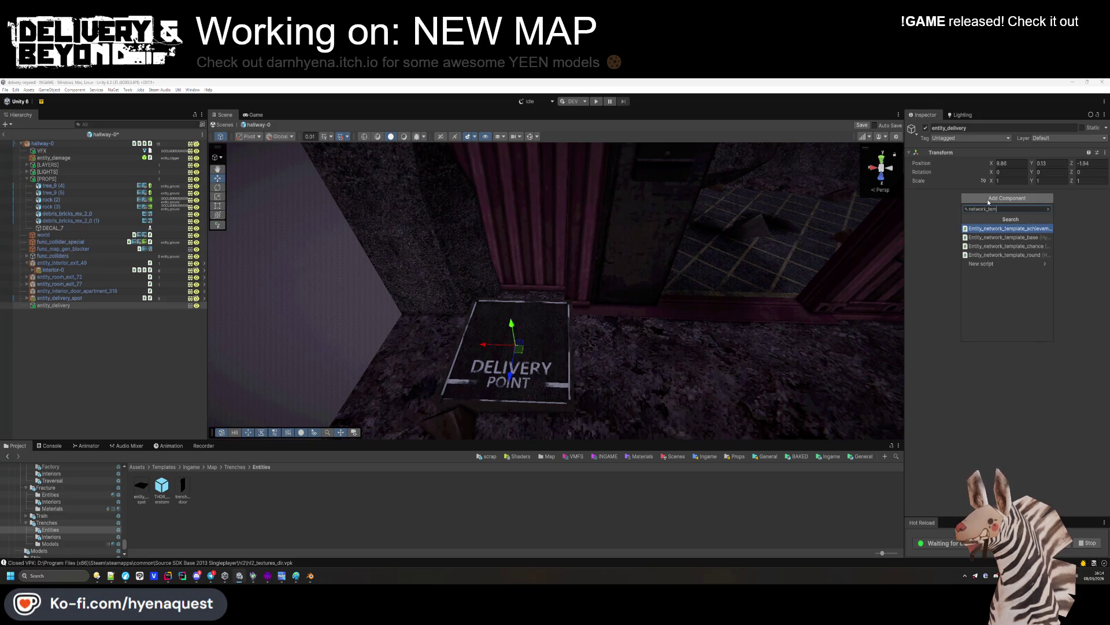
pyautogui.press('Down')
pyautogui.press('Down')
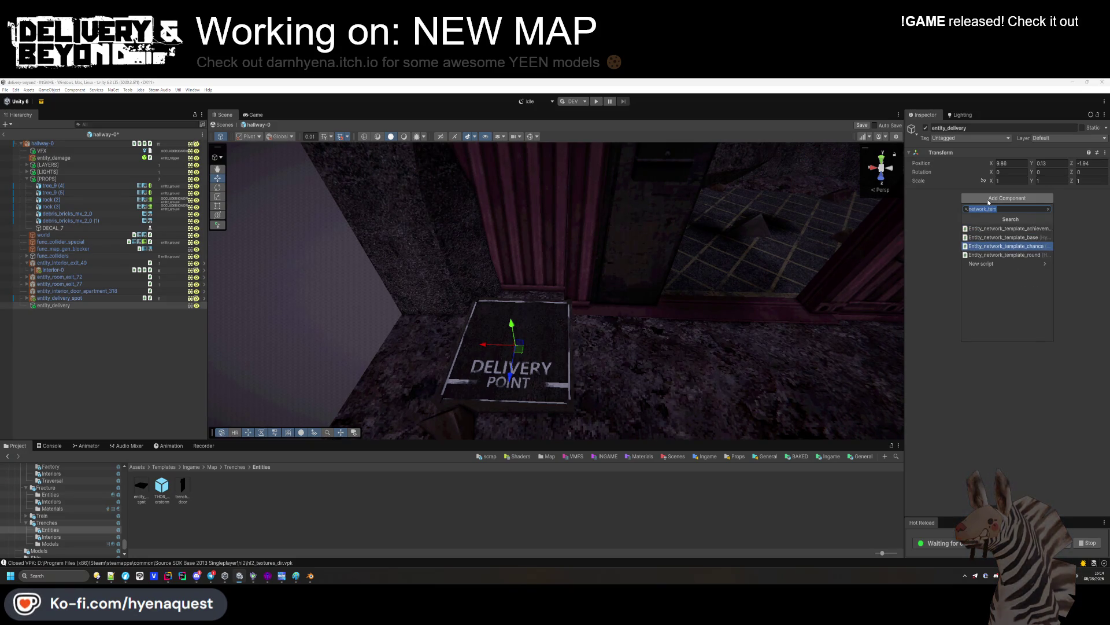
pyautogui.press('Return')
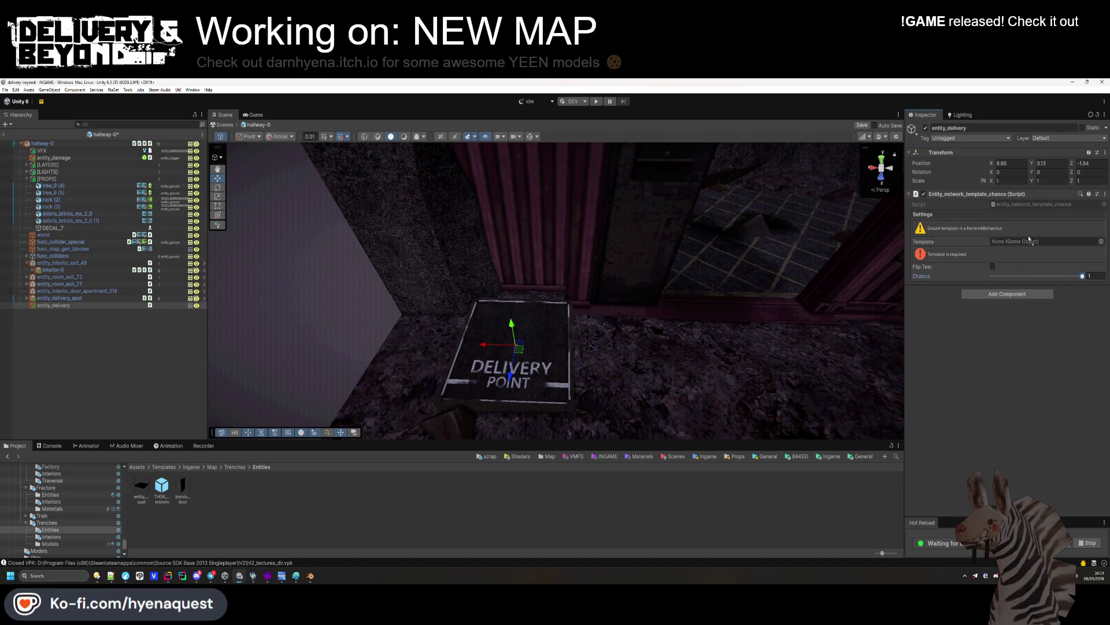
pyautogui.moveTo(1029, 240); pyautogui.dragTo(1023, 244)
# Delete the original placed delivery spot entity from hallway-0
pyautogui.click(531, 136)
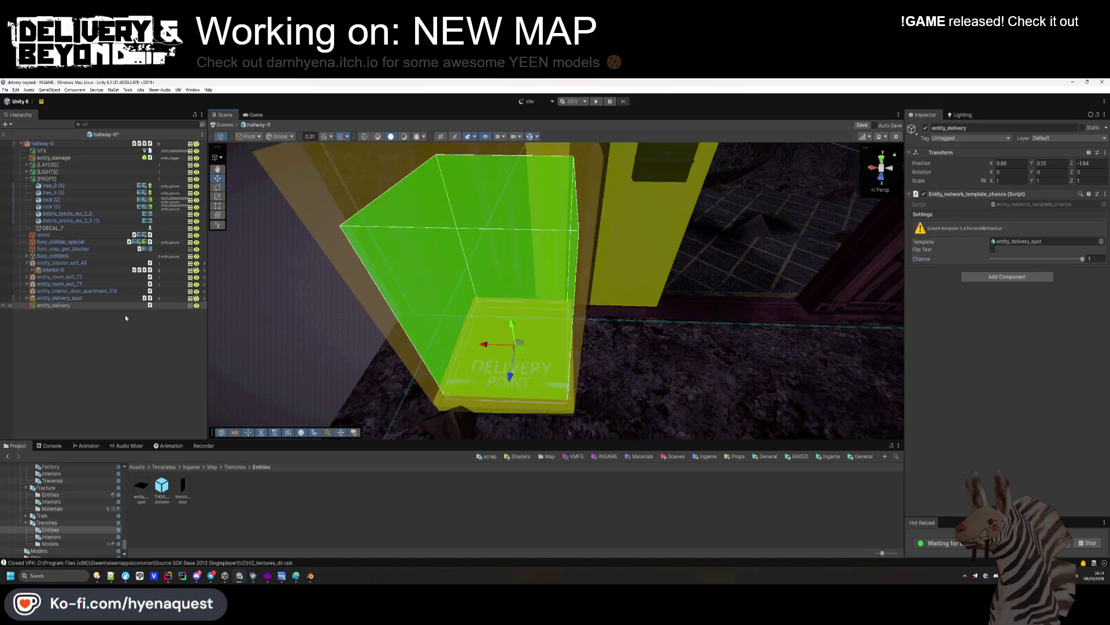
pyautogui.click(90, 329)
pyautogui.click(34, 299)
pyautogui.press('Delete')
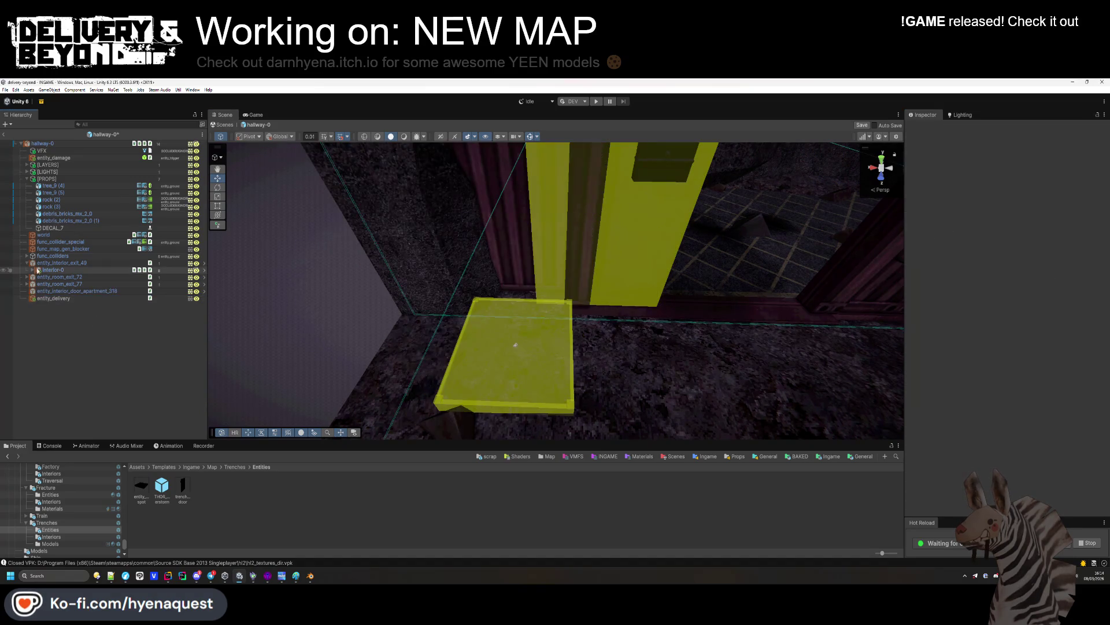
# Open the Fracture hallway prefab to copy its [NAV] and entity_monster_spawn objects
pyautogui.click(53, 264)
pyautogui.moveTo(665, 323)
pyautogui.mouseDown()
pyautogui.moveTo(719, 347)
pyautogui.moveTo(703, 346)
pyautogui.mouseUp()
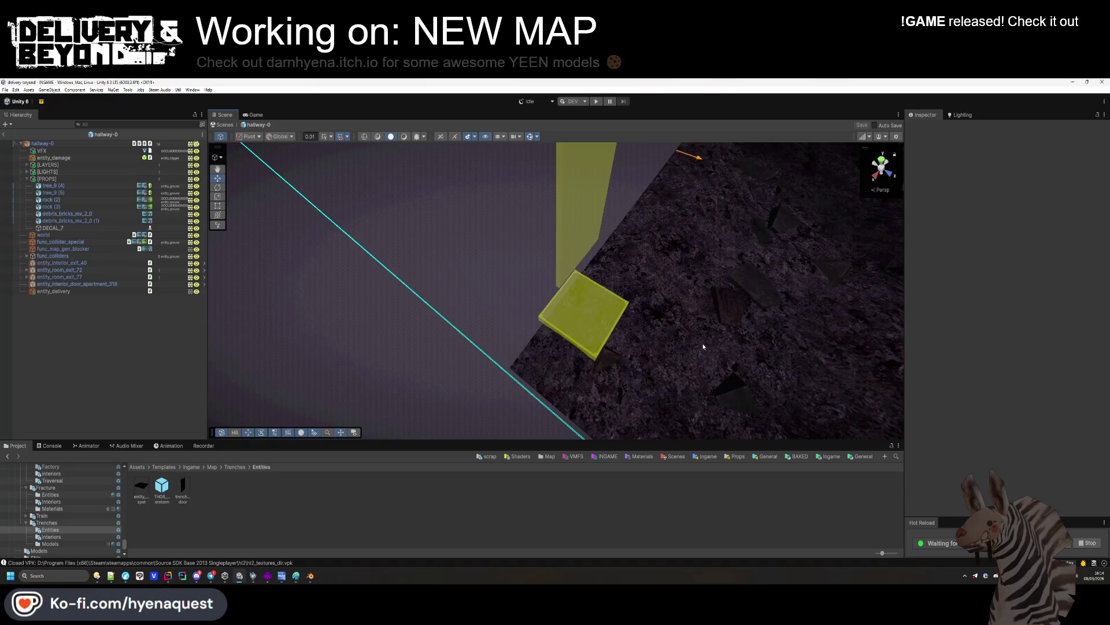
pyautogui.moveTo(696, 346)
pyautogui.mouseDown()
pyautogui.moveTo(717, 324)
pyautogui.moveTo(726, 272)
pyautogui.moveTo(750, 250)
pyautogui.moveTo(711, 337)
pyautogui.moveTo(738, 366)
pyautogui.moveTo(740, 341)
pyautogui.mouseUp()
pyautogui.press('BackSpace')
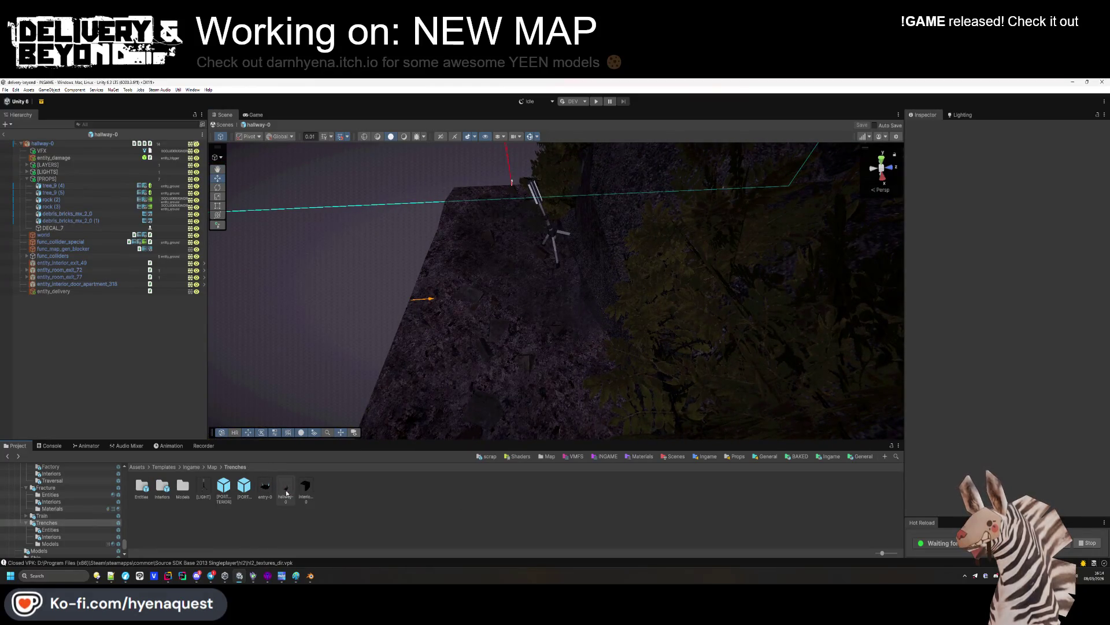
pyautogui.press('BackSpace')
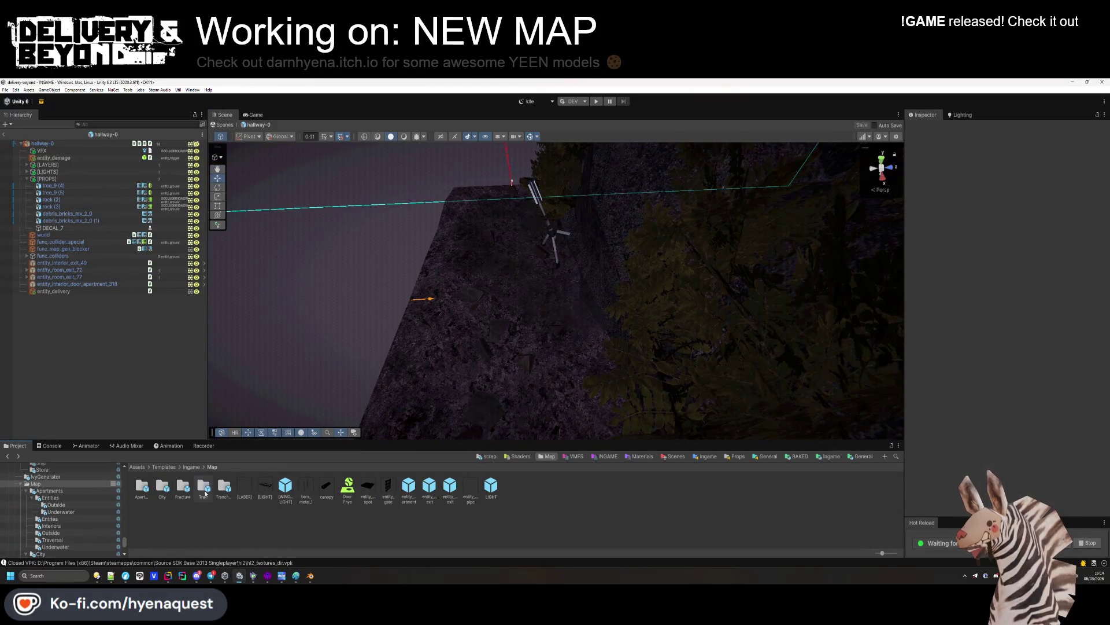
pyautogui.doubleClick(183, 485)
pyautogui.click(218, 529)
pyautogui.doubleClick(339, 489)
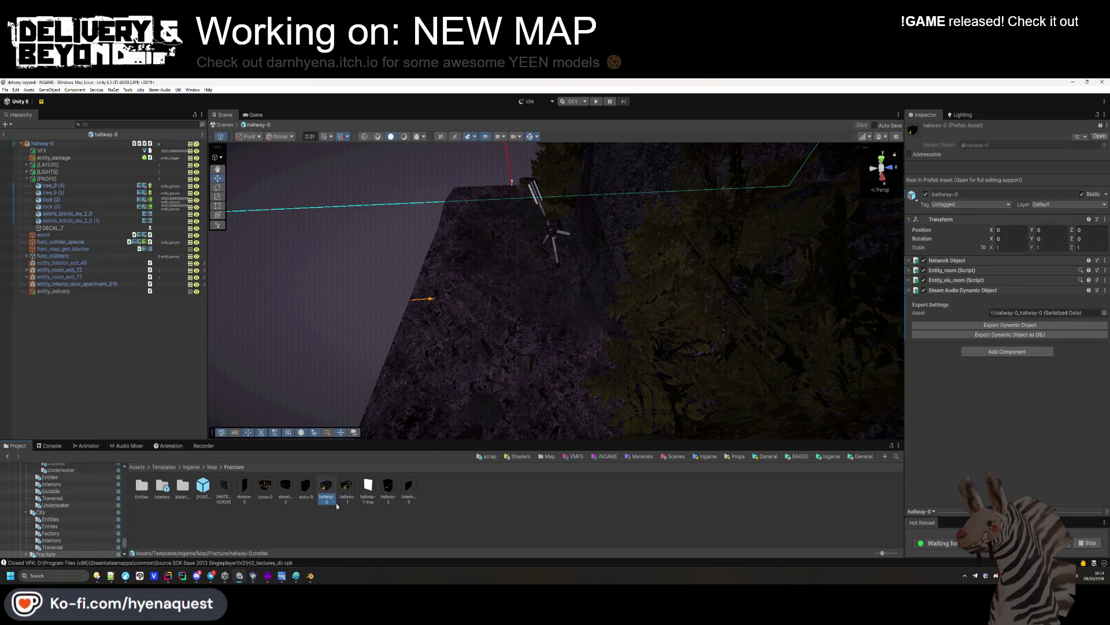
pyautogui.scroll(-5, 610, 361)
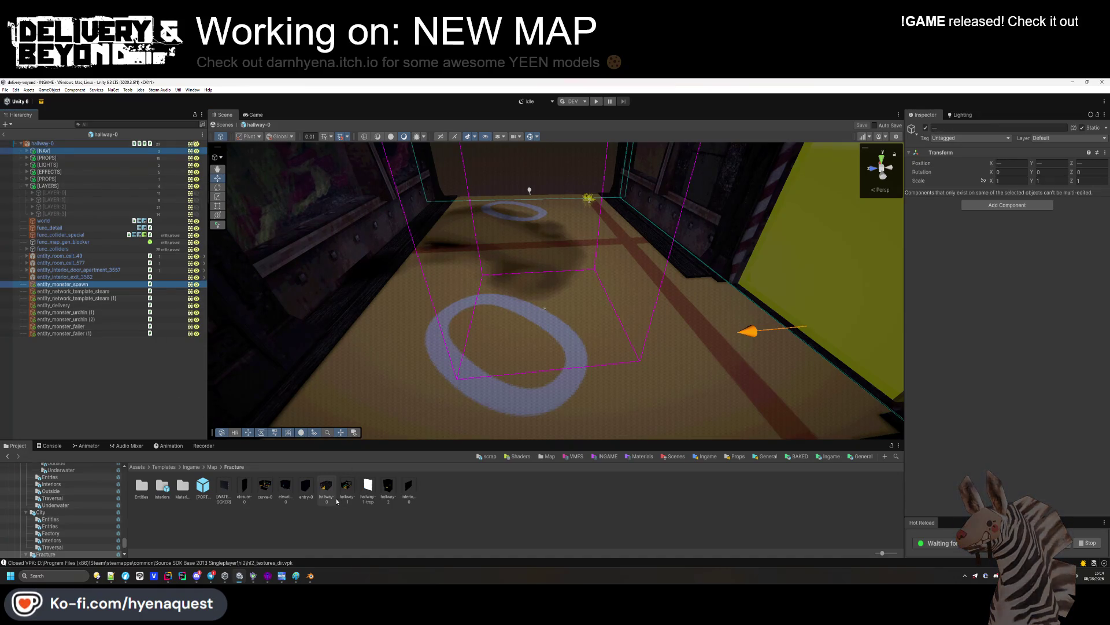
# Go back to the Trenches folder and open the hallway-0 prefab
pyautogui.click(338, 515)
pyautogui.click(46, 554)
pyautogui.doubleClick(286, 495)
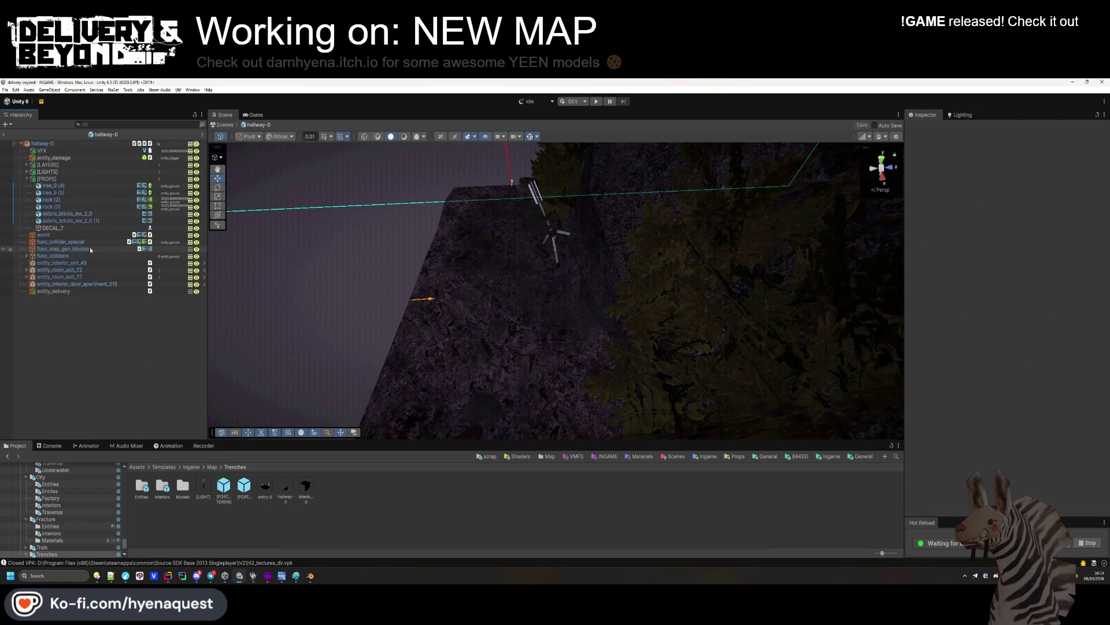
# Paste [NAV] and entity_monster_spawn, moving entity_monster_spawn and entity_damage to the list's end
pyautogui.hotkey('ctrl', 'v')
pyautogui.click(45, 158)
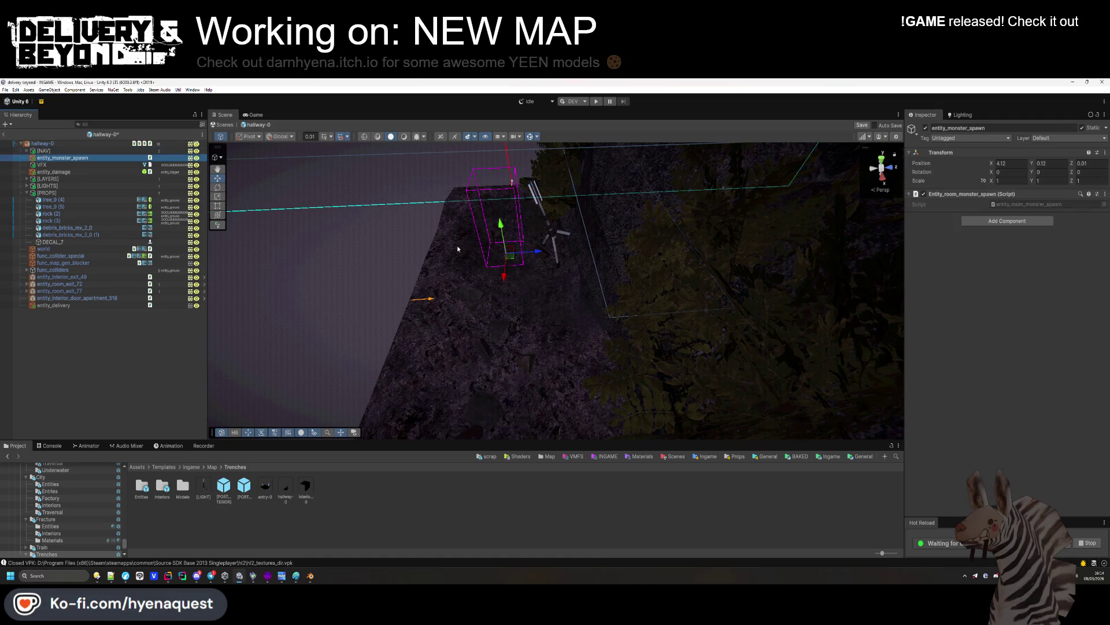
pyautogui.moveTo(68, 306); pyautogui.dragTo(68, 306)
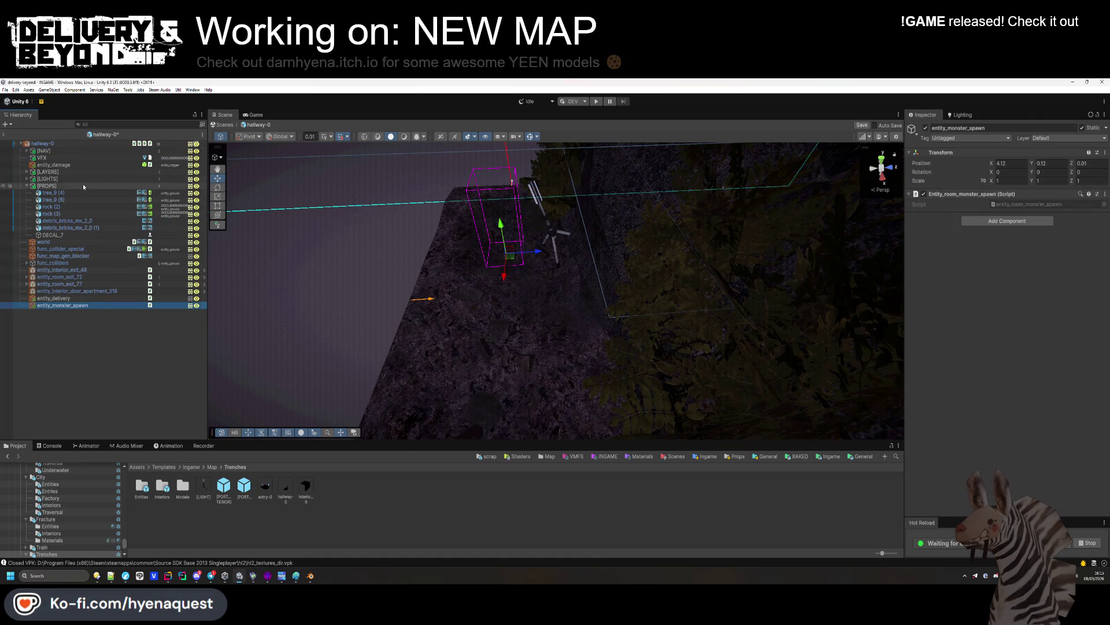
pyautogui.click(50, 160)
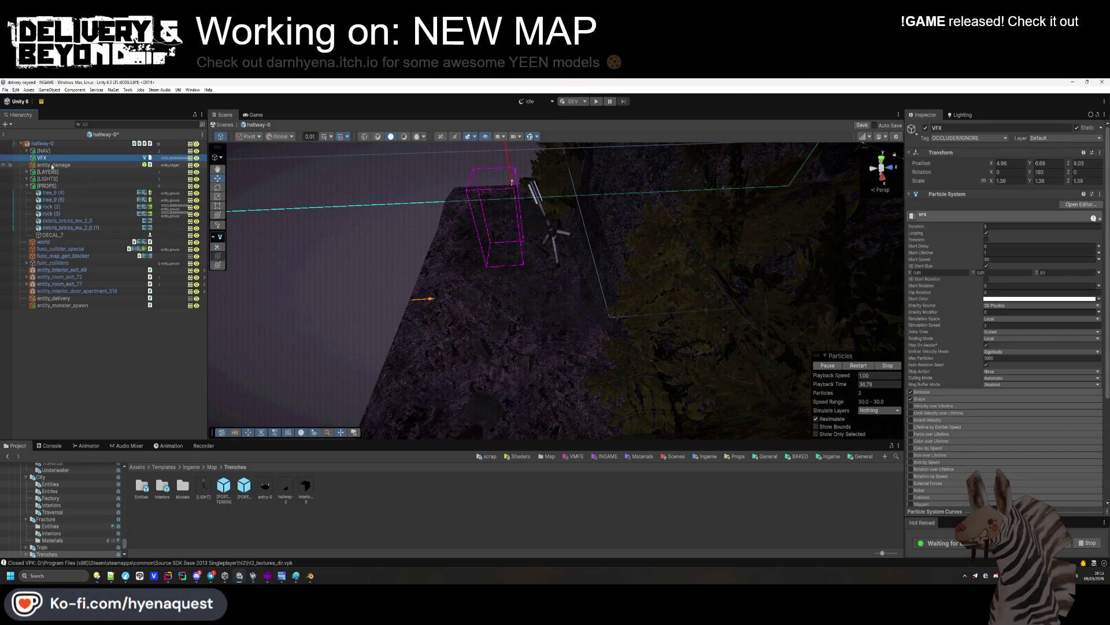
pyautogui.click(26, 186)
pyautogui.click(57, 293)
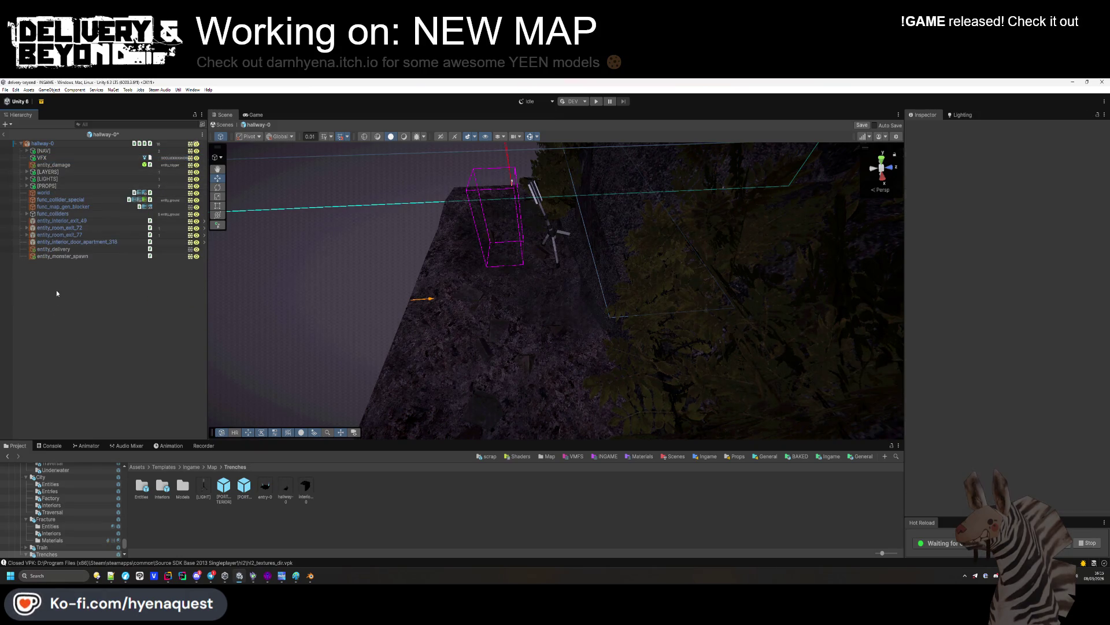
pyautogui.click(56, 166)
pyautogui.moveTo(54, 165); pyautogui.dragTo(61, 262)
# Frame the hallway-0 room and select the IGNORE_WINDOW cut volume under [NAV]
pyautogui.click(486, 260)
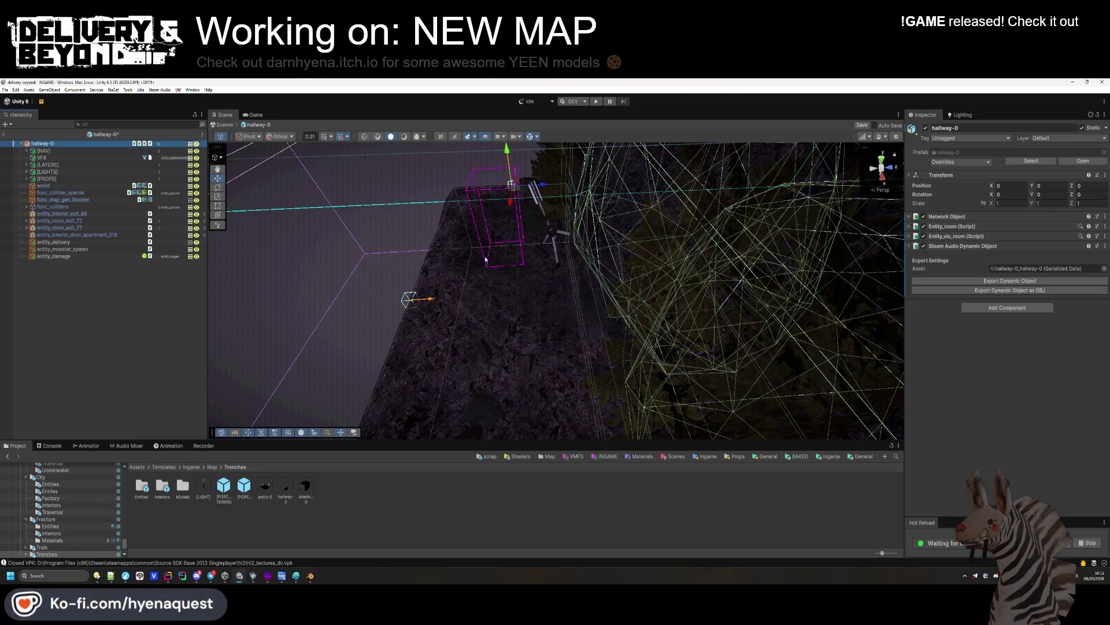
pyautogui.click(962, 246)
pyautogui.click(955, 226)
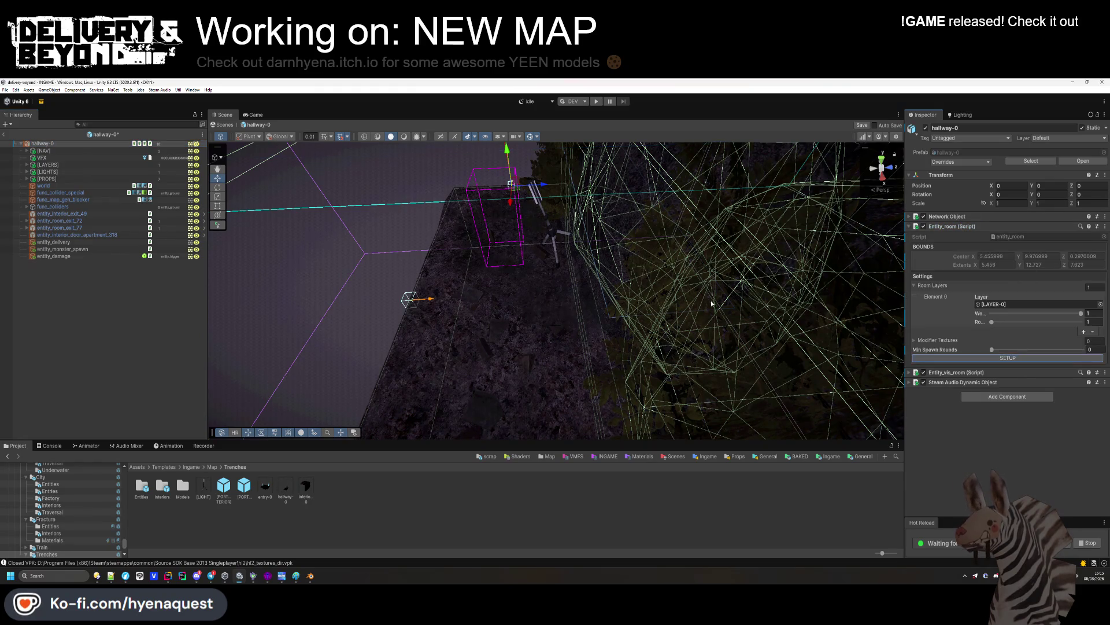
pyautogui.press('f')
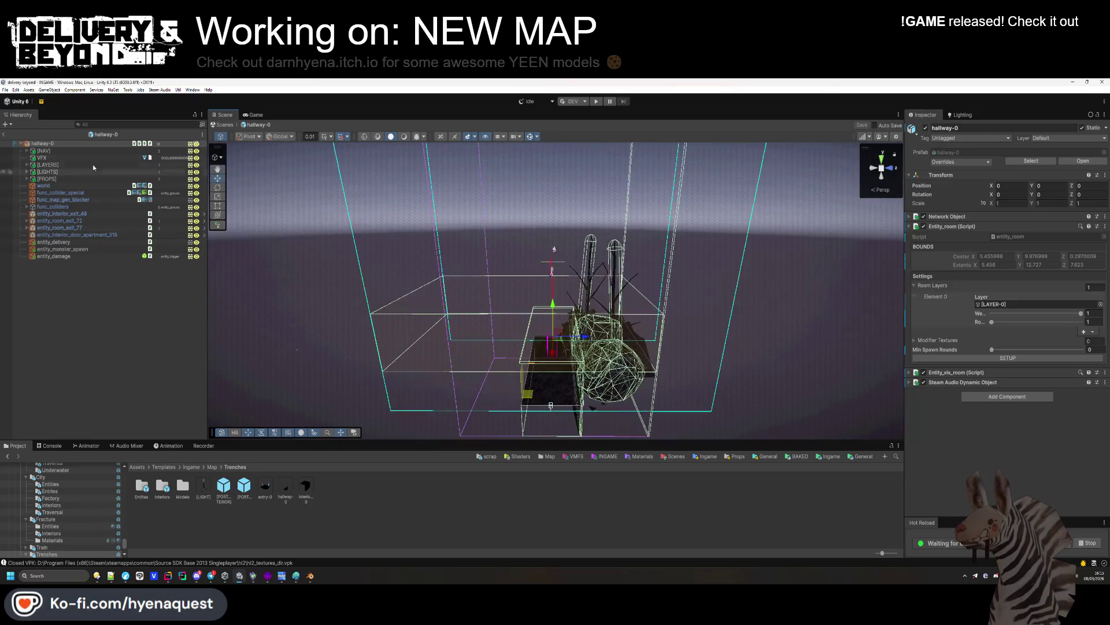
pyautogui.click(27, 151)
pyautogui.click(52, 164)
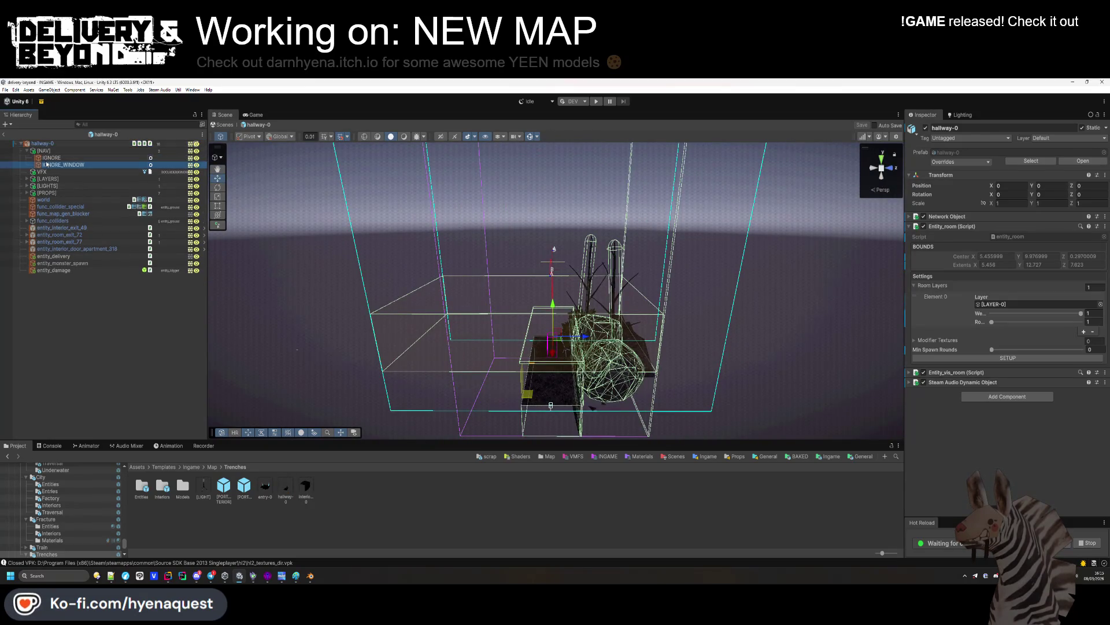
# Delete IGNORE_WINDOW and duplicate the IGNORE navmesh cut as IGNORE (1)
pyautogui.press('Delete')
pyautogui.click(50, 158)
pyautogui.moveTo(347, 232)
pyautogui.mouseDown()
pyautogui.moveTo(370, 228)
pyautogui.moveTo(335, 218)
pyautogui.moveTo(317, 231)
pyautogui.mouseUp()
pyautogui.hotkey('ctrl', 'd')
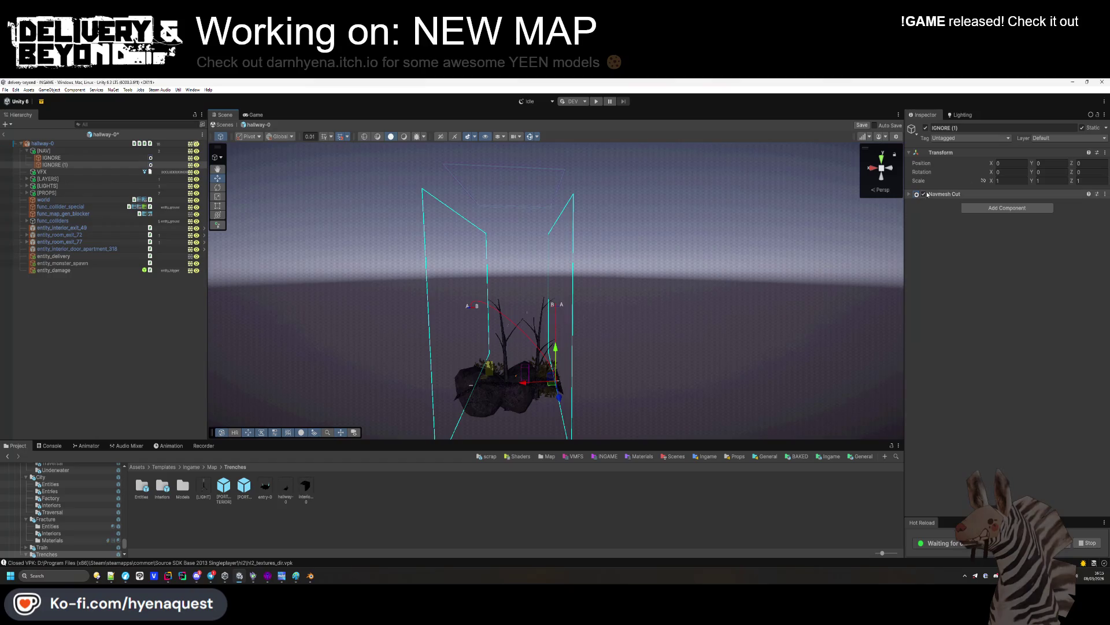
# Set IGNORE (1)'s Navmesh Cut height to 10.7 and centre Y to 7.37
pyautogui.click(942, 194)
pyautogui.moveTo(1032, 241); pyautogui.dragTo(1069, 248)
pyautogui.moveTo(885, 223); pyautogui.dragTo(818, 228)
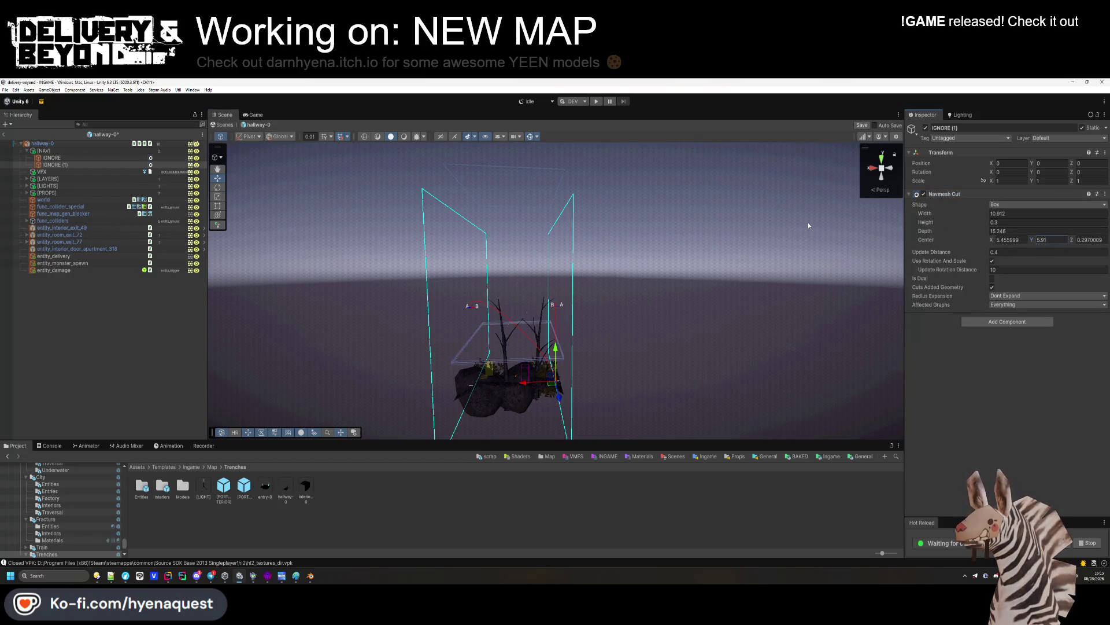
pyautogui.moveTo(578, 261)
pyautogui.mouseDown()
pyautogui.moveTo(533, 364)
pyautogui.moveTo(838, 266)
pyautogui.mouseUp()
pyautogui.click(989, 224)
pyautogui.write('7.37')
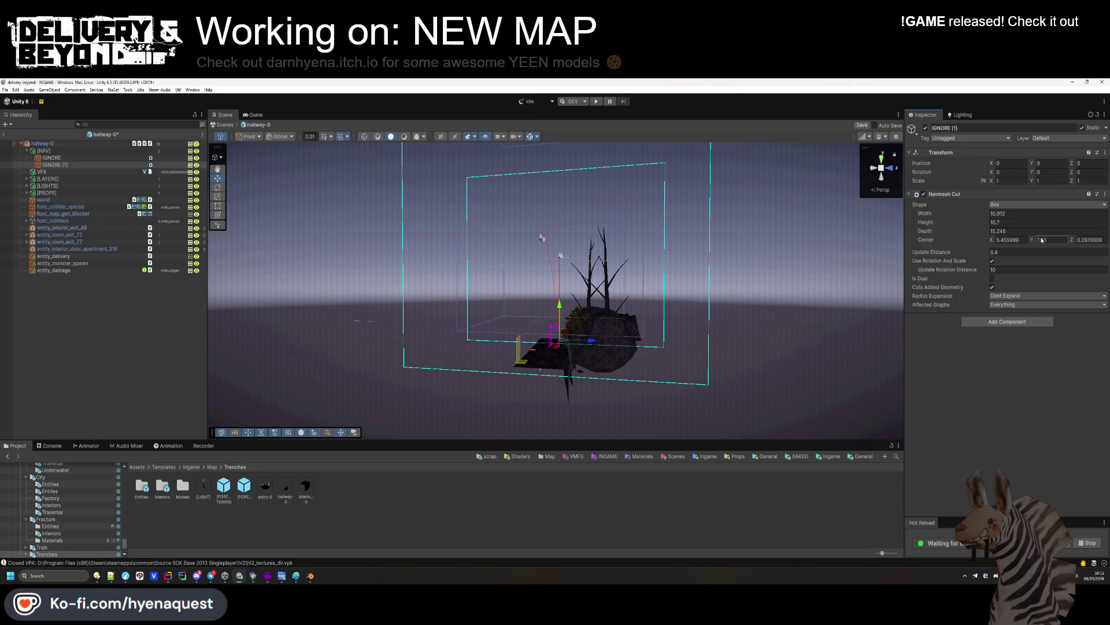
pyautogui.moveTo(730, 295)
pyautogui.mouseDown()
pyautogui.moveTo(620, 324)
pyautogui.moveTo(793, 392)
pyautogui.moveTo(694, 376)
pyautogui.mouseUp()
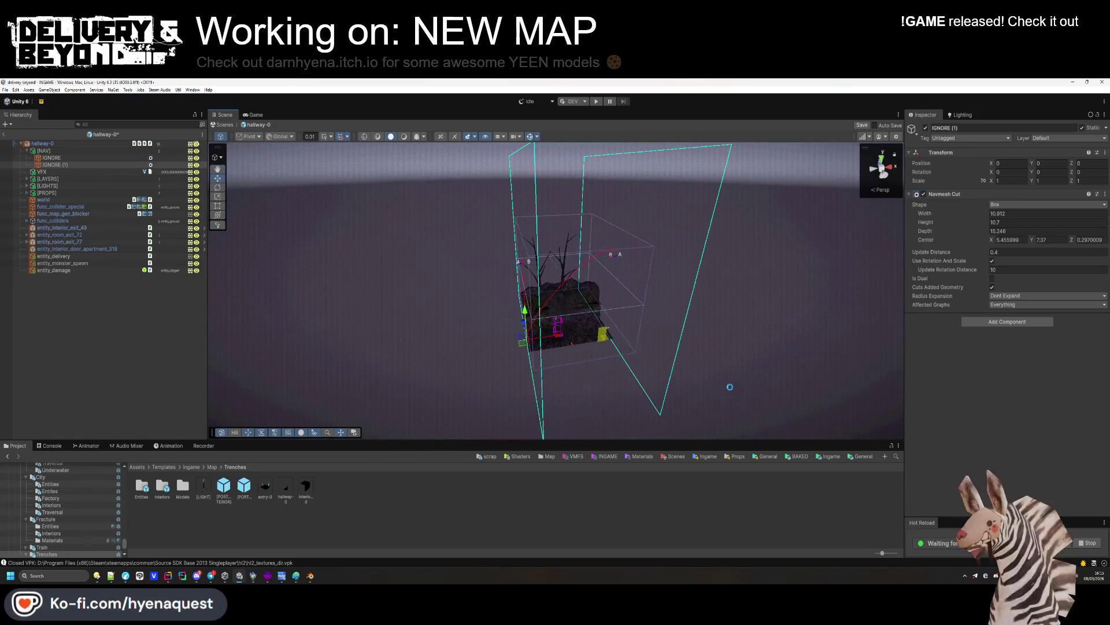
# Collapse the [NAV] group and open the entry-0 prefab
pyautogui.click(104, 347)
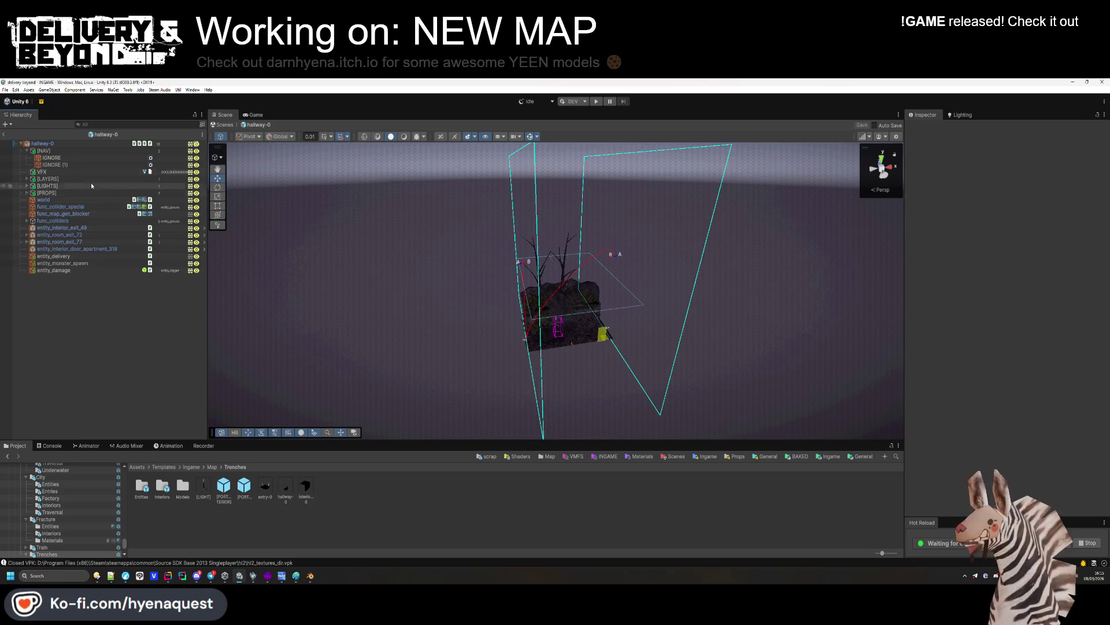
pyautogui.click(27, 151)
pyautogui.doubleClick(265, 488)
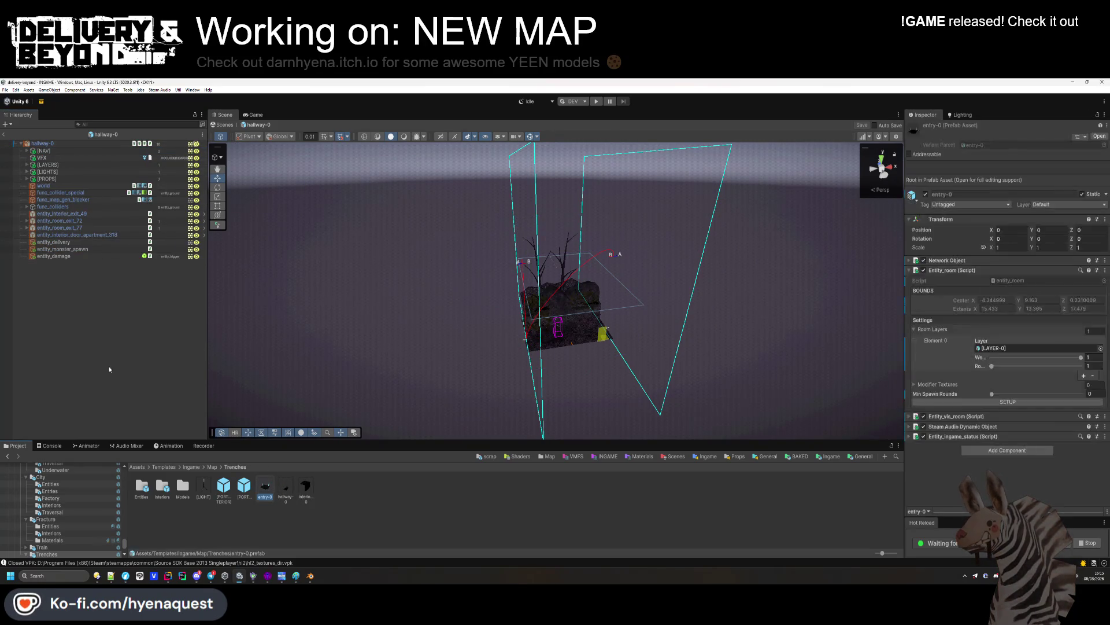
# Run the entry-0 room's Entity_room SETUP to generate its nav cut volumes
pyautogui.click(43, 151)
pyautogui.press('f')
pyautogui.click(39, 143)
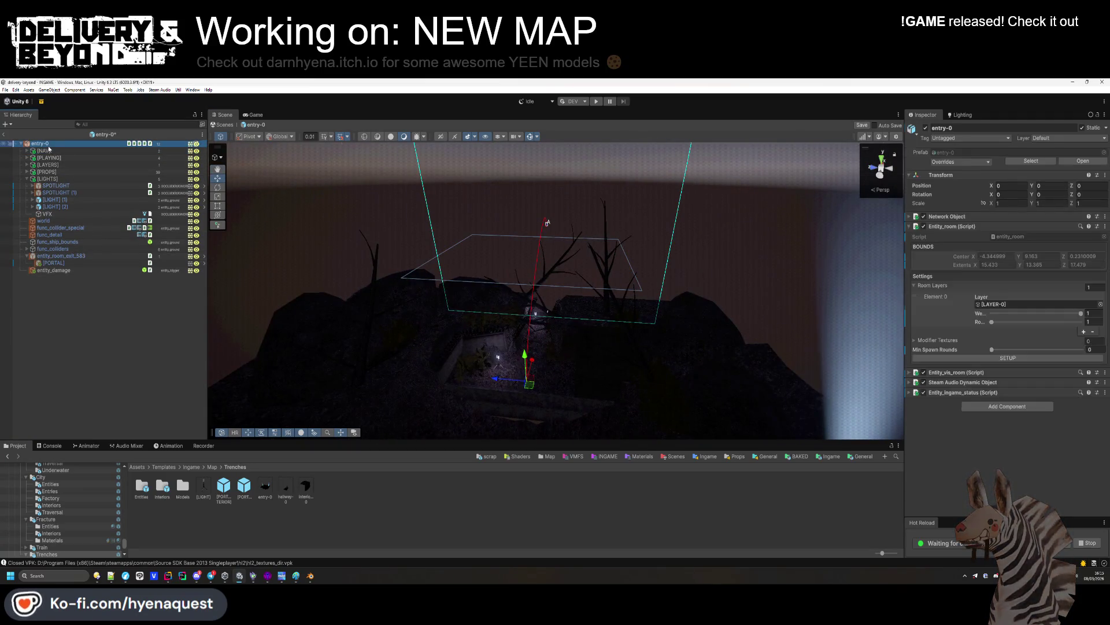
pyautogui.click(1032, 359)
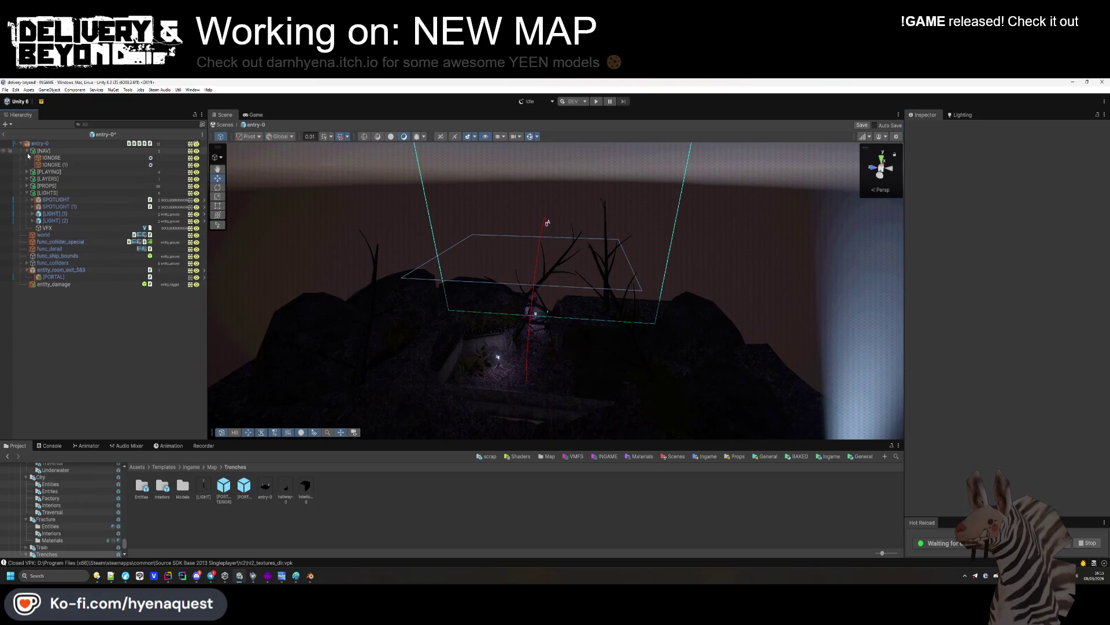
# Set IGNORE (1)'s Navmesh Cut height to 16.5 and centre Y to 9.4
pyautogui.click(80, 165)
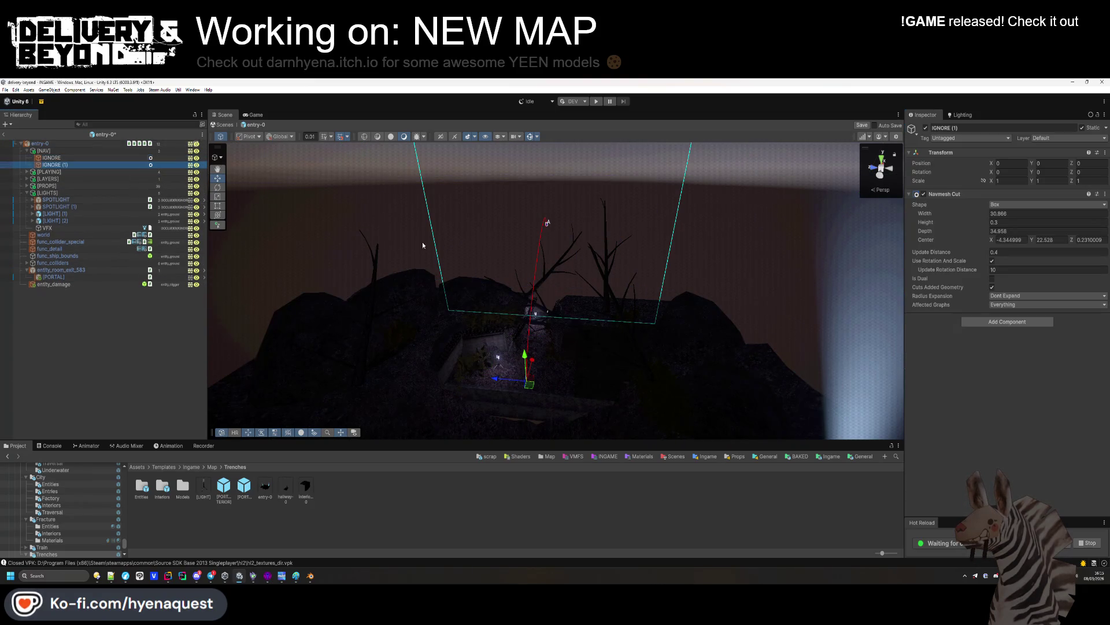
pyautogui.moveTo(370, 261); pyautogui.dragTo(376, 220)
pyautogui.scroll(-5, 377, 220)
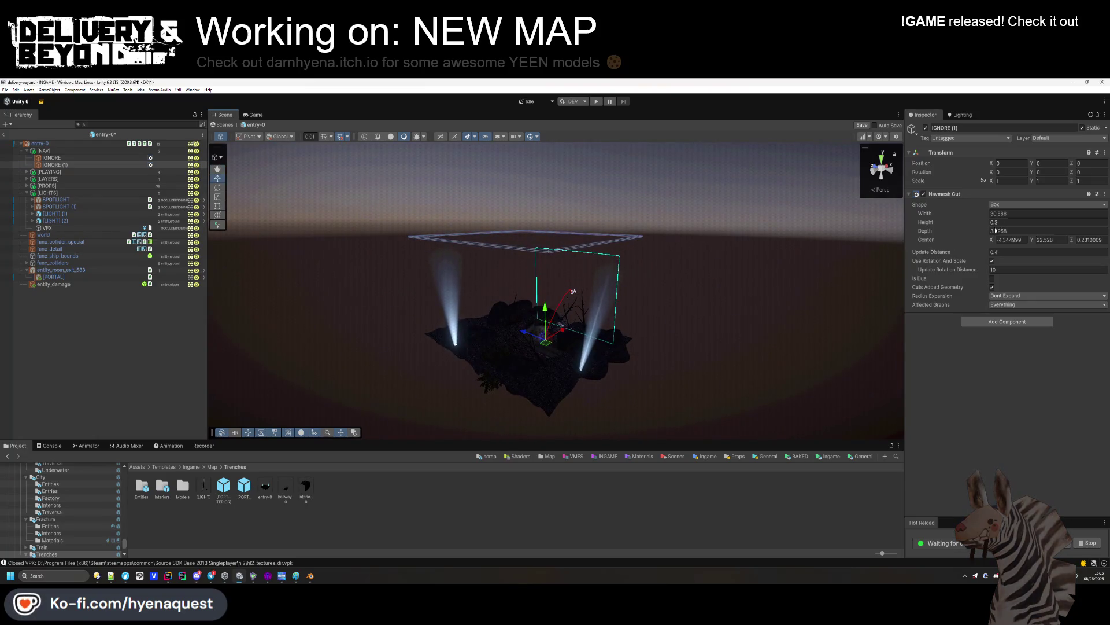
pyautogui.moveTo(990, 223)
pyautogui.mouseDown()
pyautogui.moveTo(1055, 232)
pyautogui.moveTo(862, 249)
pyautogui.mouseUp()
pyautogui.moveTo(683, 347)
pyautogui.mouseDown()
pyautogui.moveTo(644, 372)
pyautogui.moveTo(568, 353)
pyautogui.moveTo(525, 259)
pyautogui.moveTo(979, 255)
pyautogui.moveTo(990, 226)
pyautogui.mouseUp()
pyautogui.moveTo(579, 261); pyautogui.dragTo(717, 260)
pyautogui.moveTo(992, 223); pyautogui.dragTo(998, 226)
pyautogui.moveTo(644, 291); pyautogui.dragTo(486, 296)
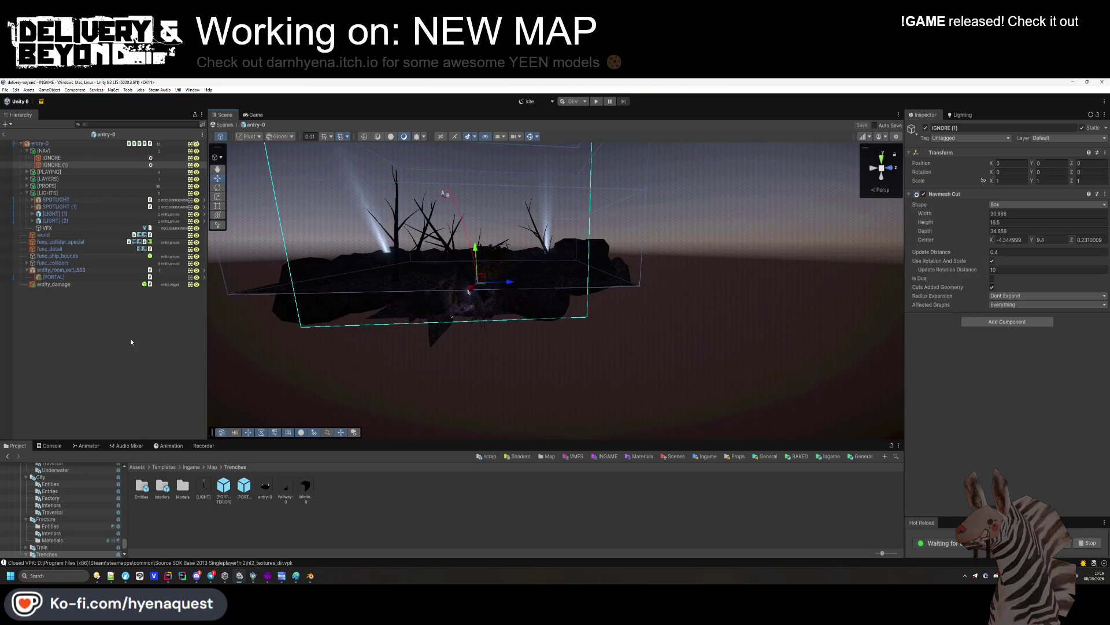
# Collapse [NAV] and reopen the Trenches hallway-0 prefab
pyautogui.click(131, 342)
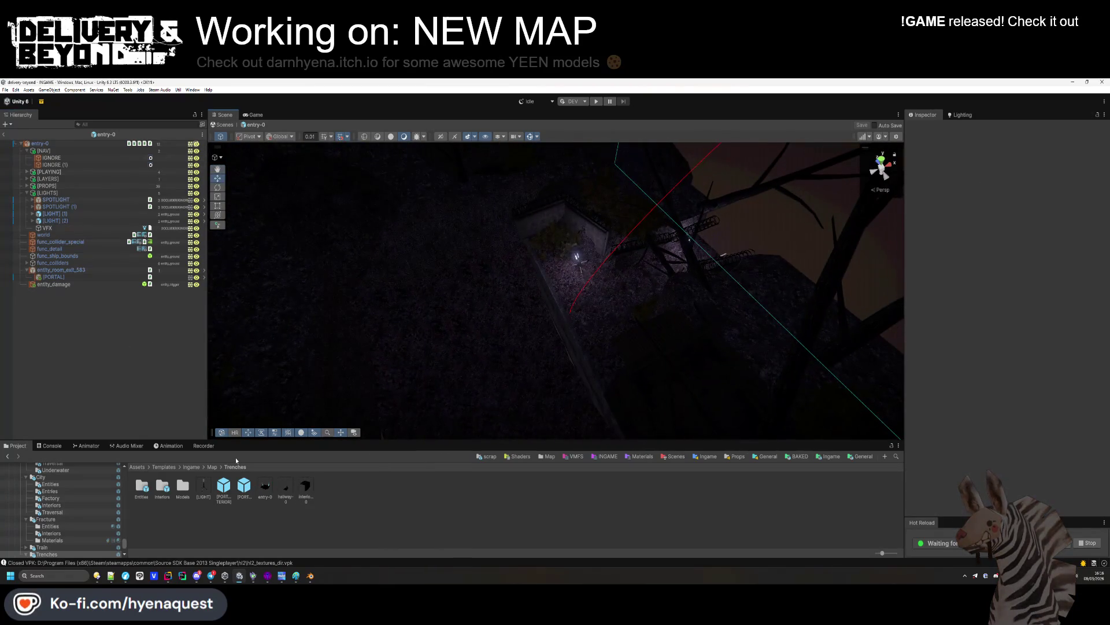
pyautogui.click(26, 150)
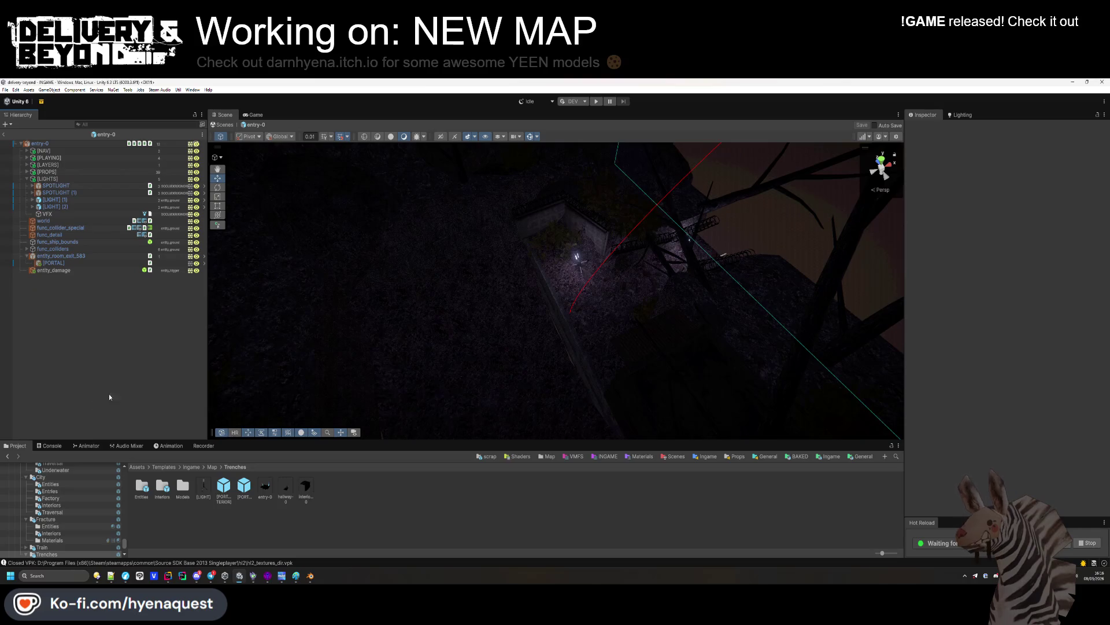
pyautogui.doubleClick(162, 487)
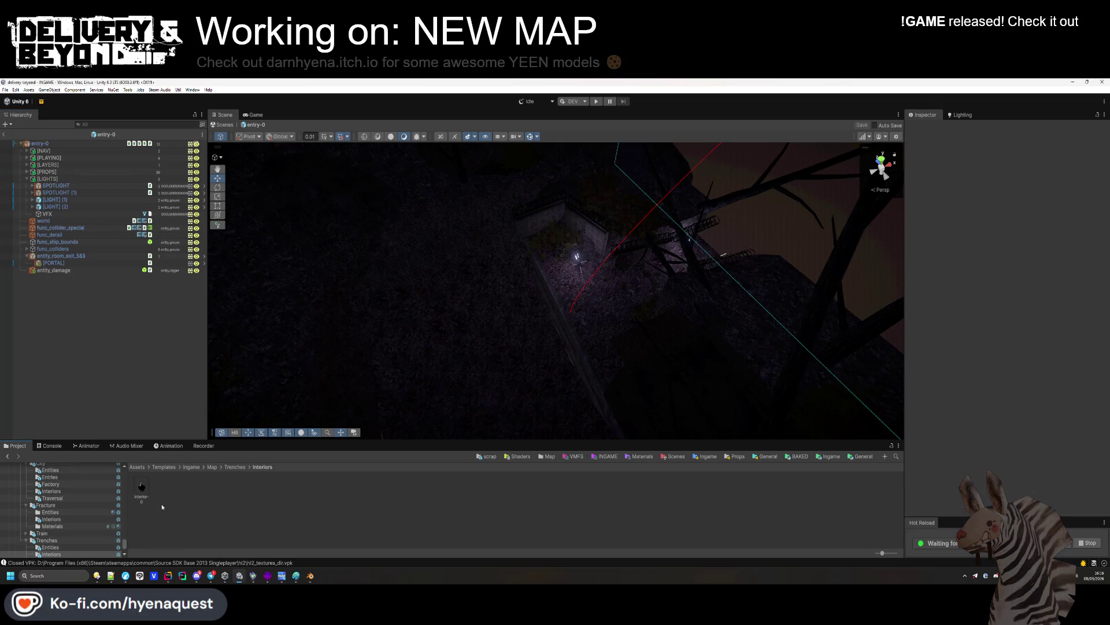
pyautogui.press('BackSpace')
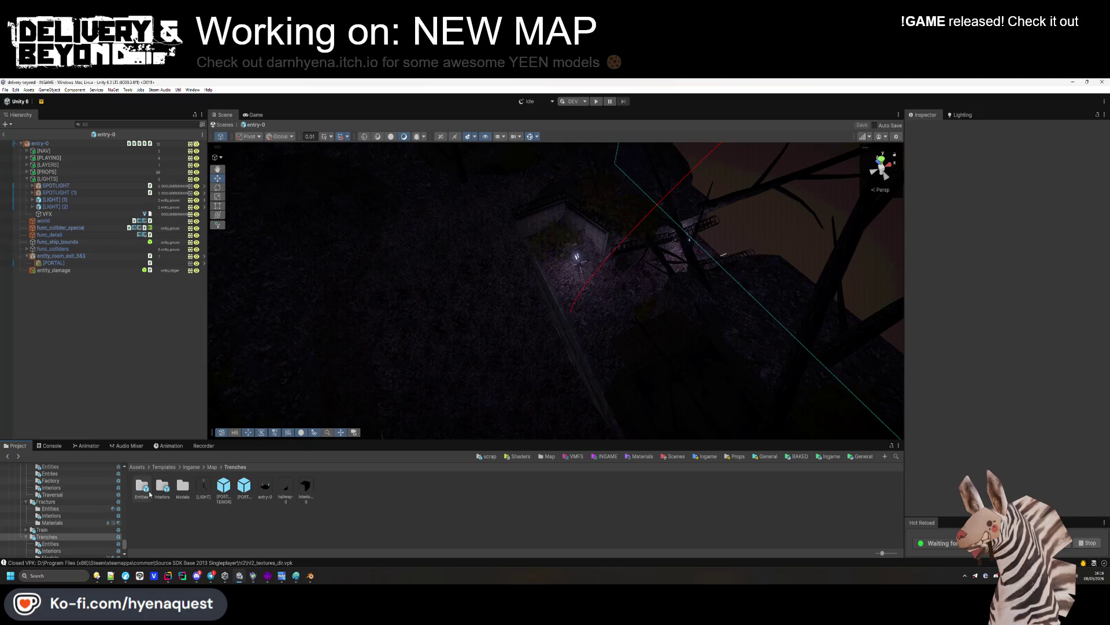
pyautogui.doubleClick(286, 487)
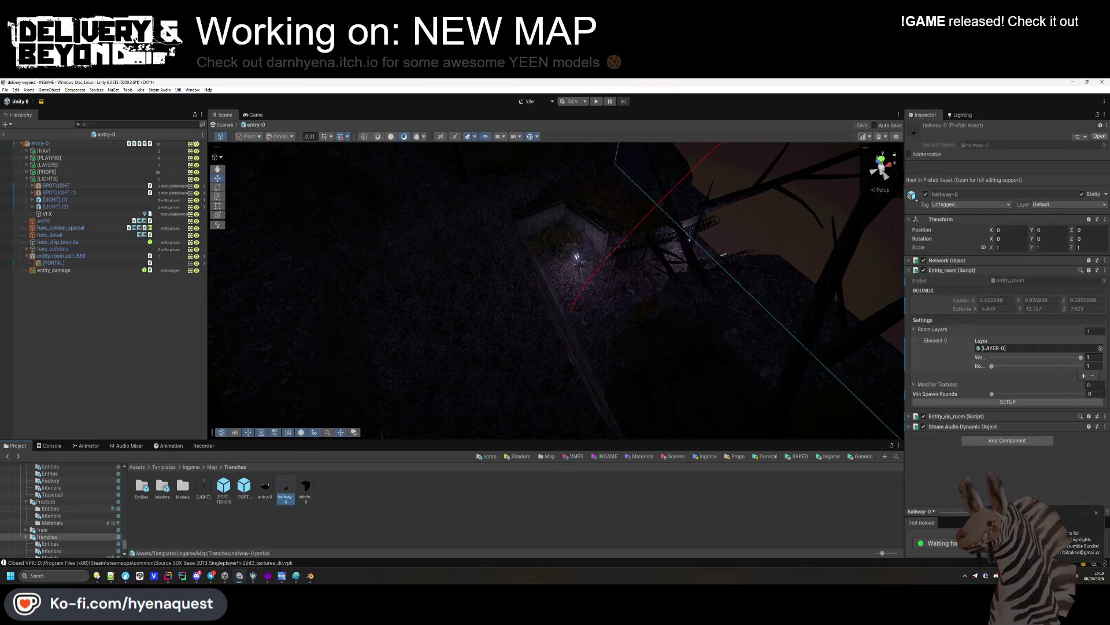
# Move entity_monster_spawn to a new spot in the hallway-0 prefab
pyautogui.click(211, 370)
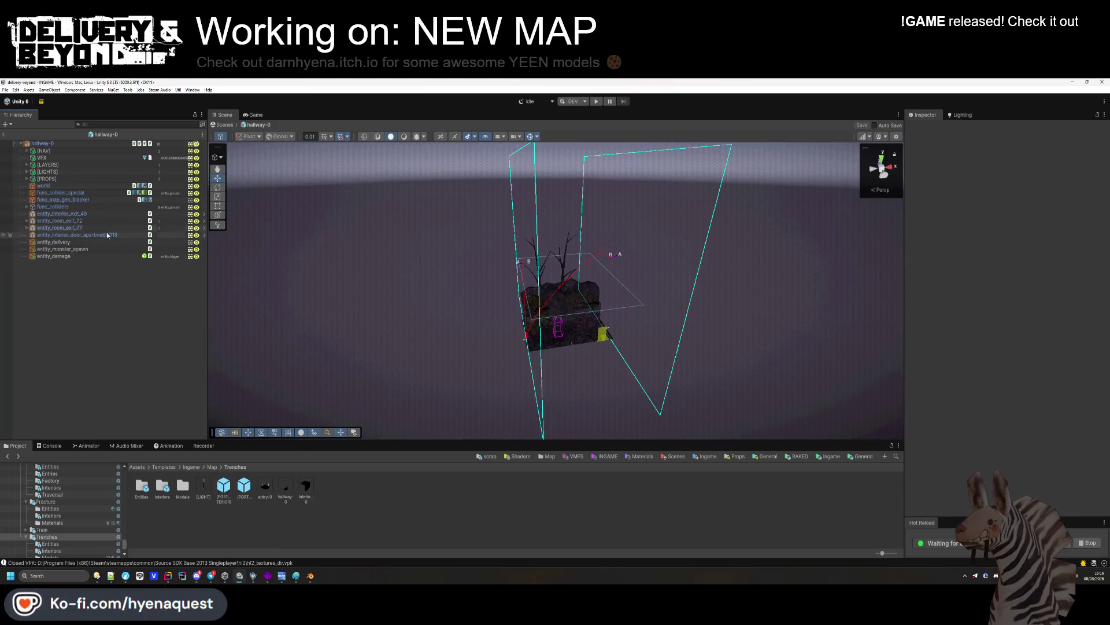
pyautogui.doubleClick(74, 250)
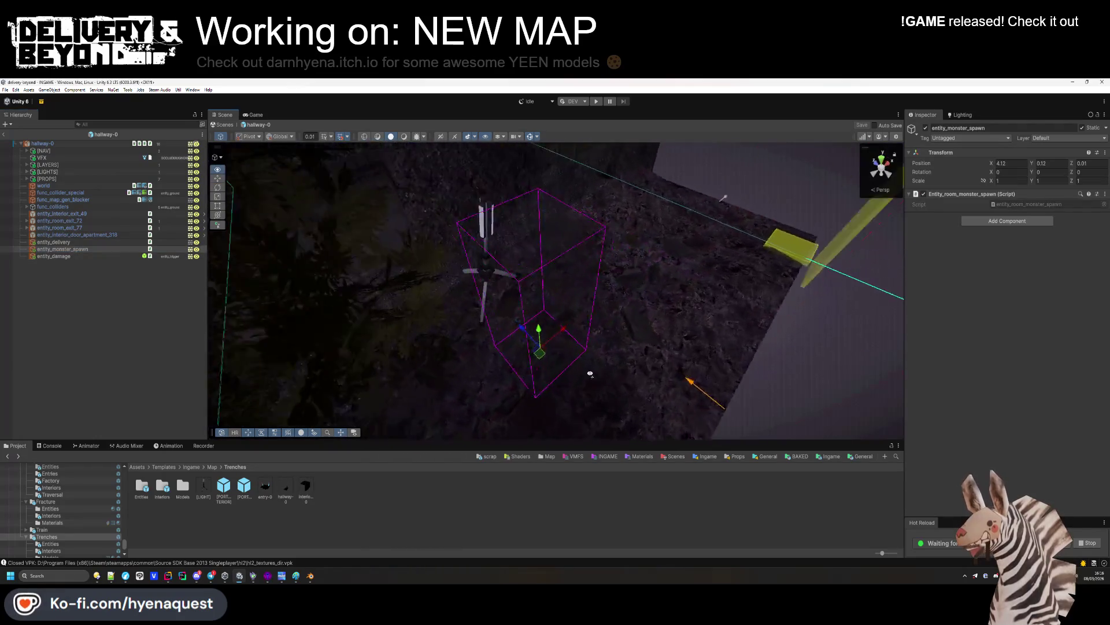
pyautogui.moveTo(528, 347)
pyautogui.mouseDown()
pyautogui.moveTo(570, 314)
pyautogui.moveTo(551, 281)
pyautogui.moveTo(556, 293)
pyautogui.moveTo(657, 248)
pyautogui.moveTo(584, 277)
pyautogui.moveTo(662, 293)
pyautogui.mouseUp()
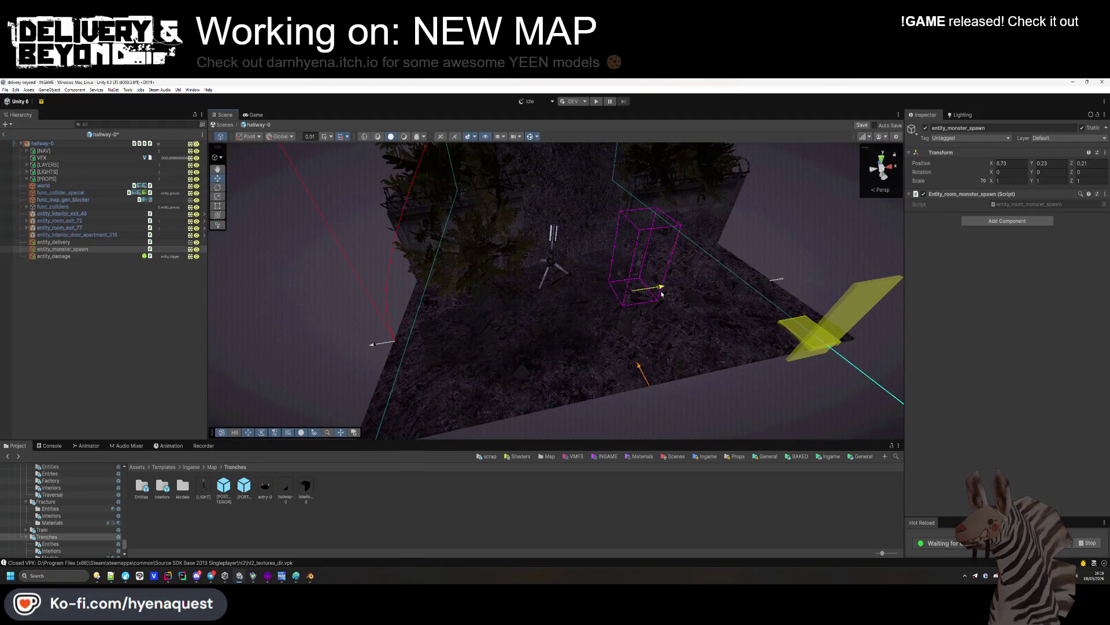
pyautogui.click(612, 329)
pyautogui.moveTo(578, 312); pyautogui.dragTo(612, 329)
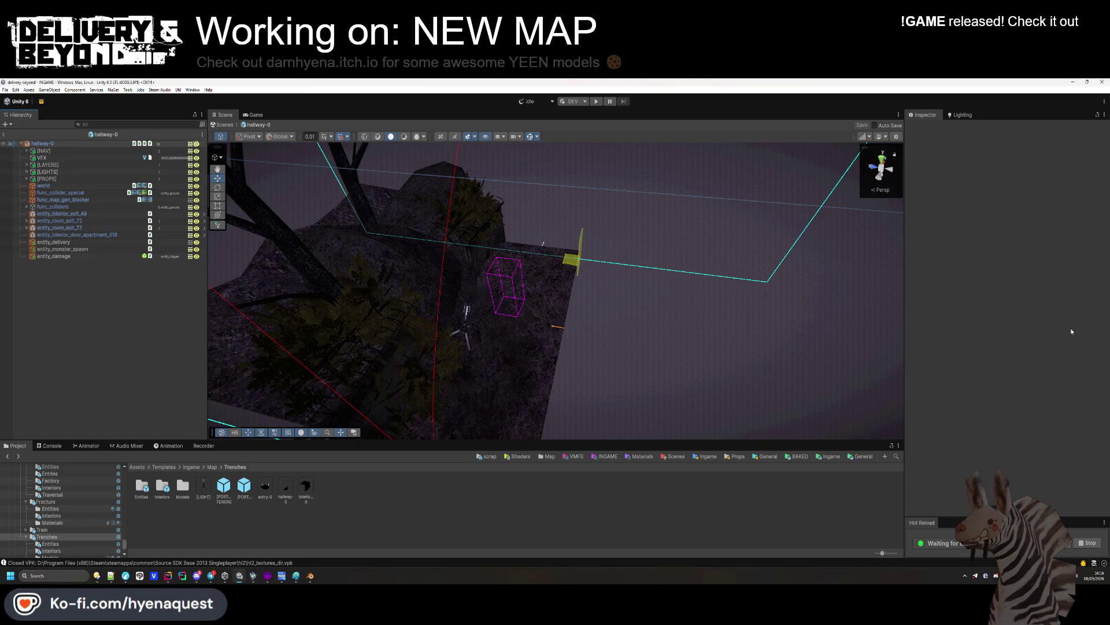
# Rerun hallway-0's room SETUP and save the prefab
pyautogui.click(75, 143)
pyautogui.click(1008, 359)
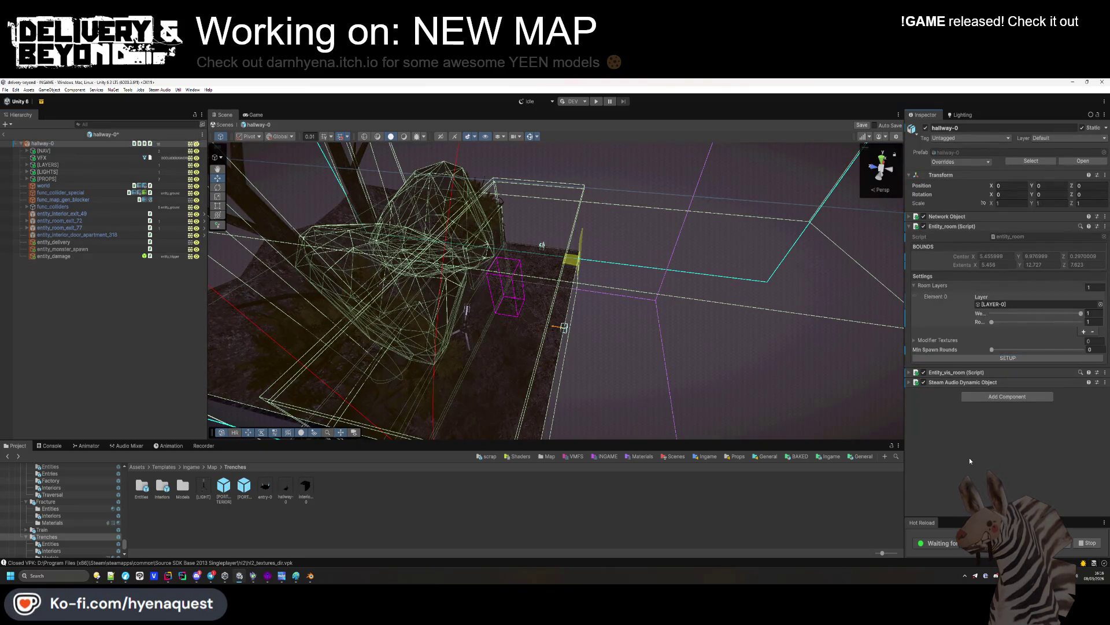
pyautogui.click(142, 272)
pyautogui.hotkey('ctrl', 's')
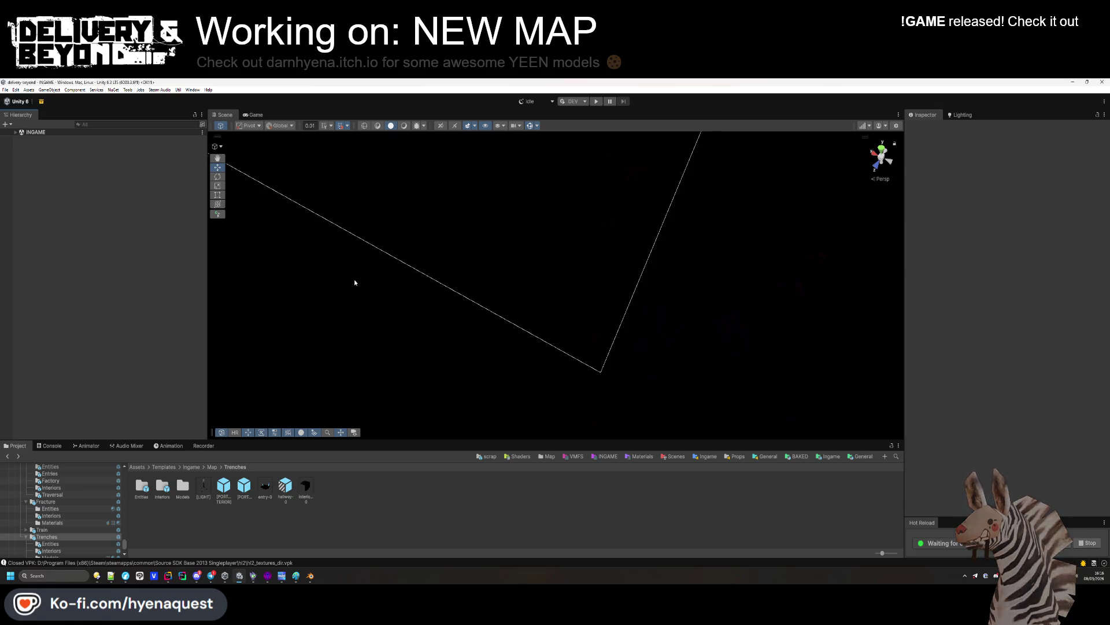
# Open the Trenches interior-0 prefab with its [LIGHTS] group expanded
pyautogui.doubleClick(287, 485)
pyautogui.moveTo(408, 343); pyautogui.dragTo(288, 490)
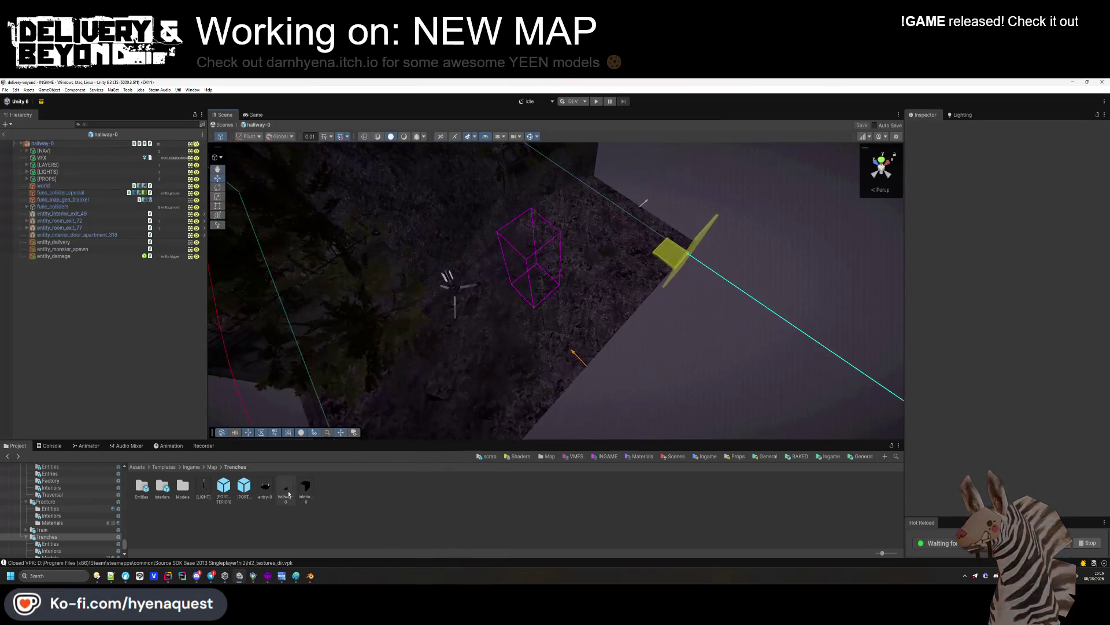
pyautogui.doubleClick(162, 487)
pyautogui.doubleClick(141, 489)
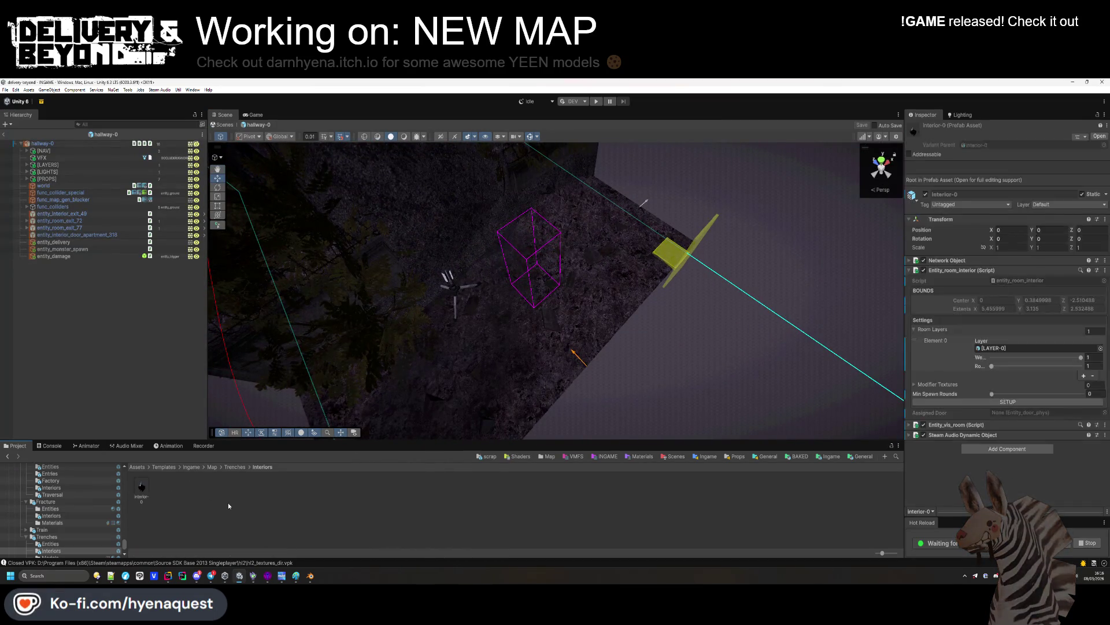
pyautogui.moveTo(376, 376)
pyautogui.mouseDown()
pyautogui.moveTo(427, 396)
pyautogui.moveTo(480, 375)
pyautogui.moveTo(471, 365)
pyautogui.mouseUp()
pyautogui.click(27, 150)
pyautogui.click(26, 165)
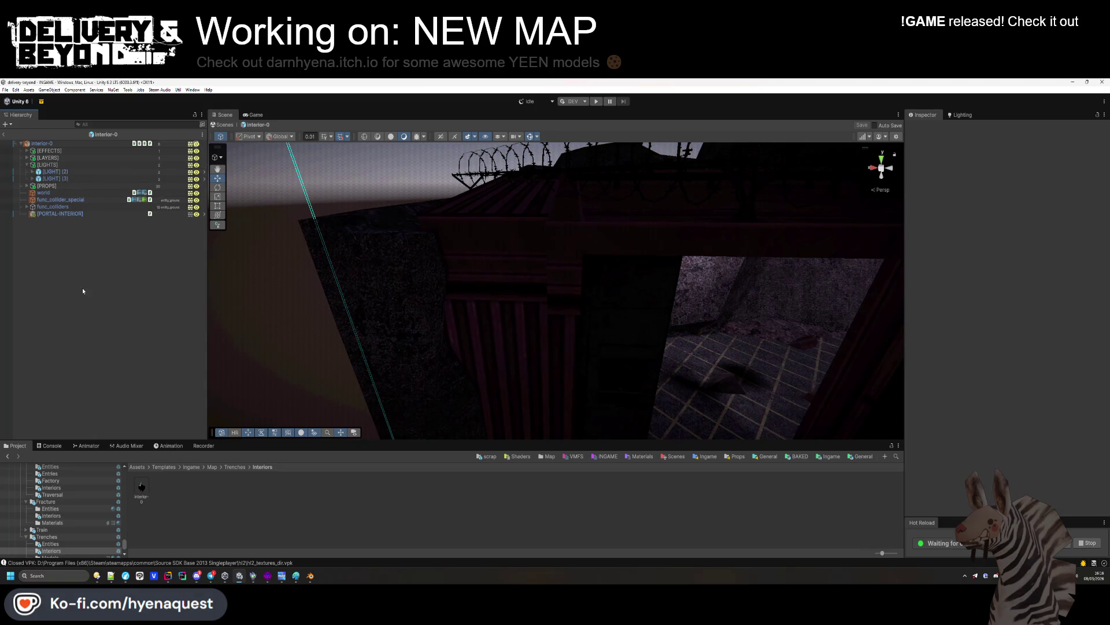
# Copy the strlamp short (1) street lamp from the City hallway-0 prefab
pyautogui.click(212, 467)
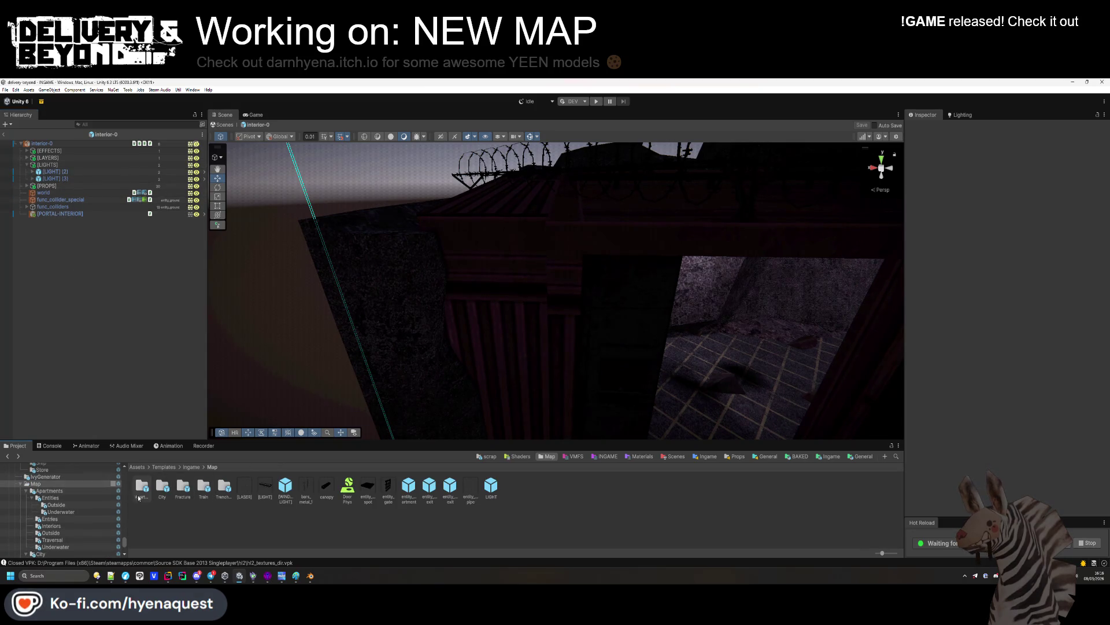
pyautogui.doubleClick(166, 488)
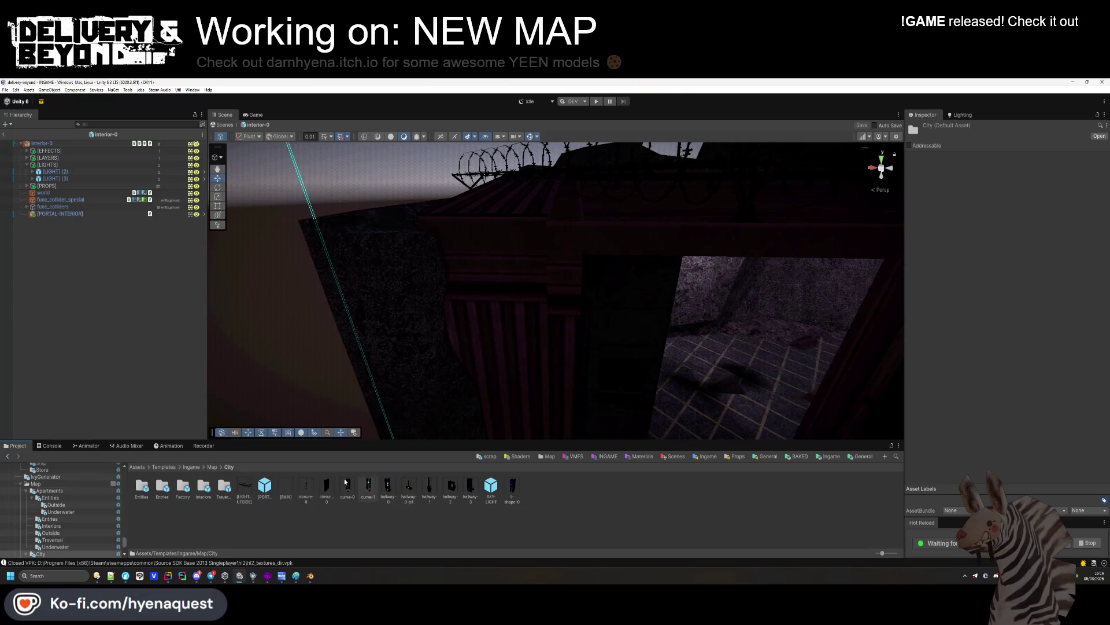
pyautogui.doubleClick(388, 486)
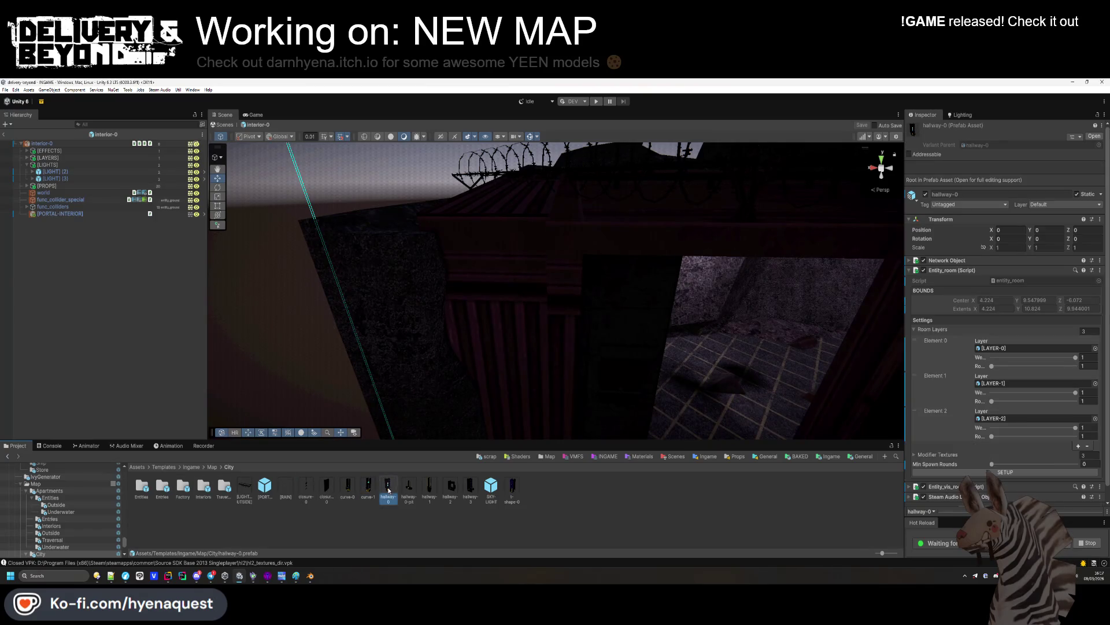
pyautogui.moveTo(463, 316)
pyautogui.mouseDown()
pyautogui.moveTo(492, 303)
pyautogui.moveTo(502, 331)
pyautogui.mouseUp()
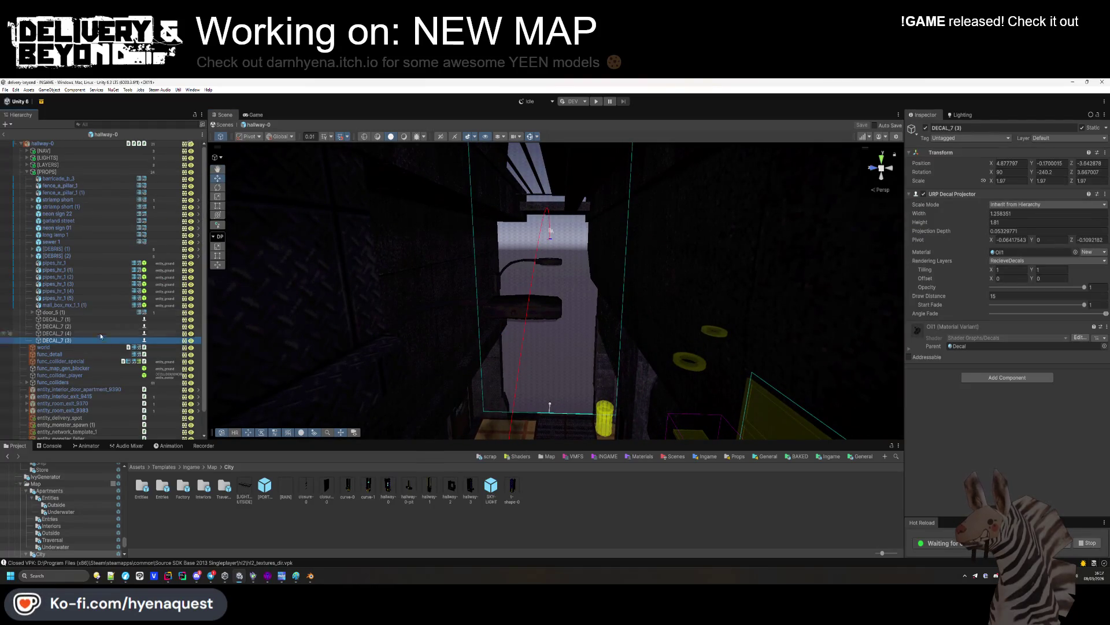
pyautogui.click(438, 308)
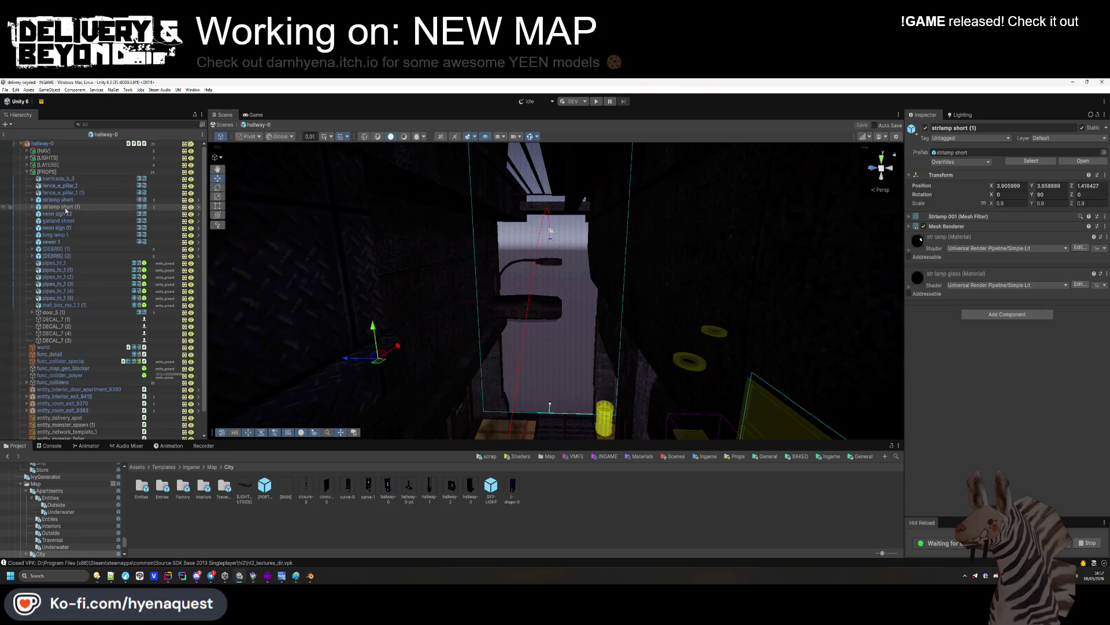
pyautogui.click(301, 499)
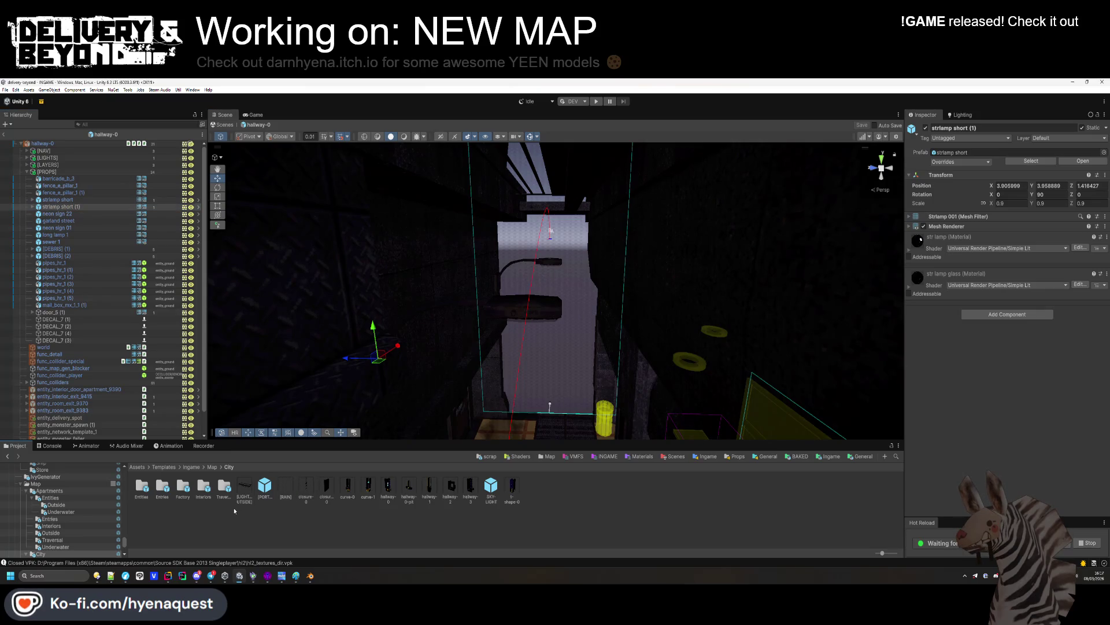
# Paste the street lamp under [LIGHTS] in the Trenches hallway-0 prefab
pyautogui.click(213, 467)
pyautogui.doubleClick(215, 496)
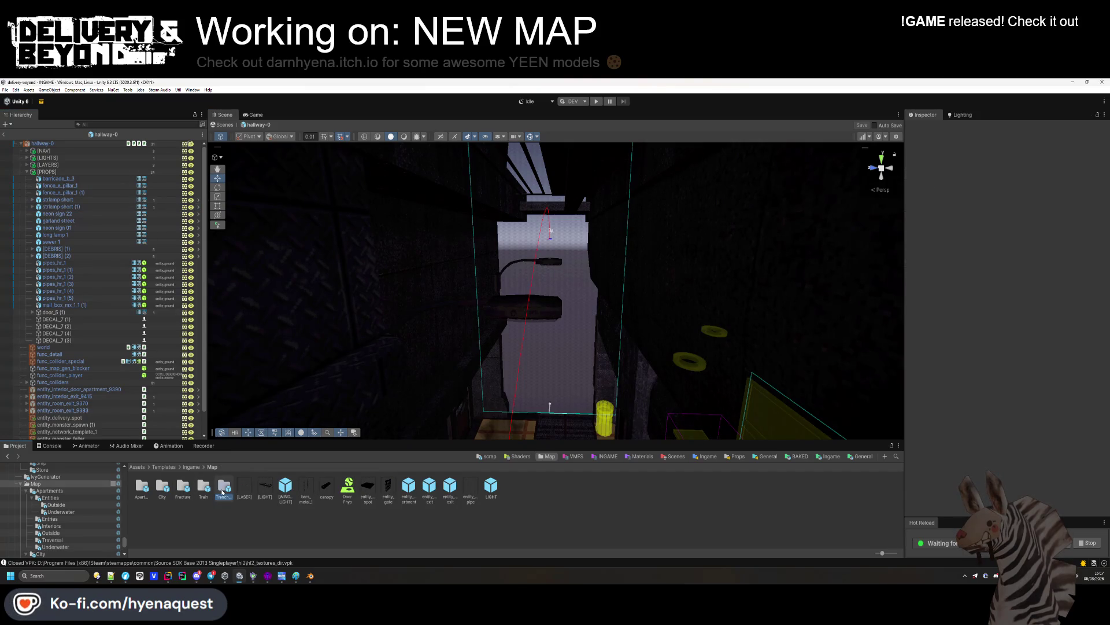
pyautogui.doubleClick(286, 489)
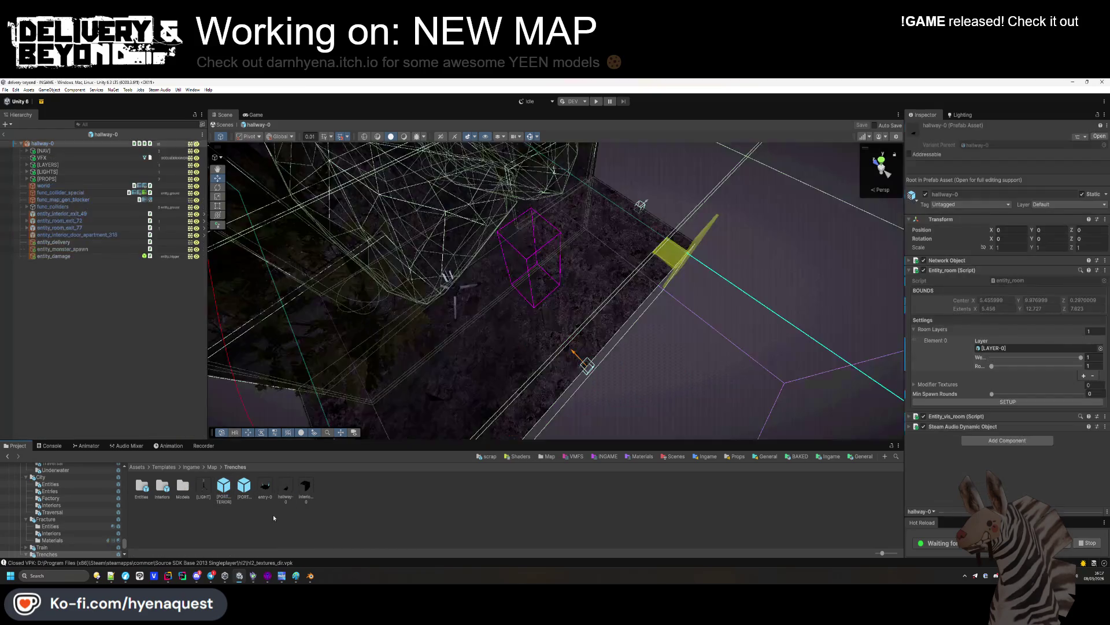
pyautogui.click(27, 172)
pyautogui.click(44, 171)
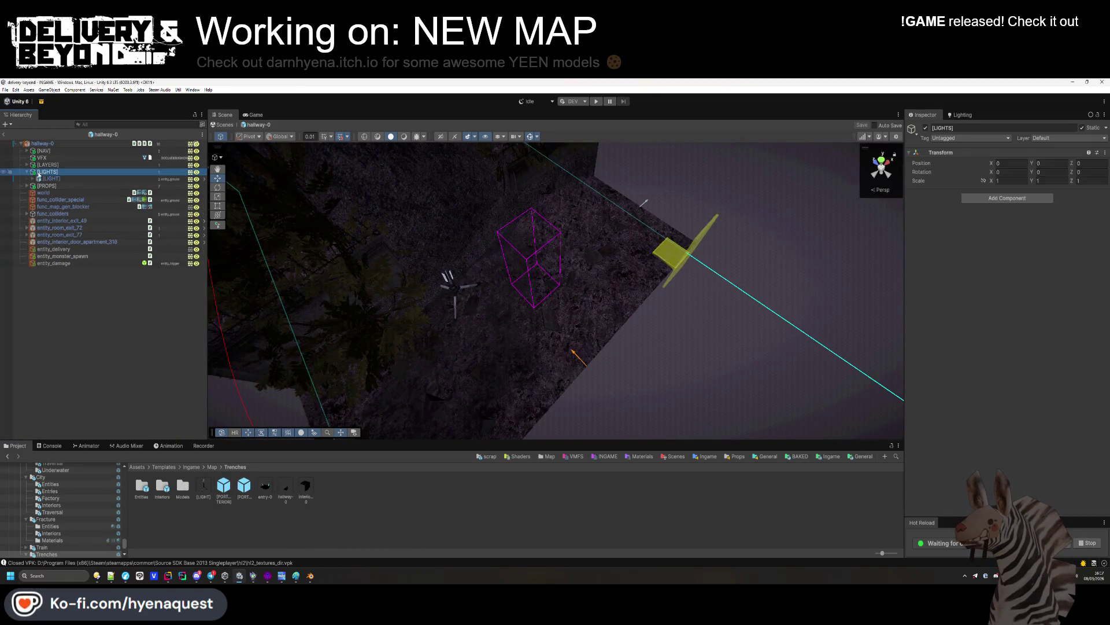
pyautogui.hotkey('ctrl', 'v')
# Remove the pasted street lamp from hallway-0 again
pyautogui.moveTo(370, 260)
pyautogui.mouseDown()
pyautogui.moveTo(394, 255)
pyautogui.moveTo(633, 300)
pyautogui.mouseUp()
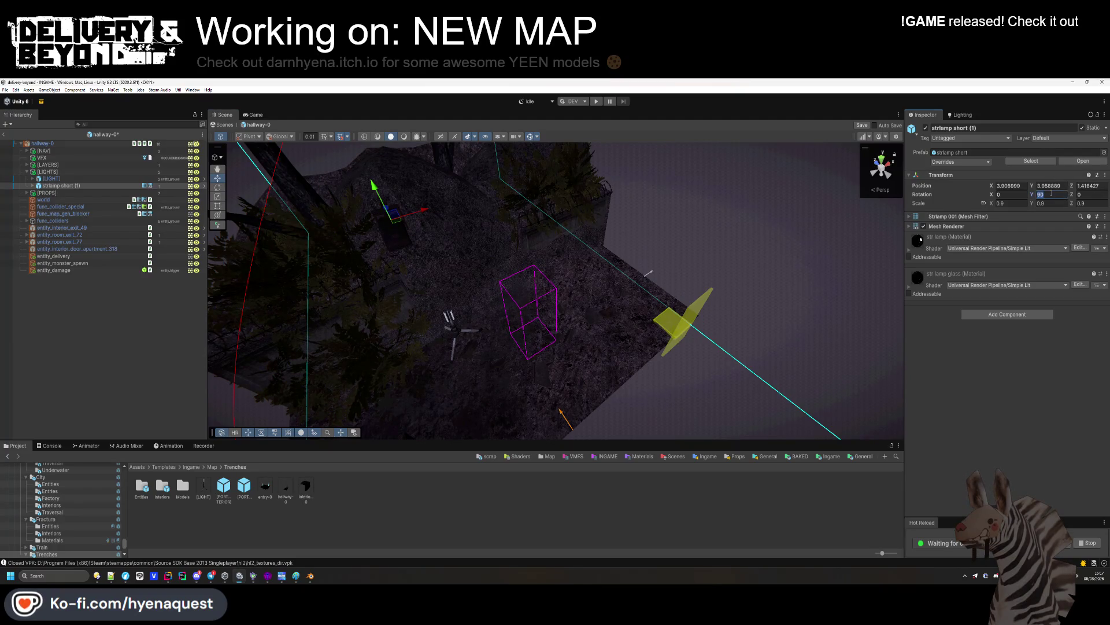
pyautogui.click(414, 202)
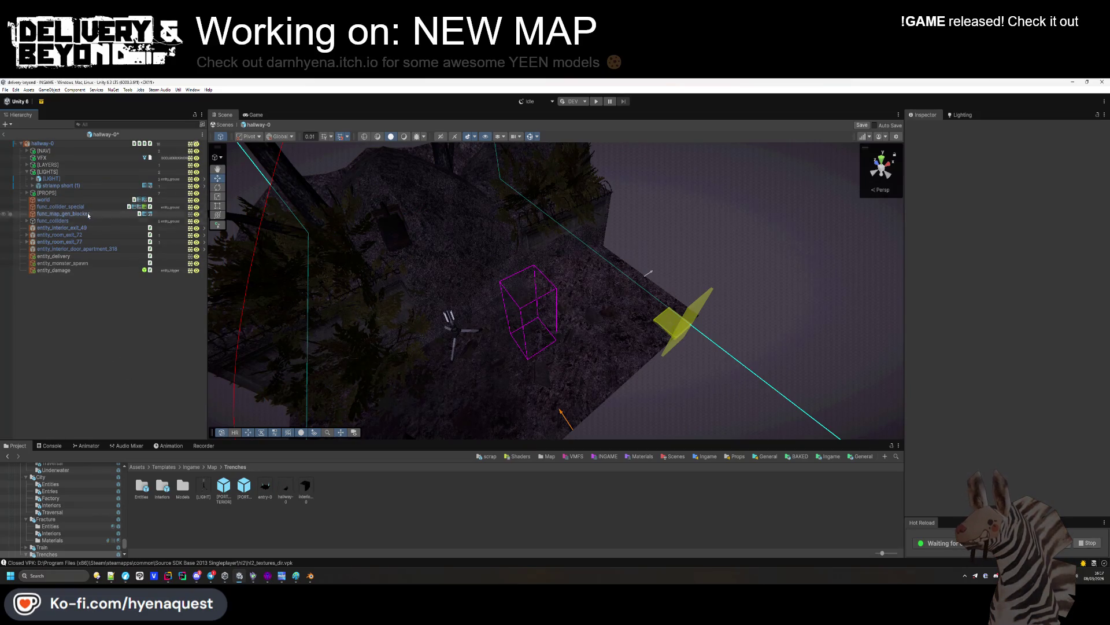
pyautogui.click(87, 185)
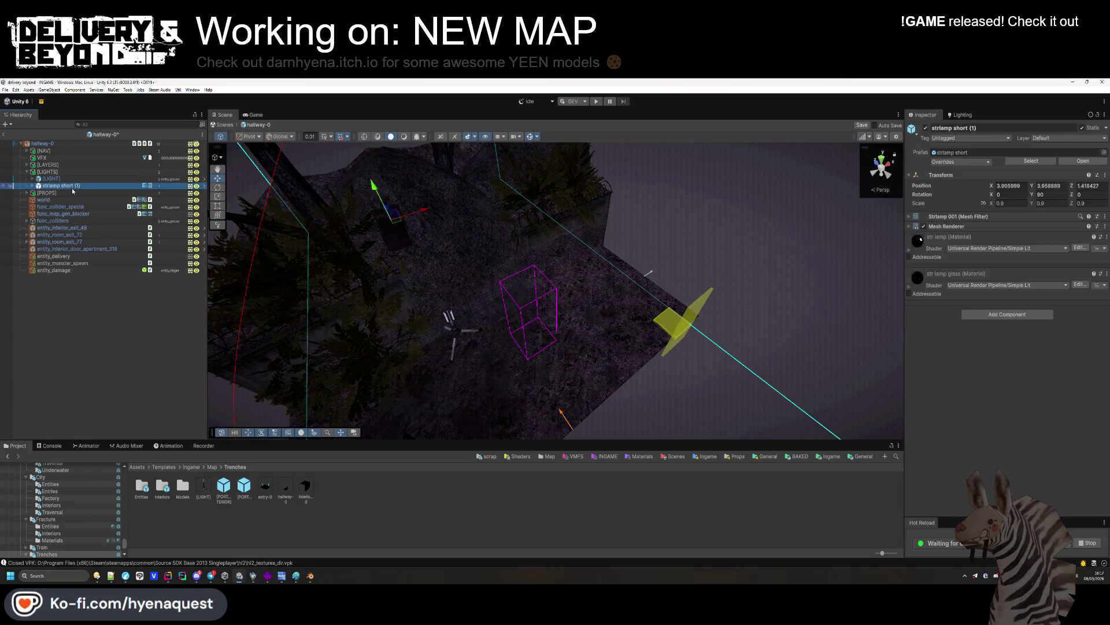
pyautogui.press('Delete')
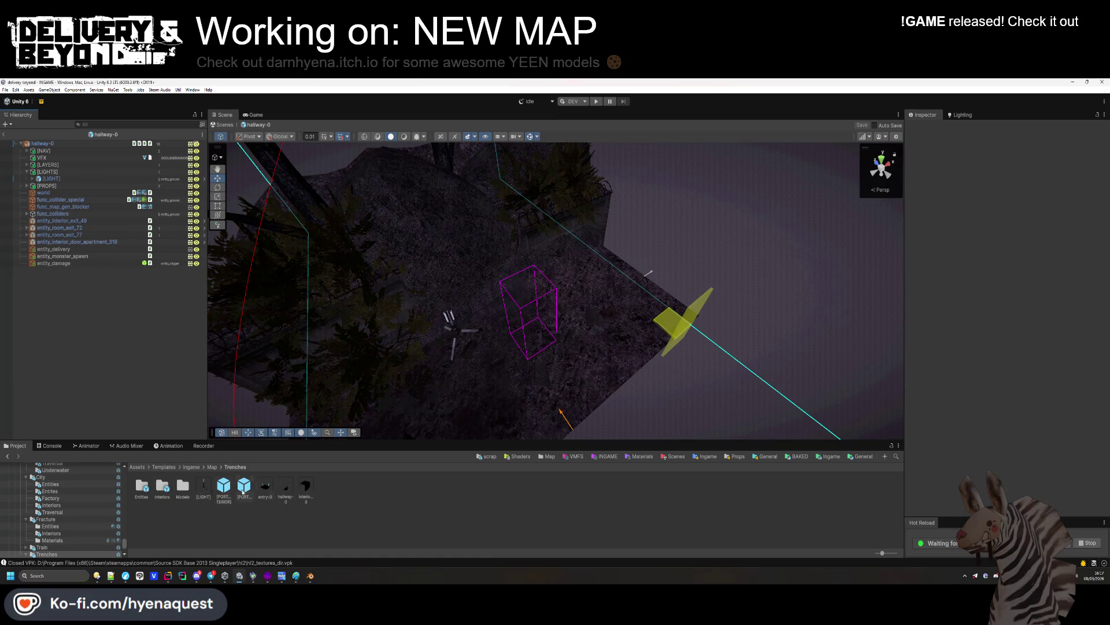
pyautogui.doubleClick(162, 487)
# Open interior-0, move the short street lamp under [LIGHTS], turn it -90° and scale it to 0.6
pyautogui.doubleClick(141, 487)
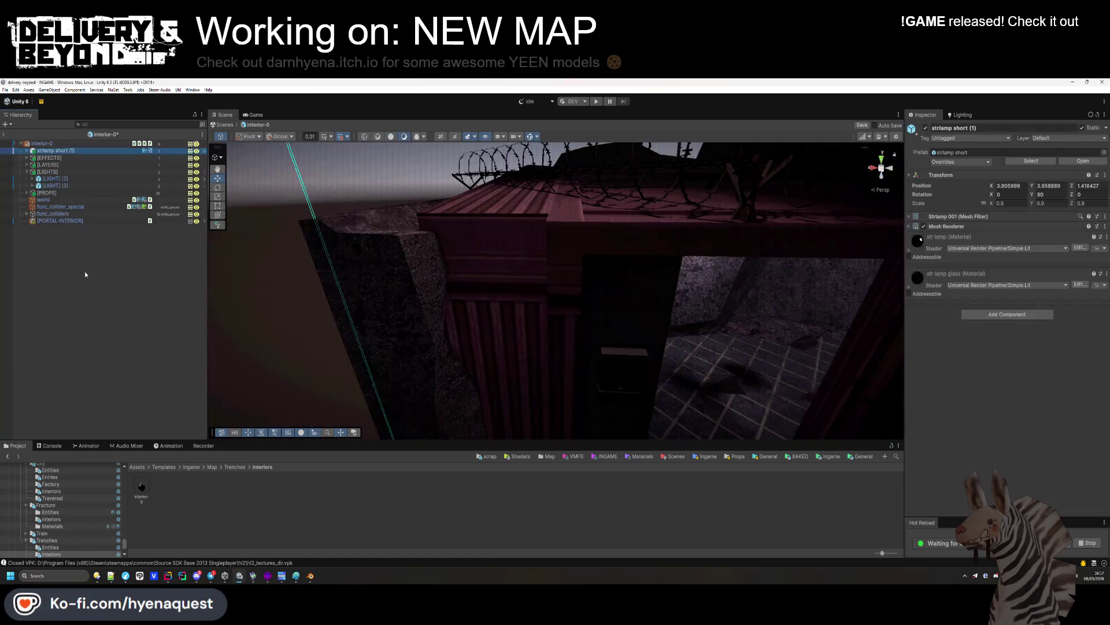
pyautogui.moveTo(67, 186); pyautogui.dragTo(67, 176)
pyautogui.moveTo(521, 277)
pyautogui.mouseDown()
pyautogui.moveTo(473, 244)
pyautogui.moveTo(481, 329)
pyautogui.moveTo(442, 339)
pyautogui.moveTo(654, 290)
pyautogui.moveTo(594, 242)
pyautogui.moveTo(622, 240)
pyautogui.moveTo(608, 271)
pyautogui.moveTo(515, 301)
pyautogui.moveTo(567, 311)
pyautogui.moveTo(575, 300)
pyautogui.mouseUp()
pyautogui.press('Return')
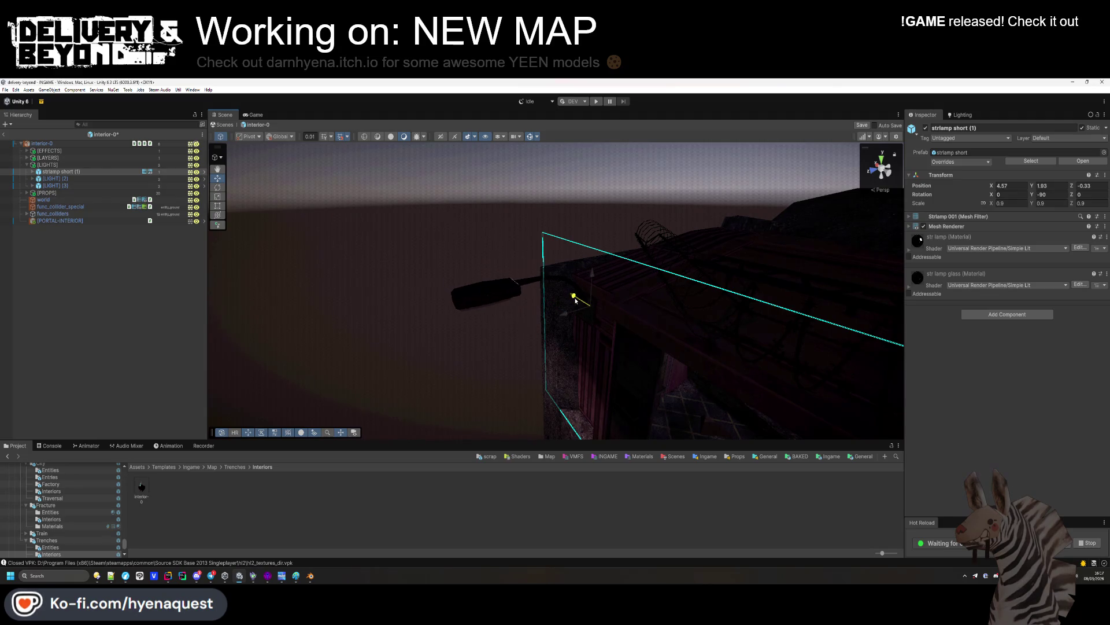
pyautogui.moveTo(991, 205); pyautogui.dragTo(972, 206)
# Position the lamp on the front wall, save the prefab and return to the INGAME scene
pyautogui.moveTo(801, 260)
pyautogui.mouseDown()
pyautogui.moveTo(596, 358)
pyautogui.moveTo(592, 244)
pyautogui.moveTo(575, 269)
pyautogui.moveTo(592, 270)
pyautogui.moveTo(559, 279)
pyautogui.mouseUp()
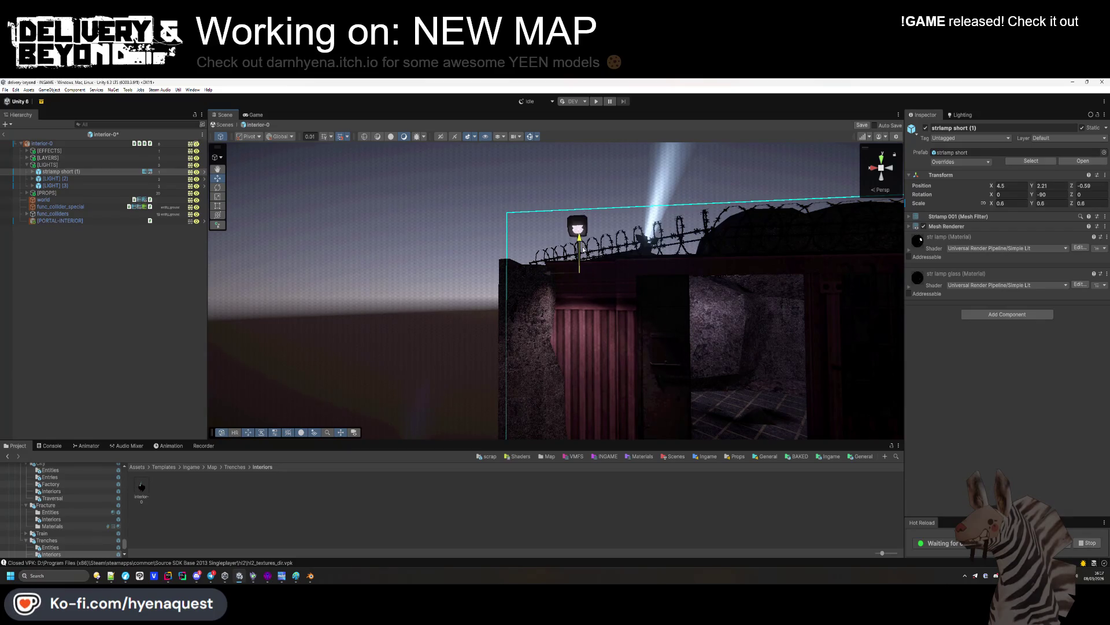
pyautogui.click(558, 521)
pyautogui.moveTo(601, 382); pyautogui.dragTo(652, 281)
pyautogui.click(502, 255)
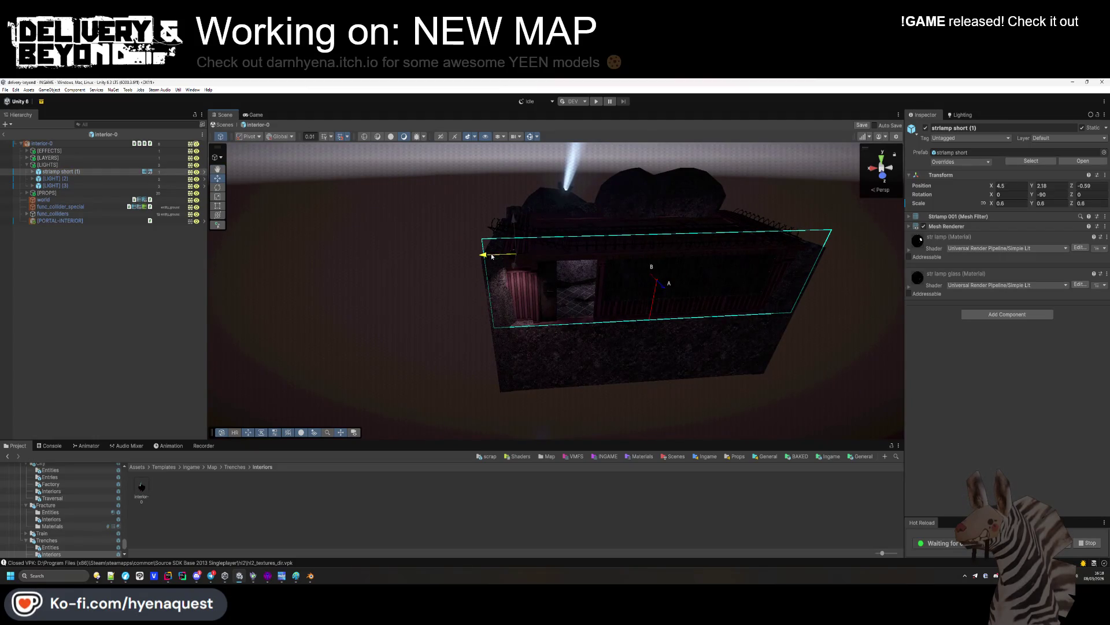
pyautogui.hotkey('ctrl', 'z')
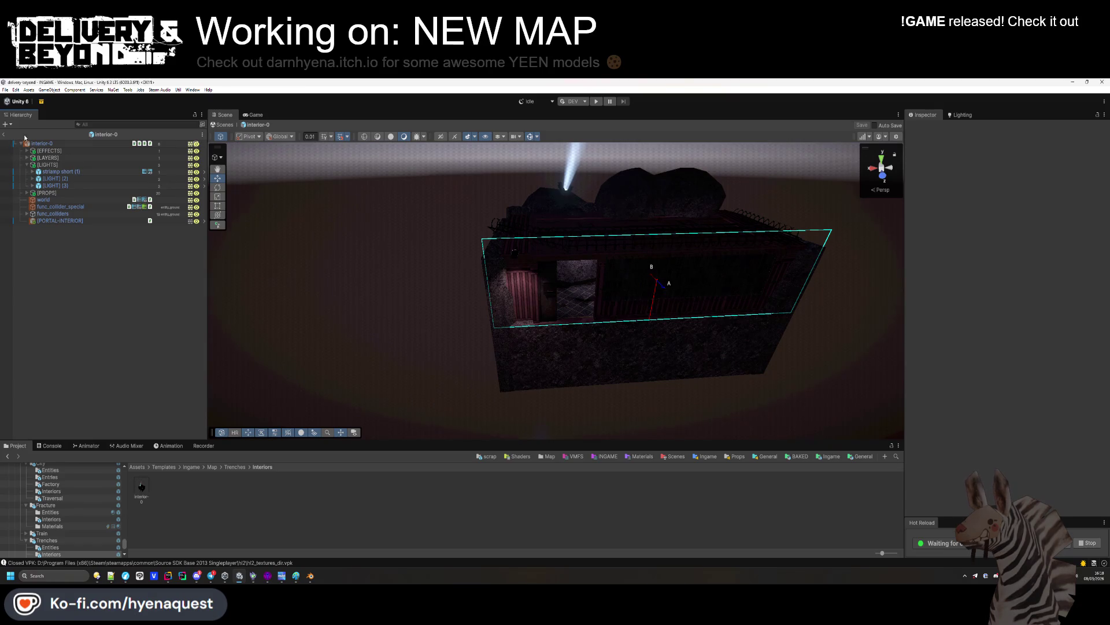
pyautogui.click(5, 135)
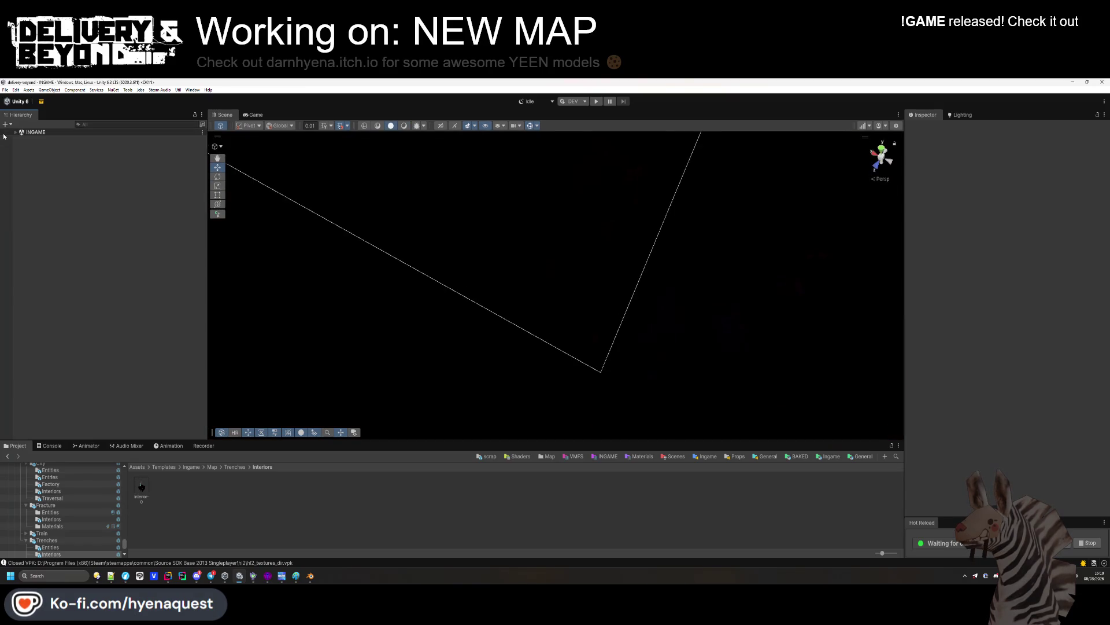
# Enter Play mode and start a game round from the DebugController
pyautogui.click(599, 103)
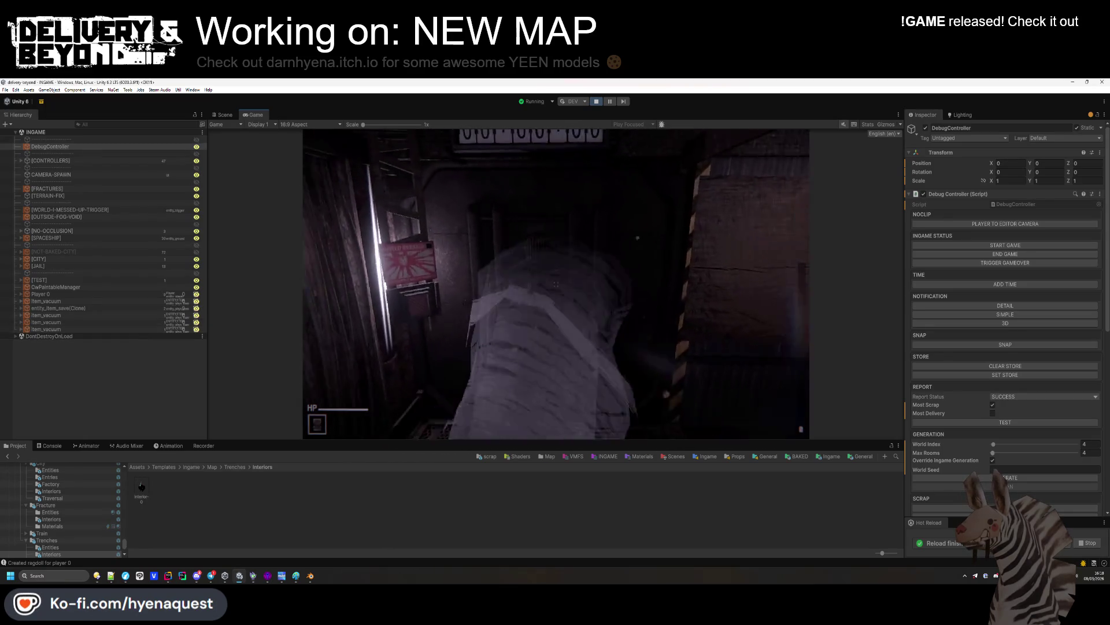
pyautogui.press('super')
pyautogui.click(194, 461)
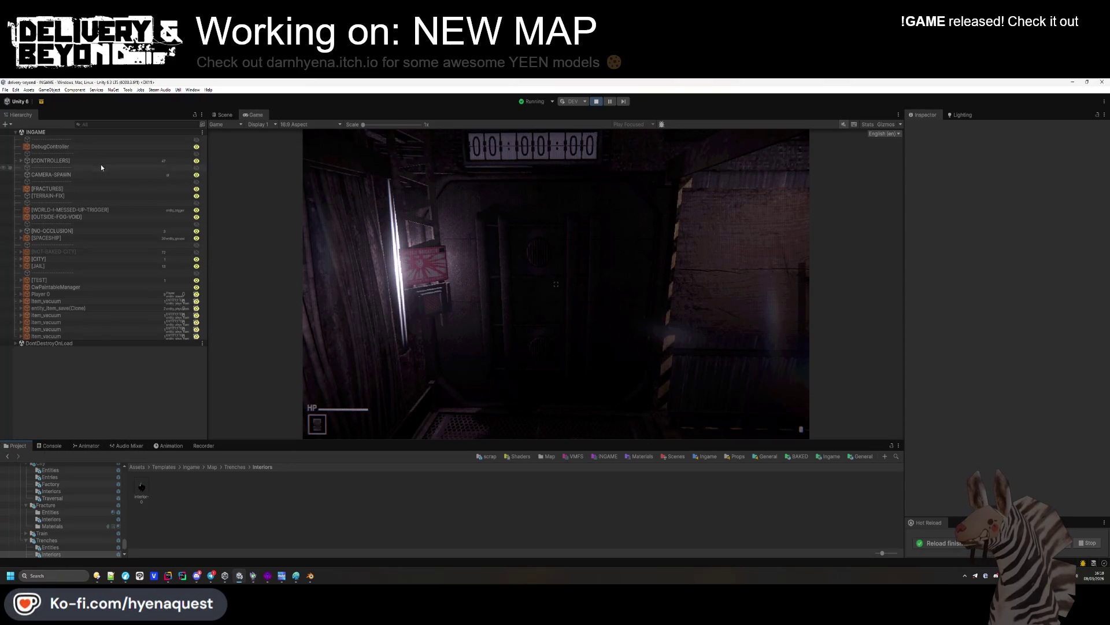
pyautogui.click(107, 147)
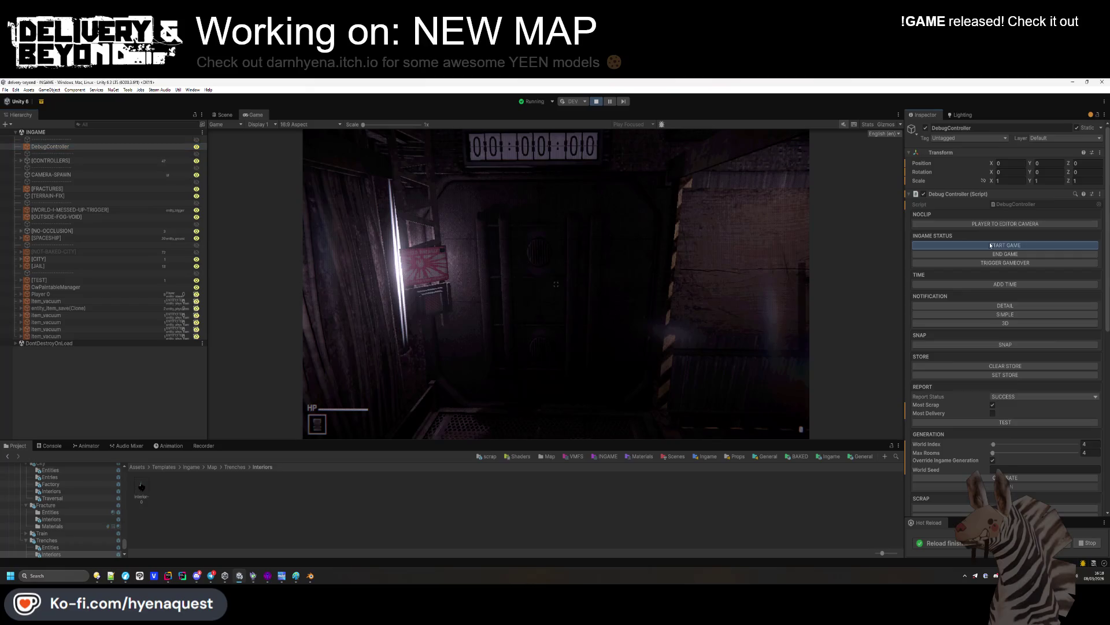
pyautogui.click(990, 245)
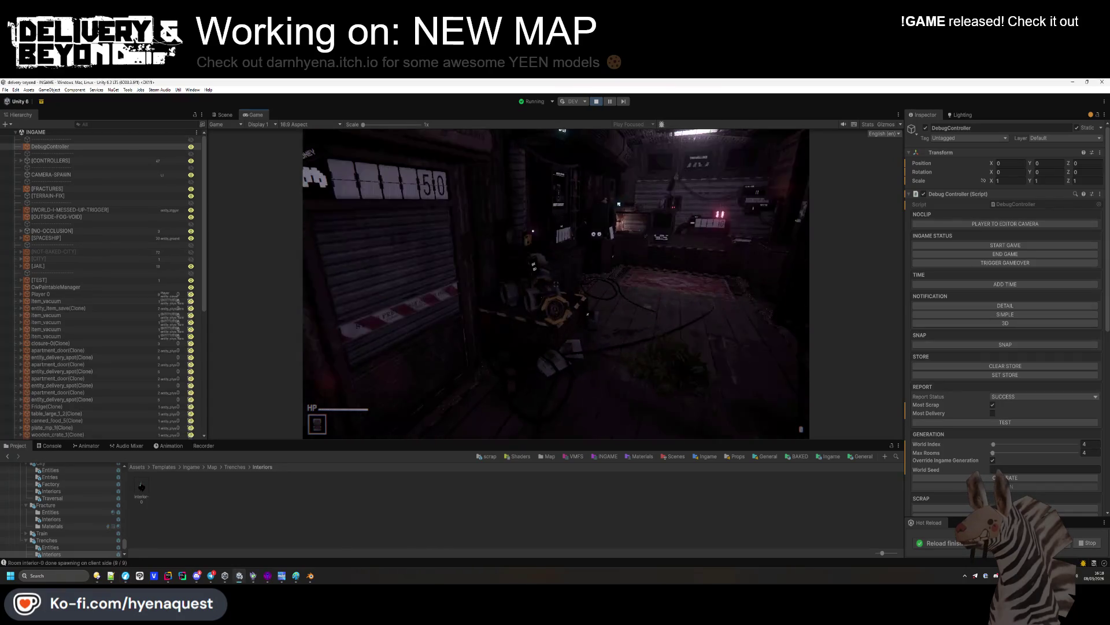
# Walk up to the metal door in game, then pause and stop the play test
pyautogui.press('e')
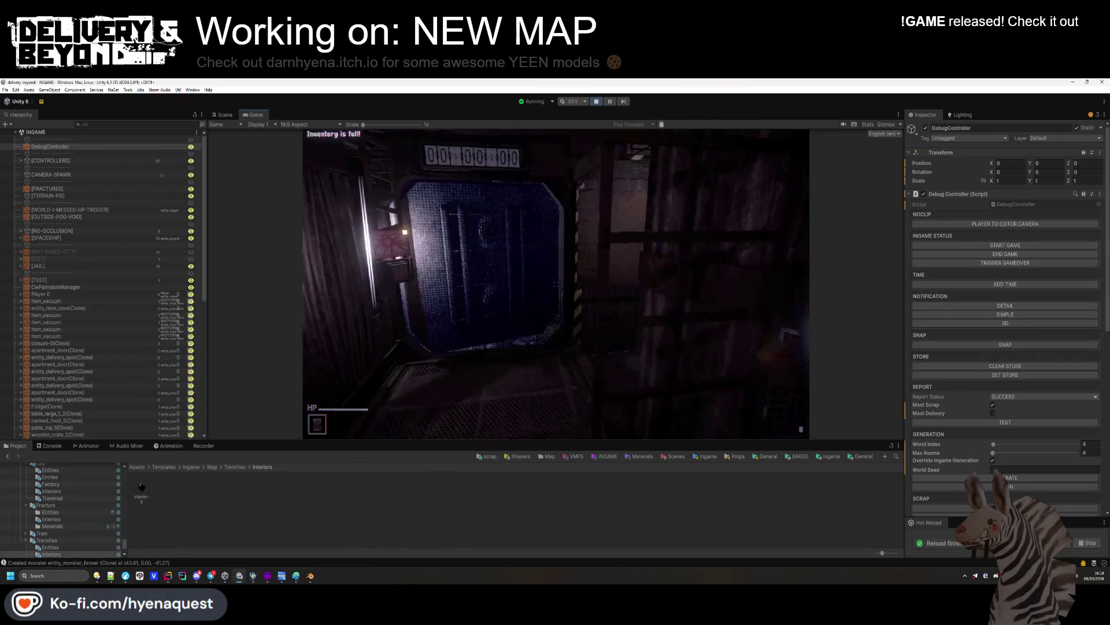
pyautogui.press('w')
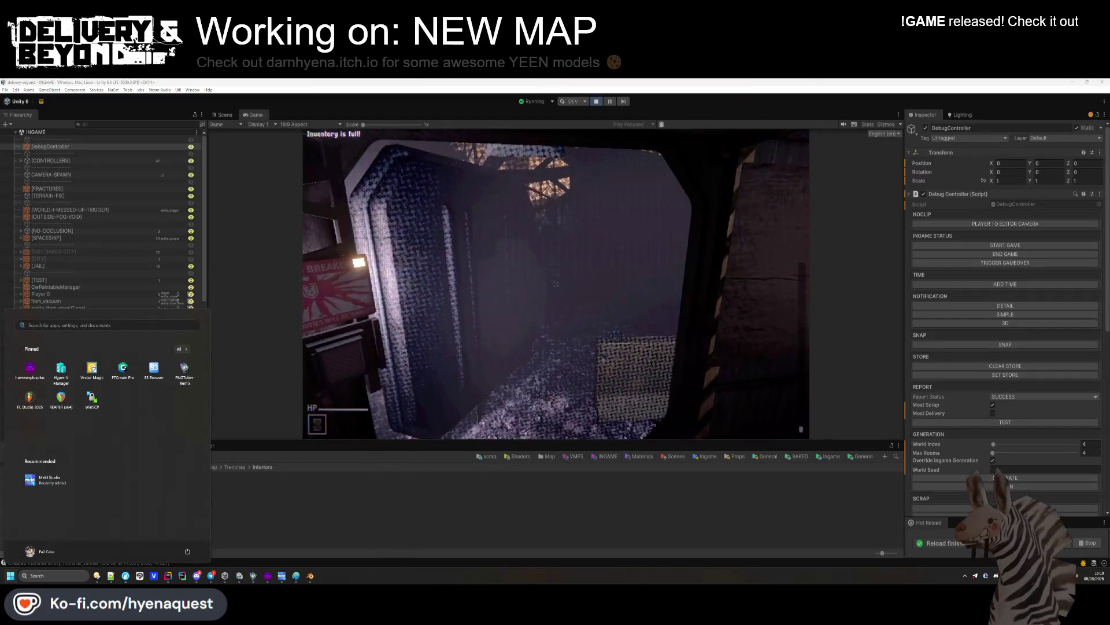
pyautogui.click(519, 356)
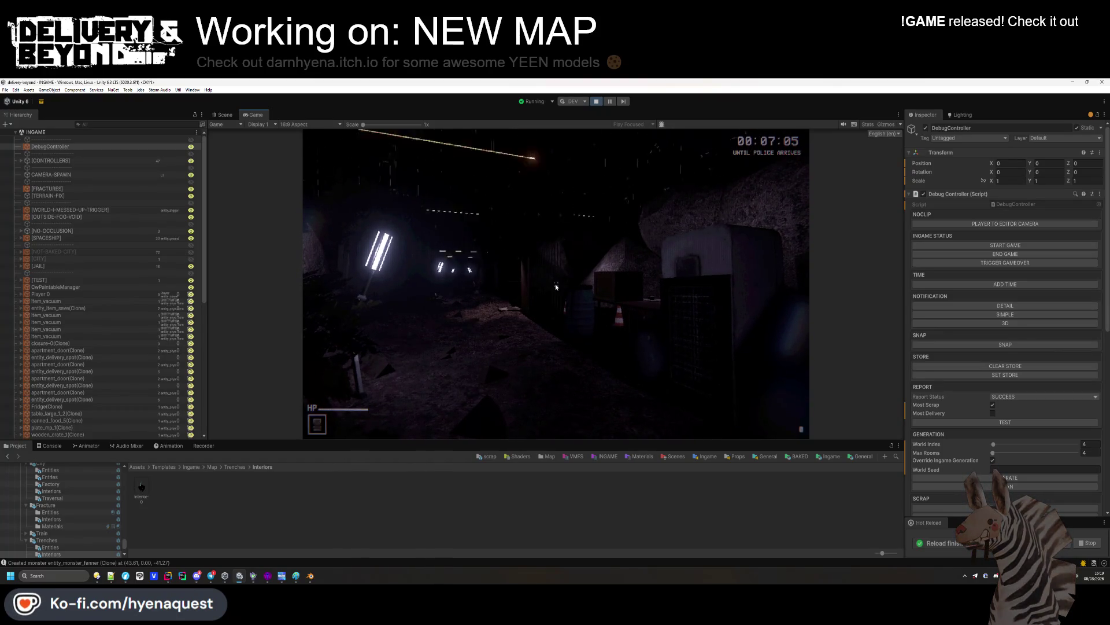
pyautogui.press('Escape')
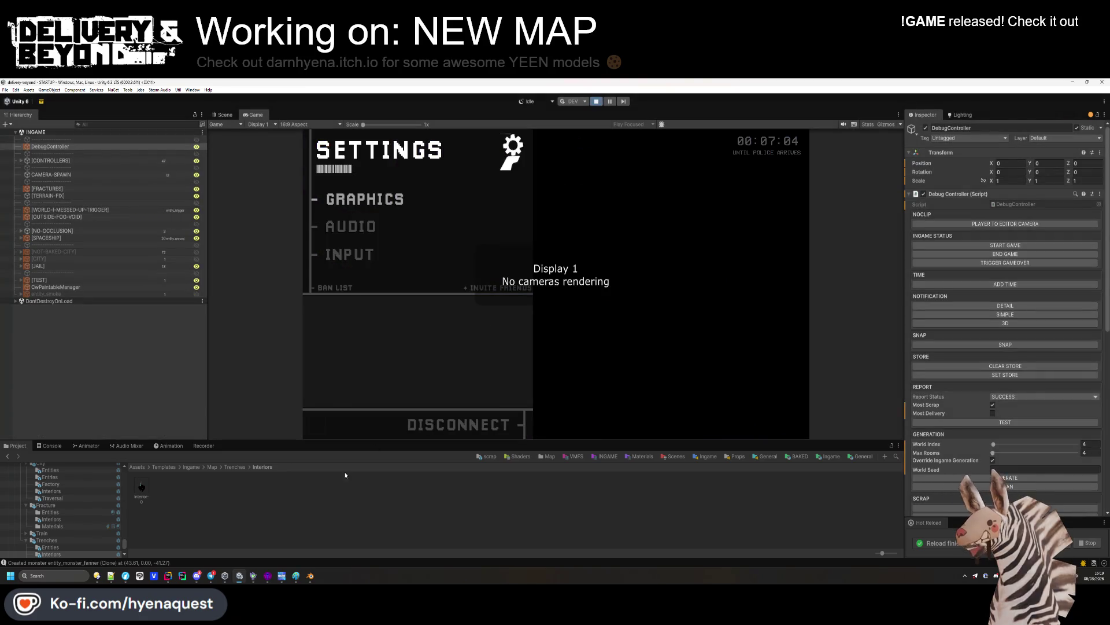
pyautogui.hotkey('ctrl', 'p')
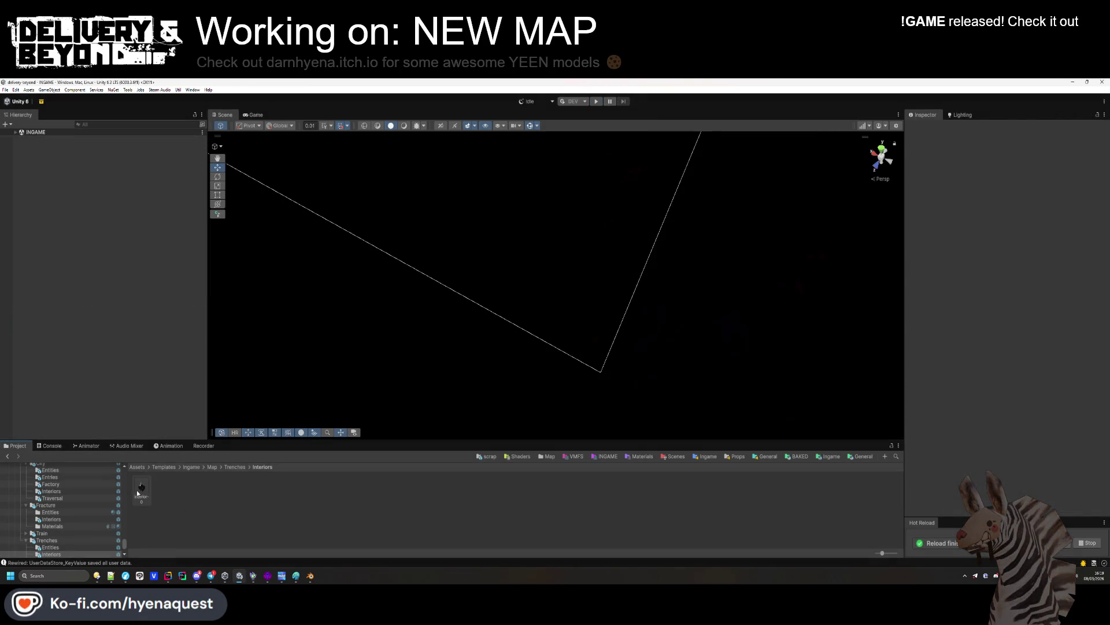
# Open interior-0 from Trenches/Interiors and inspect its [PORTAL-INTERIOR] object
pyautogui.click(243, 467)
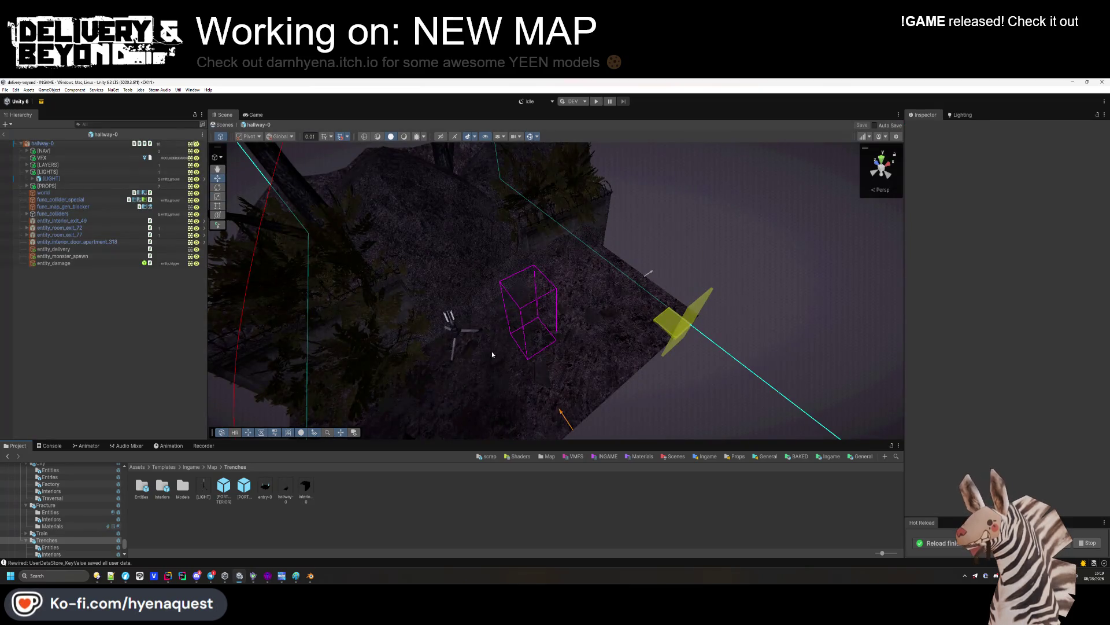
pyautogui.moveTo(491, 352); pyautogui.dragTo(373, 389)
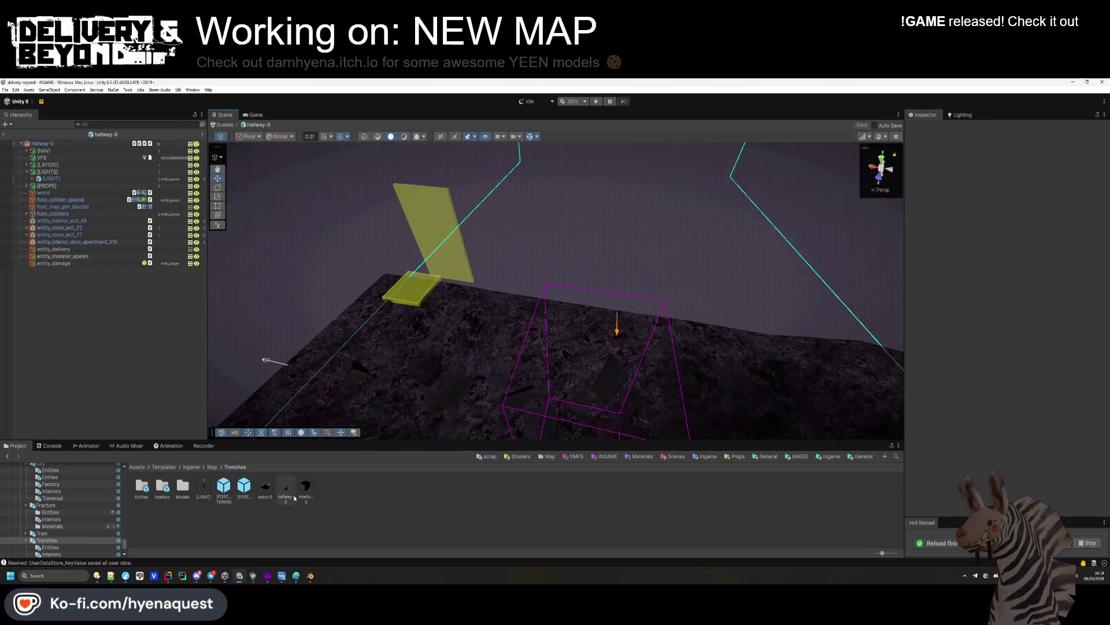
pyautogui.doubleClick(162, 487)
pyautogui.doubleClick(139, 487)
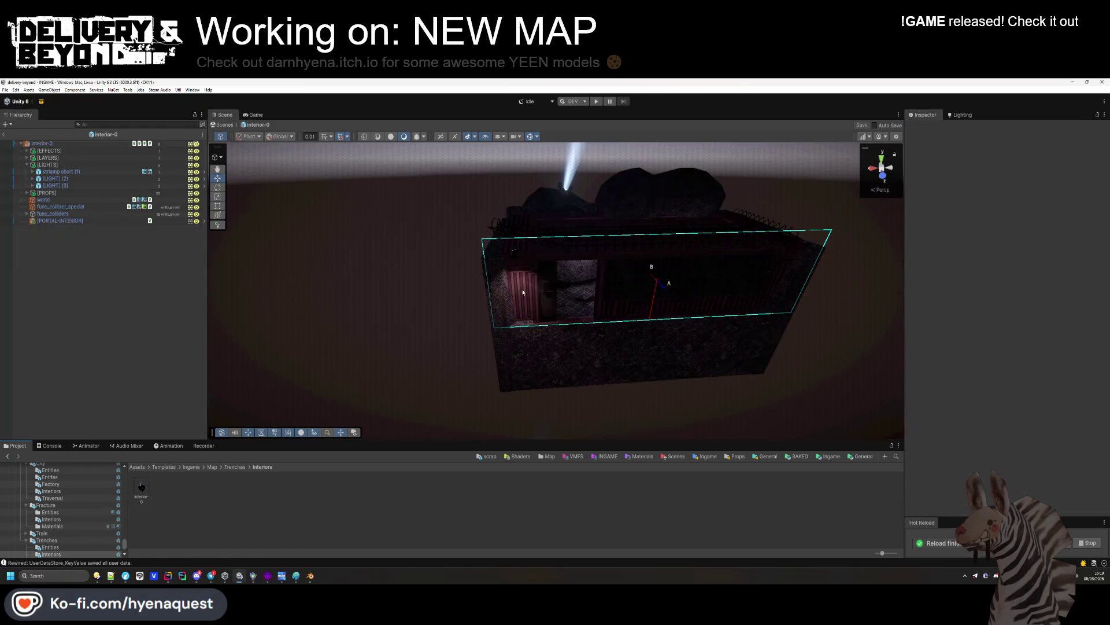
pyautogui.click(65, 221)
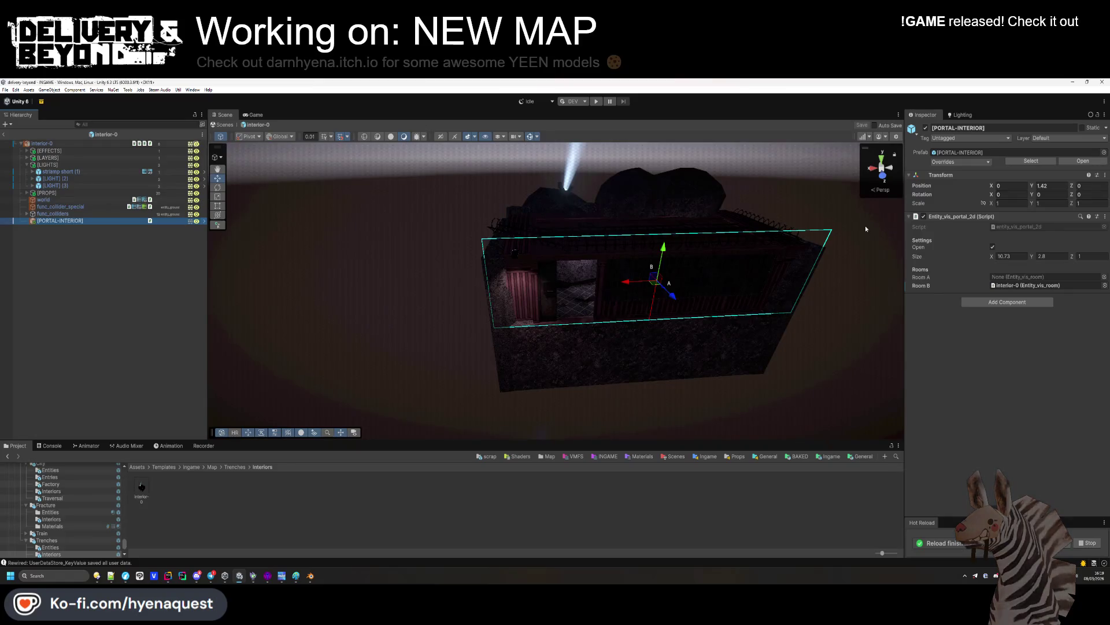
pyautogui.click(304, 522)
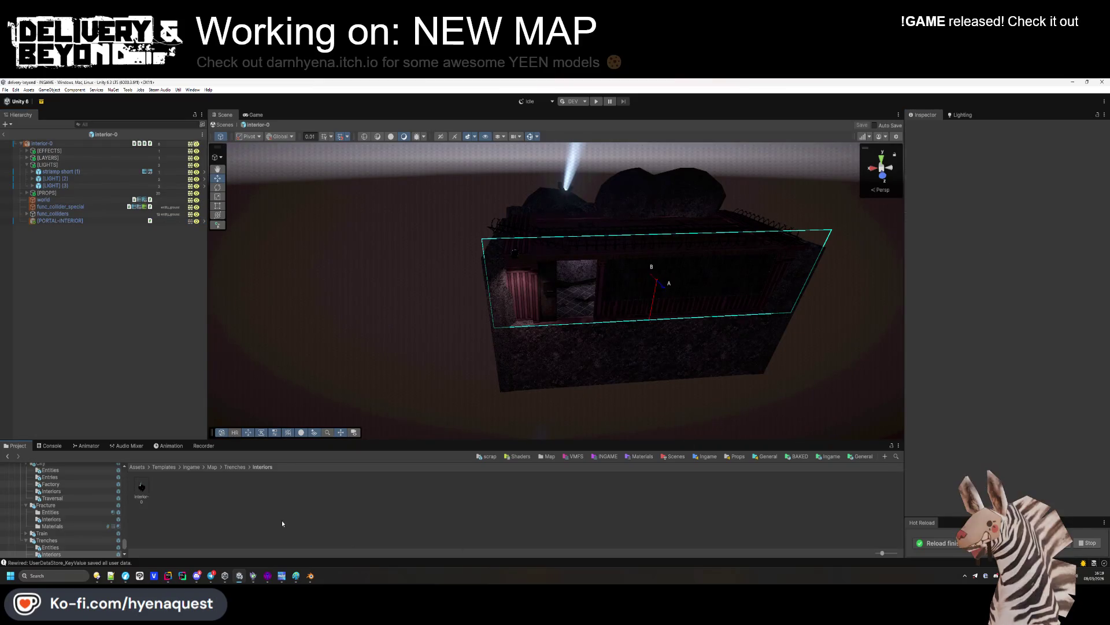
# Return to the Trenches folder, open hallway-0 and select its root object
pyautogui.click(235, 466)
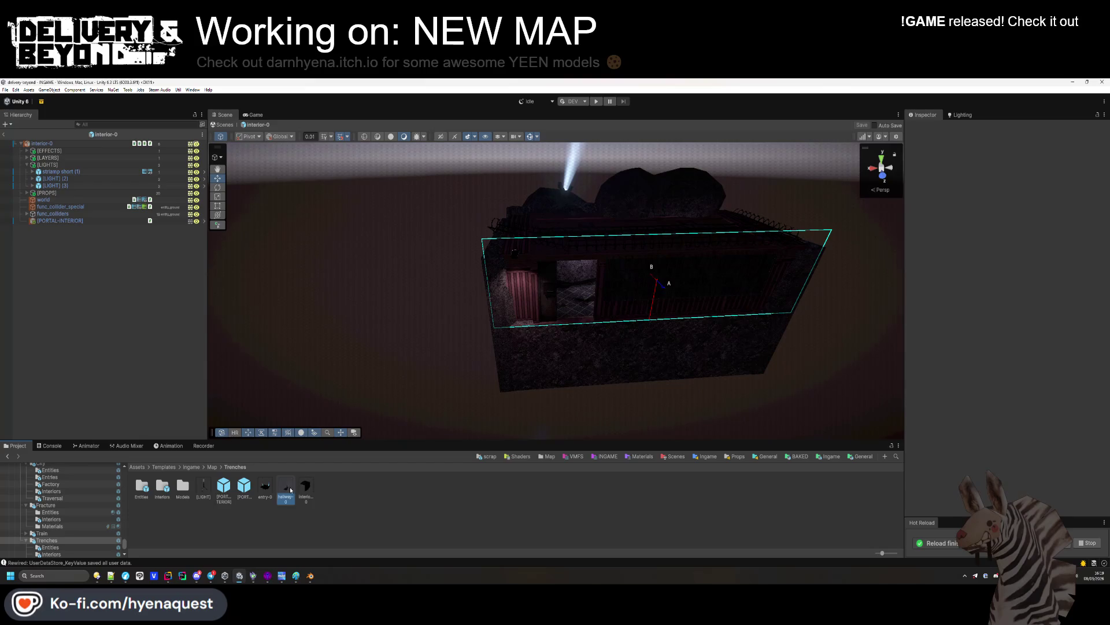
pyautogui.doubleClick(287, 487)
pyautogui.click(84, 277)
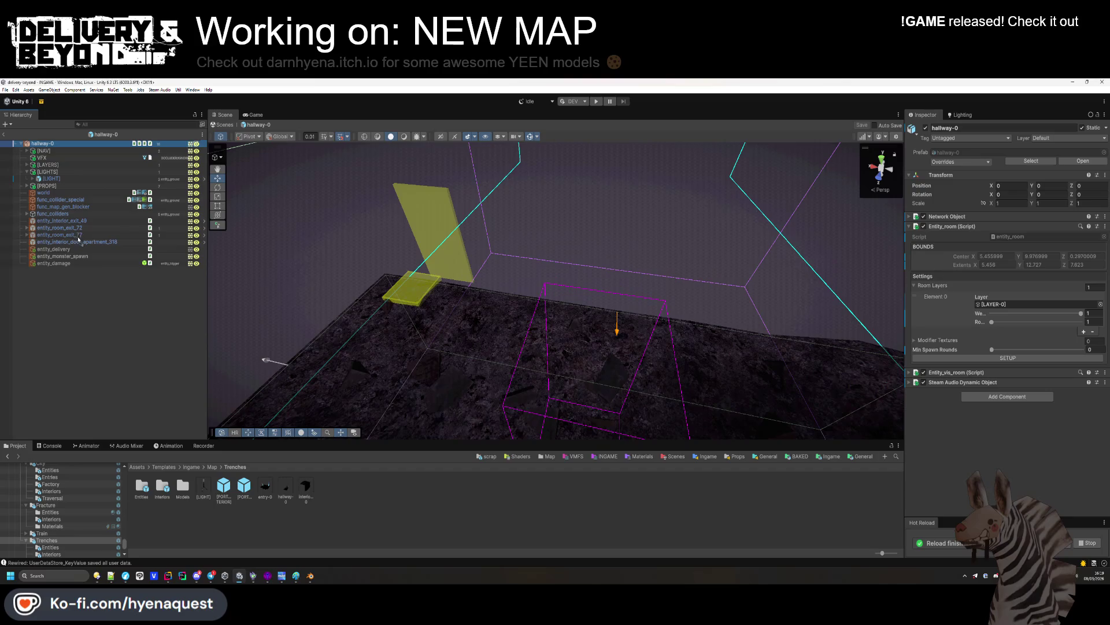
# Place [PORTAL-INTERIOR] under entity_interior_exit_49 at position 0, 1.42, 0 with Y rotation 180
pyautogui.moveTo(73, 224); pyautogui.dragTo(73, 224)
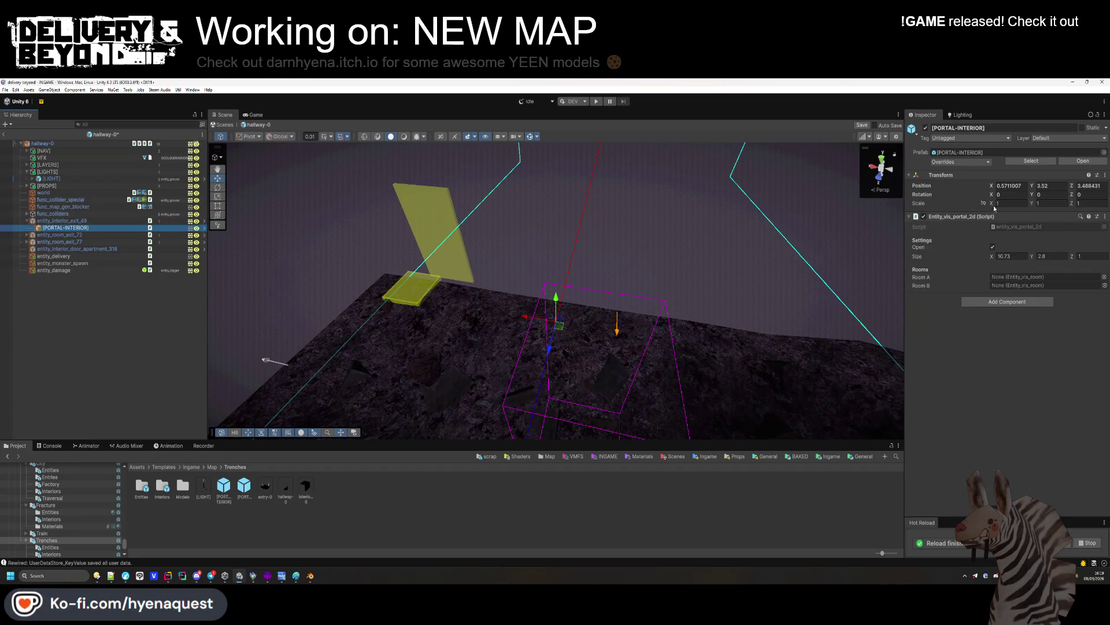
pyautogui.write('0')
pyautogui.press('Tab')
pyautogui.press('Tab')
pyautogui.write('0')
pyautogui.write('1.42')
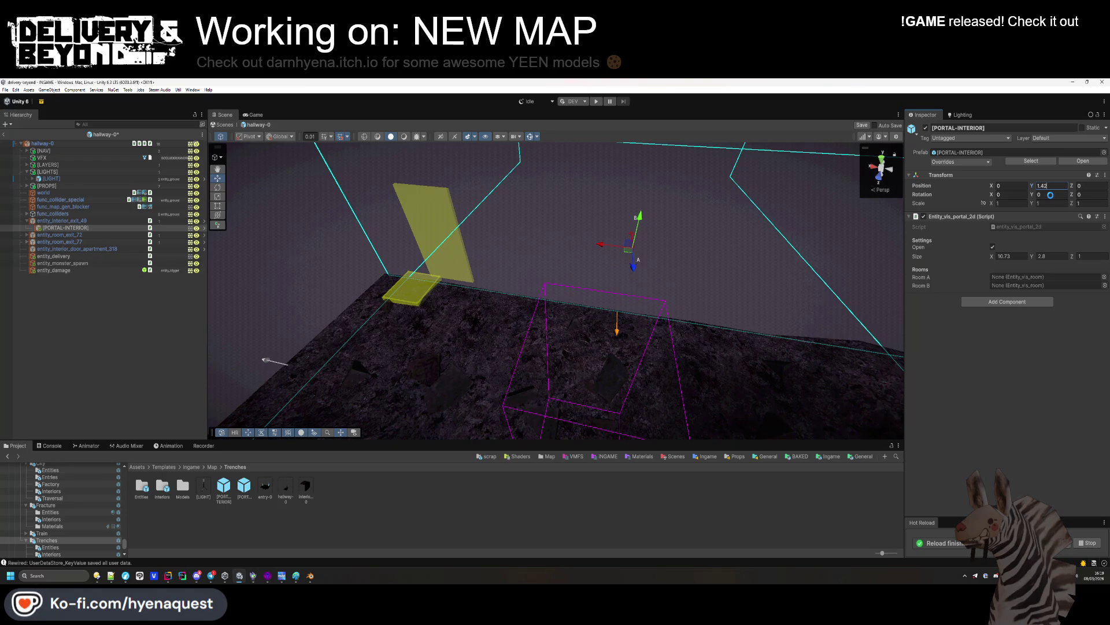
pyautogui.click(1050, 195)
pyautogui.write('180')
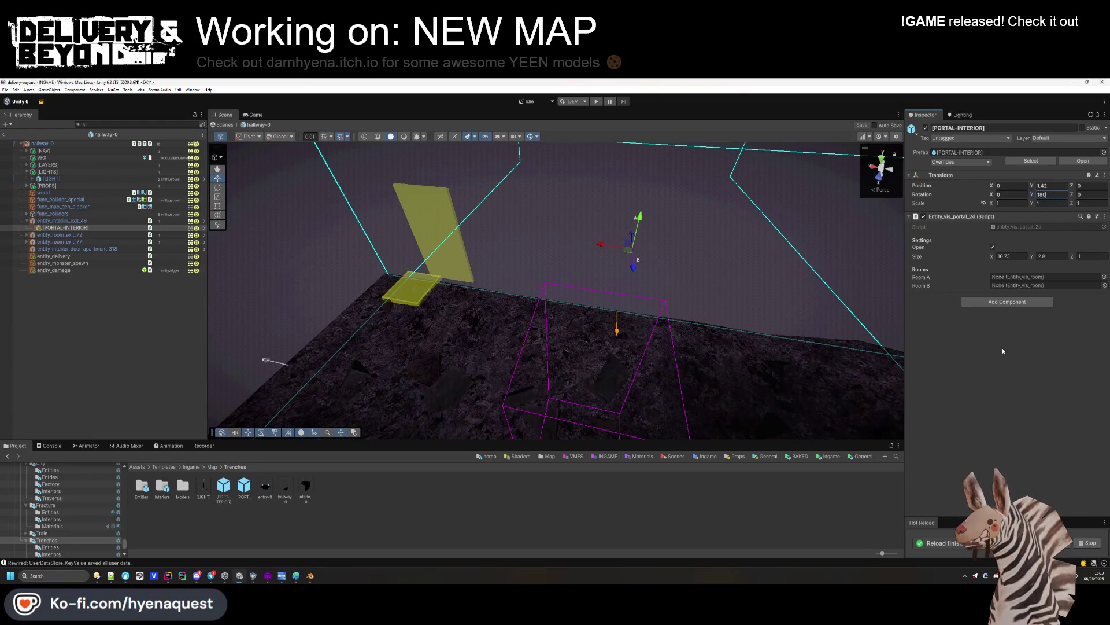
pyautogui.press('Return')
# Rerun SETUP on the hallway-0 root and start a play test
pyautogui.click(568, 275)
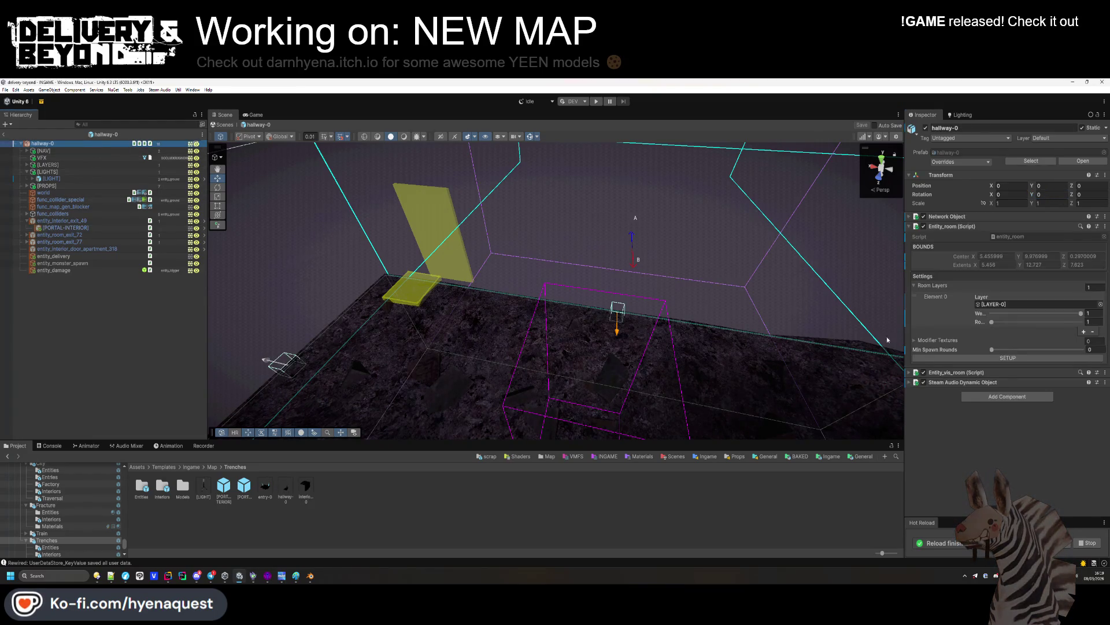
pyautogui.click(979, 359)
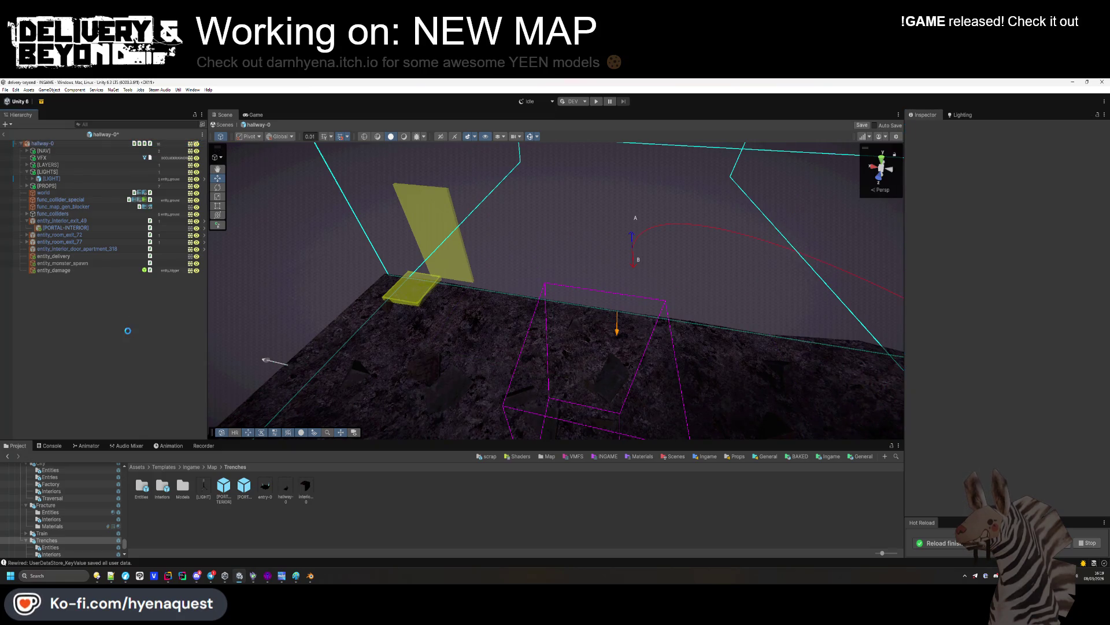
pyautogui.hotkey('ctrl', 'p')
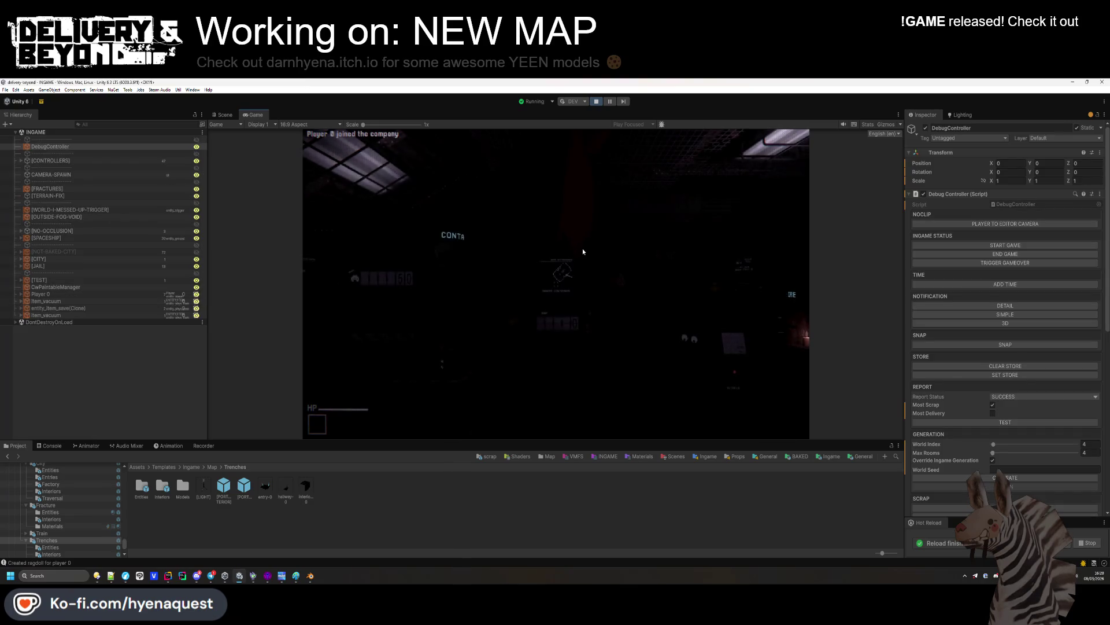
# Start a round with the DebugController's START GAME, enlarge the Game view, and take player control
pyautogui.click(582, 268)
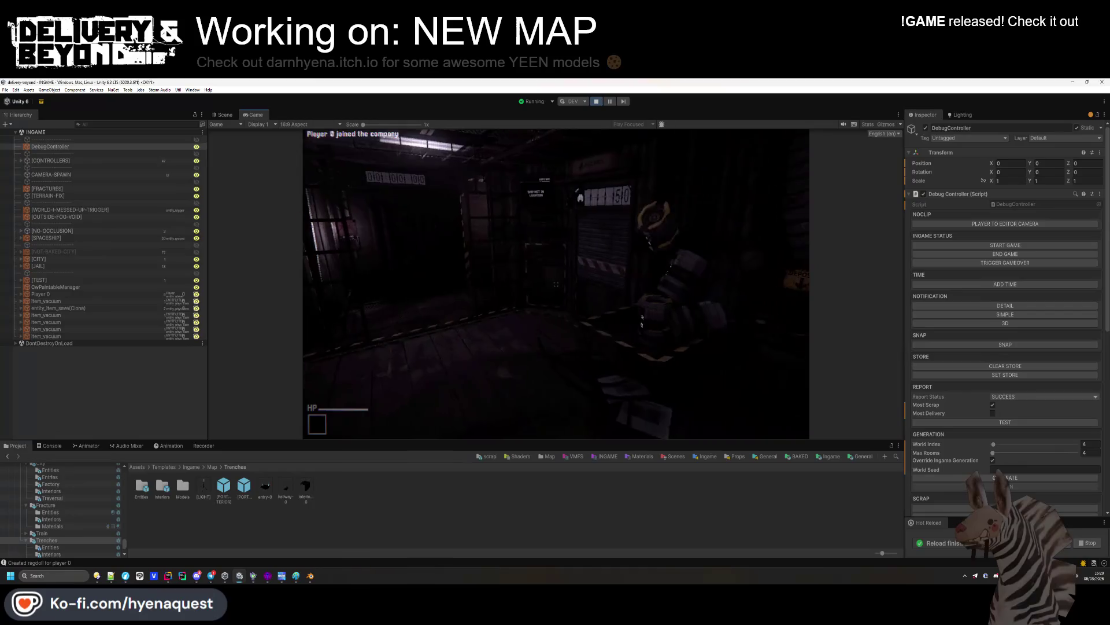
pyautogui.press('Escape')
pyautogui.click(51, 445)
pyautogui.click(13, 445)
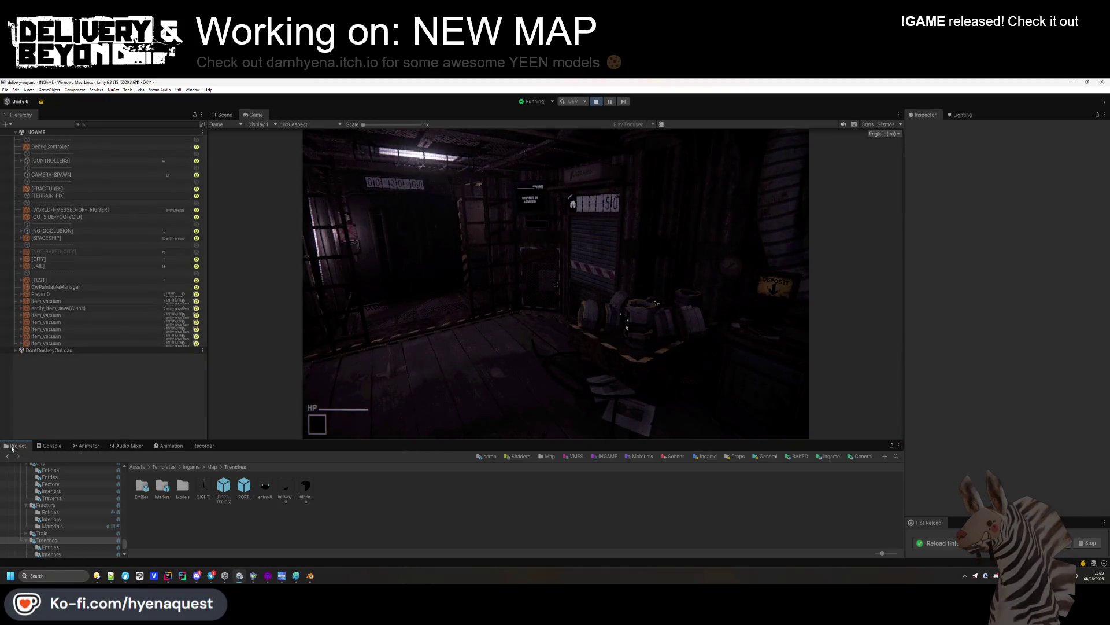
pyautogui.click(50, 147)
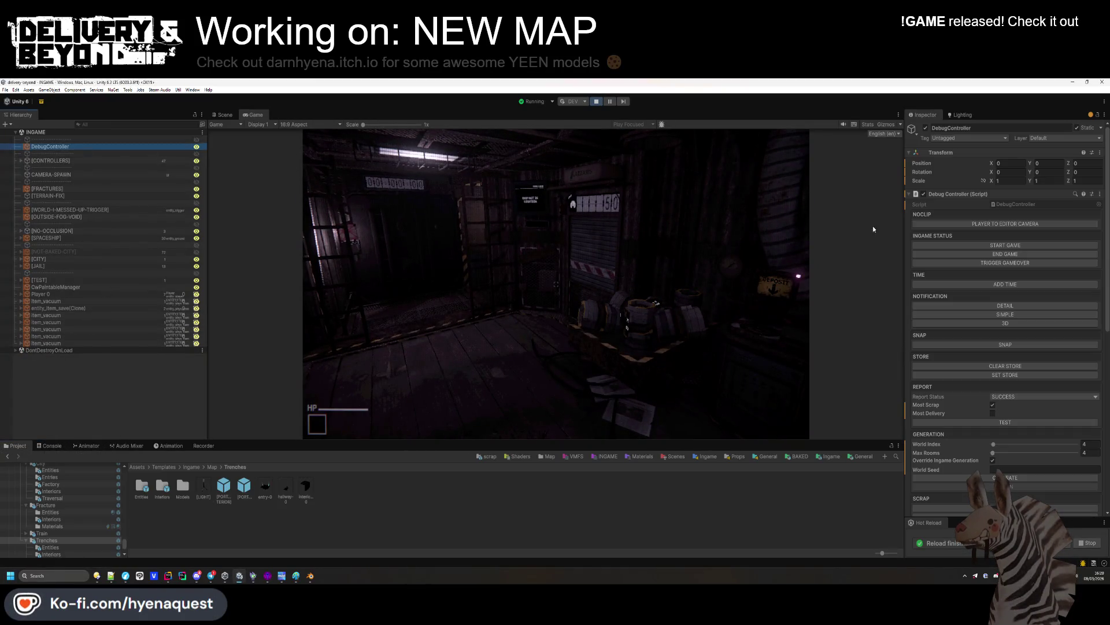
pyautogui.click(985, 244)
pyautogui.click(69, 153)
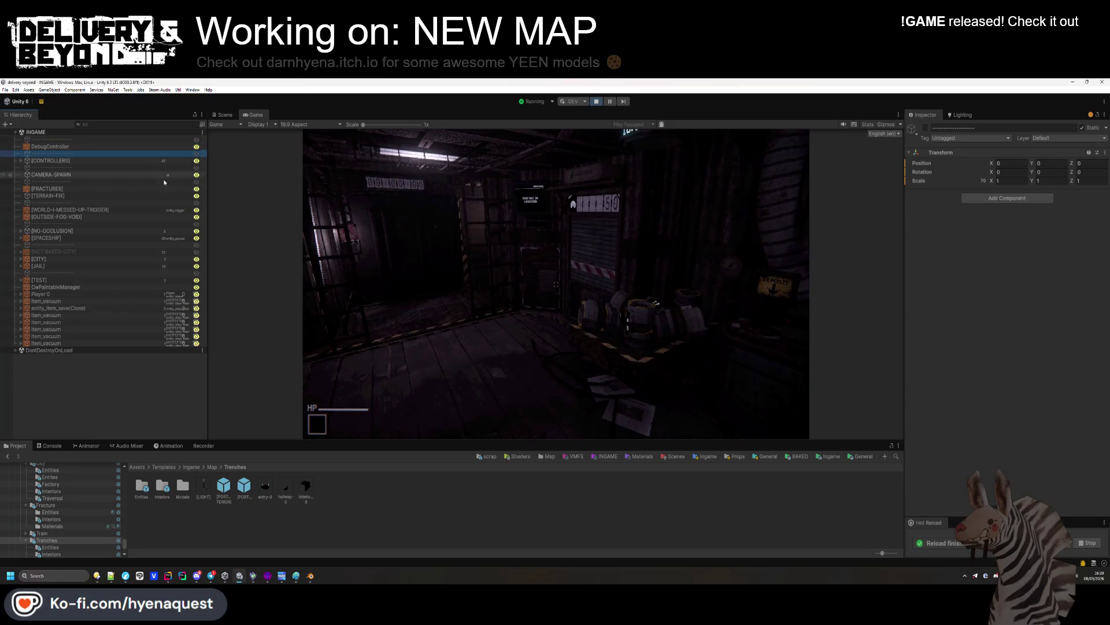
pyautogui.moveTo(566, 442); pyautogui.dragTo(565, 468)
pyautogui.click(555, 347)
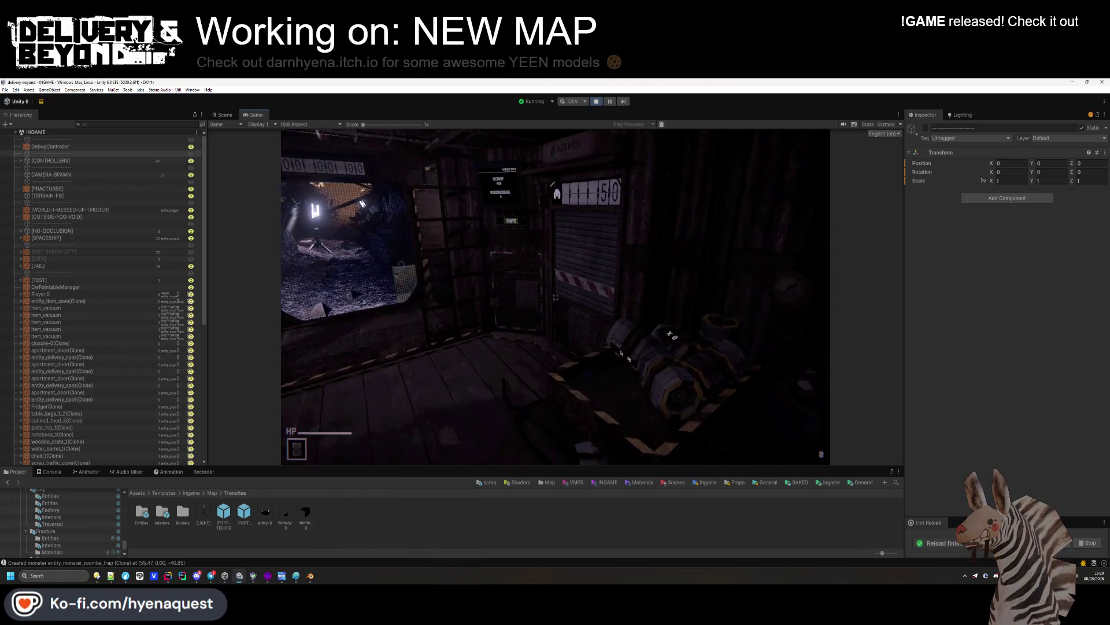
# Check the input settings page in the pause menu, then resume play
pyautogui.press('Escape')
pyautogui.click(340, 268)
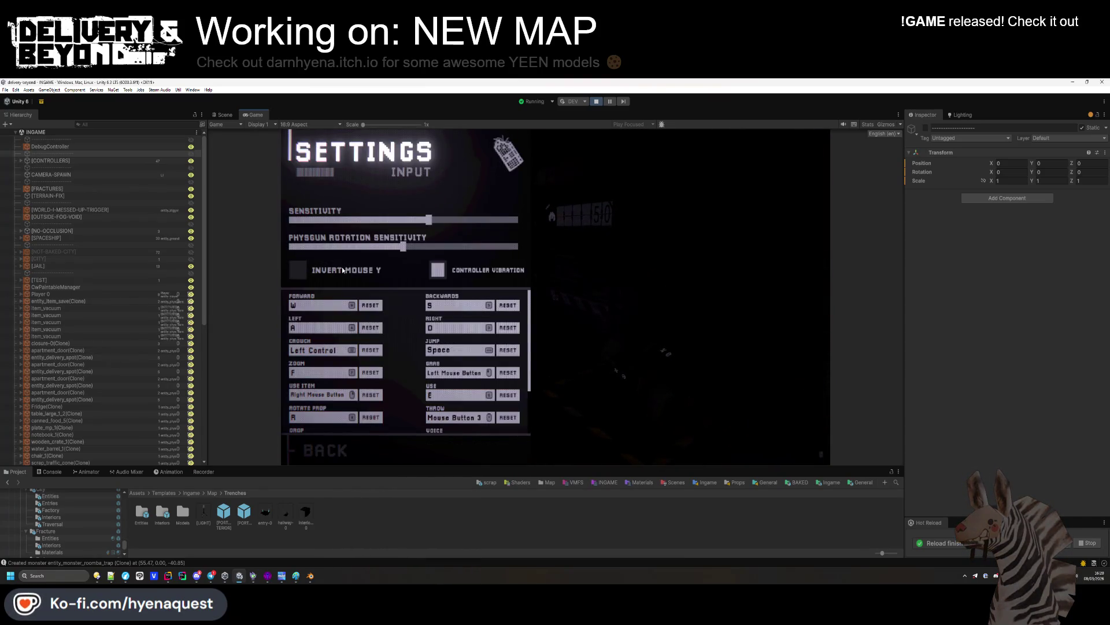
pyautogui.press('Escape')
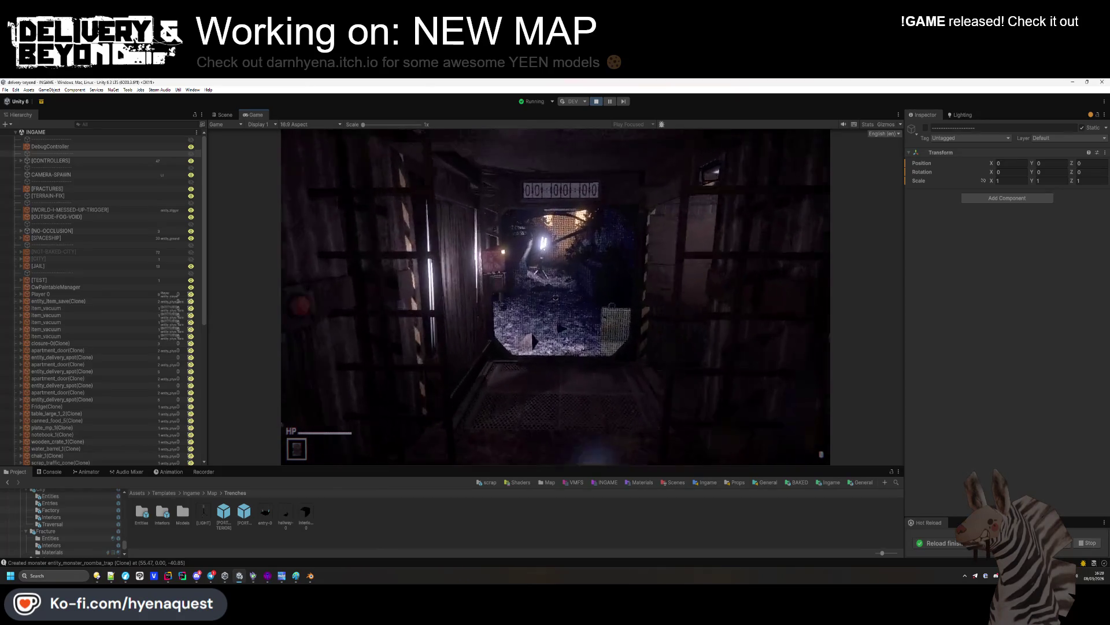
# Walk through the tunnel to door 628, open it, then pause and stop the play test
pyautogui.press('w')
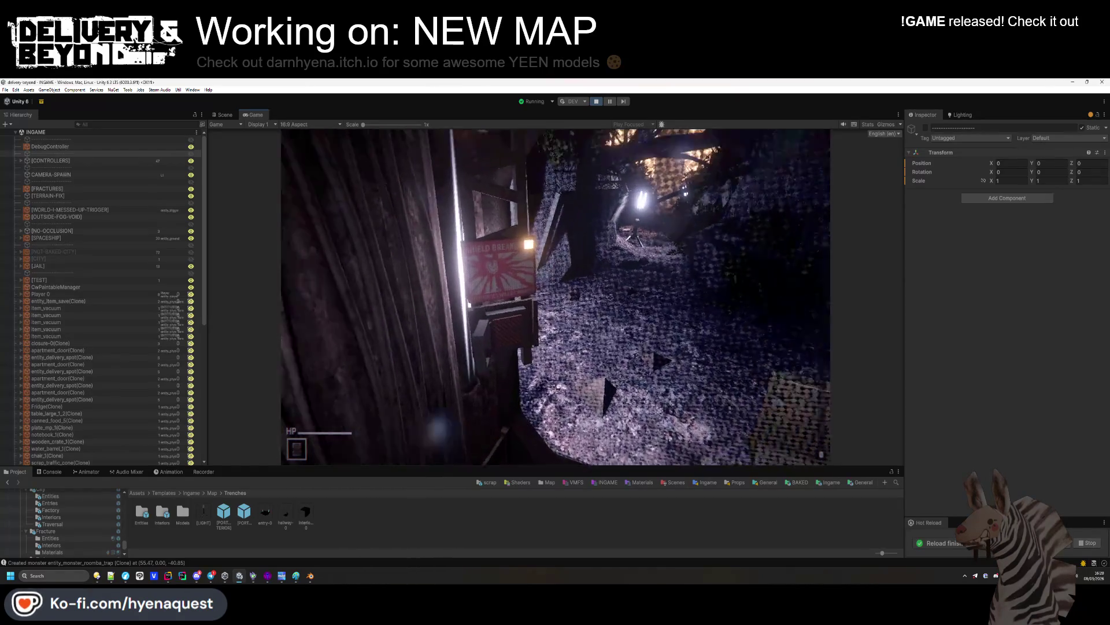
pyautogui.press('w')
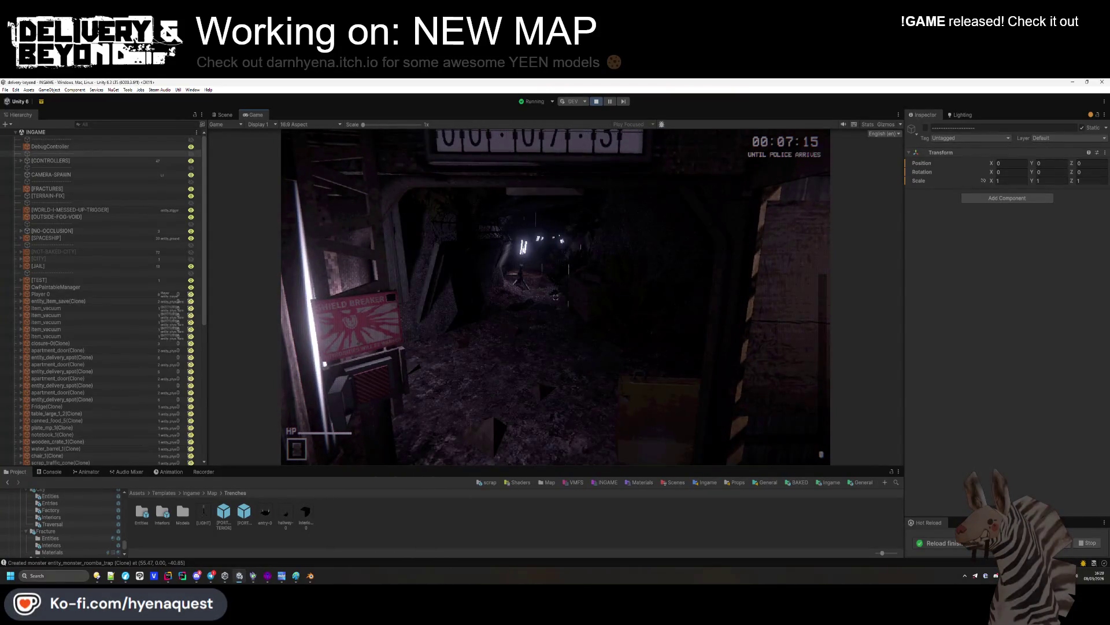
pyautogui.press('w')
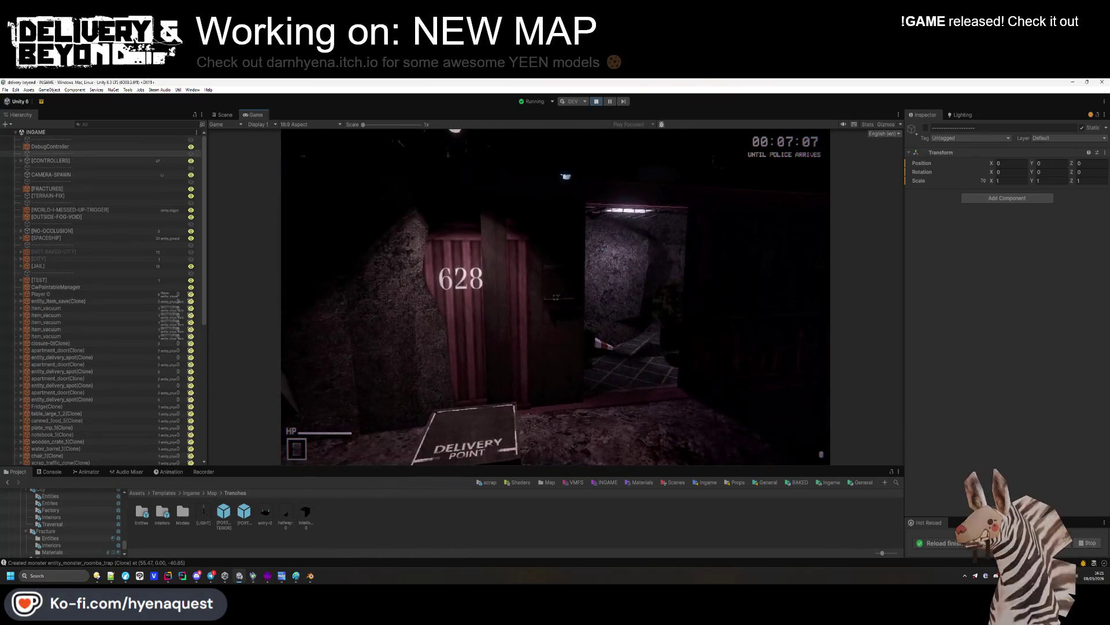
pyautogui.press('w')
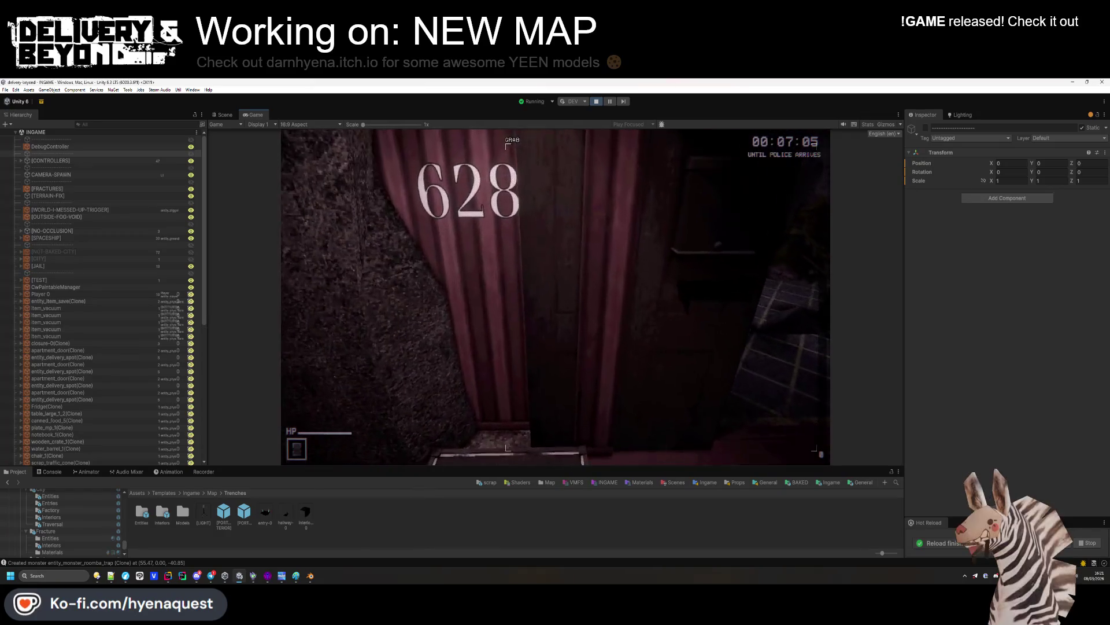
pyautogui.press('e')
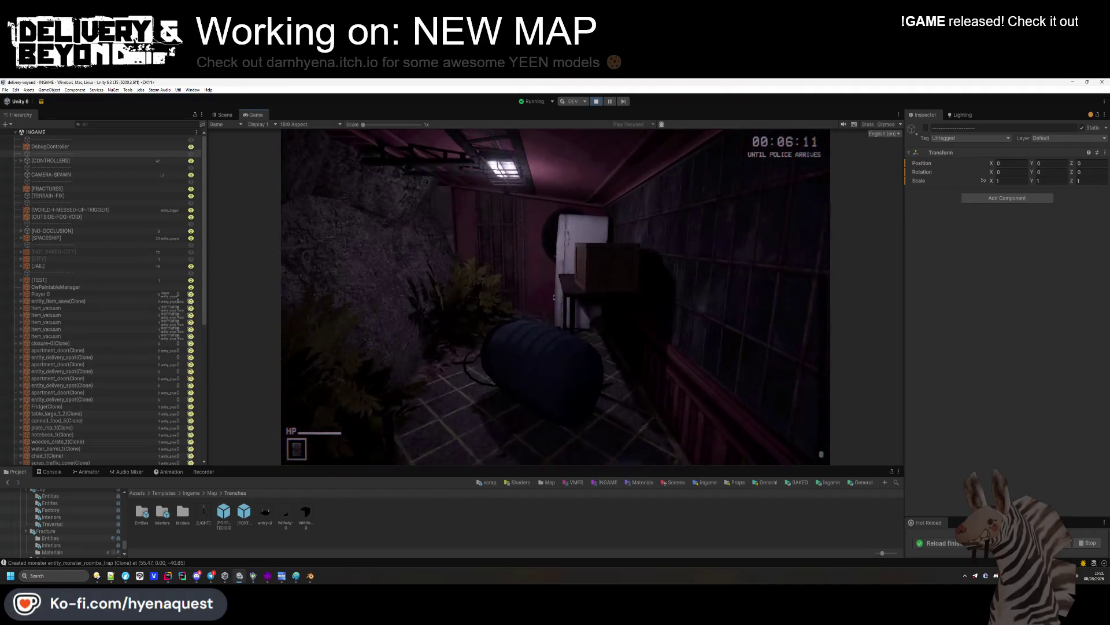
pyautogui.press('Escape')
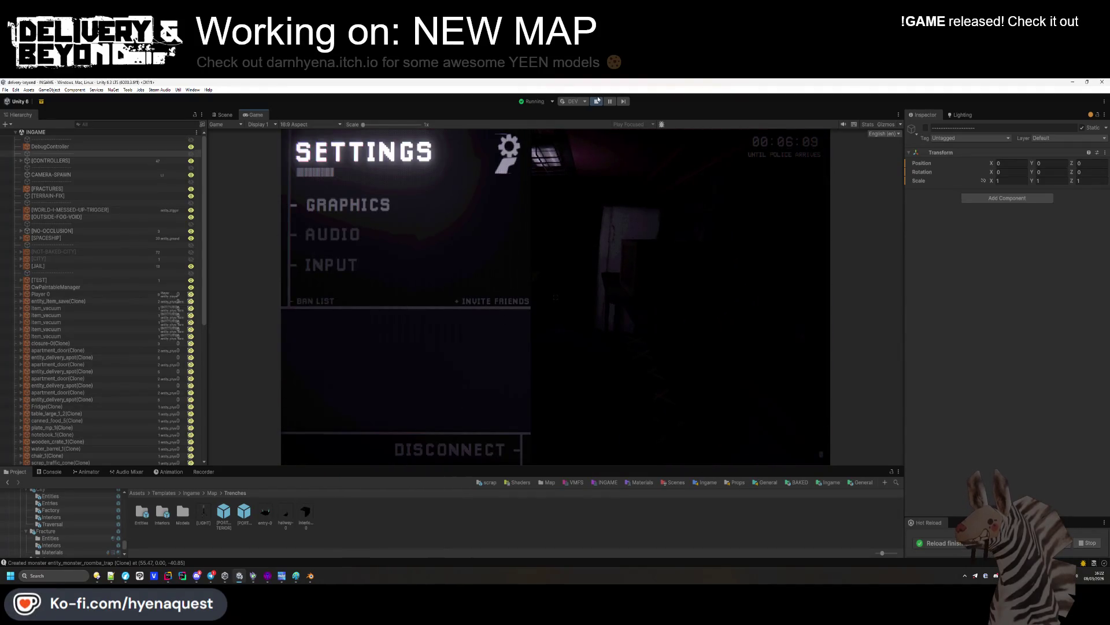
pyautogui.hotkey('ctrl', 'p')
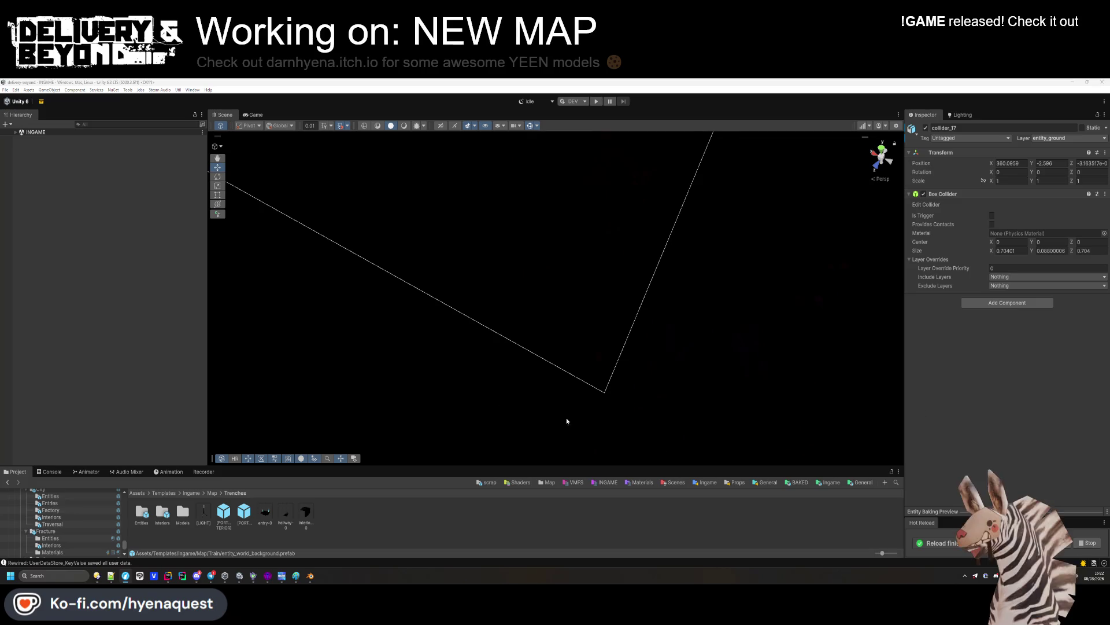
# Glance at interior-0's doorway, then open the hallway-0 prefab from the Trenches folder
pyautogui.moveTo(471, 307)
pyautogui.mouseDown()
pyautogui.moveTo(518, 203)
pyautogui.moveTo(418, 472)
pyautogui.mouseUp()
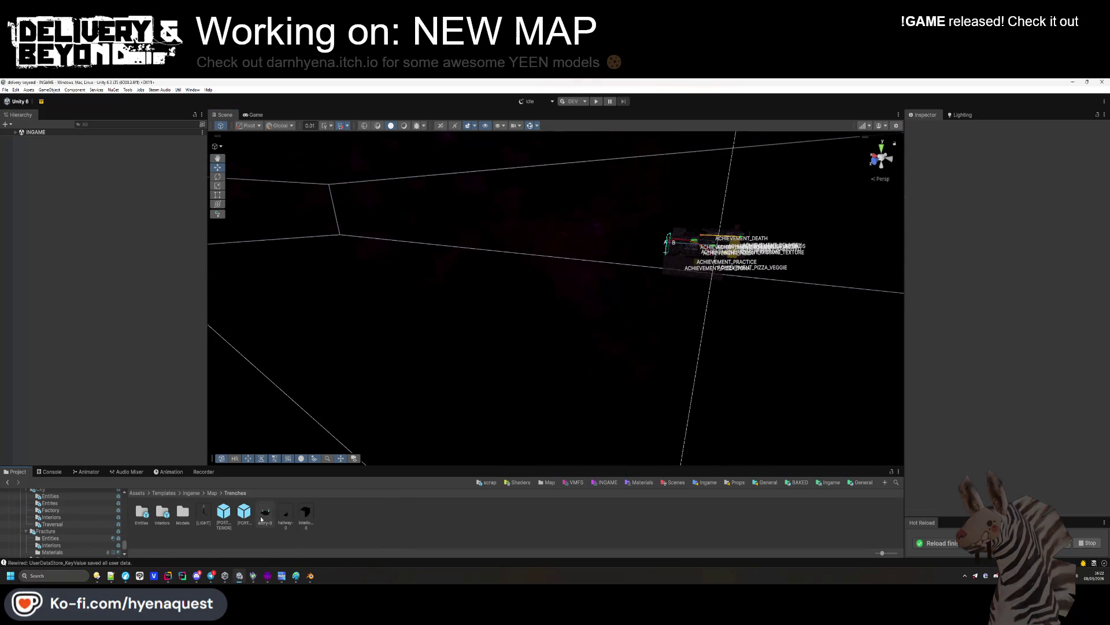
pyautogui.doubleClick(163, 512)
pyautogui.doubleClick(142, 514)
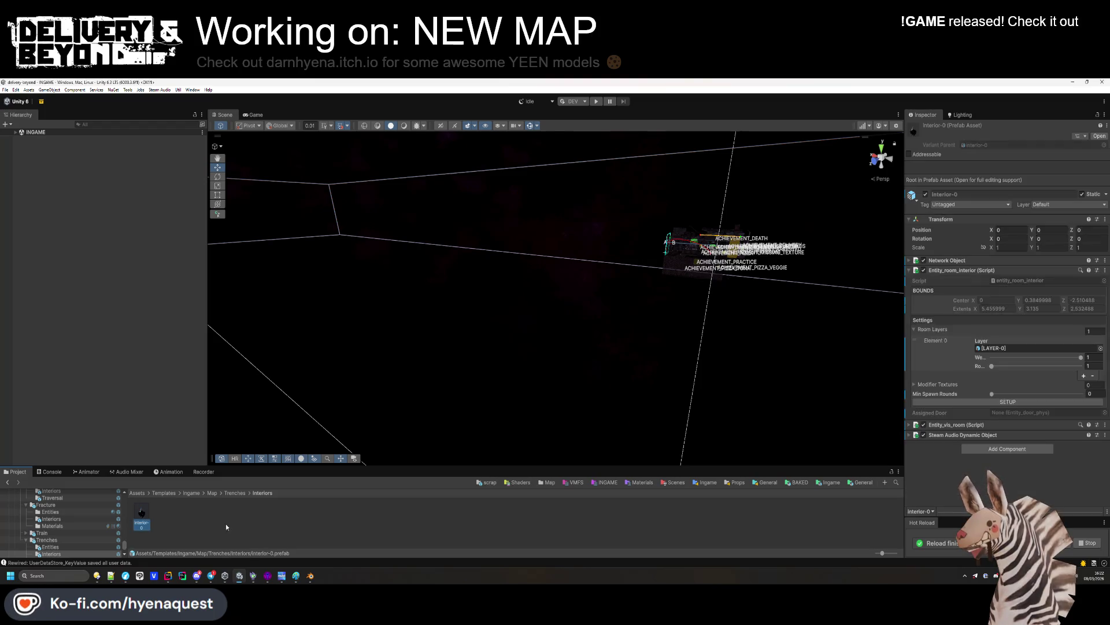
pyautogui.moveTo(576, 261); pyautogui.dragTo(538, 167)
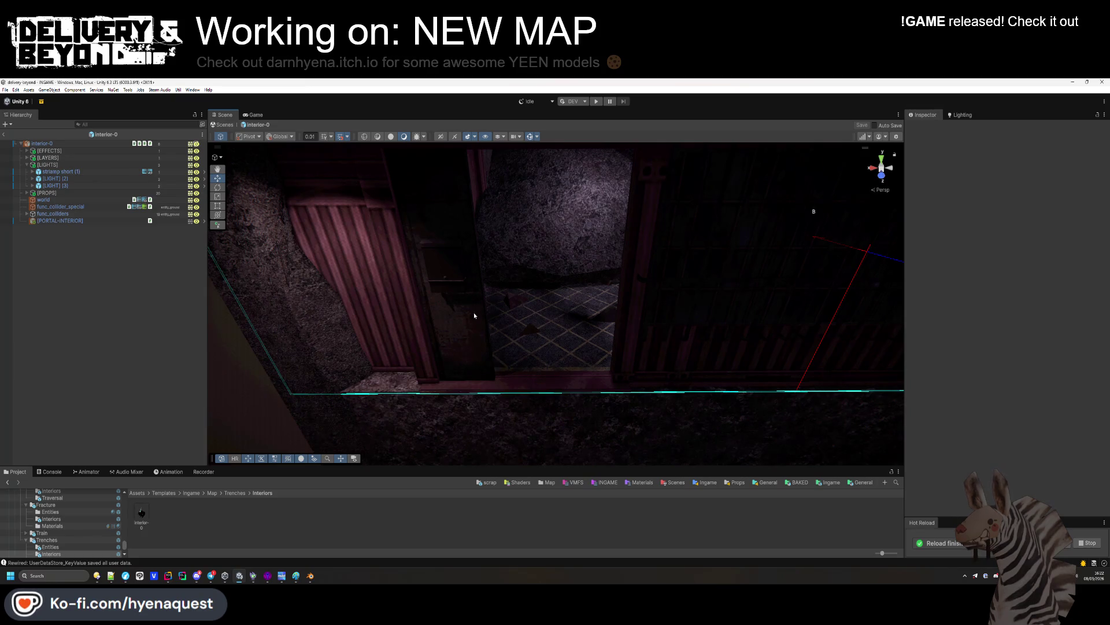
pyautogui.click(235, 492)
pyautogui.doubleClick(286, 512)
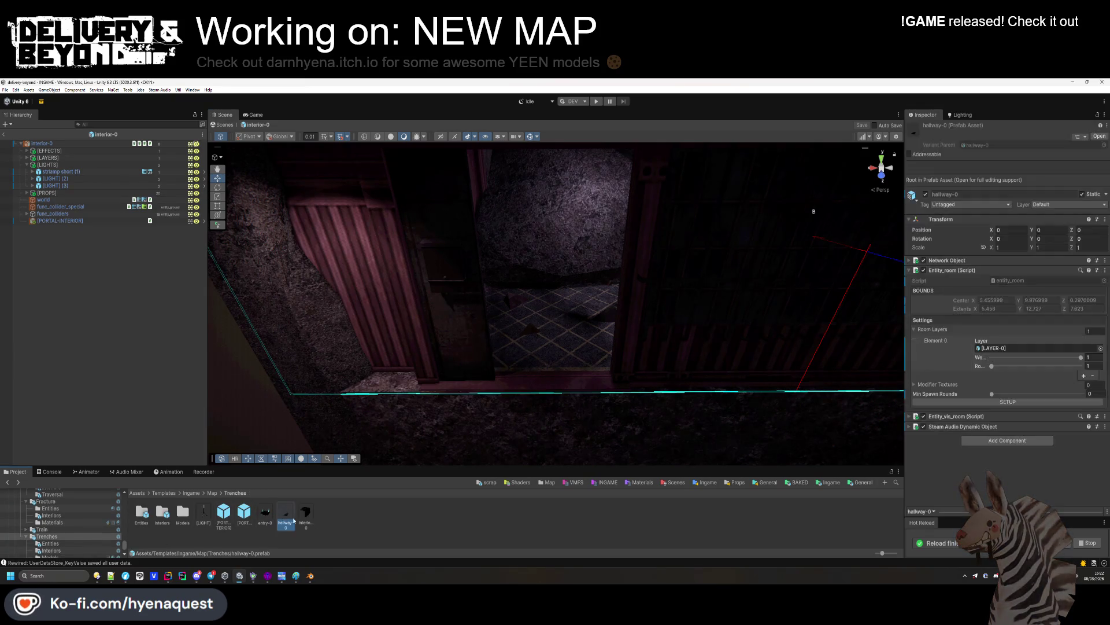
# Select the hallway's interior door entity, entity_interior_door_apartment_318
pyautogui.moveTo(468, 319)
pyautogui.mouseDown()
pyautogui.moveTo(679, 362)
pyautogui.moveTo(686, 289)
pyautogui.moveTo(580, 266)
pyautogui.moveTo(608, 277)
pyautogui.moveTo(536, 331)
pyautogui.mouseUp()
pyautogui.click(475, 312)
pyautogui.click(478, 312)
pyautogui.click(479, 315)
pyautogui.click(478, 312)
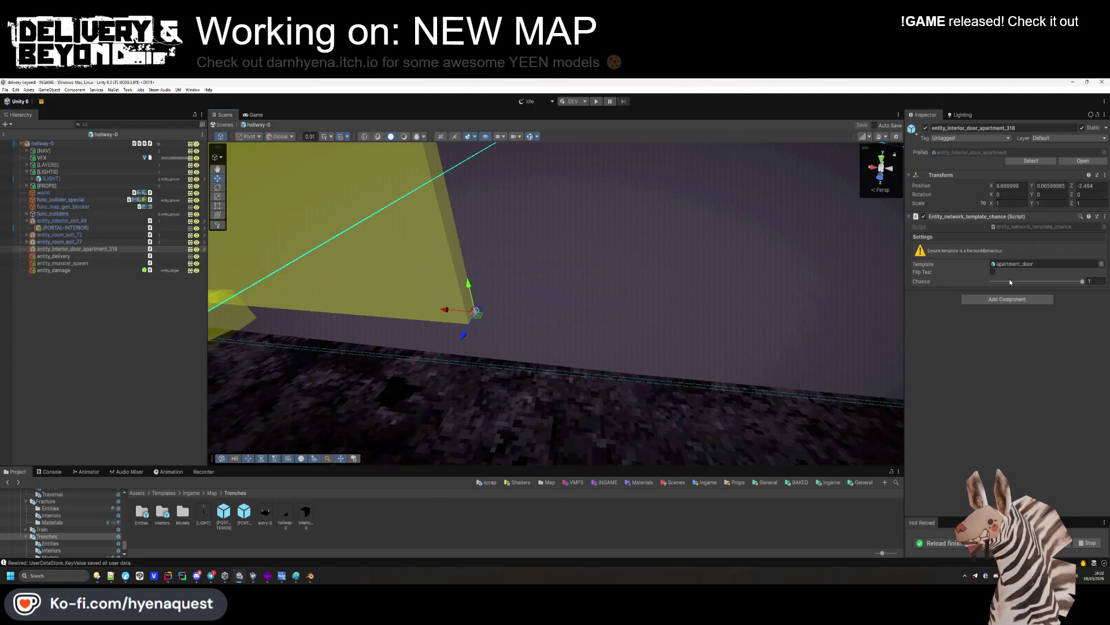
# Assign trenches_door from the Entities folder as the door's Template, then return to Trenches
pyautogui.doubleClick(161, 519)
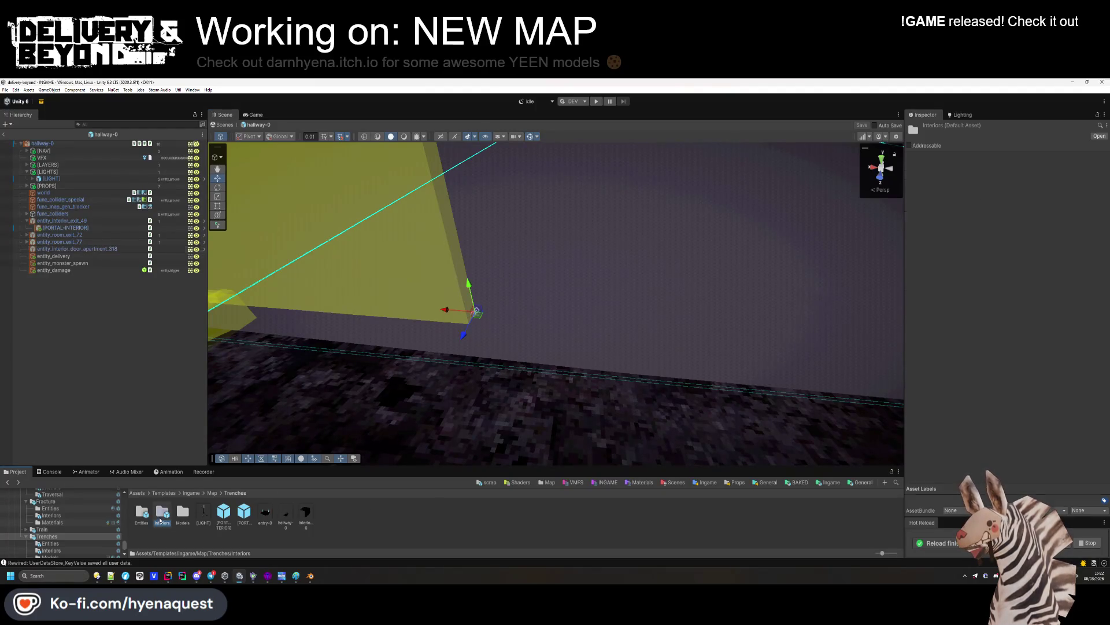
pyautogui.press('BackSpace')
pyautogui.doubleClick(145, 513)
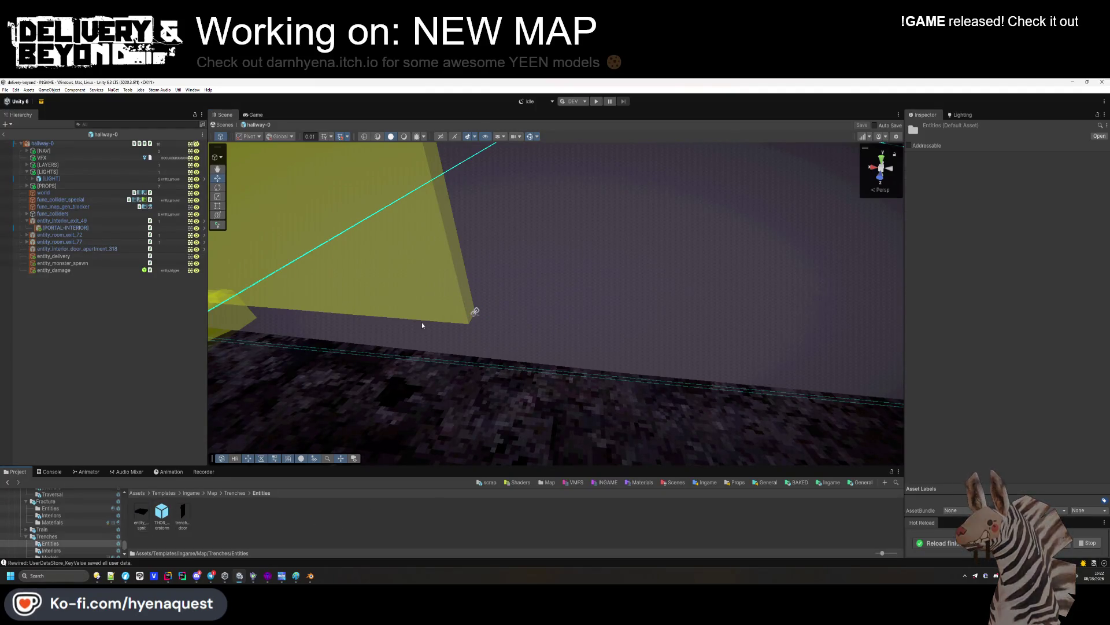
pyautogui.click(475, 312)
pyautogui.moveTo(183, 519)
pyautogui.mouseDown()
pyautogui.moveTo(810, 347)
pyautogui.moveTo(1046, 264)
pyautogui.mouseUp()
pyautogui.moveTo(579, 260)
pyautogui.mouseDown()
pyautogui.moveTo(593, 258)
pyautogui.moveTo(606, 339)
pyautogui.moveTo(576, 314)
pyautogui.mouseUp()
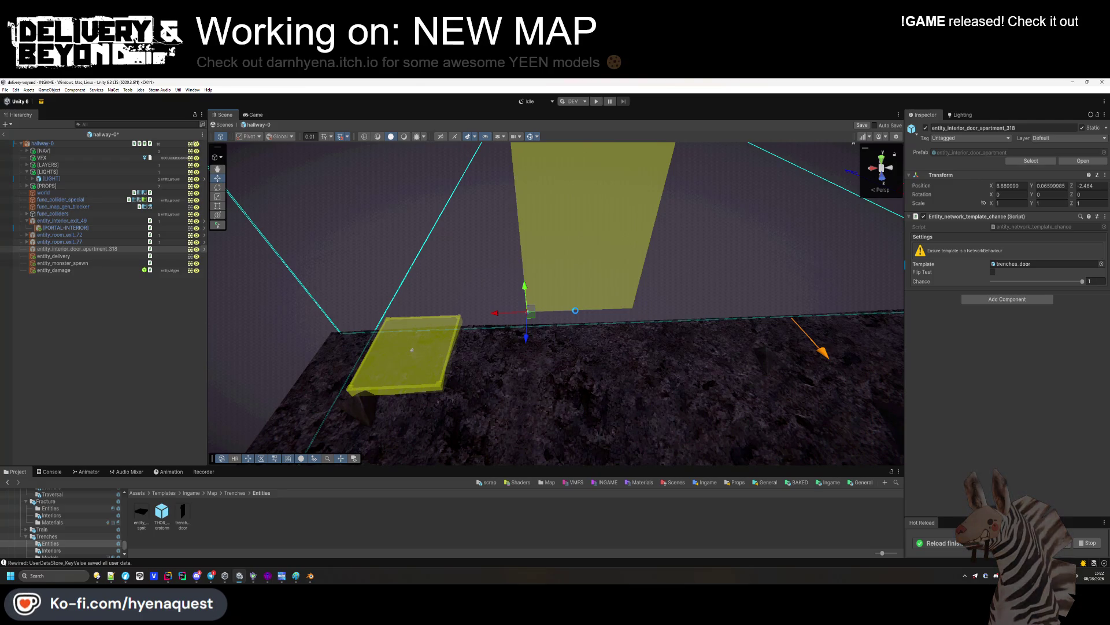
pyautogui.click(252, 542)
pyautogui.click(235, 492)
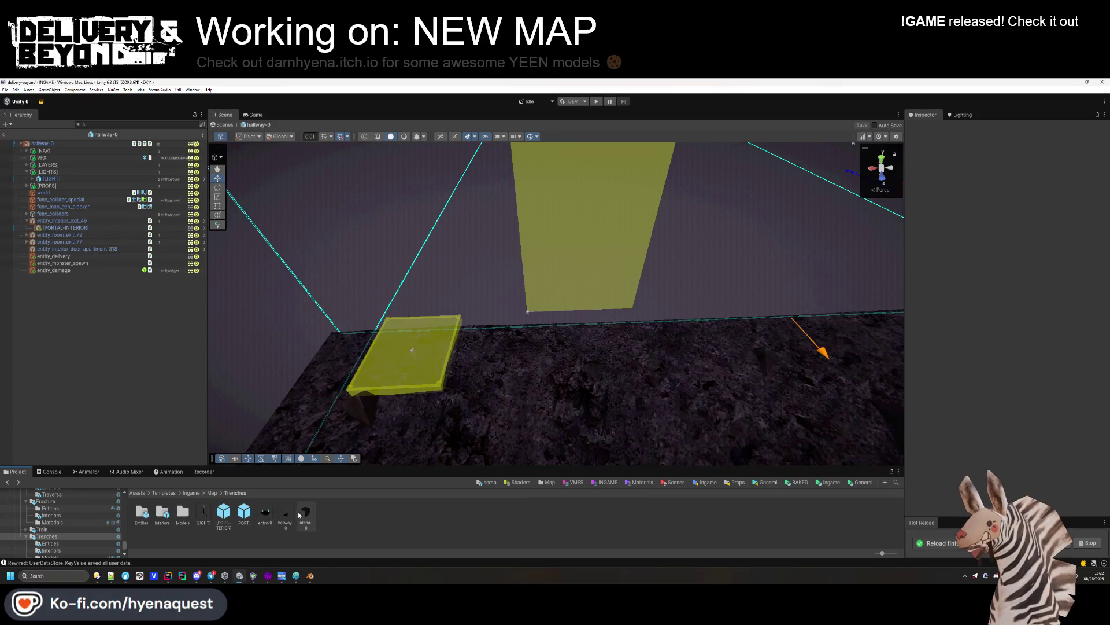
# Open interior-0 and select the streetlightlamp light under strlamp short (1)
pyautogui.doubleClick(162, 514)
pyautogui.doubleClick(141, 513)
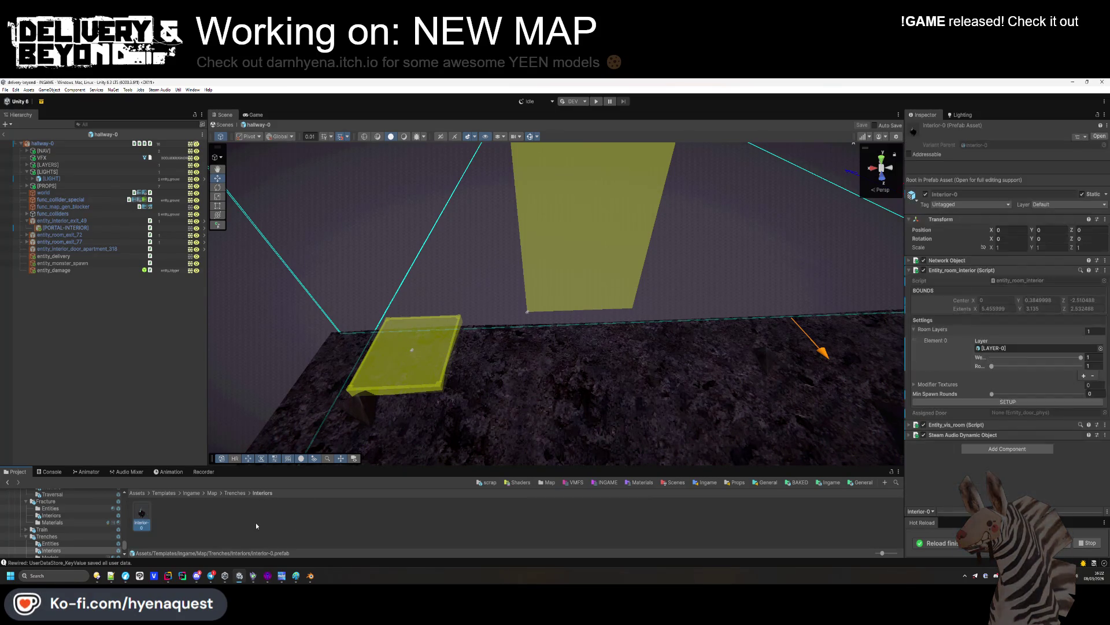
pyautogui.click(60, 171)
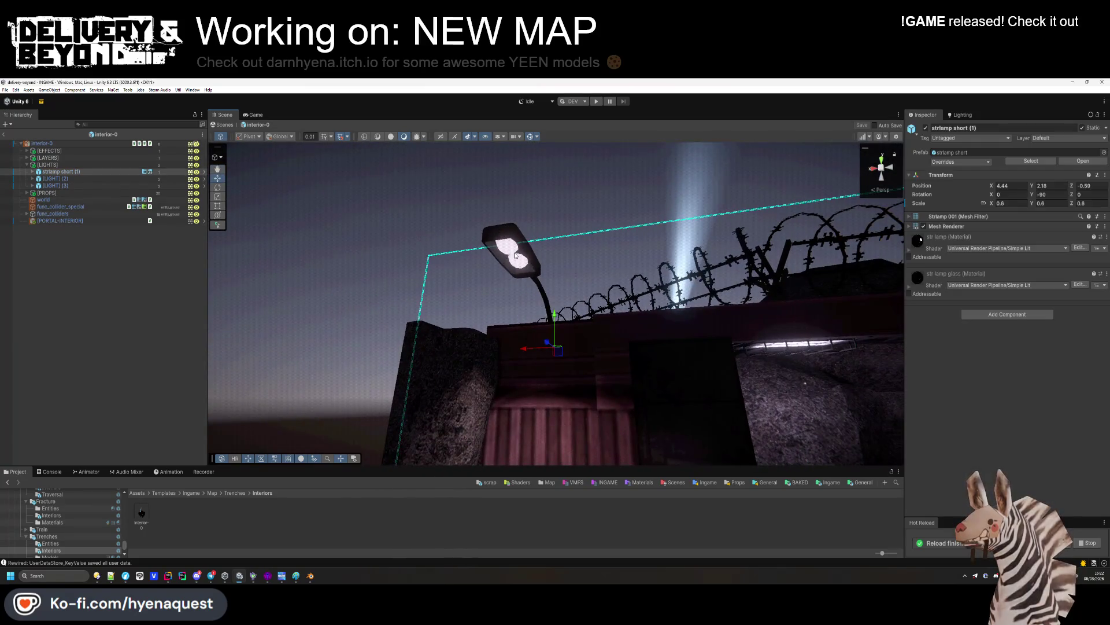
pyautogui.press('f')
pyautogui.click(33, 171)
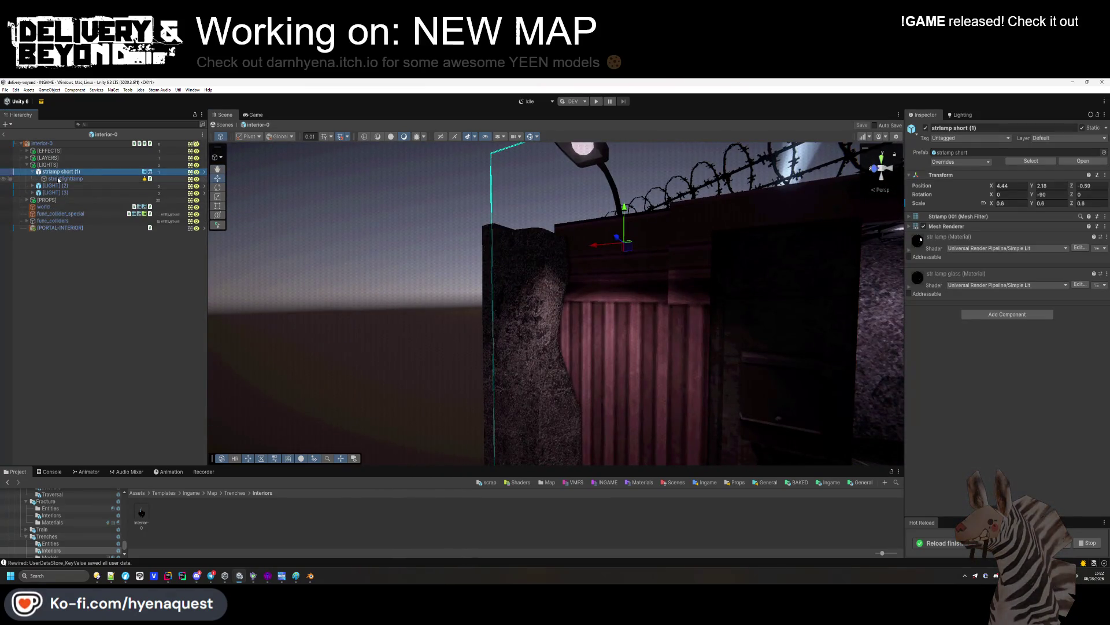
pyautogui.click(66, 178)
# Set the street lamp light's Range to 2.7 and Intensity to 5
pyautogui.write('2.66')
pyautogui.moveTo(683, 317); pyautogui.dragTo(691, 315)
pyautogui.click(1018, 297)
pyautogui.write('2.5')
pyautogui.press('BackSpace')
pyautogui.write('7')
pyautogui.moveTo(972, 281); pyautogui.dragTo(856, 290)
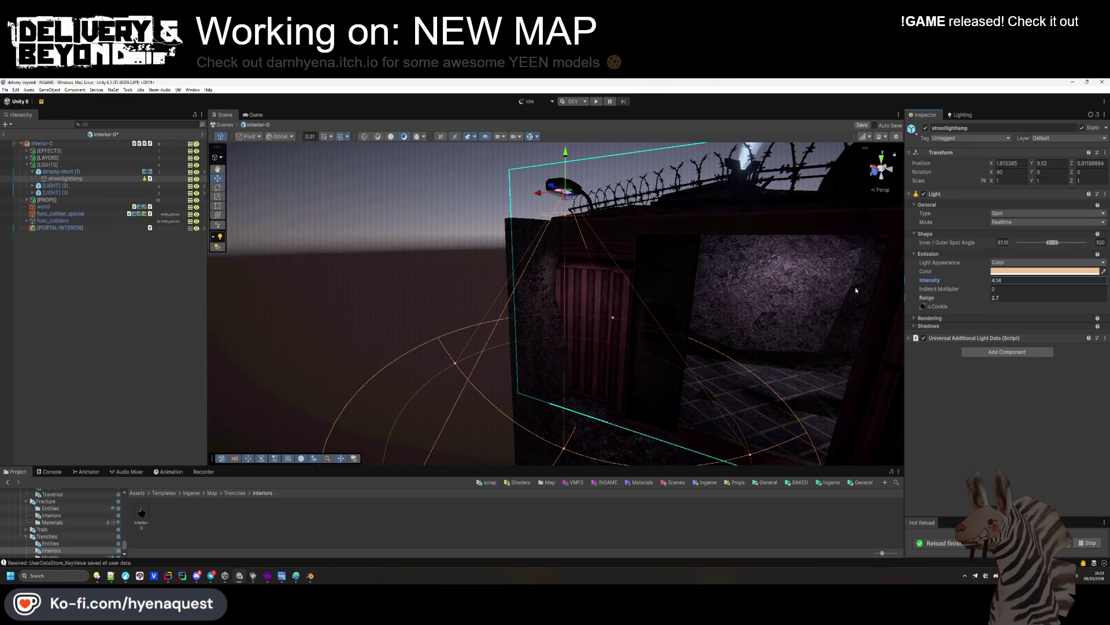
pyautogui.hotkey('ctrl', 'a')
pyautogui.write('5')
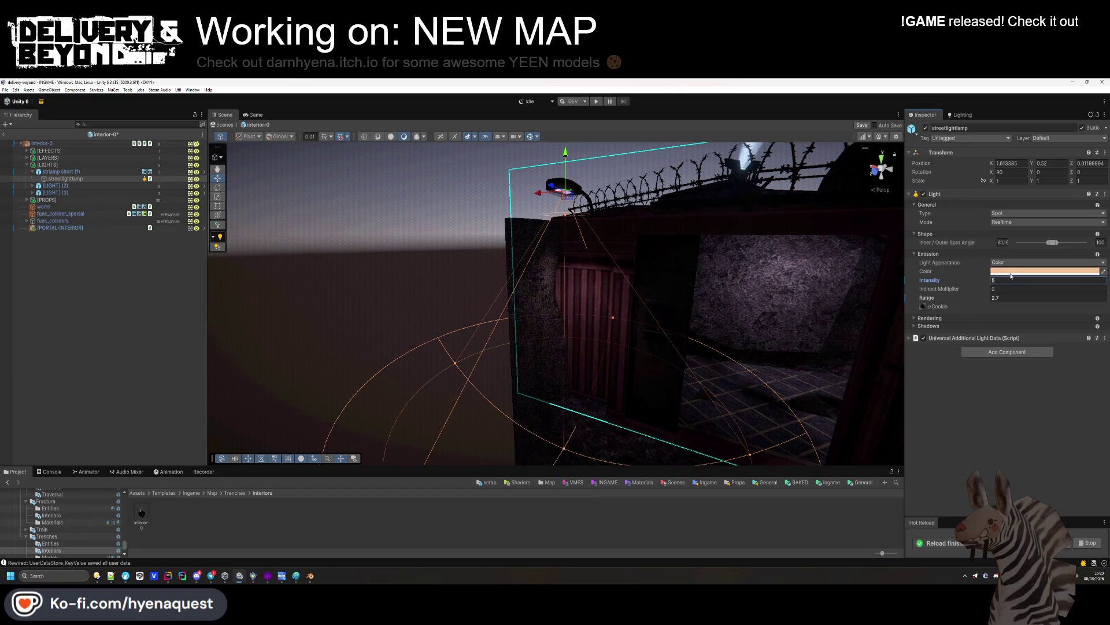
# Tint the street lamp light a pale cyan, comparing against the ceiling lamp's light
pyautogui.click(1041, 271)
pyautogui.click(1017, 340)
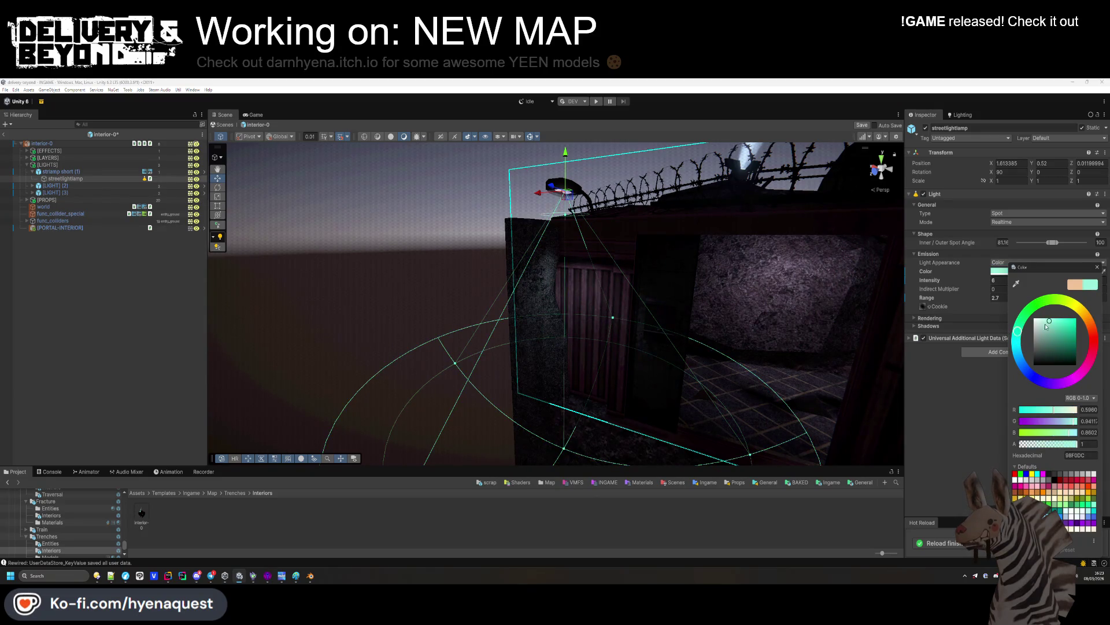
pyautogui.moveTo(1042, 323); pyautogui.dragTo(1046, 320)
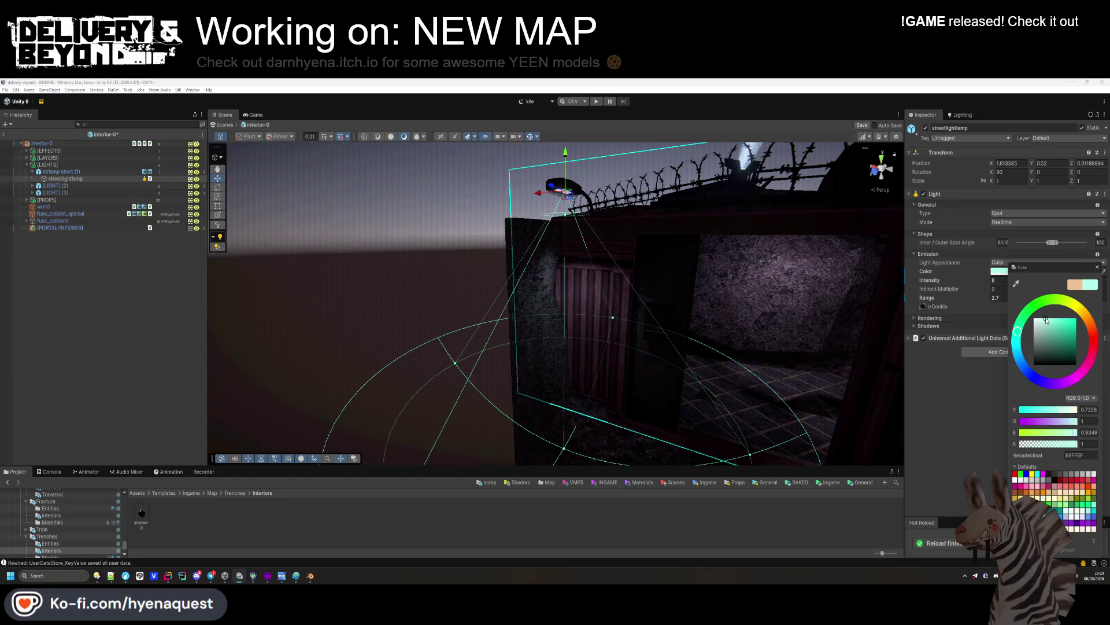
pyautogui.click(33, 185)
pyautogui.click(56, 200)
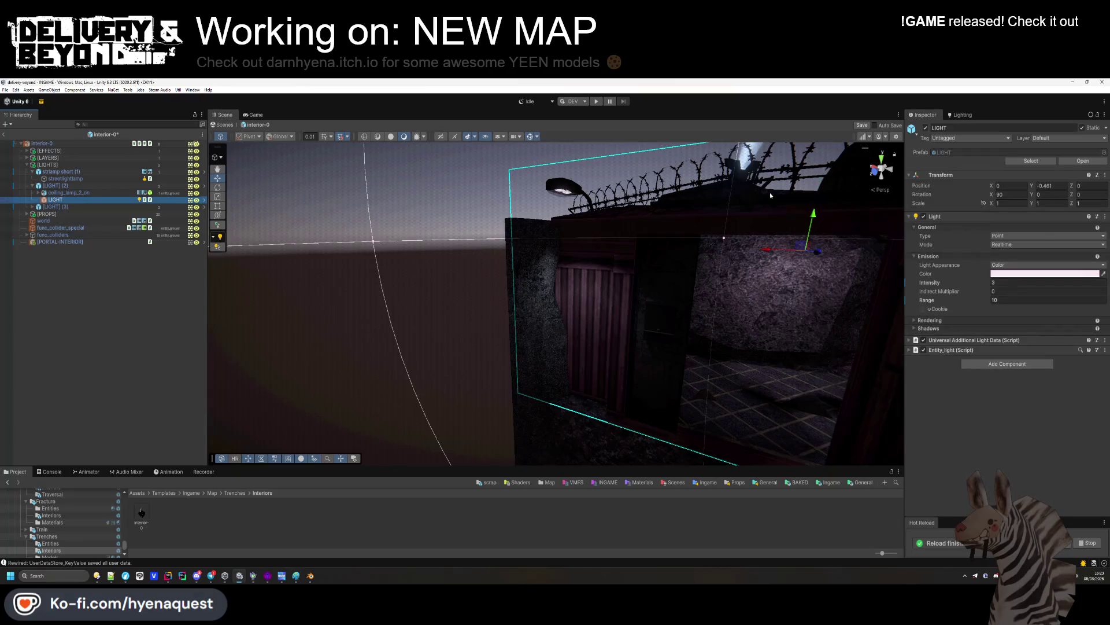
pyautogui.click(109, 180)
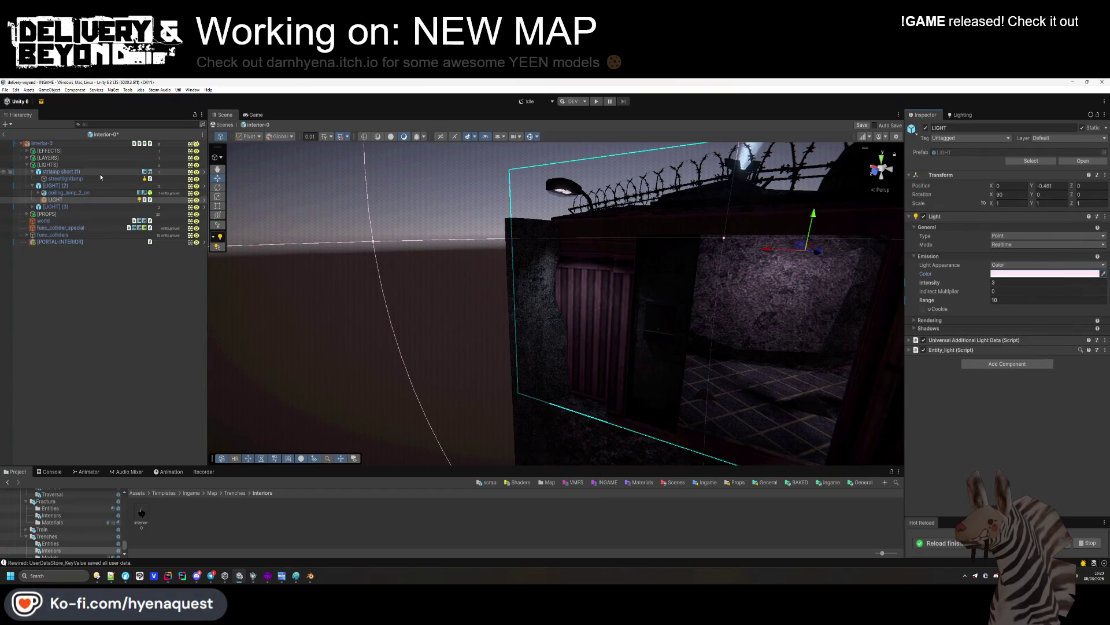
pyautogui.click(1026, 283)
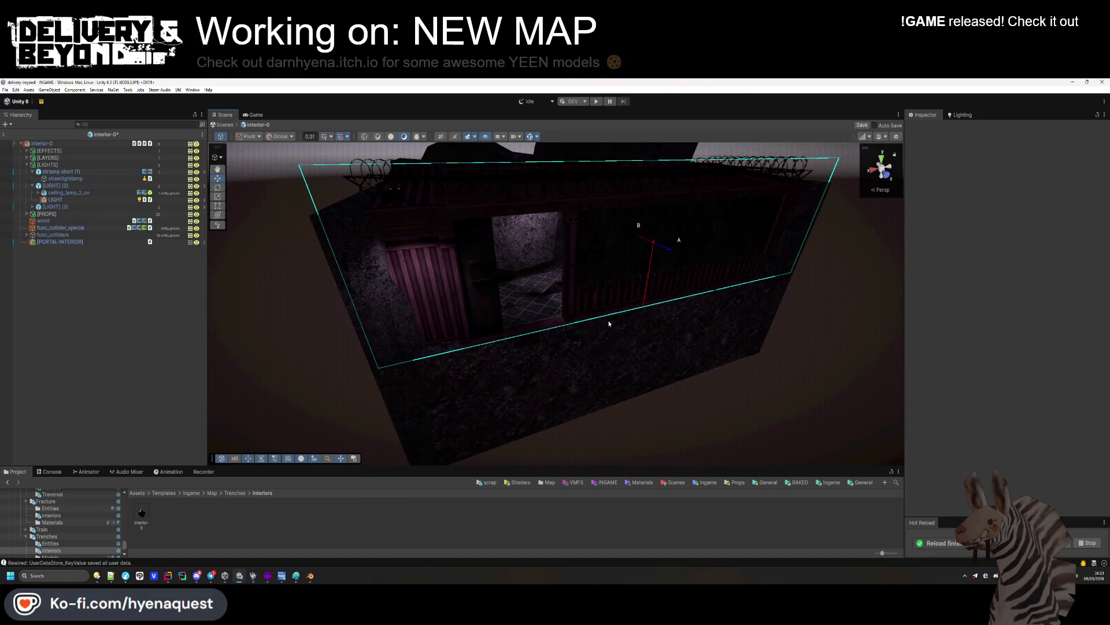
# Add a [LIGHT] lamp prefab inside the room near the front wall and select its light
pyautogui.moveTo(601, 322)
pyautogui.mouseDown()
pyautogui.moveTo(637, 289)
pyautogui.moveTo(702, 266)
pyautogui.moveTo(550, 218)
pyautogui.moveTo(598, 256)
pyautogui.moveTo(448, 312)
pyautogui.moveTo(473, 339)
pyautogui.mouseUp()
pyautogui.click(536, 215)
pyautogui.scroll(3, 473, 339)
pyautogui.click(118, 332)
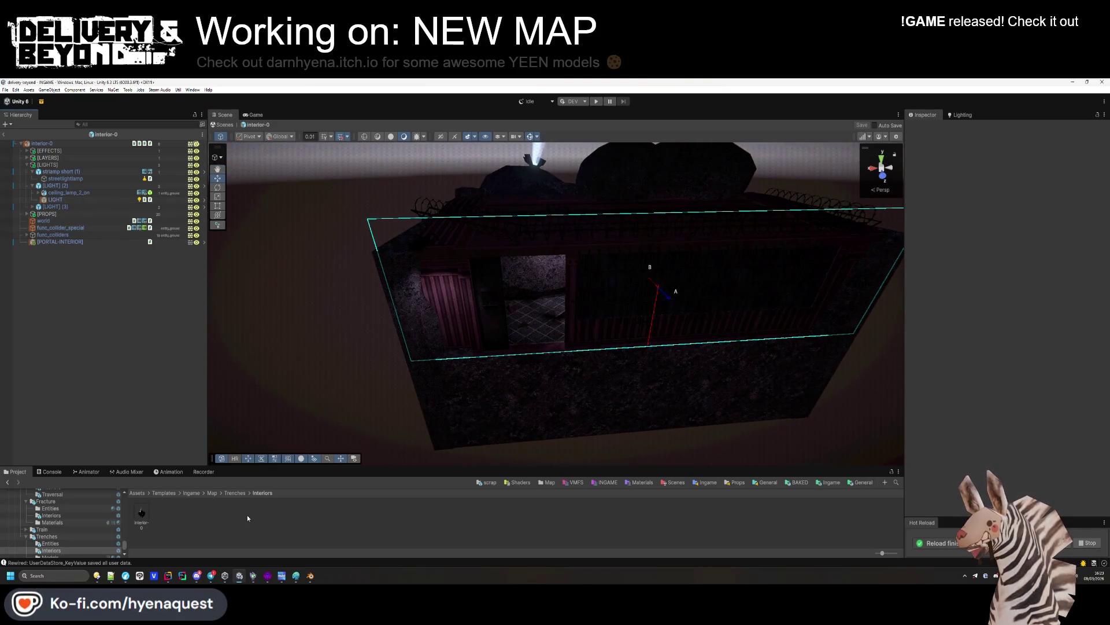
pyautogui.click(235, 492)
pyautogui.moveTo(204, 511); pyautogui.dragTo(84, 322)
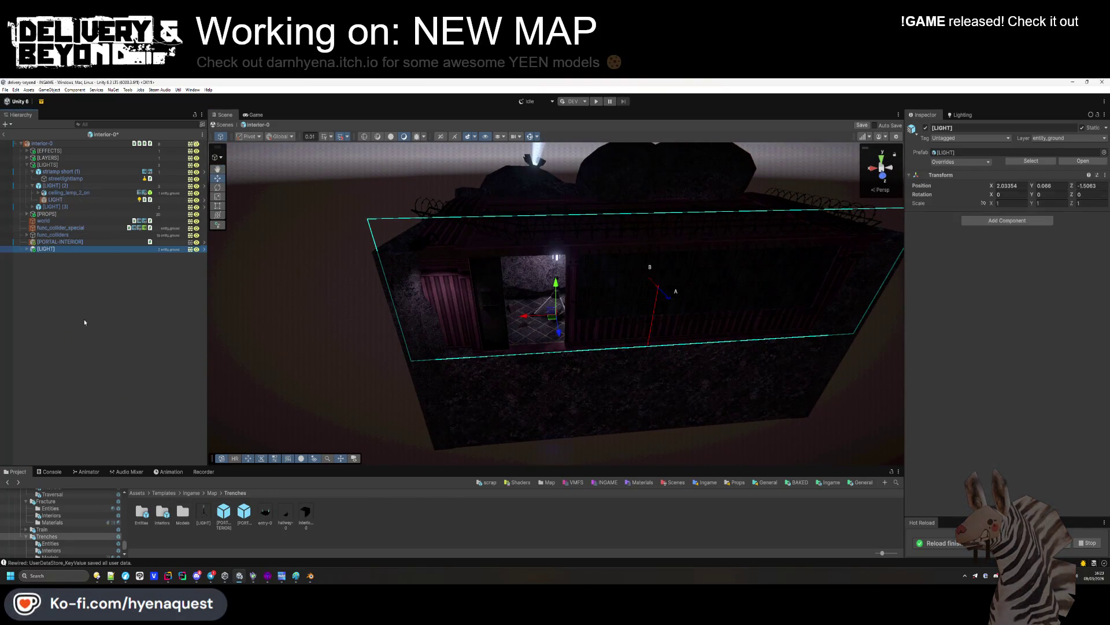
pyautogui.moveTo(559, 332); pyautogui.dragTo(578, 460)
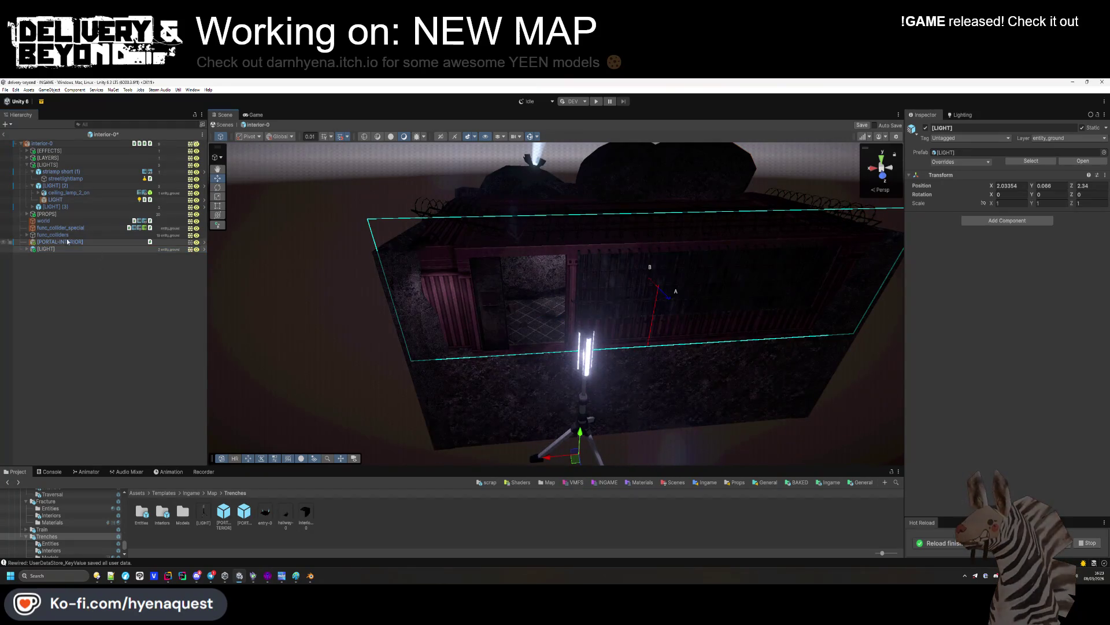
pyautogui.click(26, 248)
pyautogui.click(50, 255)
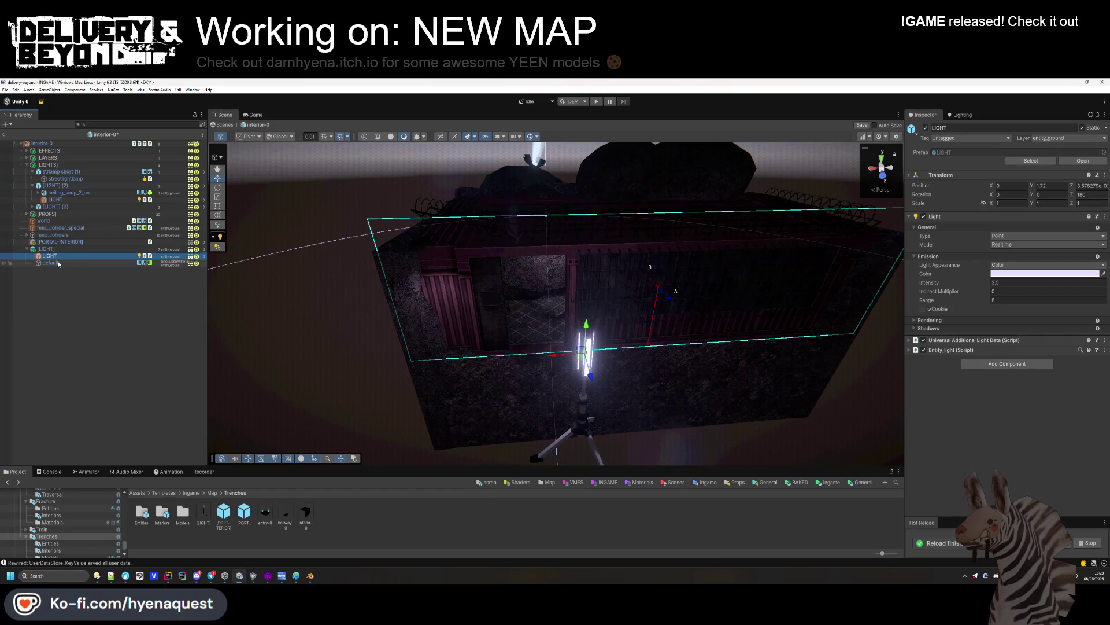
pyautogui.click(1038, 281)
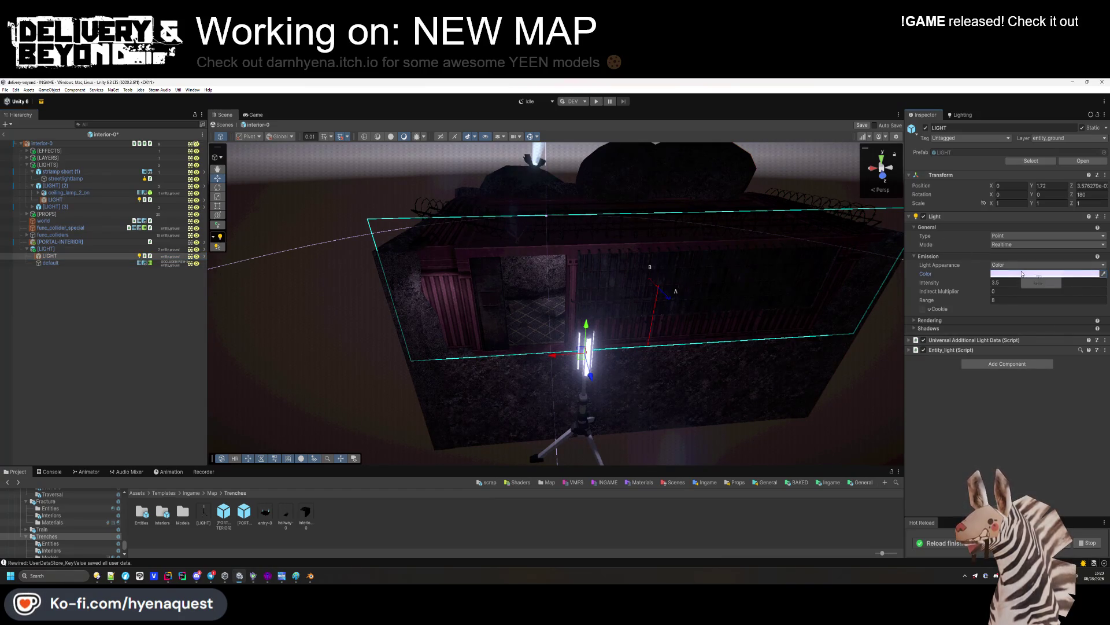
# Multi-select the ceiling and street lamp lights, then delete the standalone [LIGHT] lamp
pyautogui.click(62, 201)
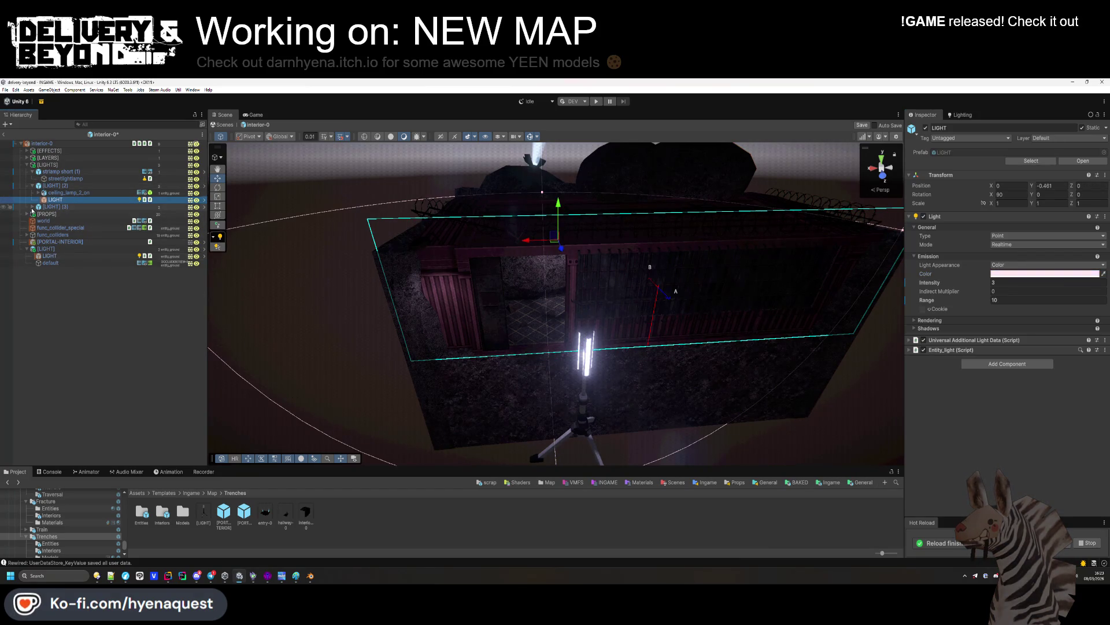
pyautogui.click(32, 206)
pyautogui.keyDown('ctrl'); pyautogui.click(56, 220); pyautogui.keyUp('ctrl')
pyautogui.keyDown('ctrl'); pyautogui.click(66, 181); pyautogui.keyUp('ctrl')
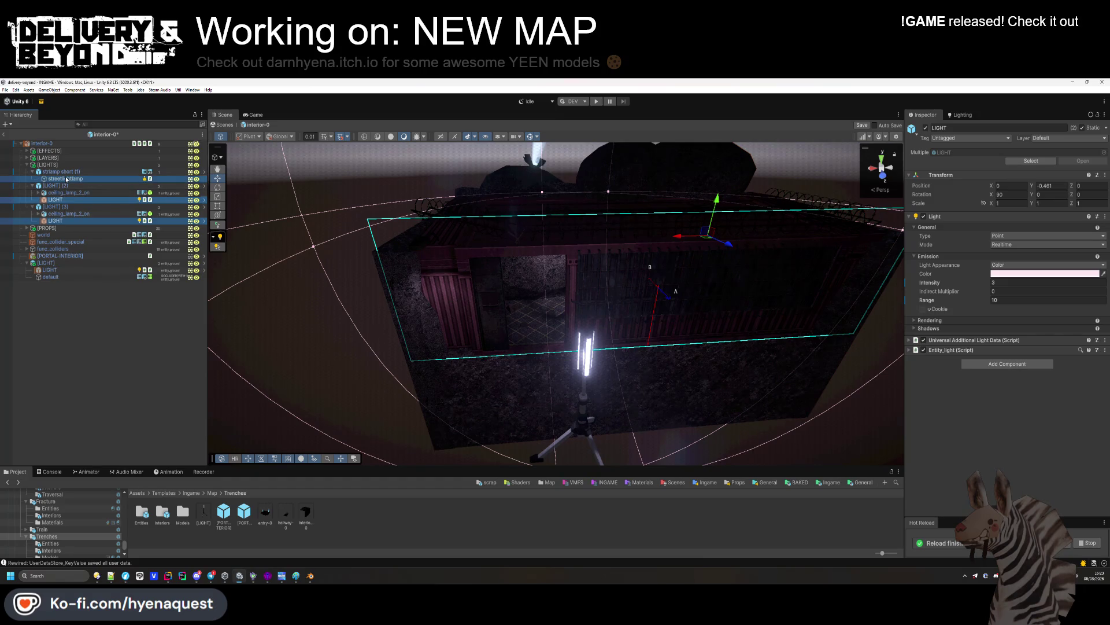
pyautogui.click(1009, 256)
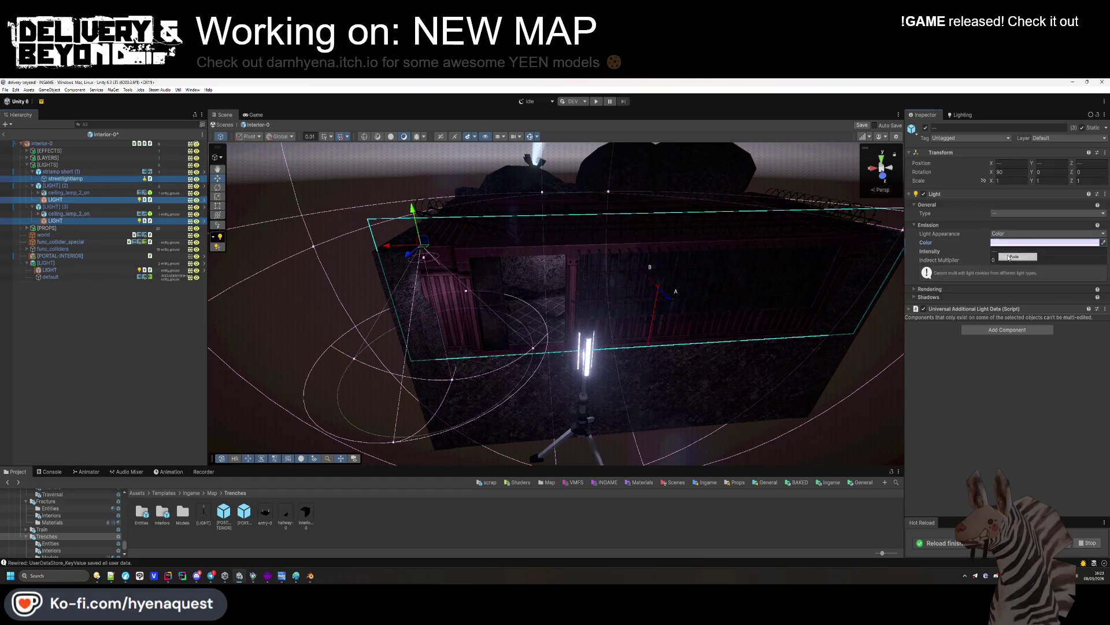
pyautogui.click(66, 295)
pyautogui.click(58, 263)
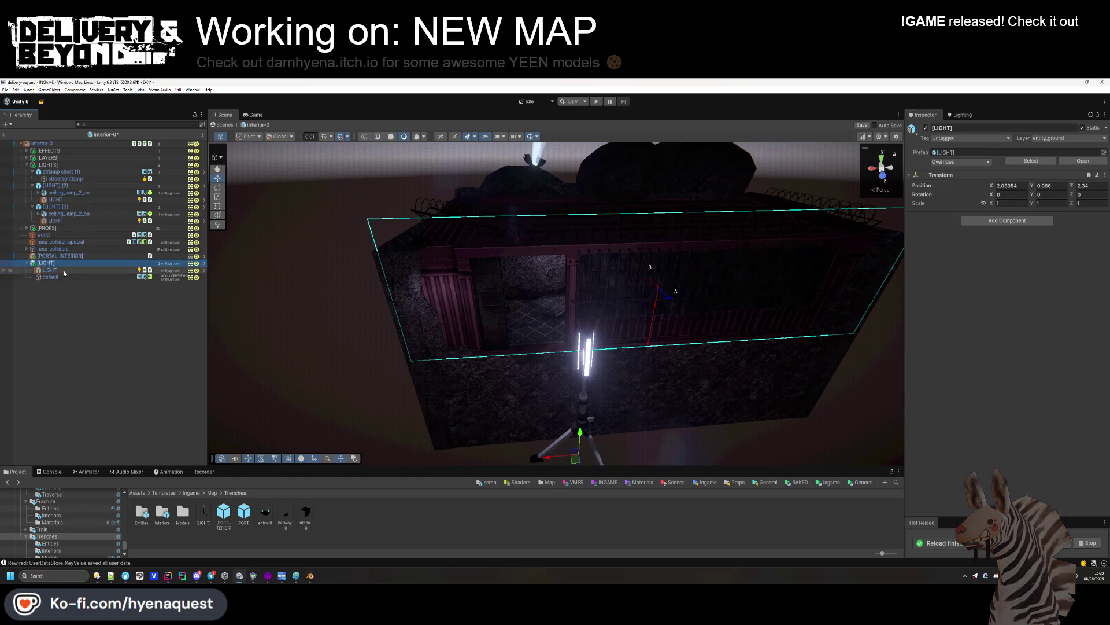
pyautogui.press('Delete')
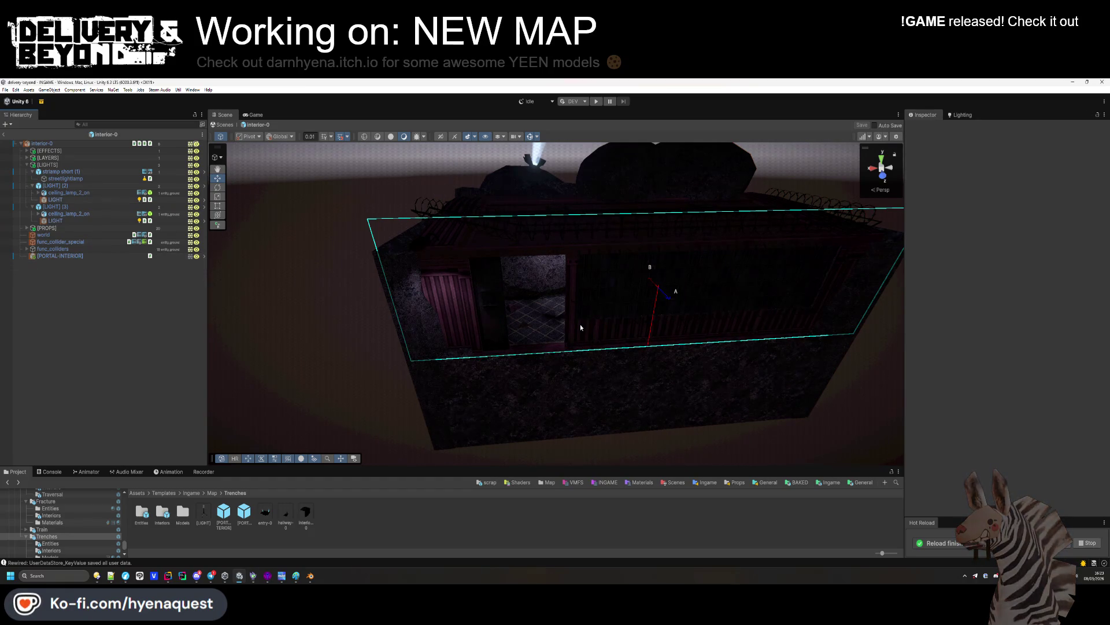
# Exit interior-0 back to the INGAME scene and orbit to see the whole map
pyautogui.moveTo(581, 327); pyautogui.dragTo(583, 331)
pyautogui.scroll(6, 567, 350)
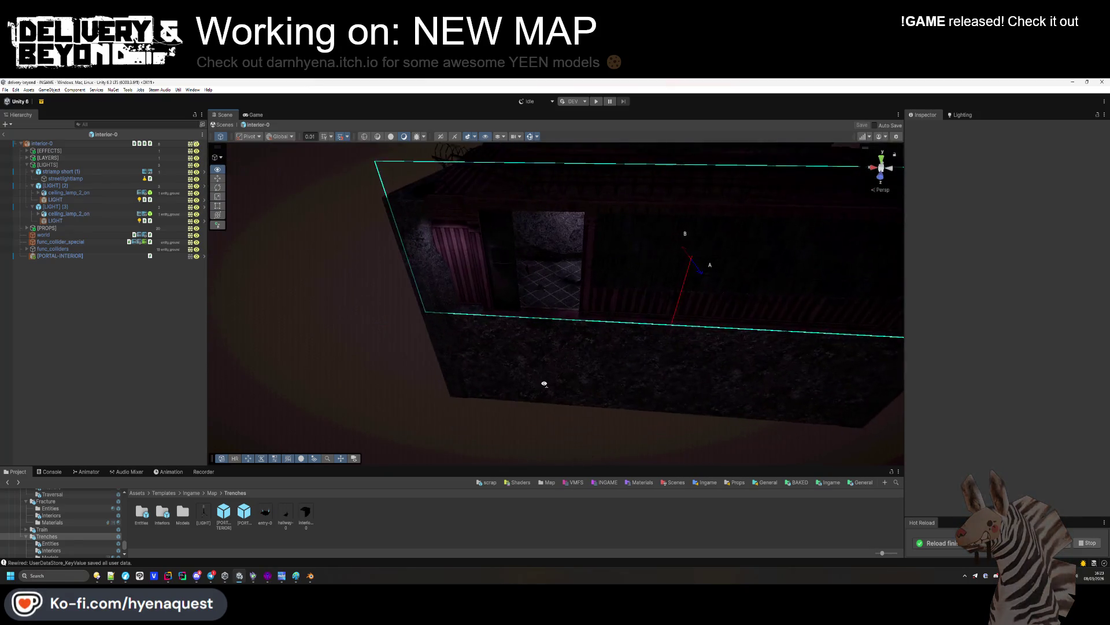
pyautogui.scroll(-6, 544, 379)
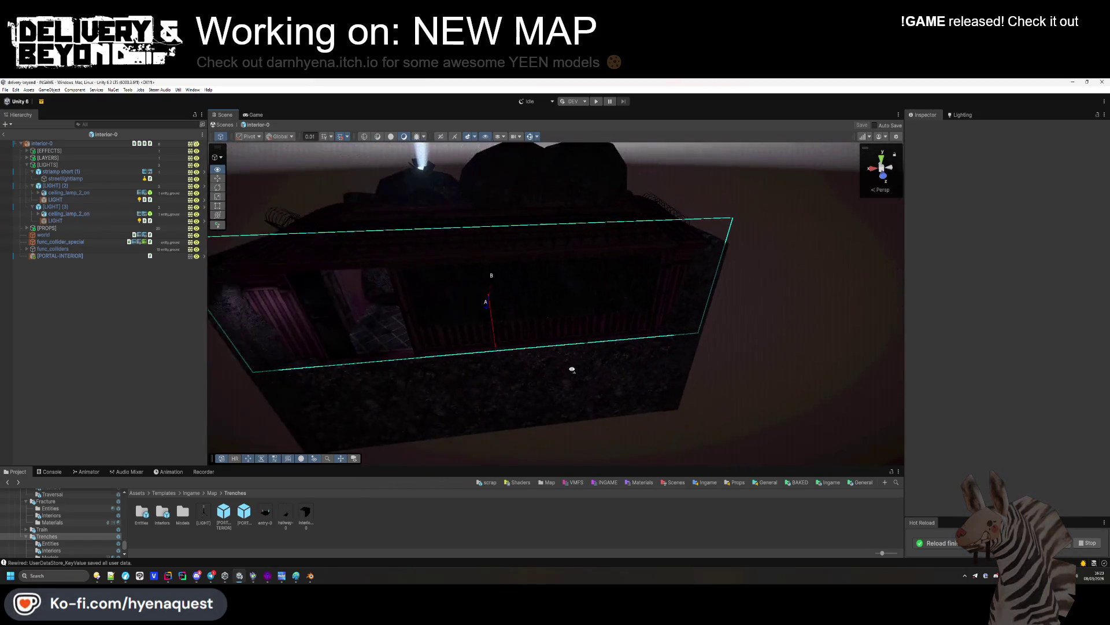
pyautogui.moveTo(571, 367); pyautogui.dragTo(566, 366)
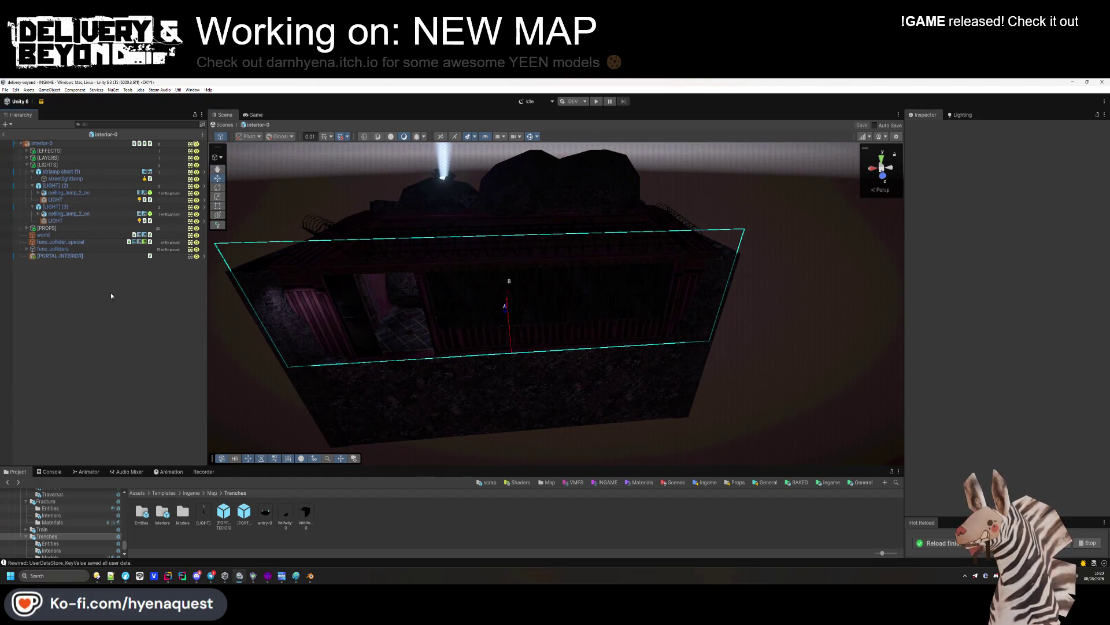
pyautogui.click(5, 140)
pyautogui.moveTo(243, 311)
pyautogui.mouseDown()
pyautogui.moveTo(620, 216)
pyautogui.moveTo(592, 223)
pyautogui.moveTo(581, 258)
pyautogui.moveTo(501, 300)
pyautogui.mouseUp()
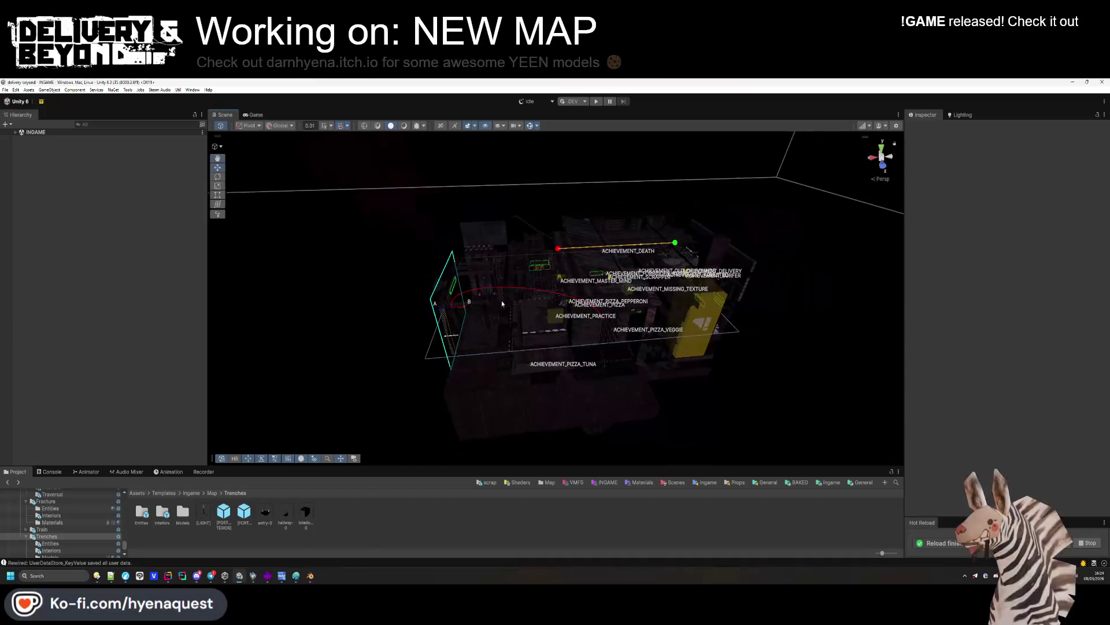
# Enter Play mode and click START GAME on the DebugController to begin a round
pyautogui.click(596, 102)
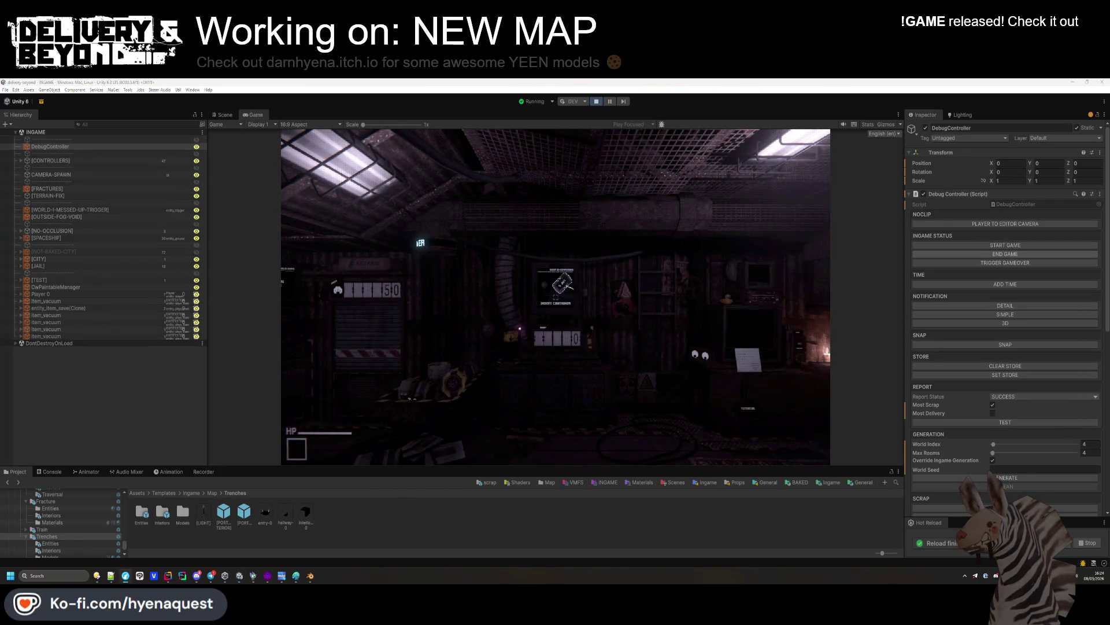
pyautogui.click(1005, 245)
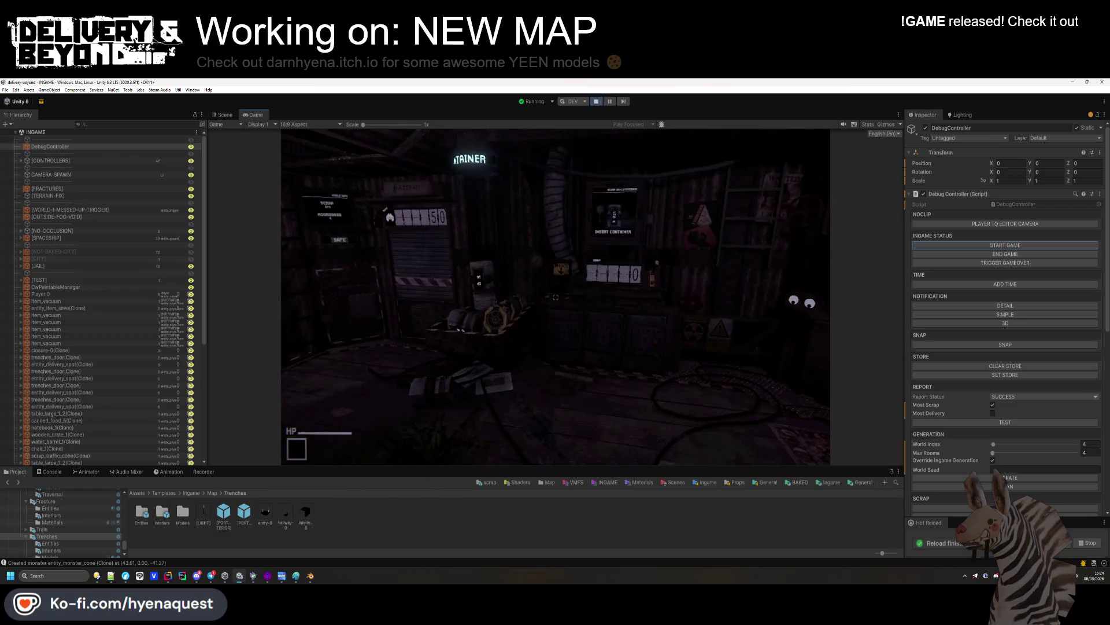
pyautogui.click(52, 181)
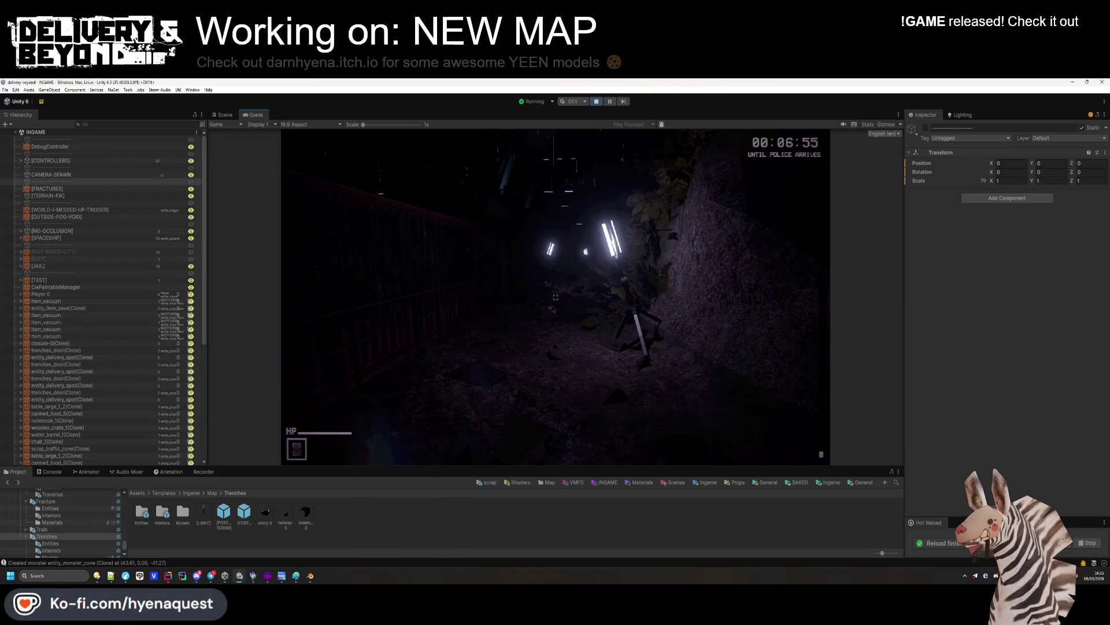
# Walk past the street lamp and into the room to the table with the SCRAP crate
pyautogui.press('w')
pyautogui.moveTo(556, 296)
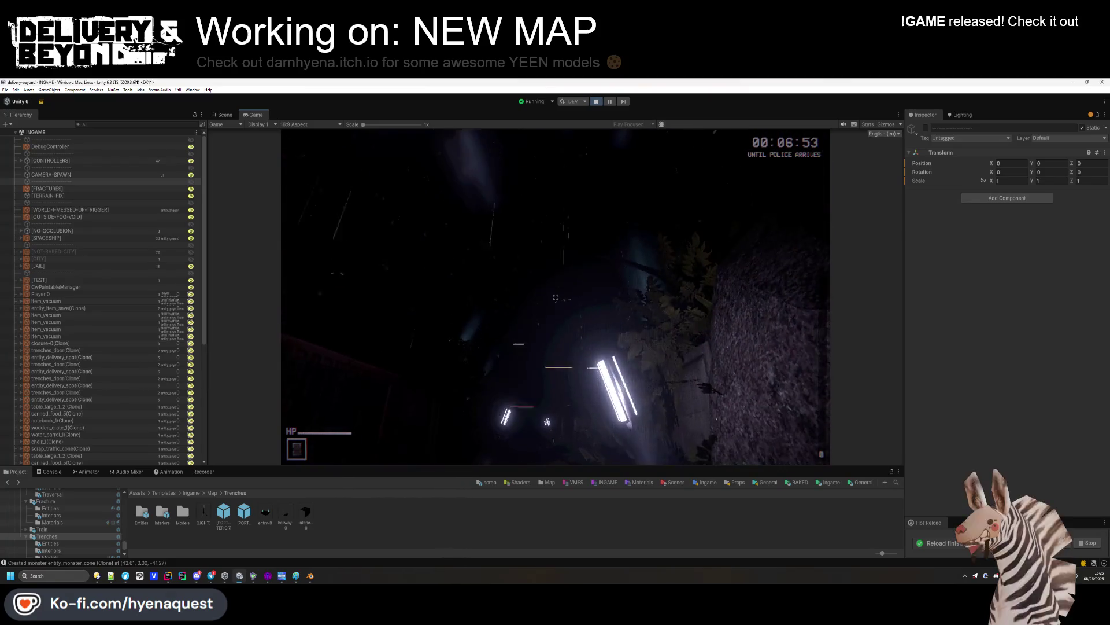
pyautogui.press('w')
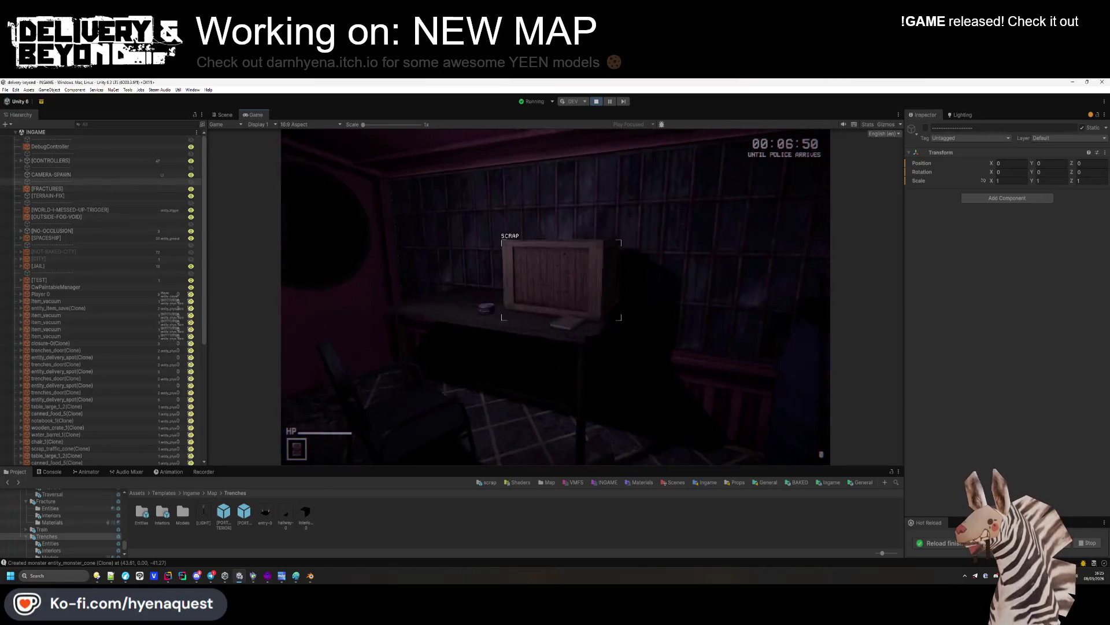
pyautogui.press('w')
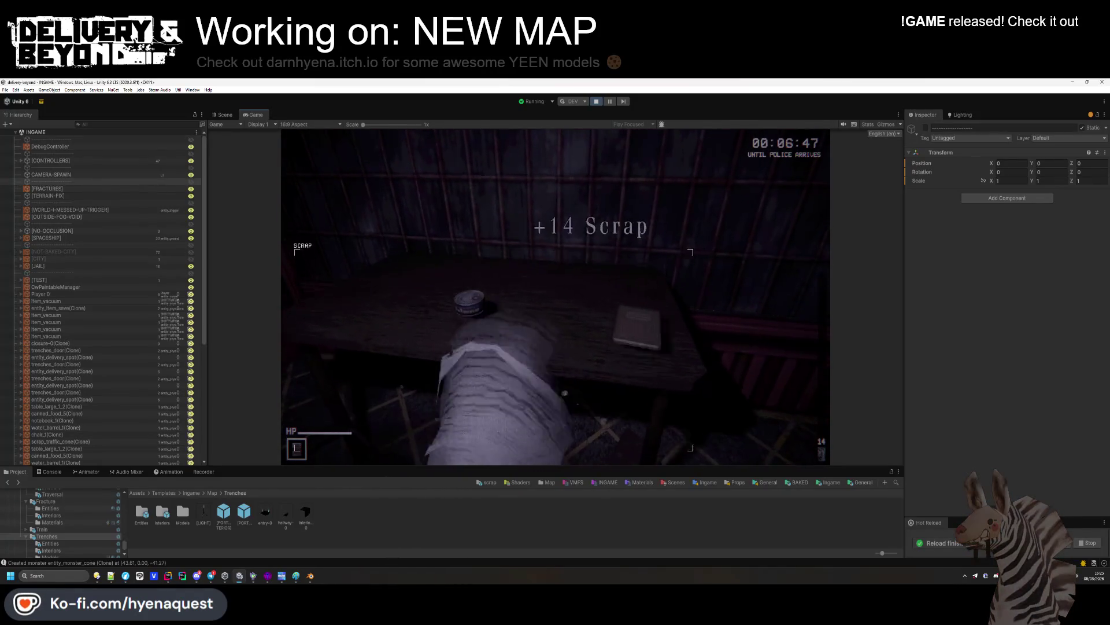
# Scrap an item for +6 and the barrel for +16 Scrap, then throw the light stick
pyautogui.click(556, 297)
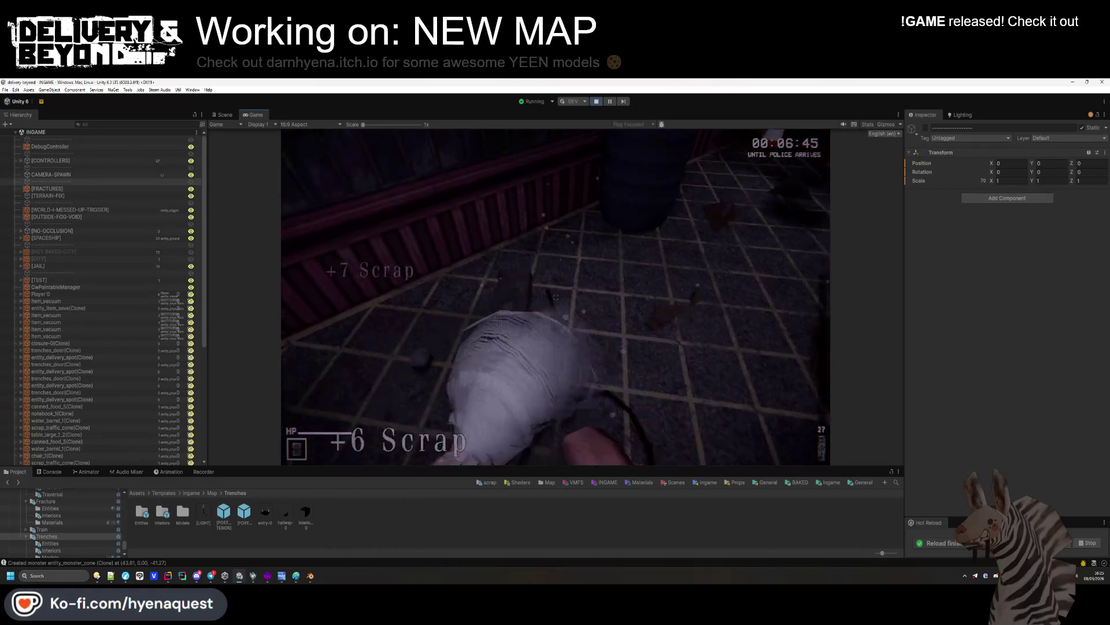
pyautogui.click(556, 297)
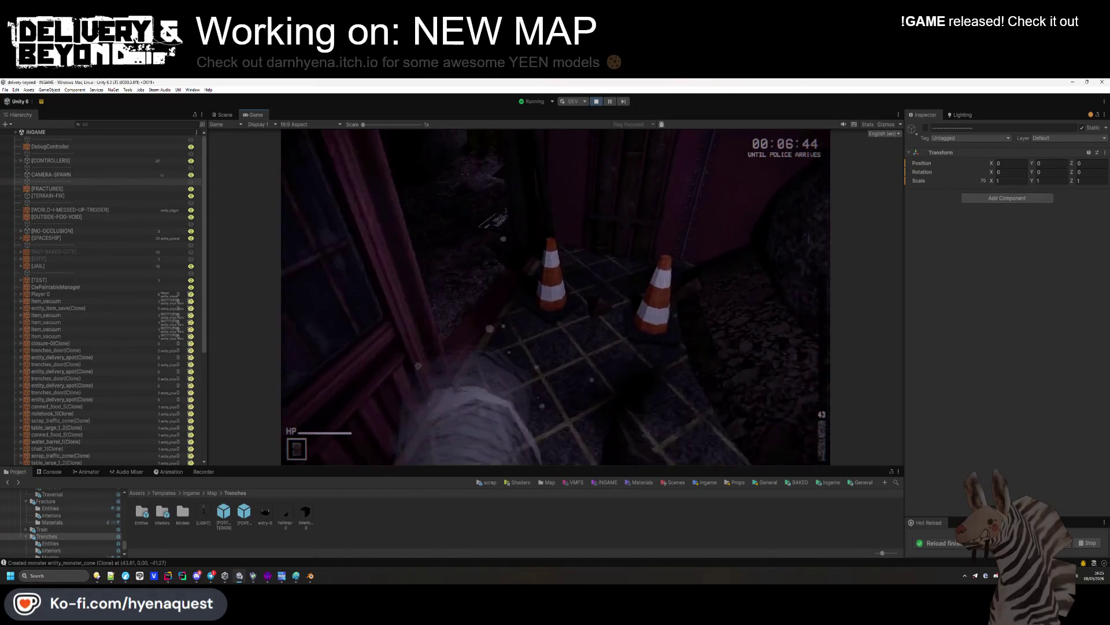
pyautogui.moveTo(556, 297)
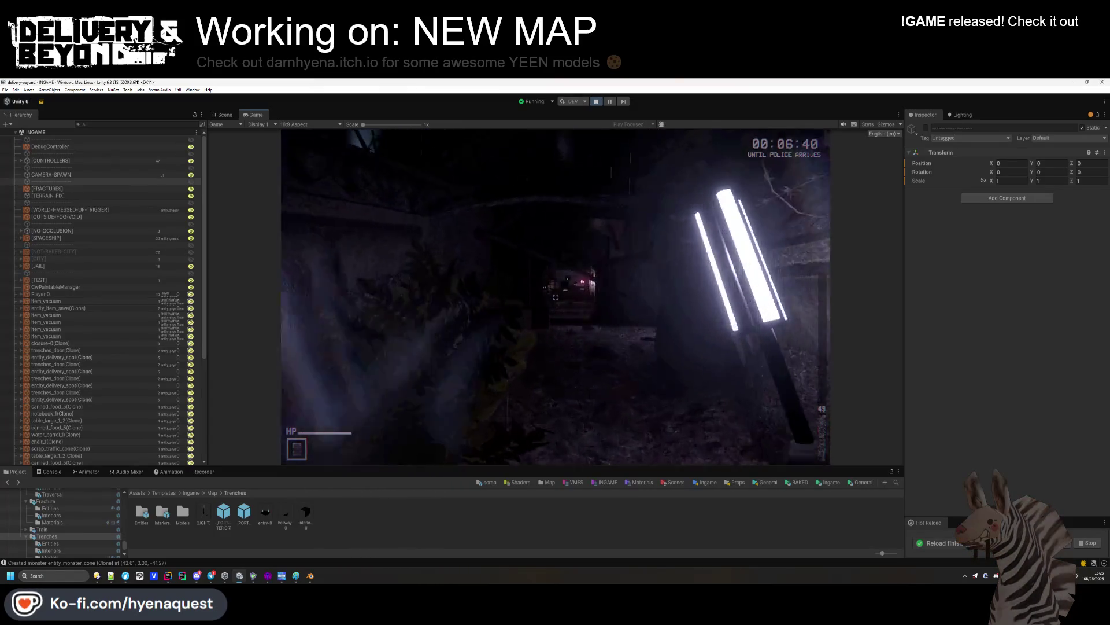
pyautogui.click(556, 297)
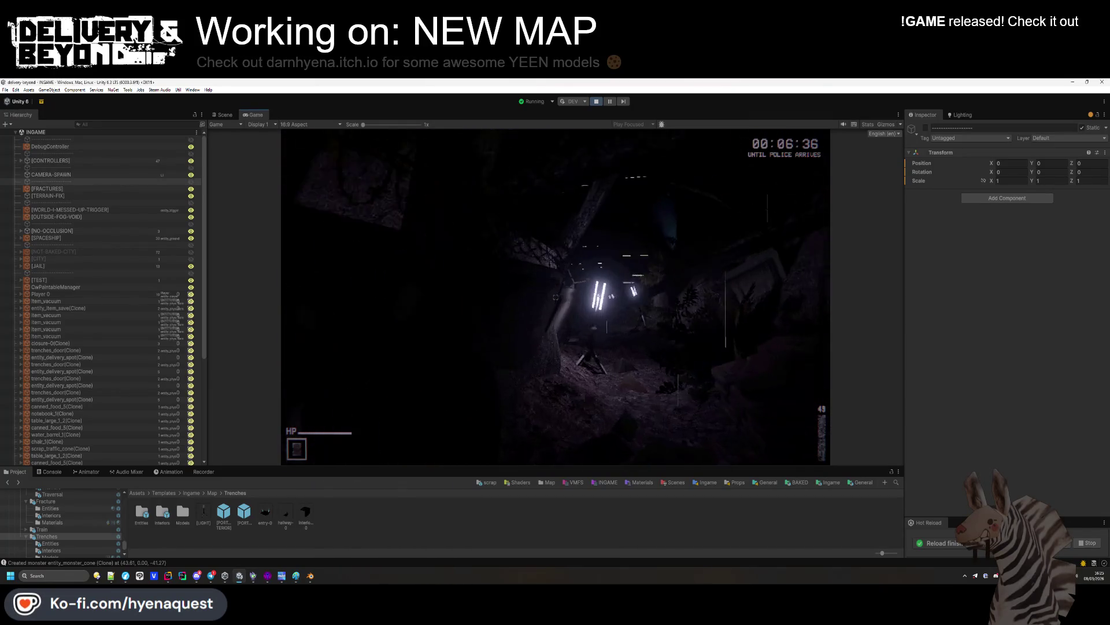
pyautogui.moveTo(556, 297)
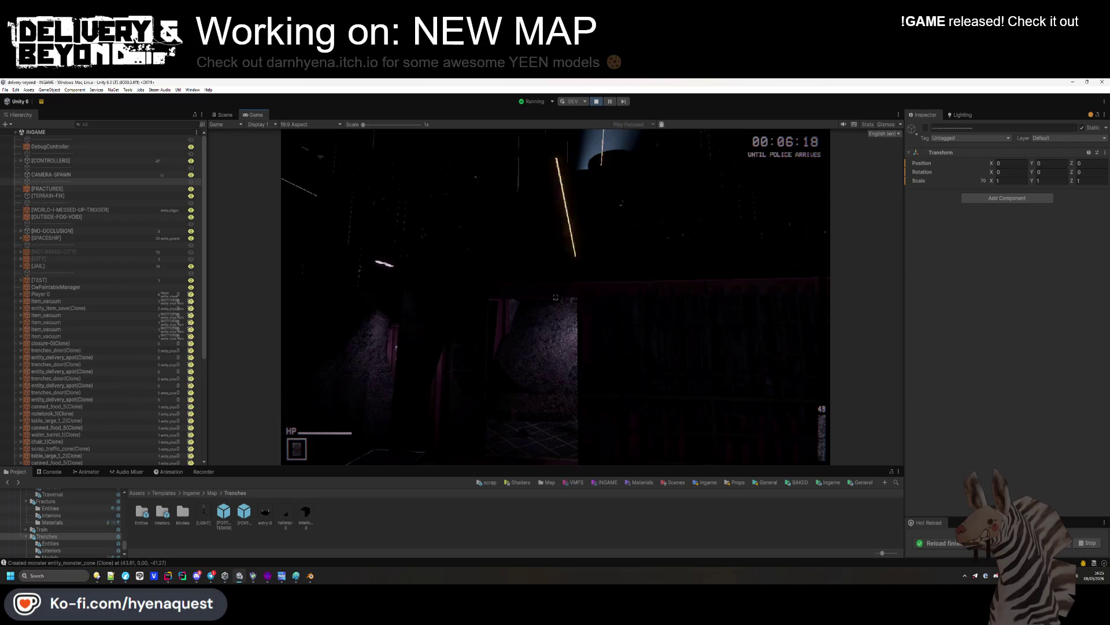
pyautogui.click(960, 114)
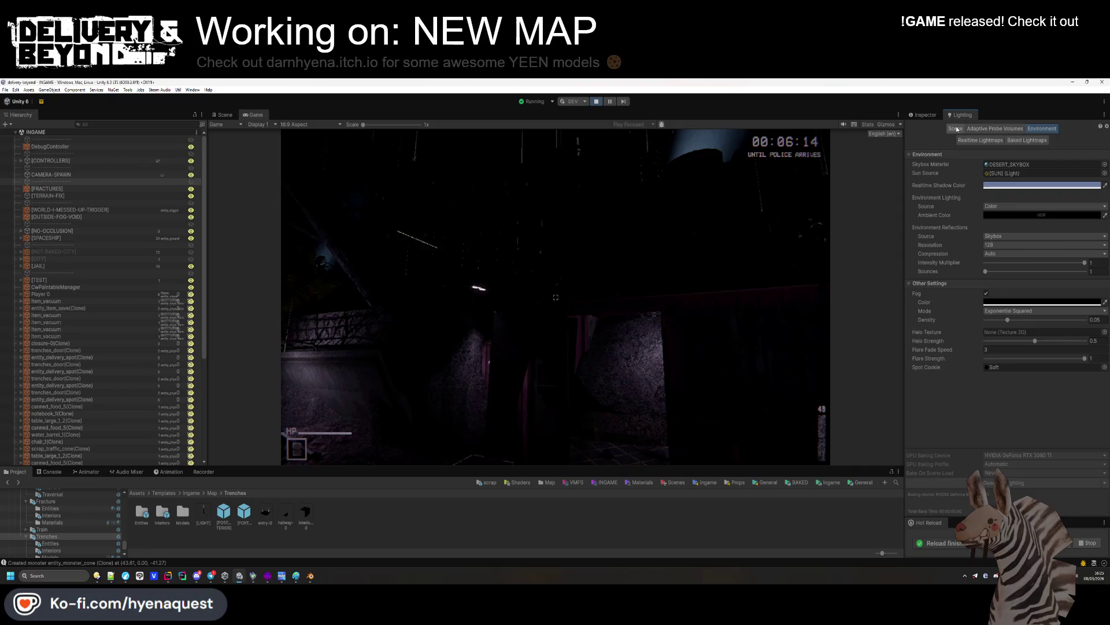
# Show the Scene lightmapping settings (Progressive GPU) and expand [CONTROLLERS] in the Hierarchy
pyautogui.click(956, 128)
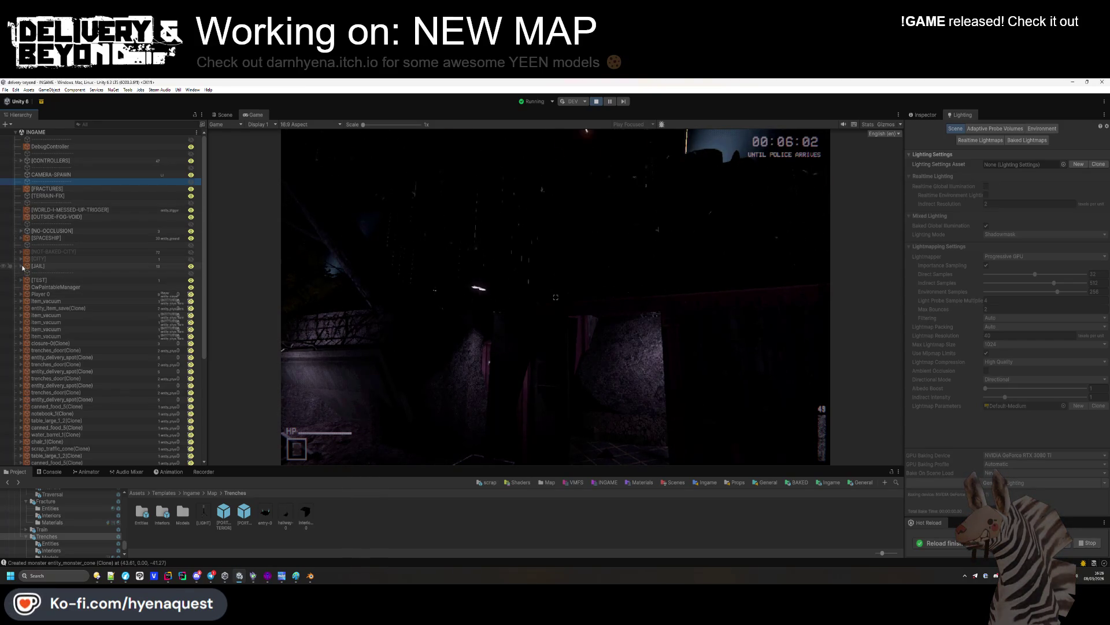
pyautogui.click(21, 162)
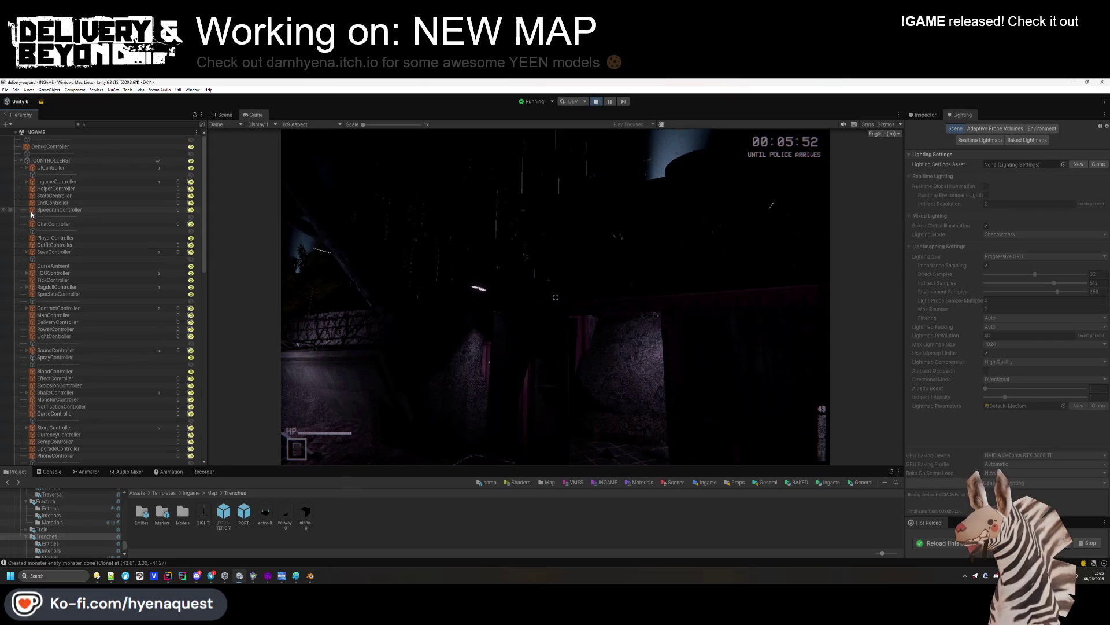
# Expand IngameController, select the [SUN] light and enable it
pyautogui.click(27, 182)
pyautogui.click(47, 188)
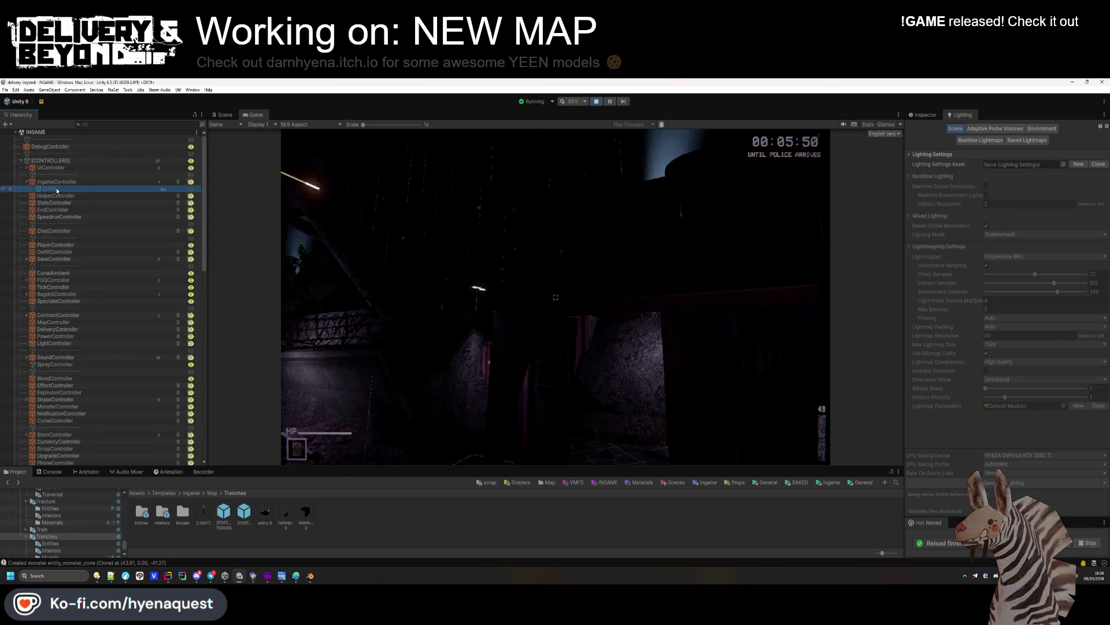
pyautogui.click(924, 115)
pyautogui.click(926, 128)
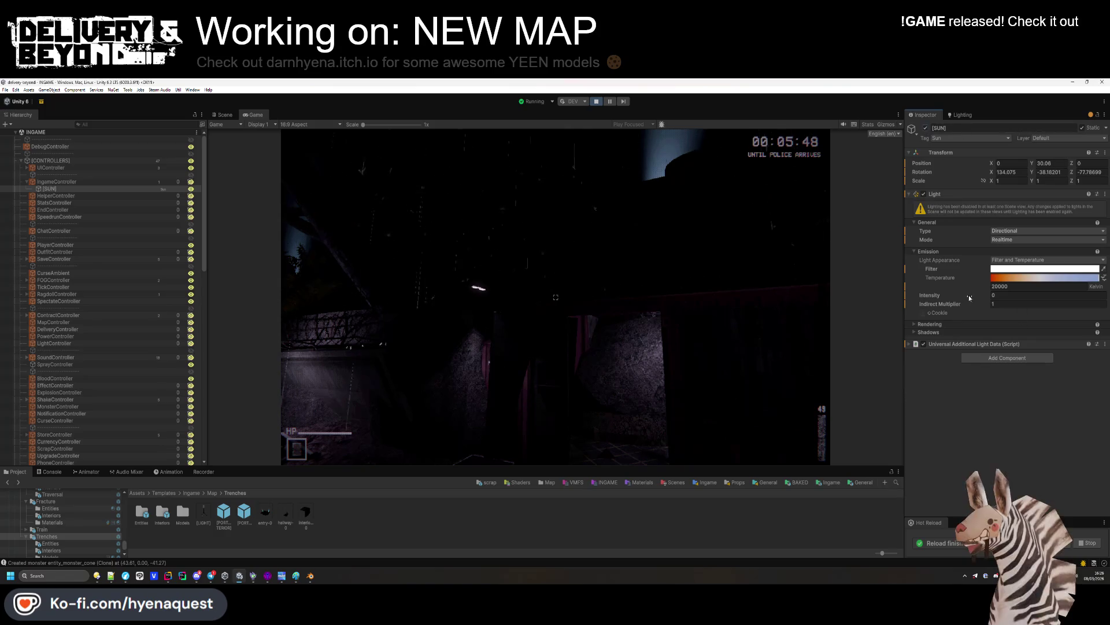
# Set the [SUN] light intensity to 0.3, checking the result in the running game
pyautogui.moveTo(971, 299); pyautogui.dragTo(983, 298)
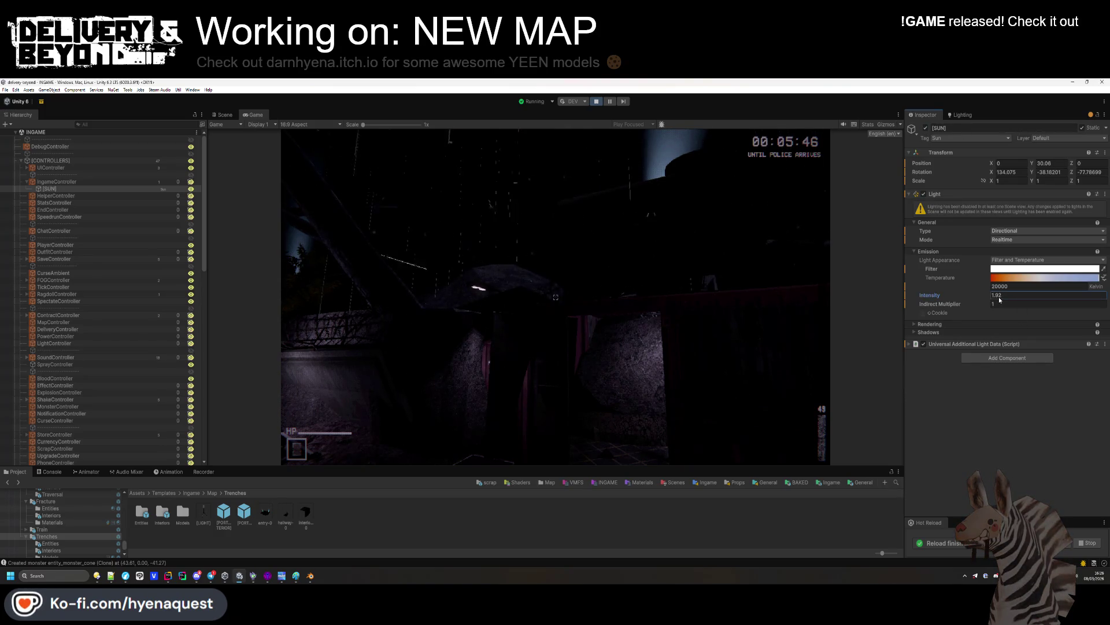
pyautogui.write('1')
pyautogui.click(666, 338)
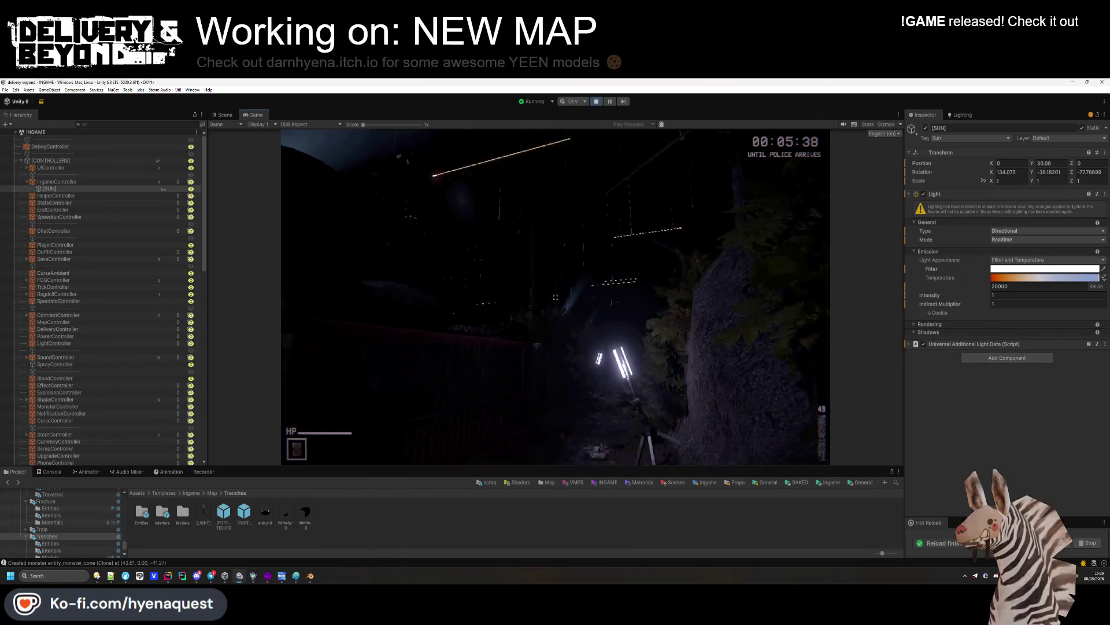
pyautogui.press('super')
pyautogui.click(1006, 295)
pyautogui.write('0.3')
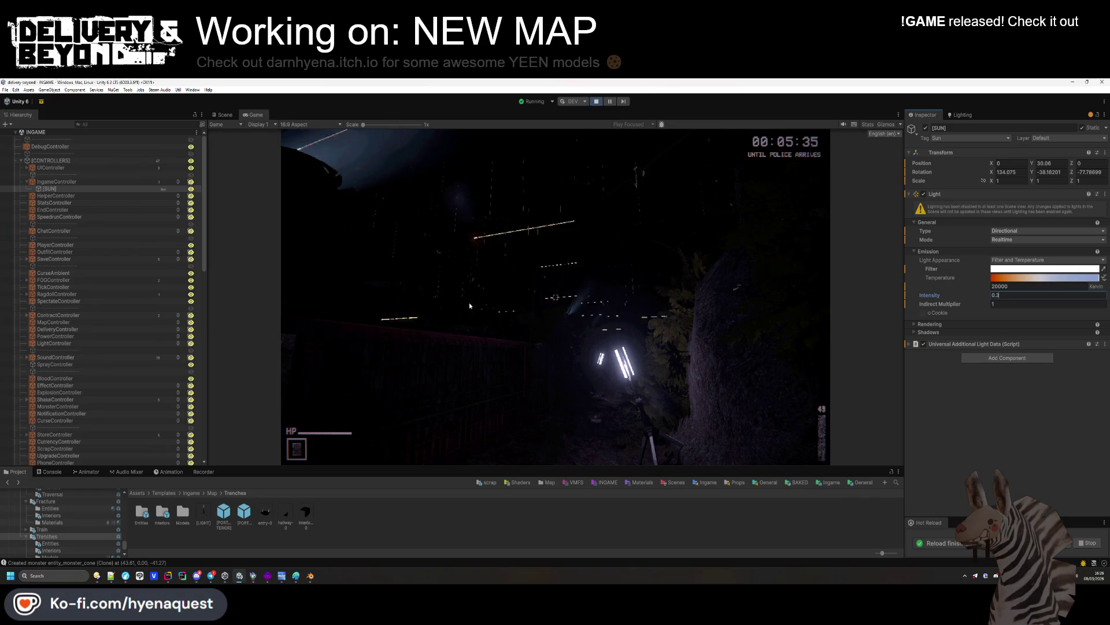
pyautogui.click(469, 305)
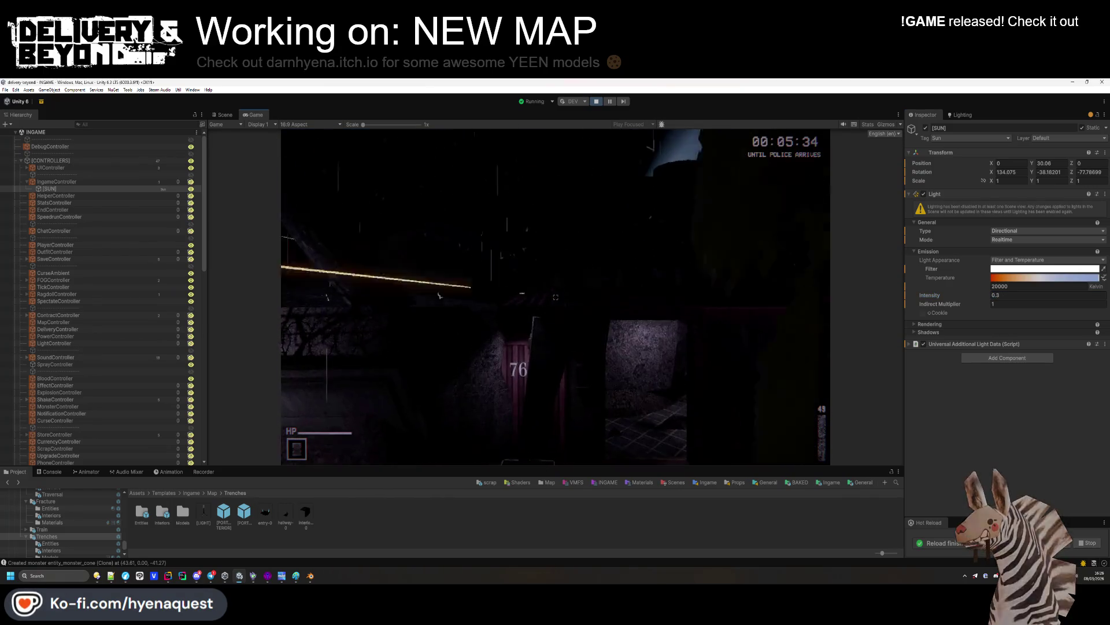
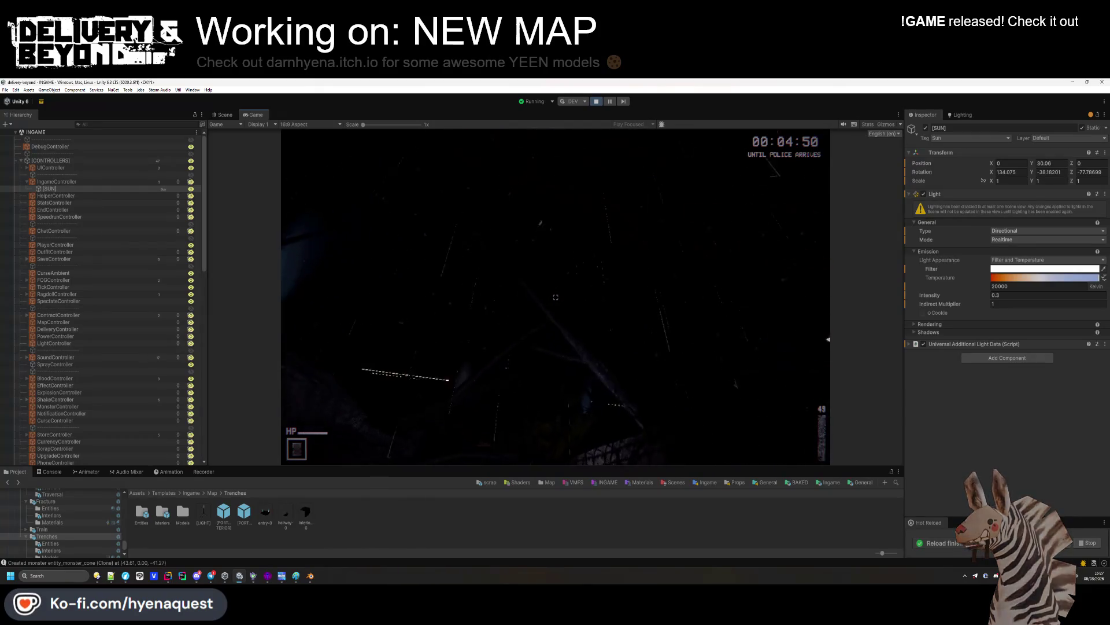
# Exit Play mode, show the Lighting settings, expand INGAME and open the Map assets folder
pyautogui.press('Escape')
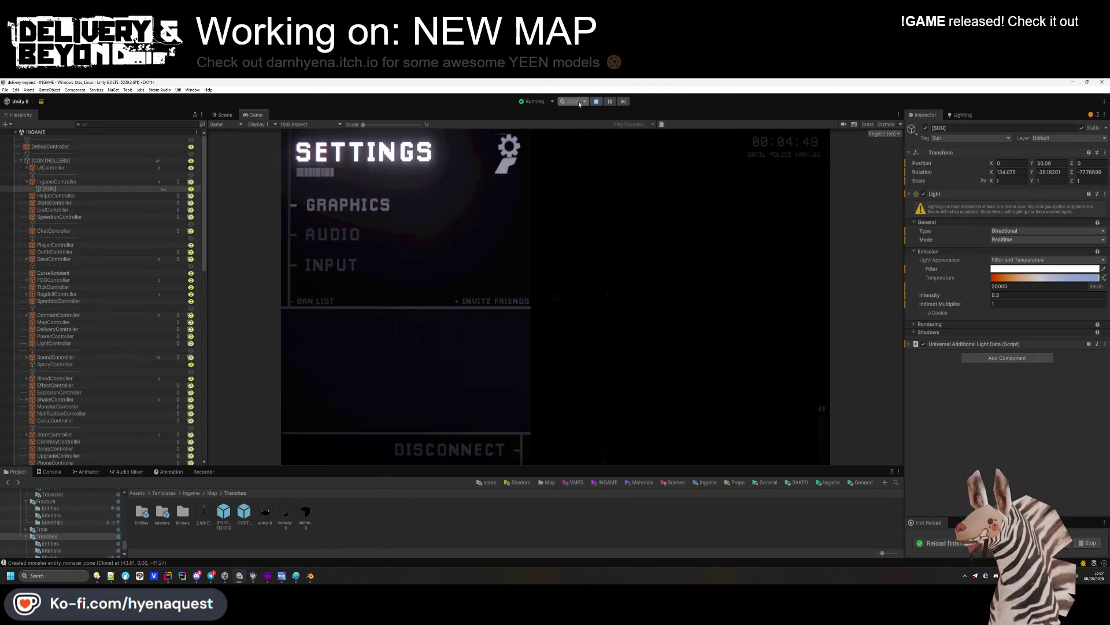
pyautogui.click(594, 102)
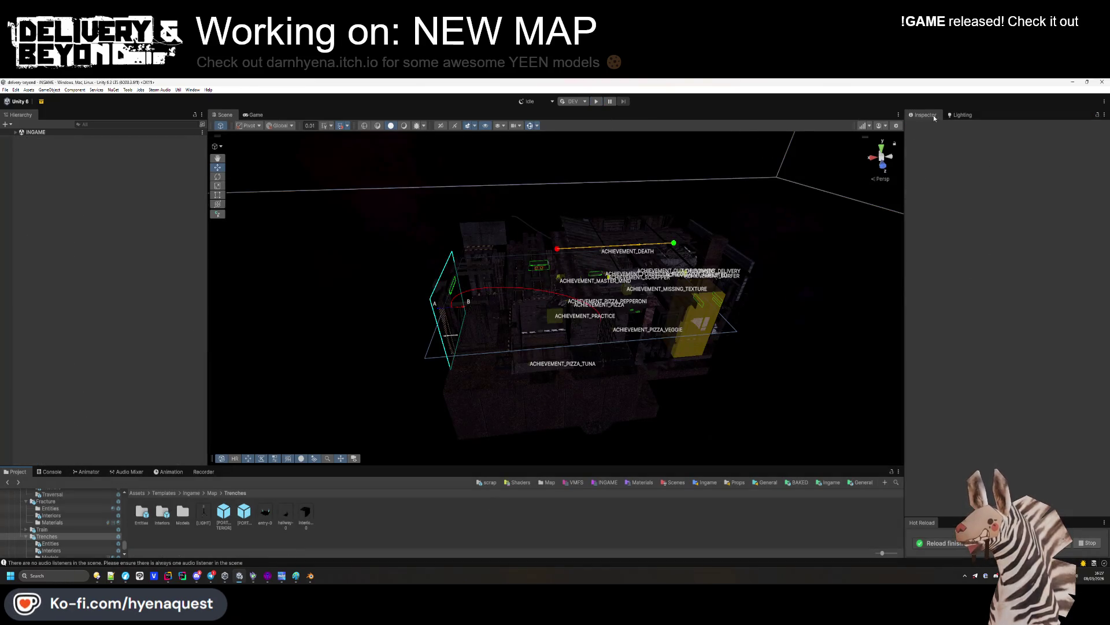
pyautogui.click(960, 114)
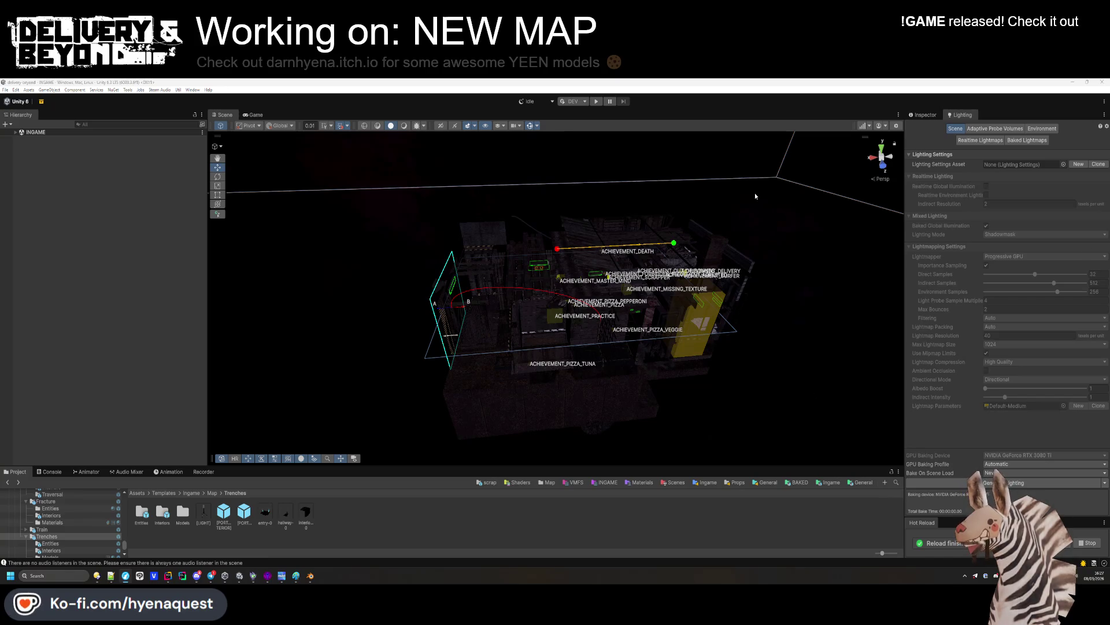
pyautogui.click(16, 133)
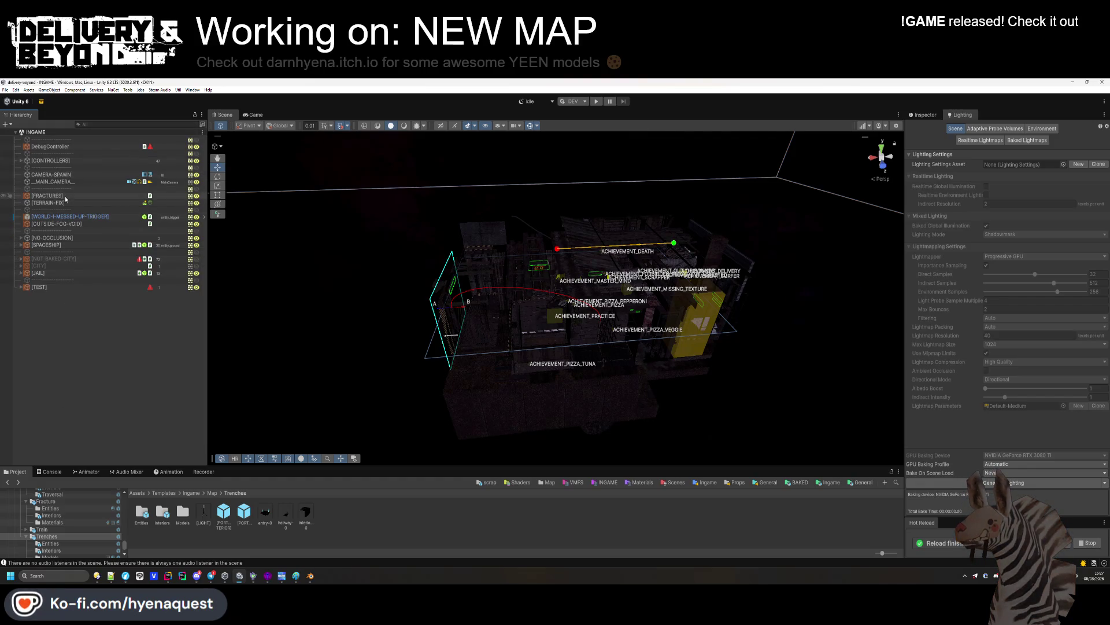
pyautogui.click(212, 494)
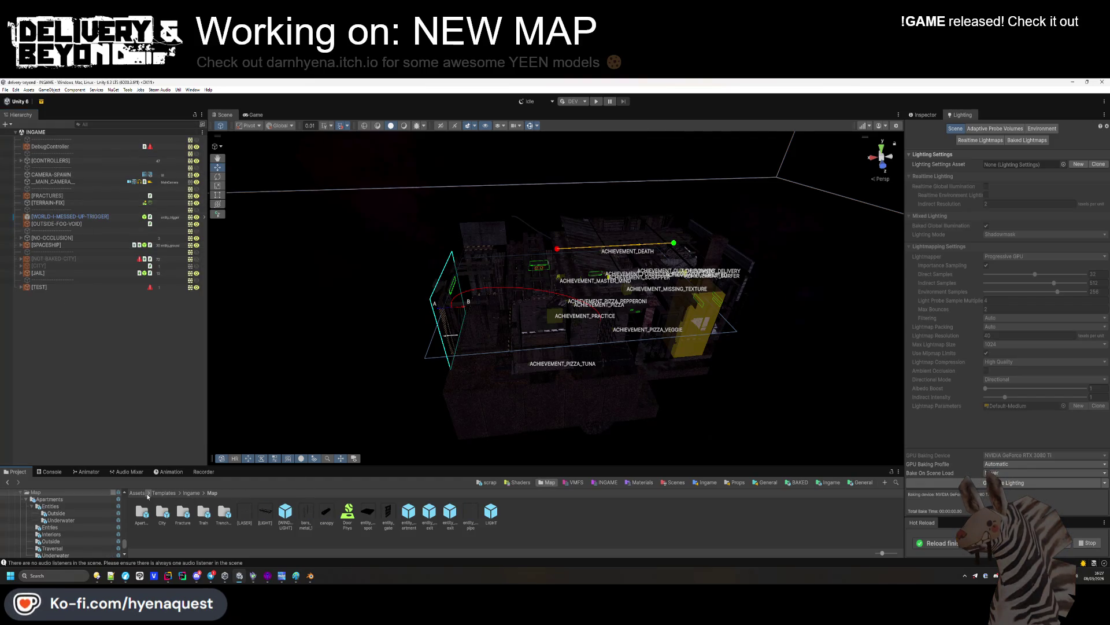
# Set the Trenches world asset's entry template sun intensity to 0
pyautogui.click(142, 495)
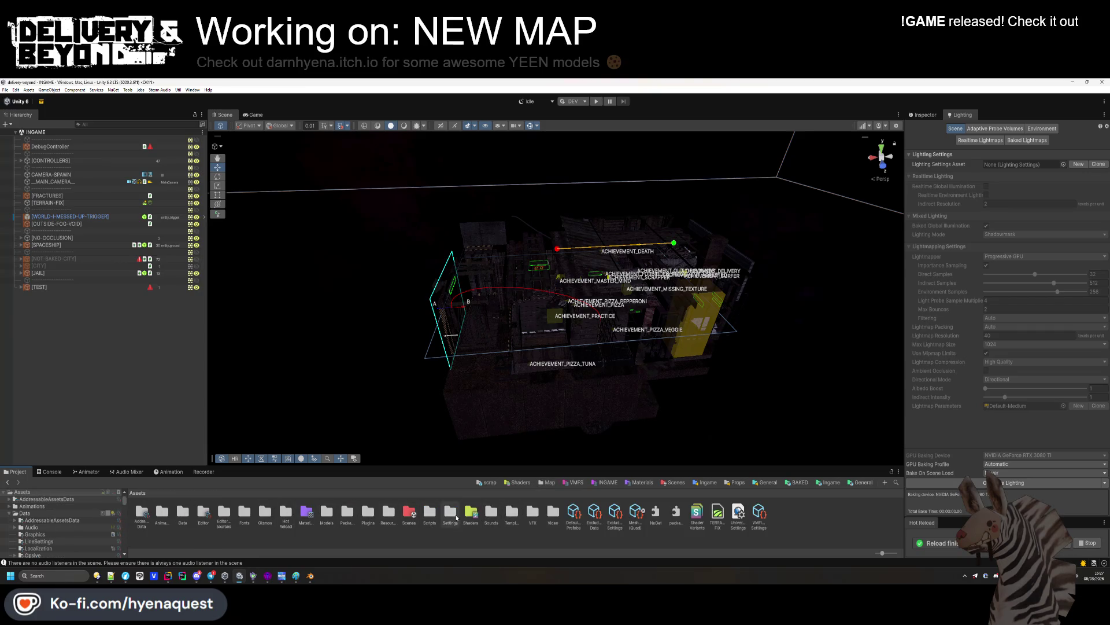
pyautogui.doubleClick(399, 513)
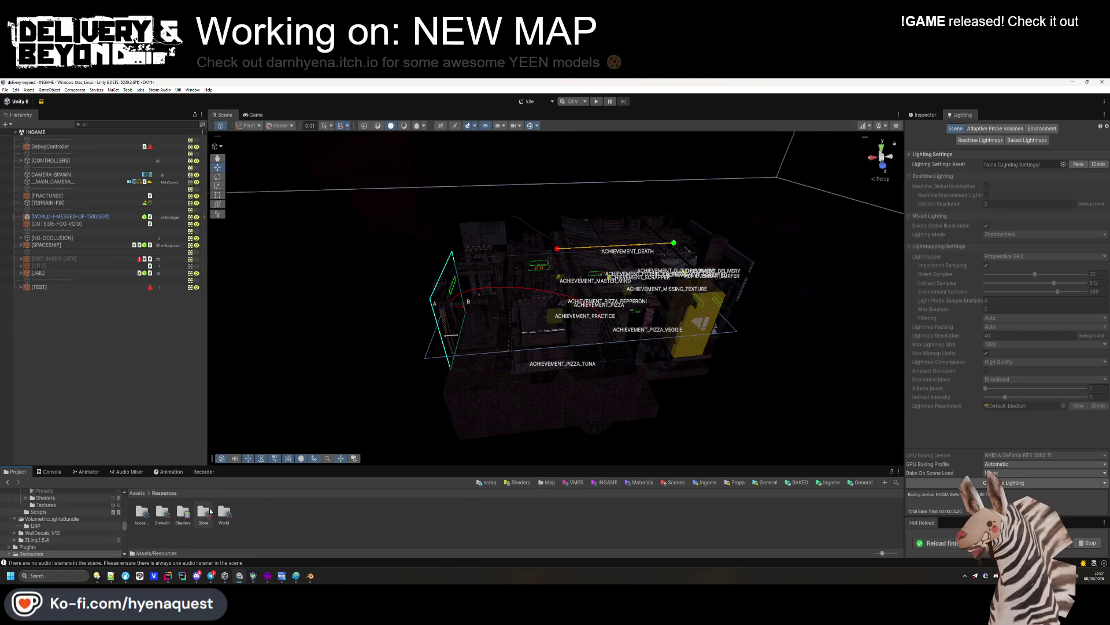
pyautogui.doubleClick(223, 514)
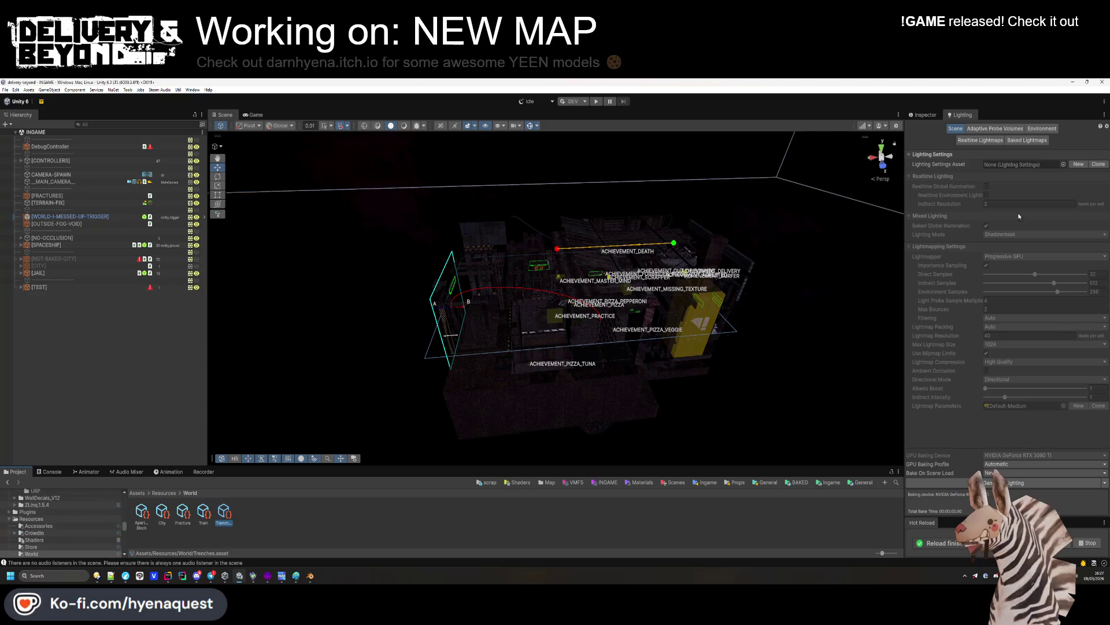
pyautogui.click(933, 116)
pyautogui.scroll(-10, 1002, 344)
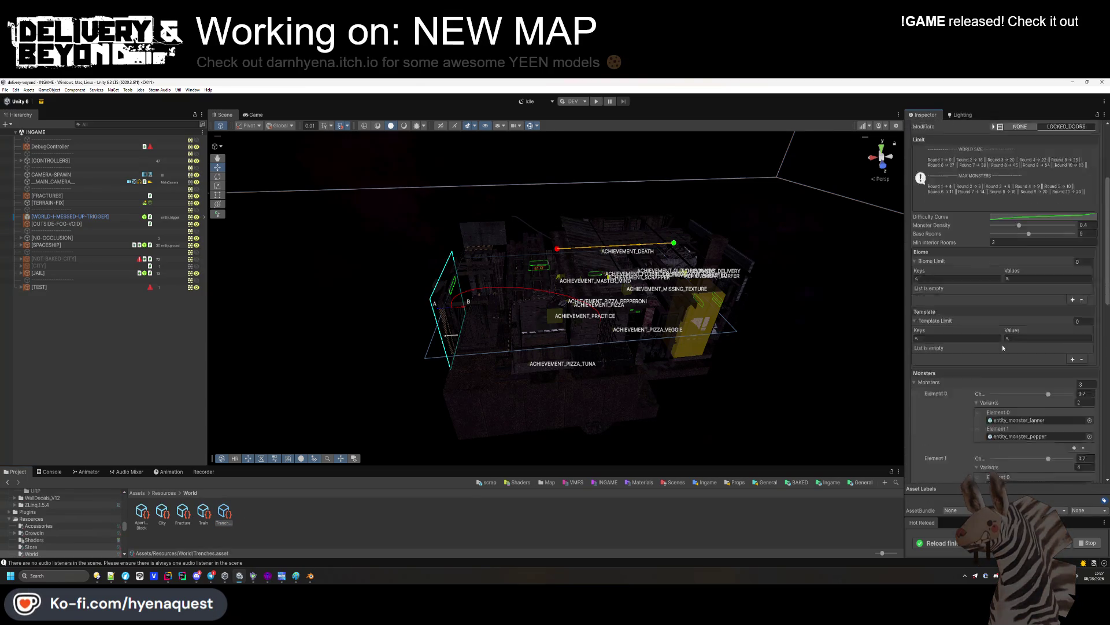
pyautogui.scroll(-8, 1007, 346)
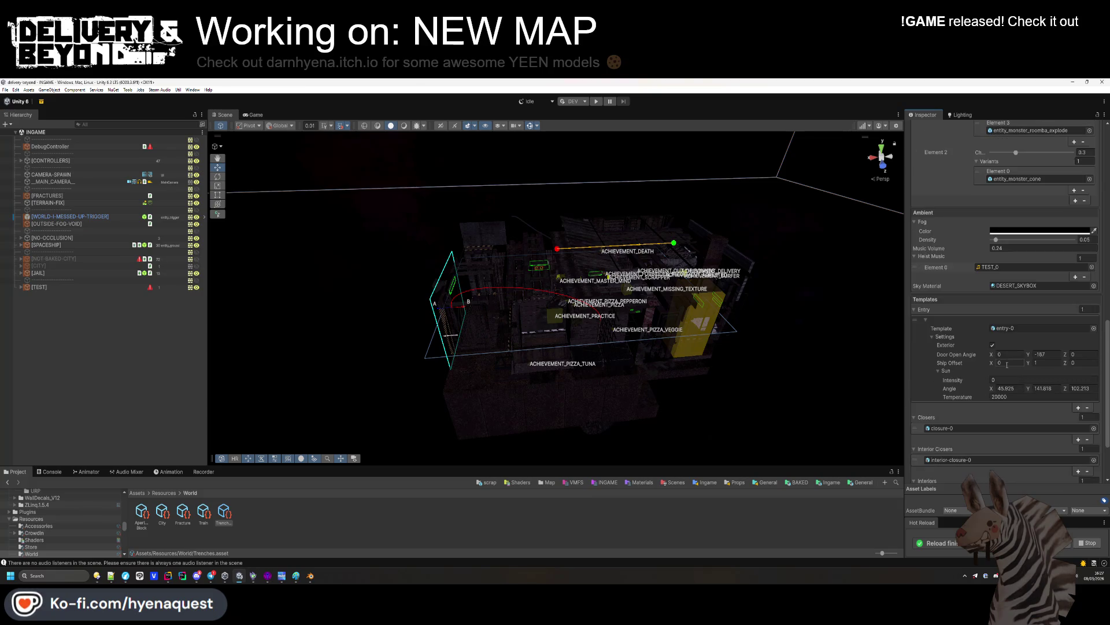
pyautogui.click(1017, 379)
pyautogui.write('0')
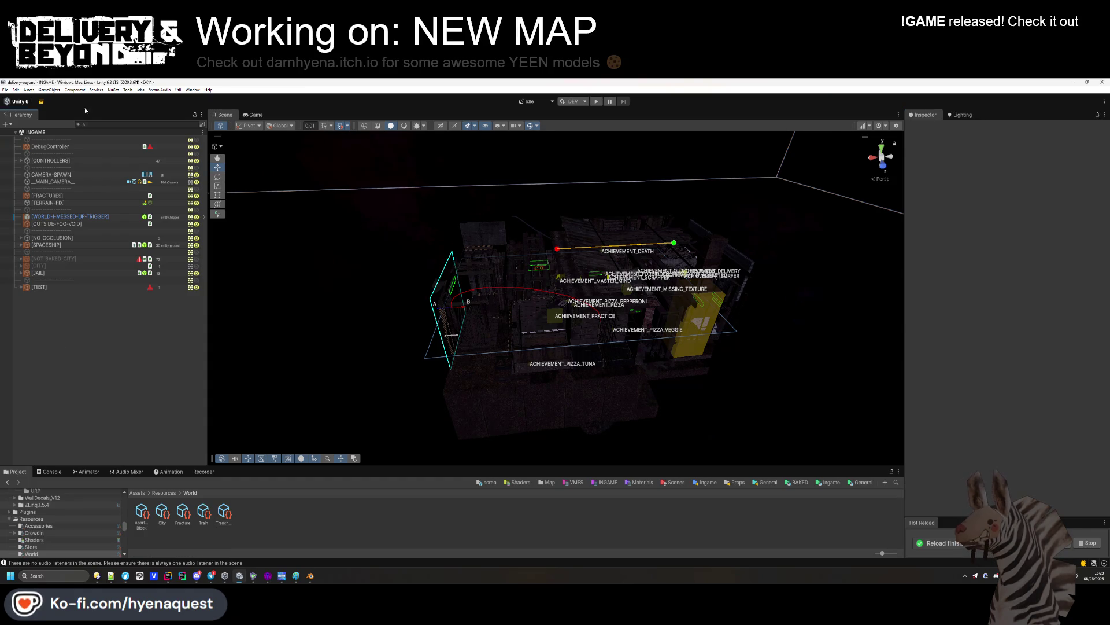
# Reselect Trenches and locate its DESERT_SKYBOX material in the Skyboxes folder
pyautogui.click(165, 493)
pyautogui.doubleClick(223, 511)
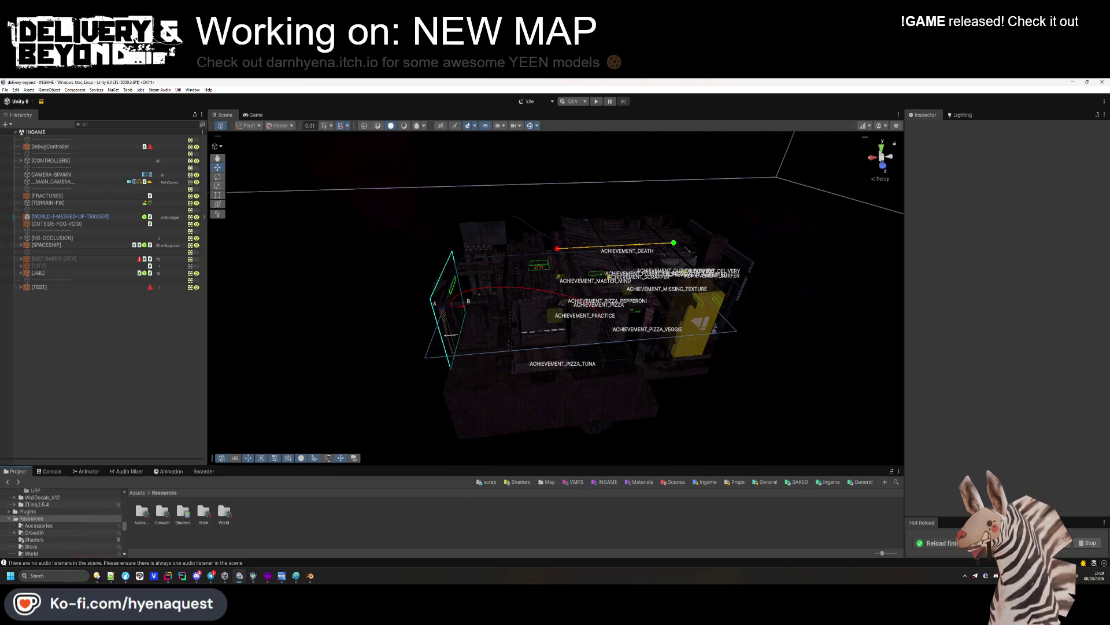
pyautogui.moveTo(314, 466); pyautogui.dragTo(314, 433)
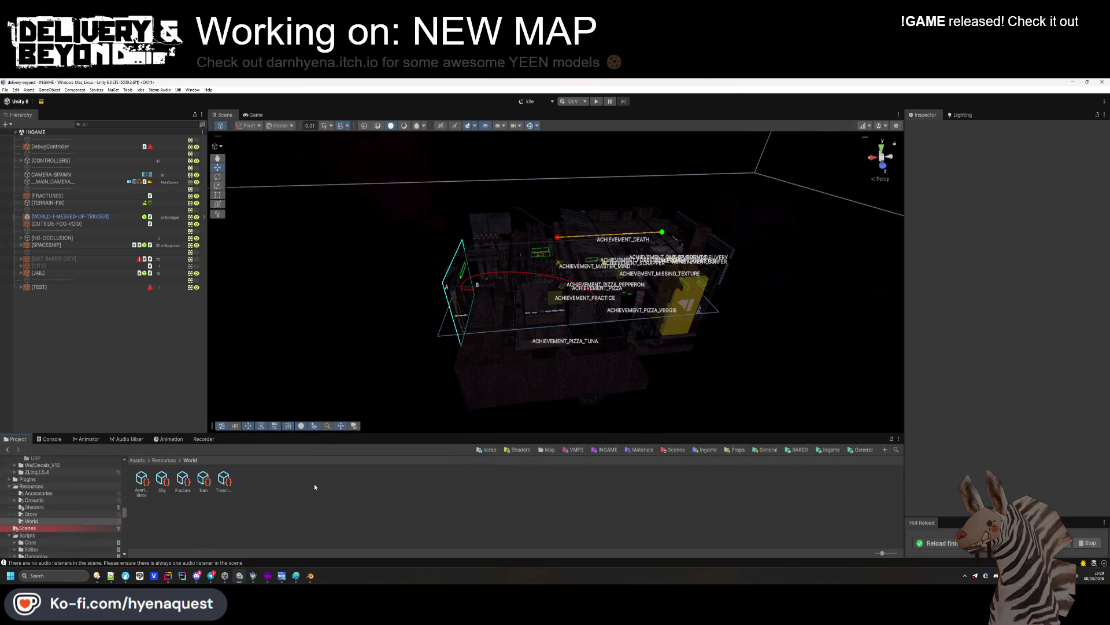
pyautogui.click(231, 486)
pyautogui.scroll(-10, 1004, 373)
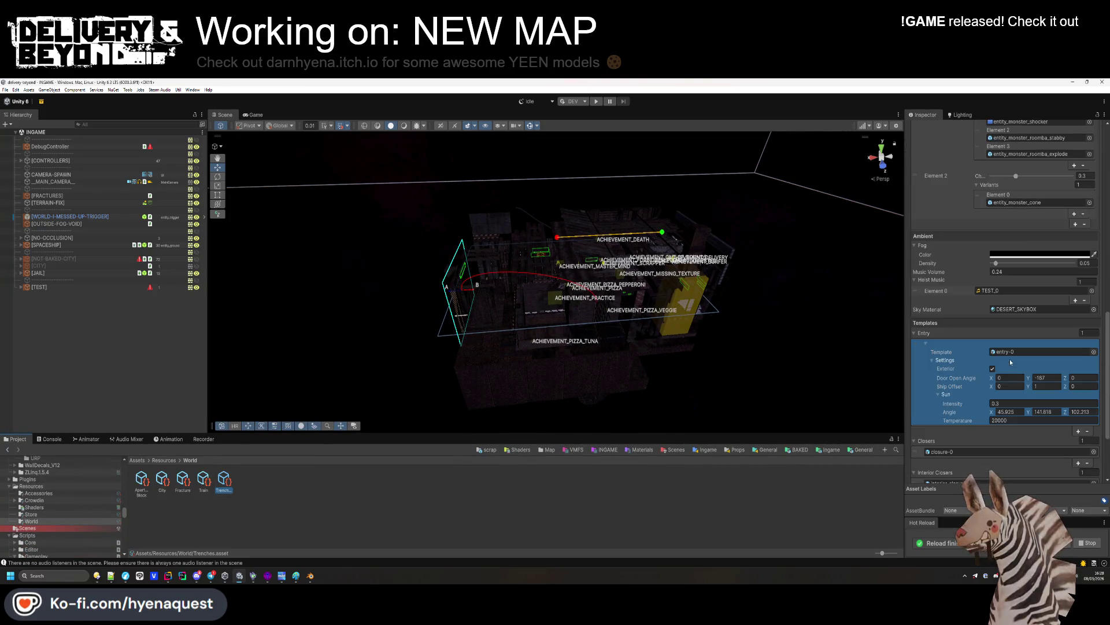
pyautogui.click(1018, 309)
pyautogui.rightClick(384, 523)
# Create a TRENCHES skybox material using the Skybox/Procedural shader
pyautogui.moveTo(405, 282)
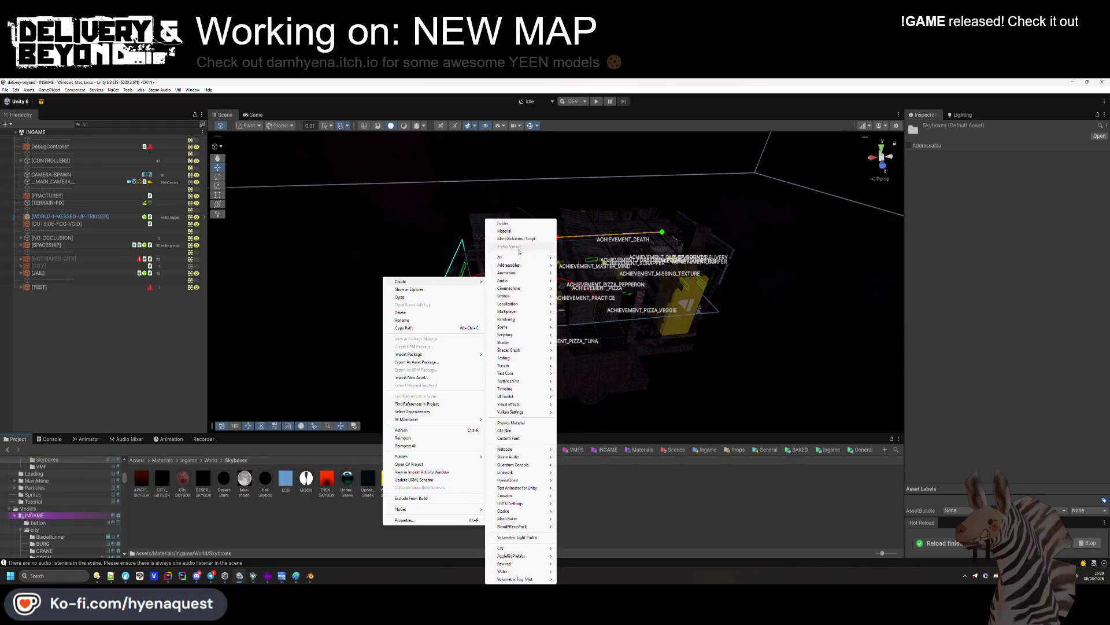
pyautogui.click(509, 230)
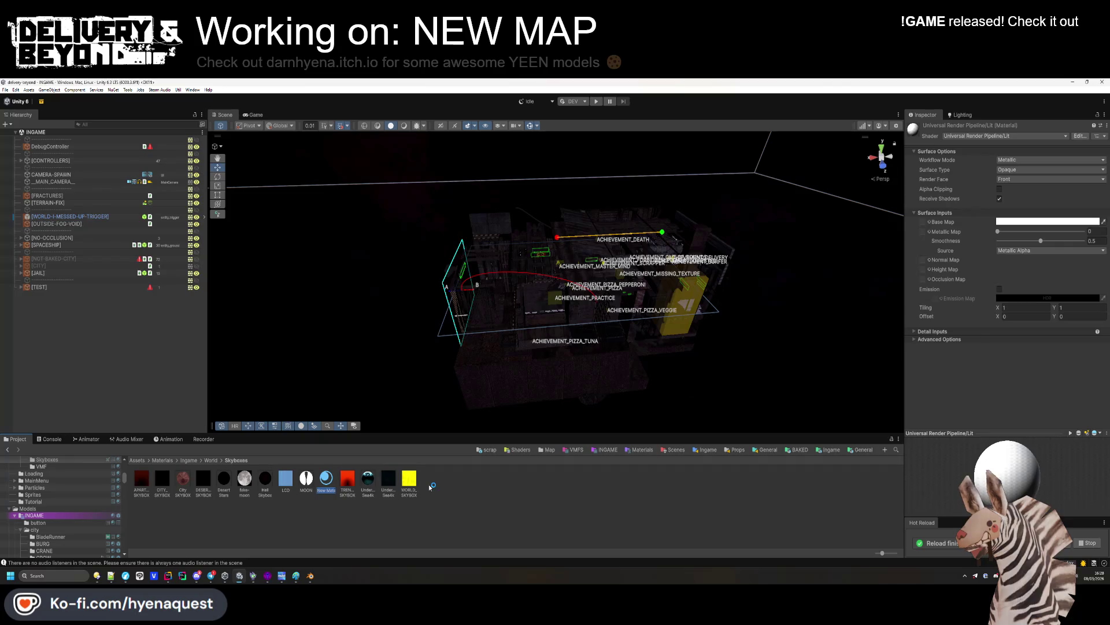
pyautogui.write('TRENCHES')
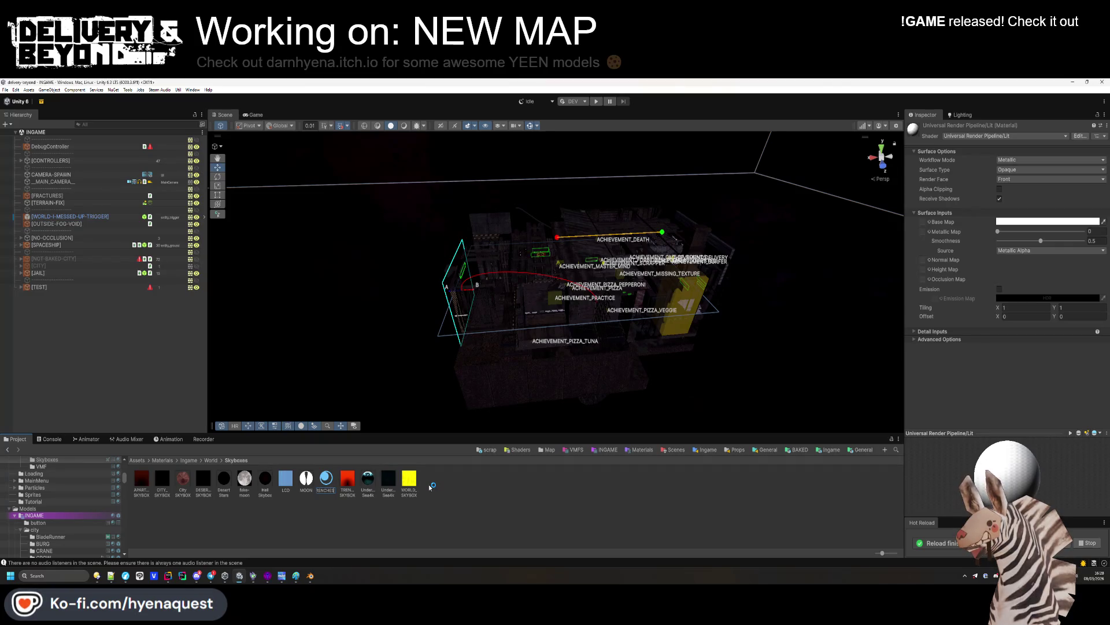
pyautogui.press('Return')
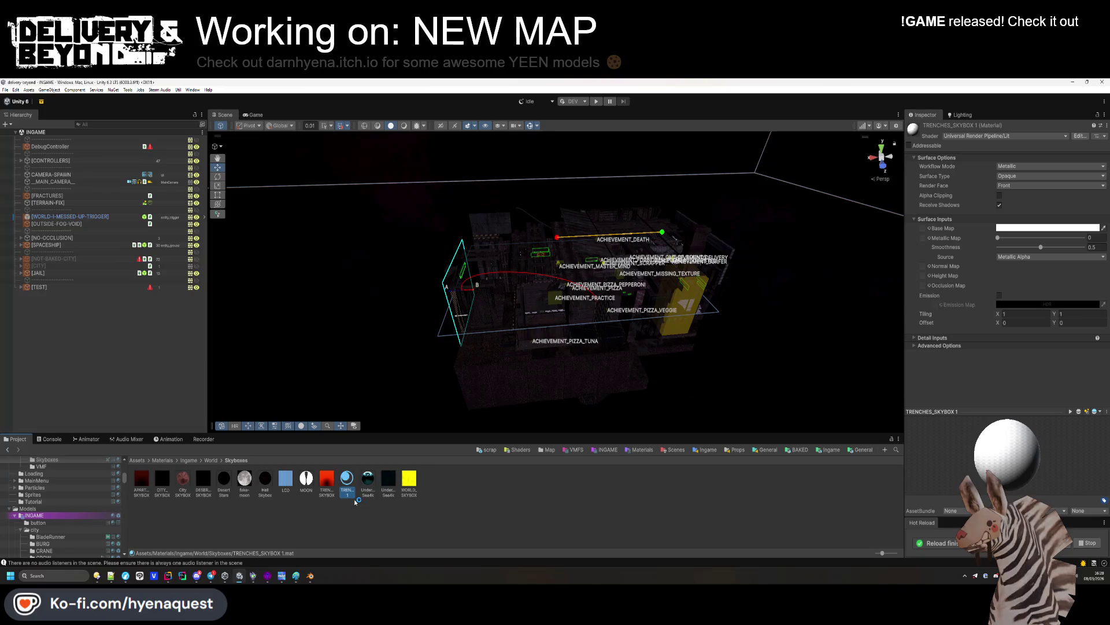
pyautogui.click(1017, 136)
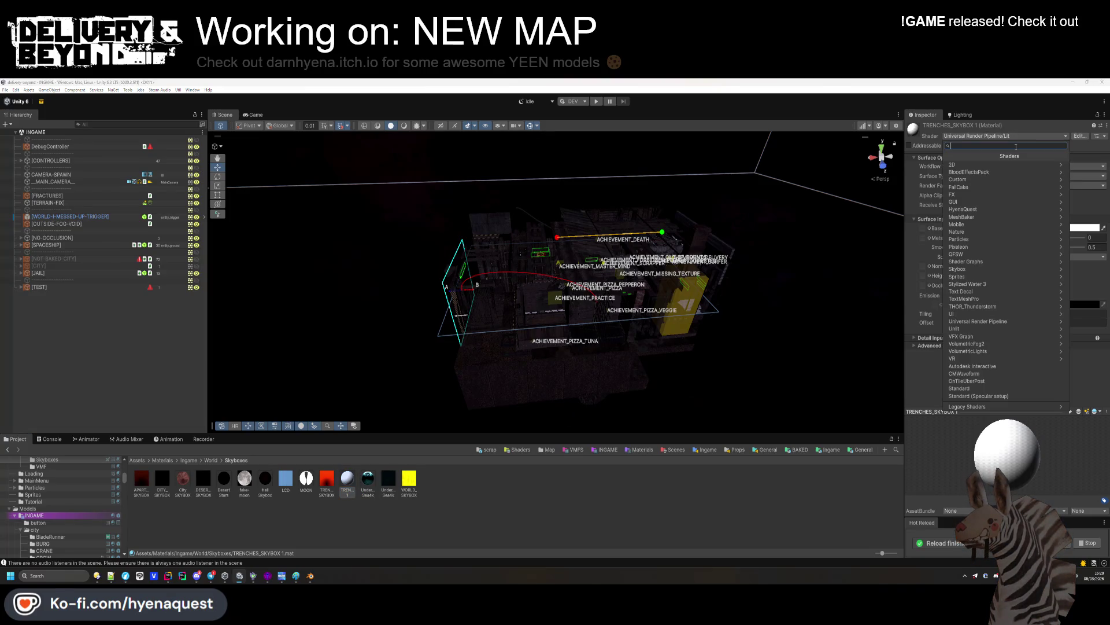
pyautogui.write('skybo')
pyautogui.press('Down')
pyautogui.press('Down')
pyautogui.press('Down')
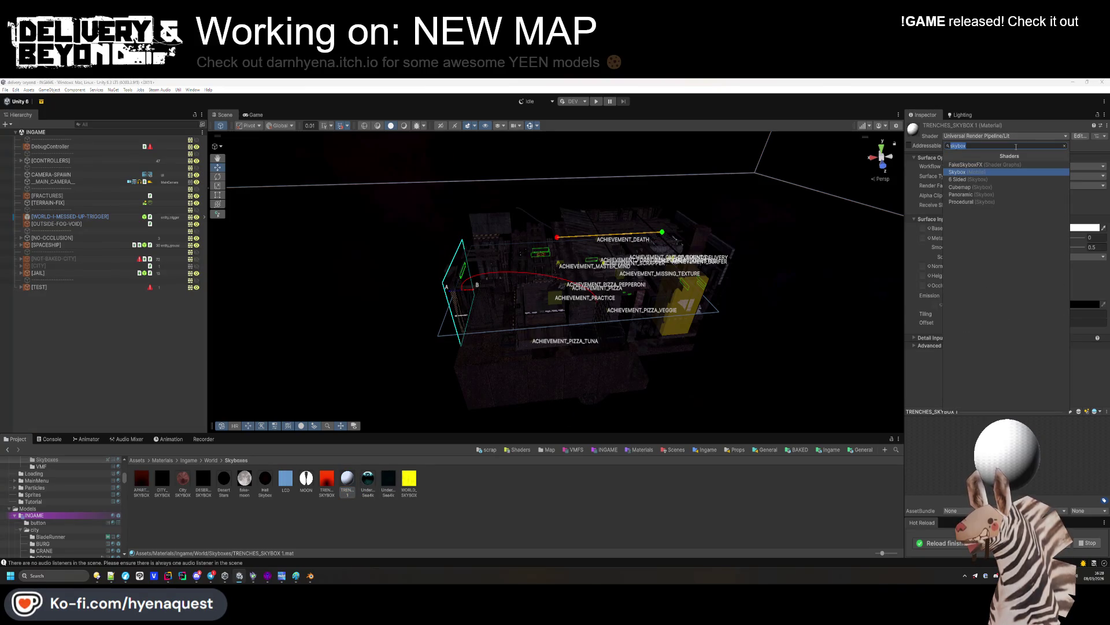
pyautogui.press('Down')
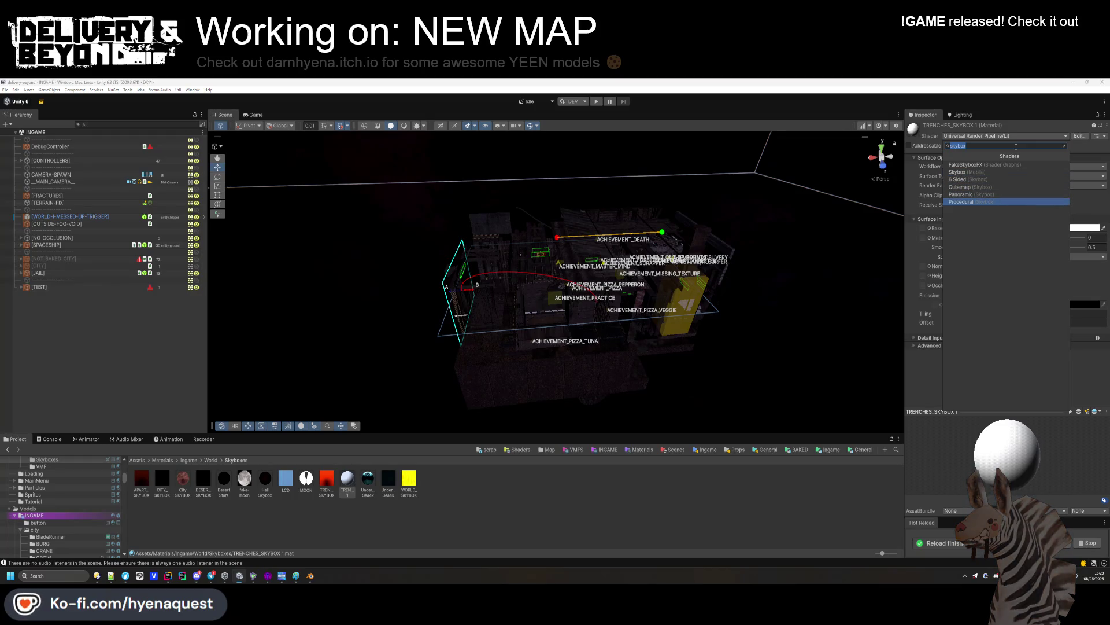
pyautogui.press('Return')
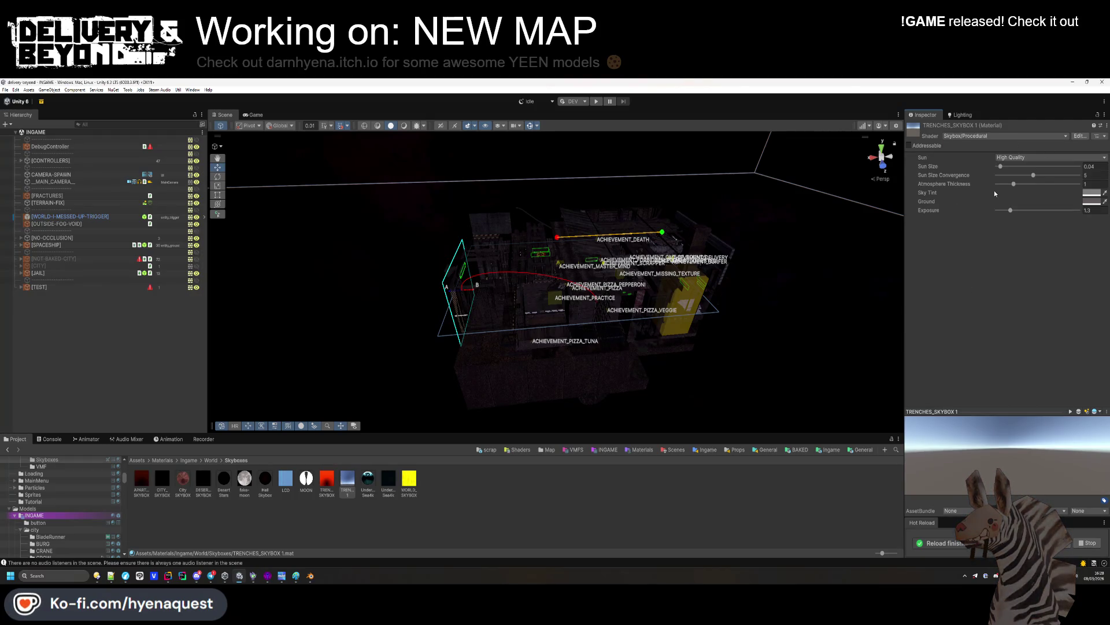
# Keep High Quality sun, thicken the atmosphere and set the sky tint to warm grey
pyautogui.click(1020, 157)
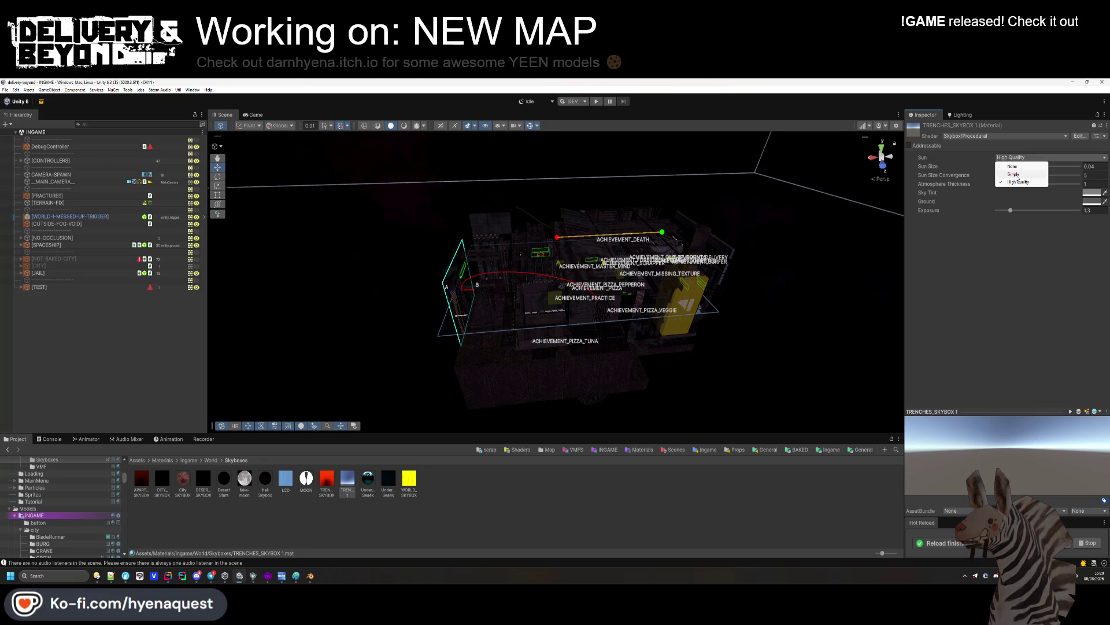
pyautogui.click(1021, 182)
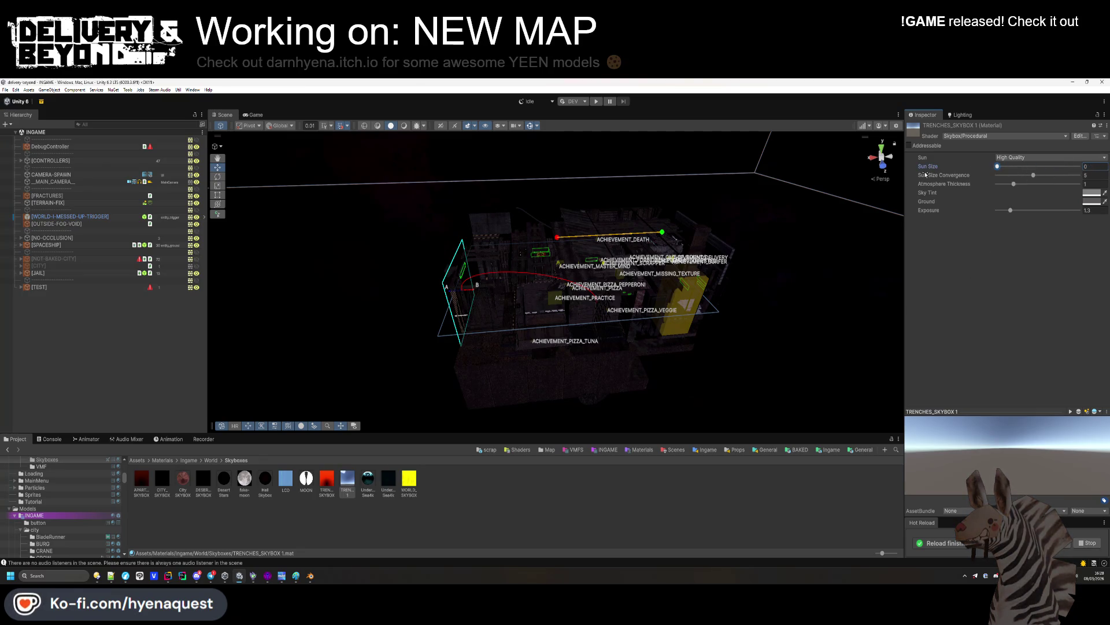
pyautogui.moveTo(1013, 184)
pyautogui.mouseDown()
pyautogui.moveTo(1091, 187)
pyautogui.moveTo(1037, 186)
pyautogui.moveTo(1044, 191)
pyautogui.moveTo(978, 211)
pyautogui.moveTo(1001, 212)
pyautogui.mouseUp()
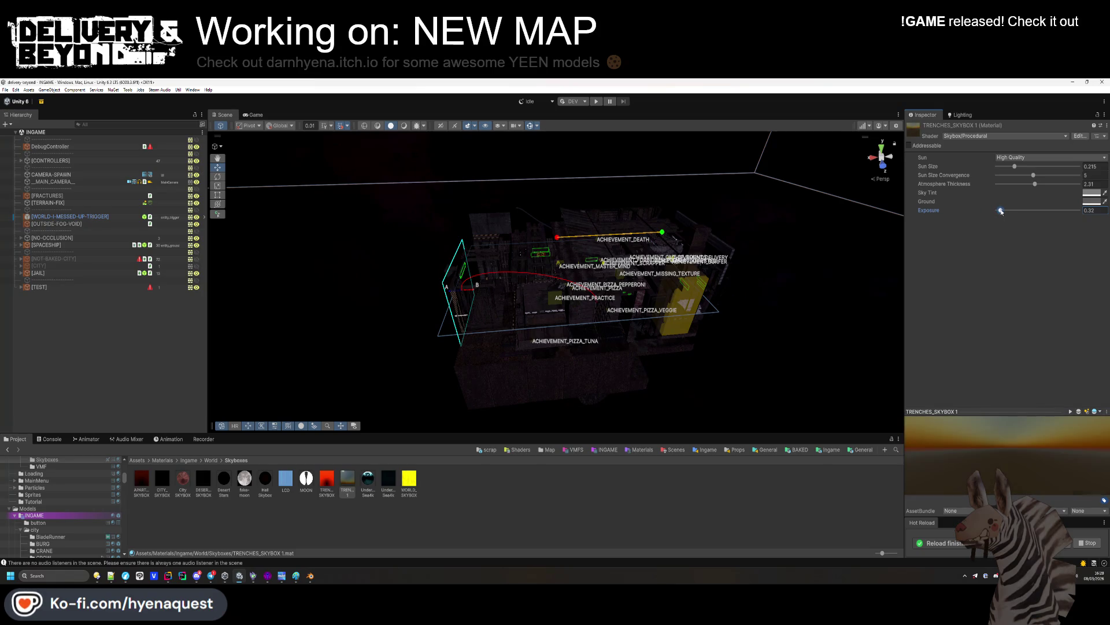
pyautogui.click(1089, 192)
pyautogui.click(1038, 307)
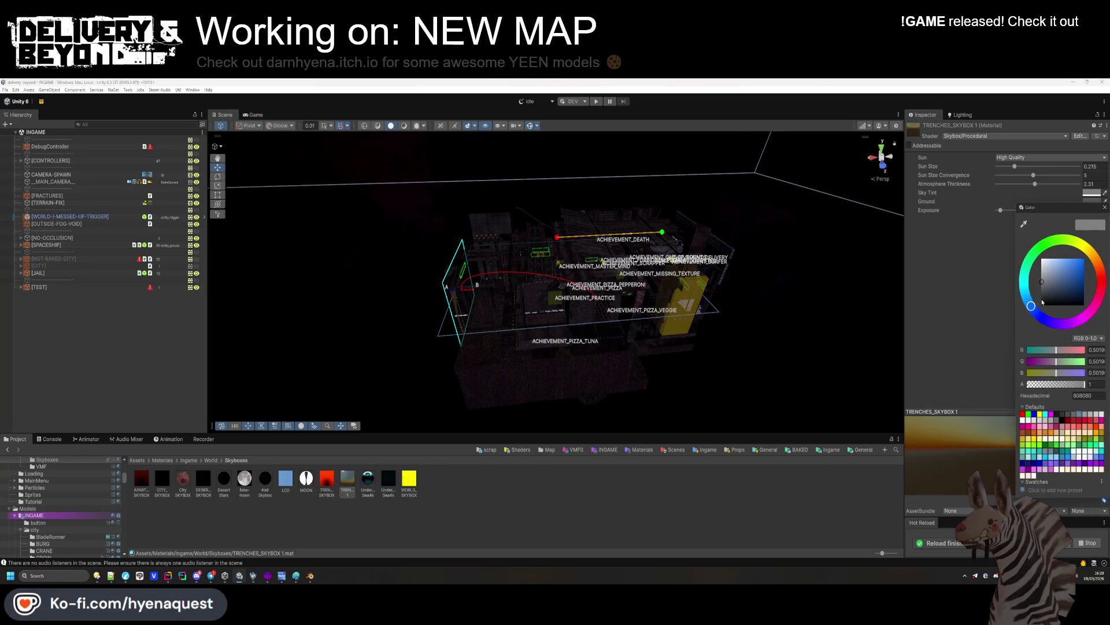
pyautogui.moveTo(1038, 308); pyautogui.dragTo(1024, 324)
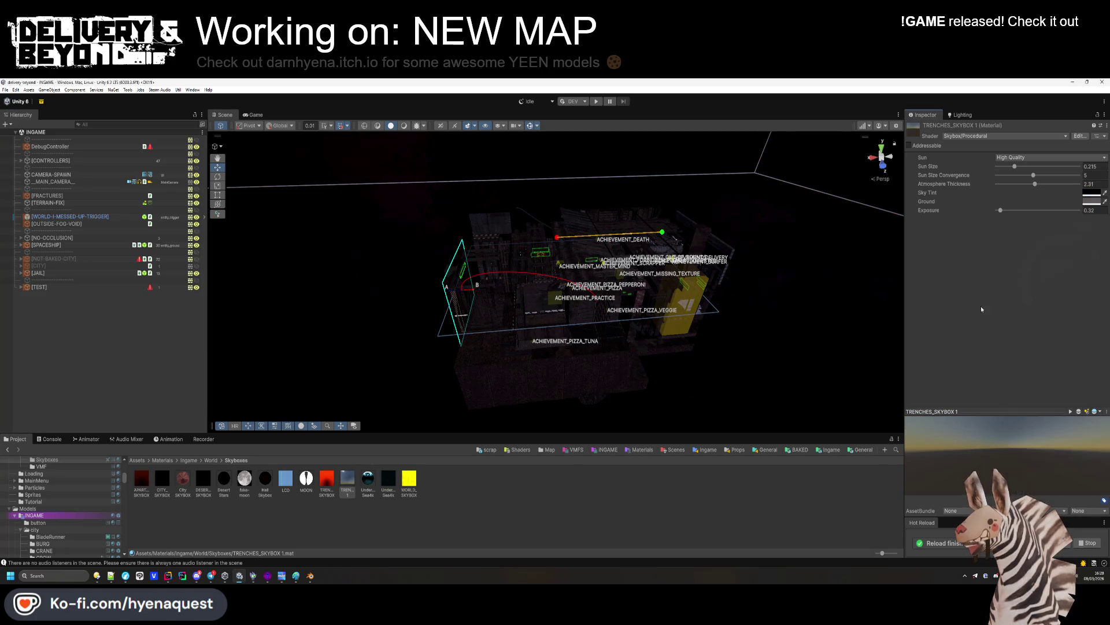
pyautogui.click(1044, 287)
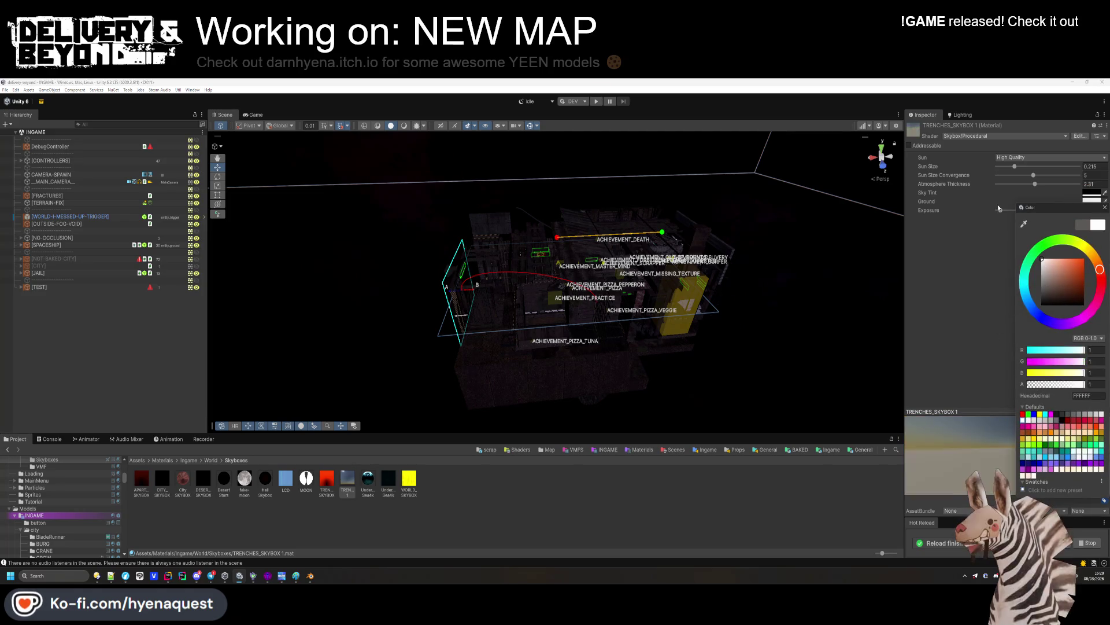
pyautogui.click(1045, 195)
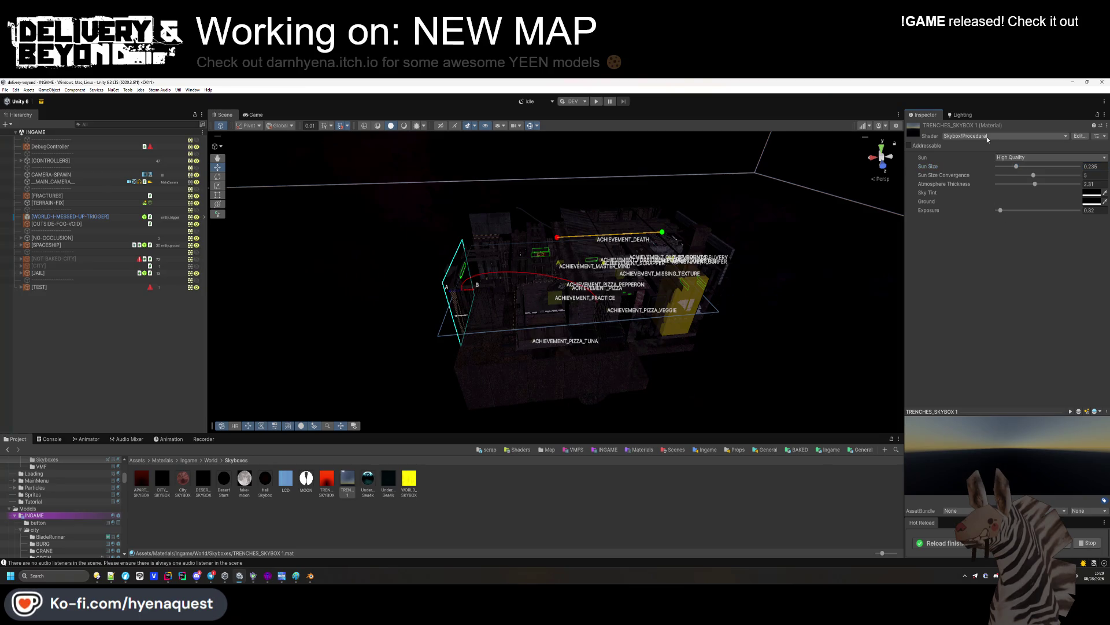
pyautogui.click(971, 136)
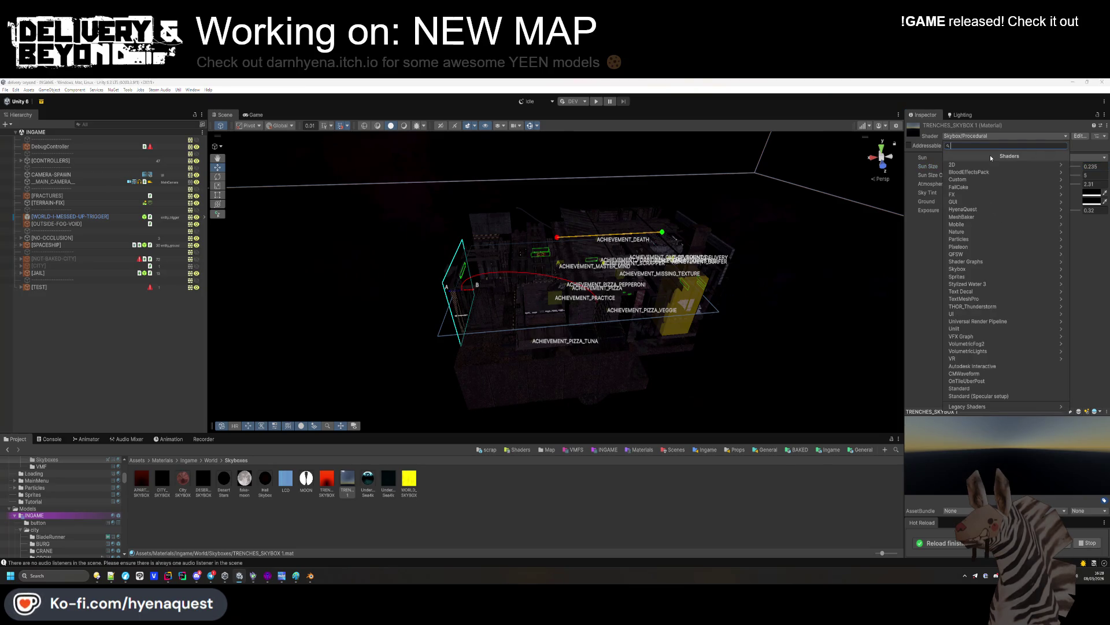
pyautogui.click(423, 485)
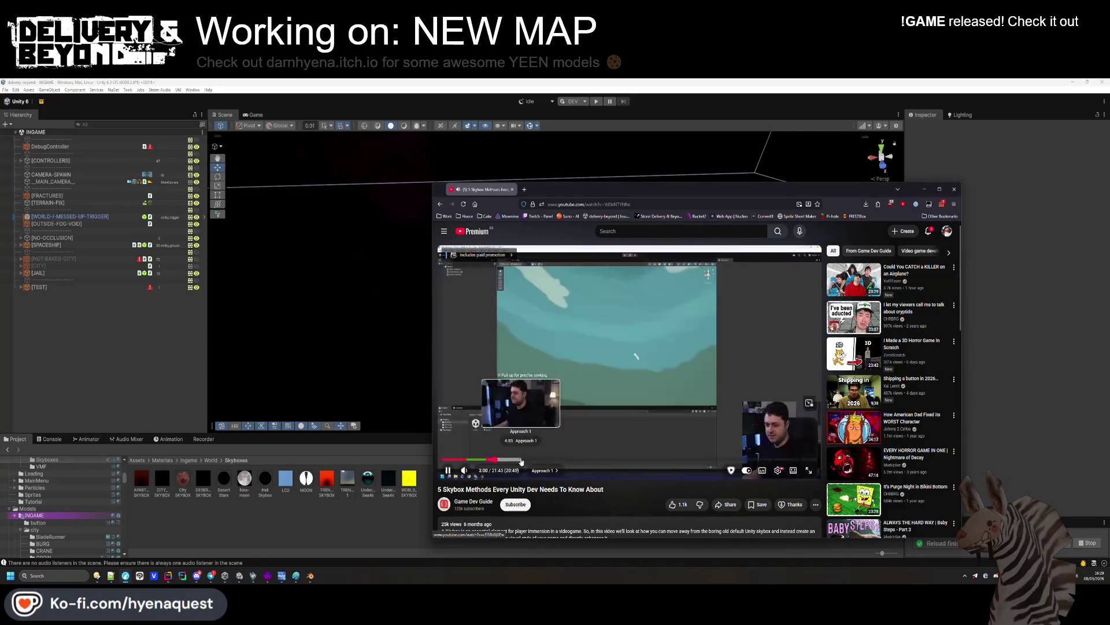
# Skim the skybox tutorial from the sphere section to about 14:26, pause it, return to Unity
pyautogui.click(520, 461)
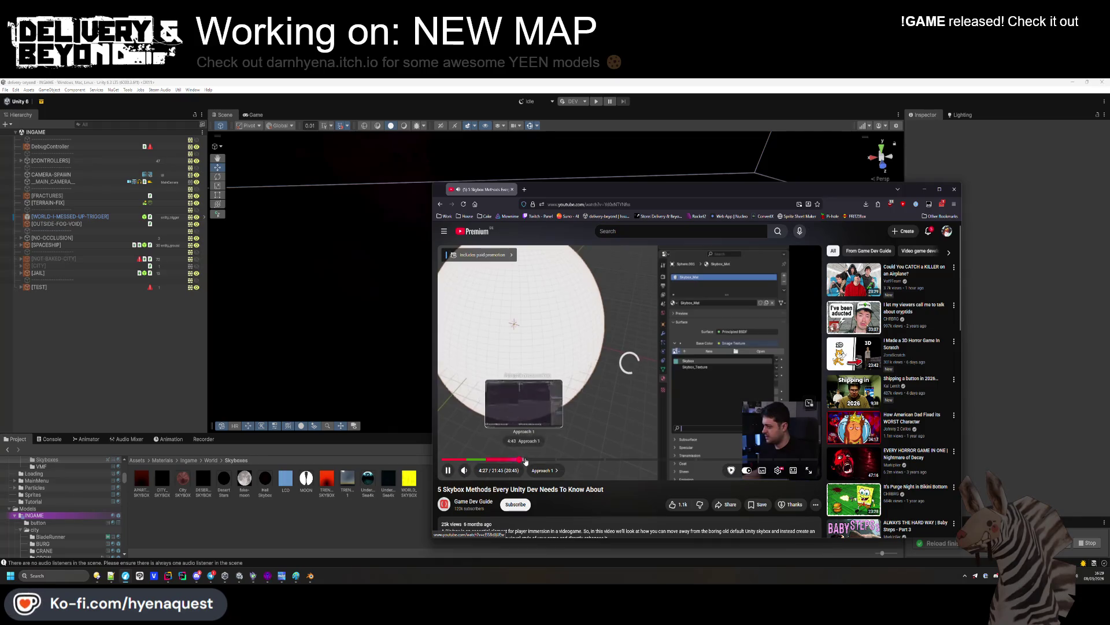
pyautogui.click(537, 460)
pyautogui.moveTo(566, 462); pyautogui.dragTo(581, 460)
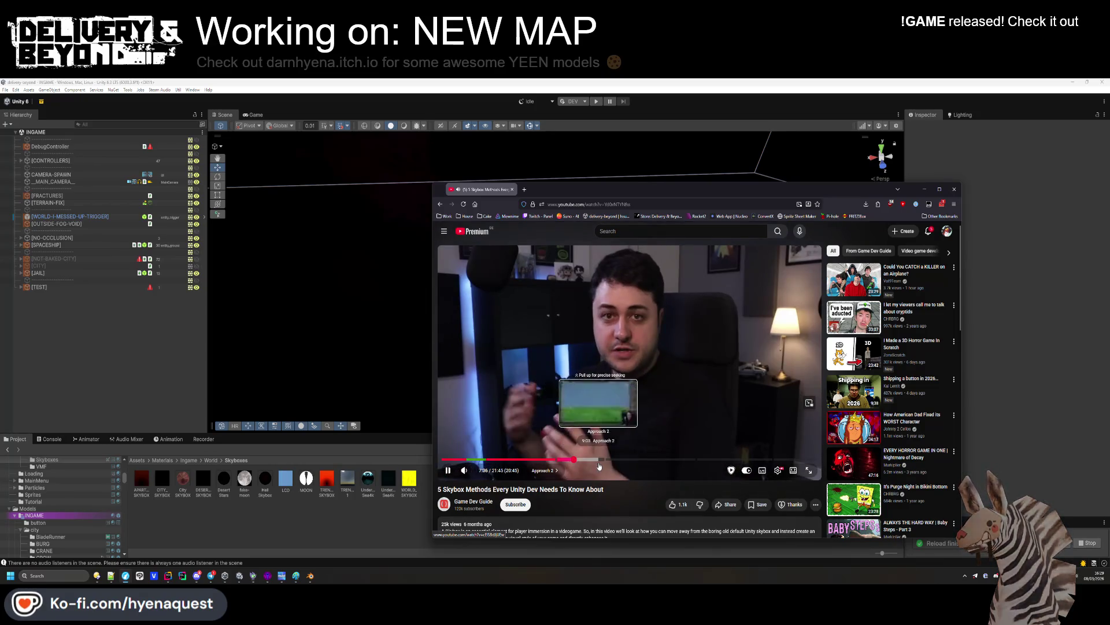
pyautogui.click(599, 460)
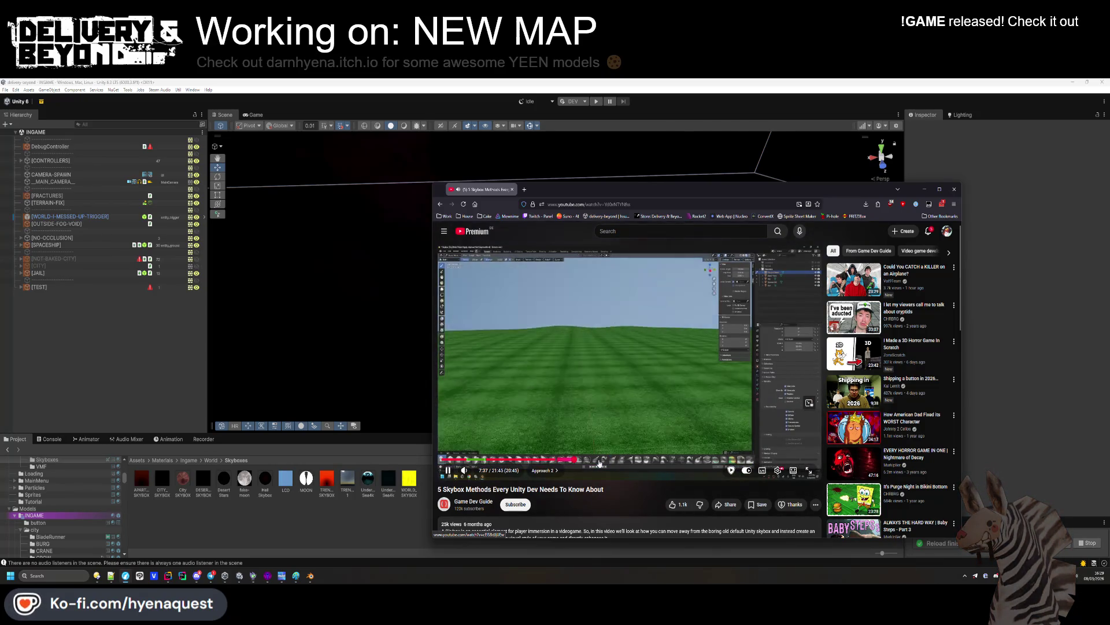
pyautogui.click(617, 460)
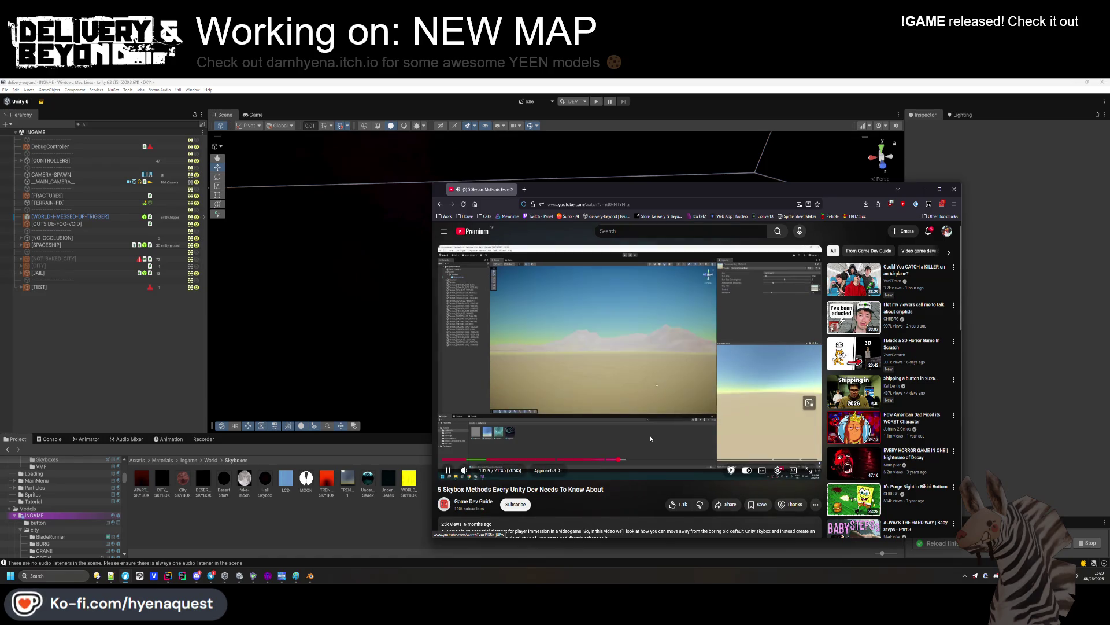
pyautogui.click(632, 460)
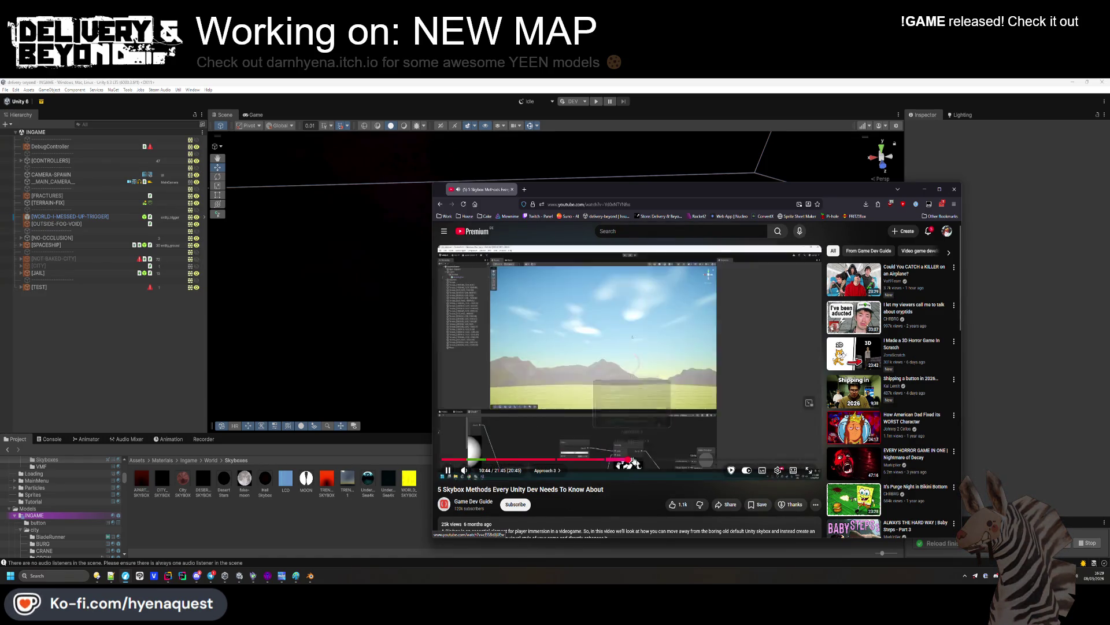
pyautogui.click(629, 461)
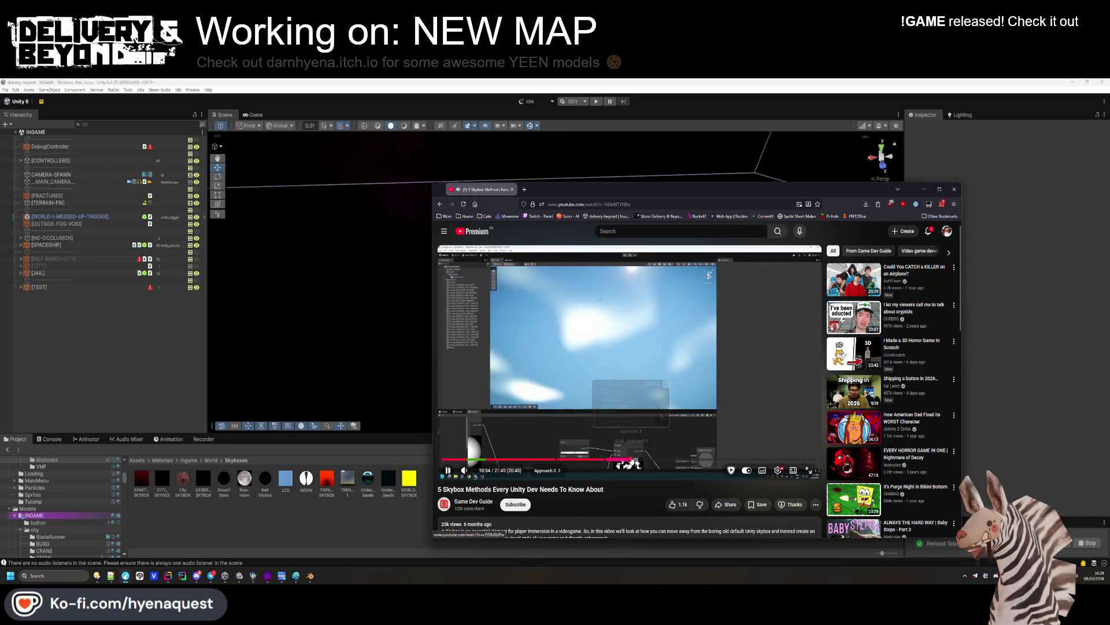
pyautogui.click(639, 460)
pyautogui.moveTo(638, 459); pyautogui.dragTo(742, 459)
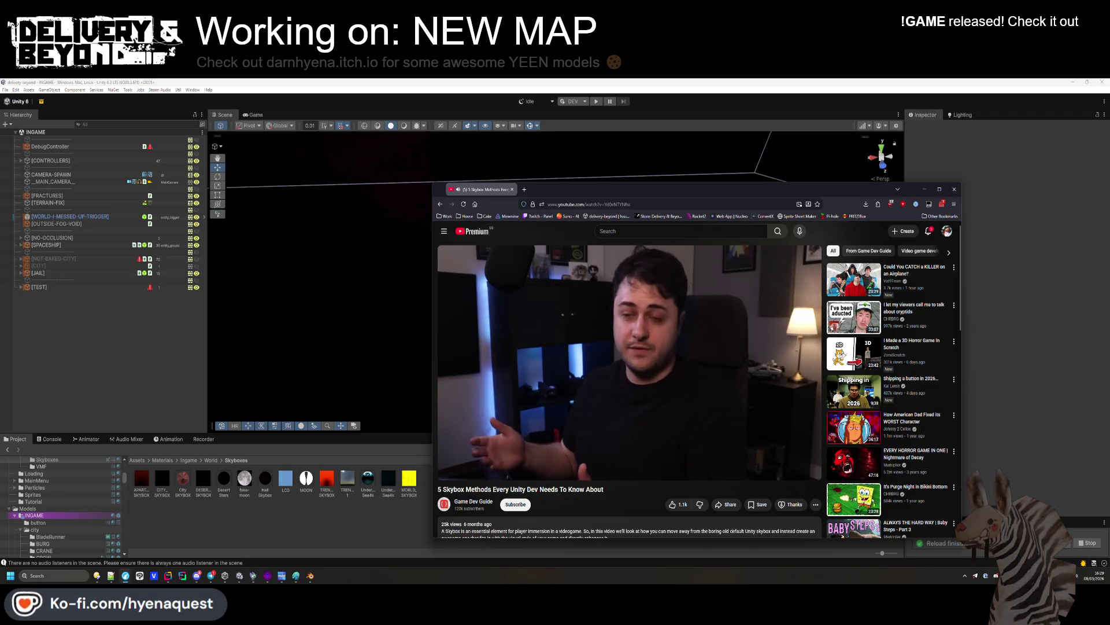
pyautogui.click(578, 451)
pyautogui.click(377, 486)
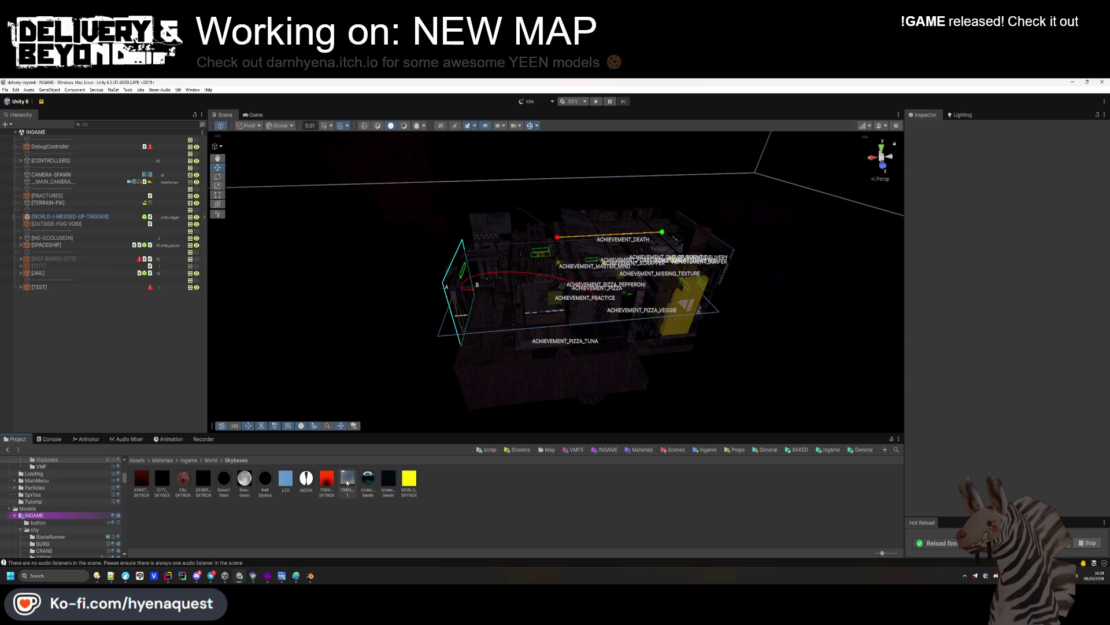
# Switch the TRENCHES_SKYBOX 1 material's shader to Skybox/Panoramic
pyautogui.click(346, 480)
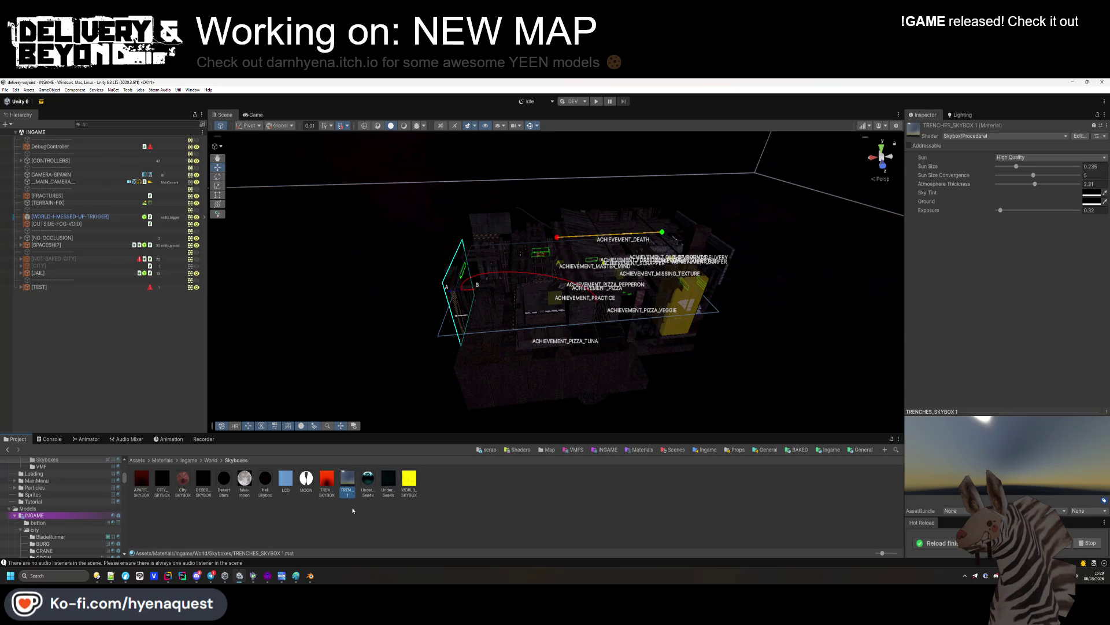
pyautogui.moveTo(951, 450)
pyautogui.mouseDown()
pyautogui.moveTo(983, 480)
pyautogui.moveTo(972, 480)
pyautogui.mouseUp()
pyautogui.click(975, 136)
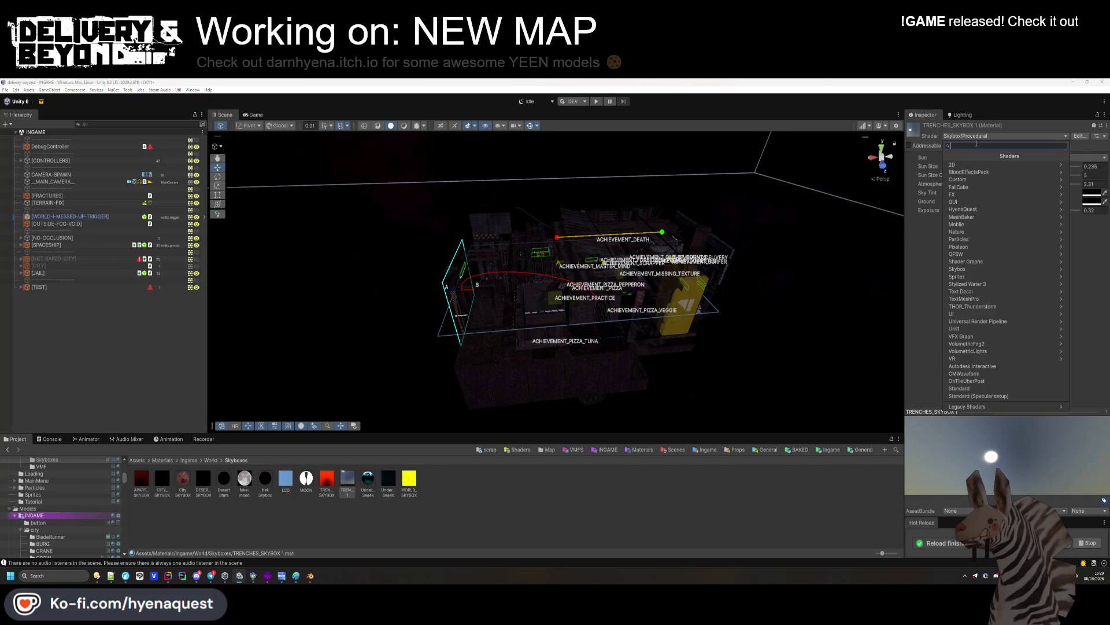
pyautogui.write('skyu')
pyautogui.press('BackSpace')
pyautogui.press('Down')
pyautogui.press('Down')
pyautogui.press('Down')
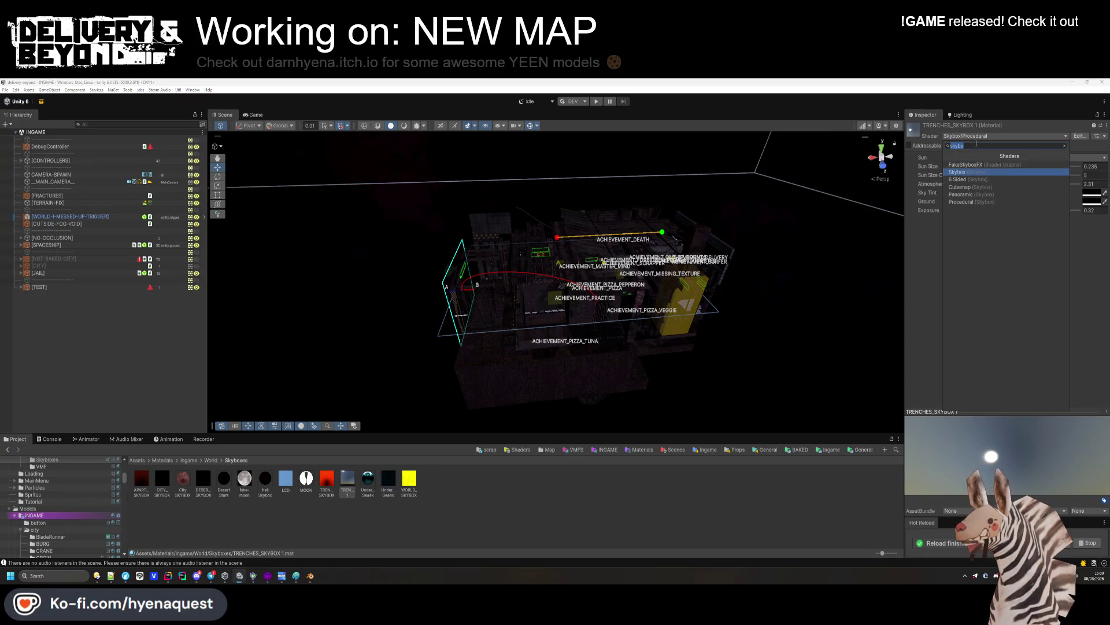
pyautogui.press('Return')
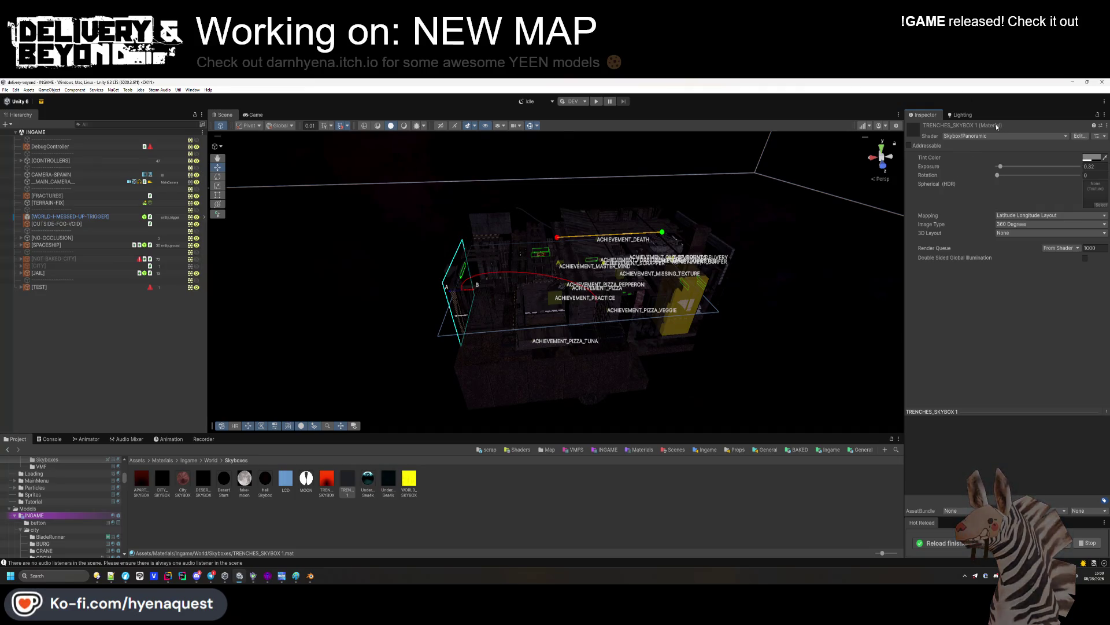
# Delete the TRENCHES_SKYBOX 1 material and bring up the Package Manager
pyautogui.click(996, 136)
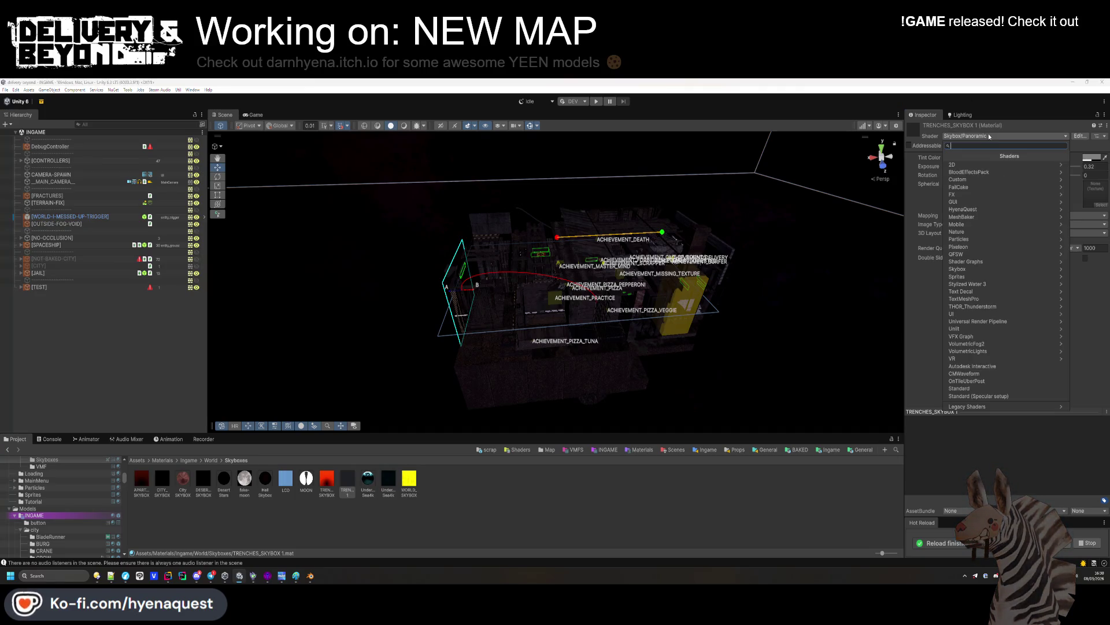
pyautogui.click(565, 509)
pyautogui.click(347, 480)
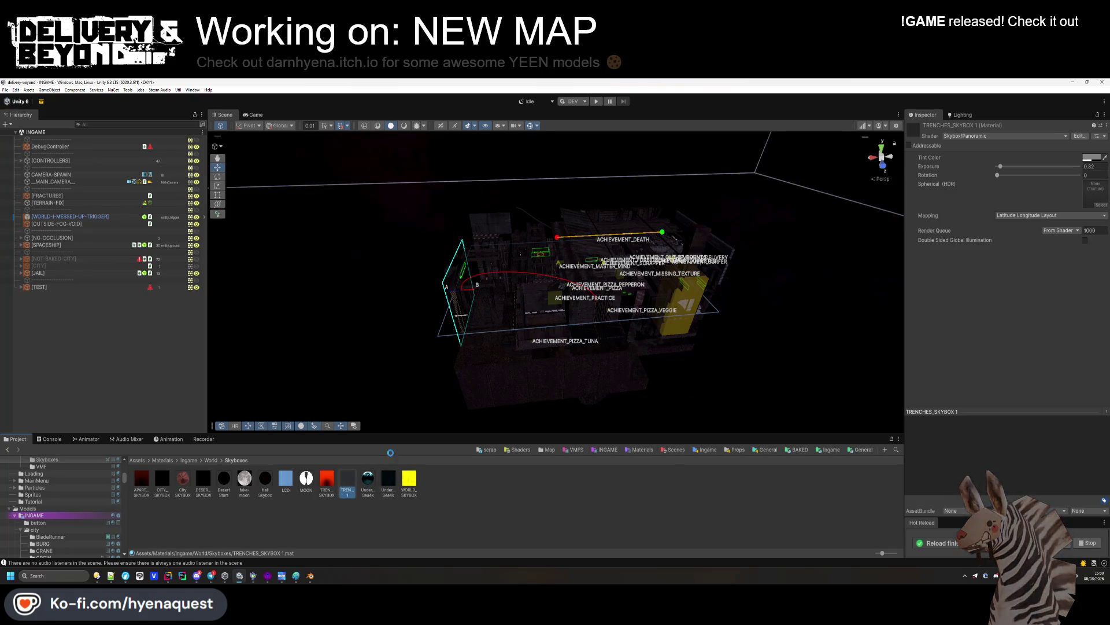
pyautogui.press('Delete')
pyautogui.click(42, 101)
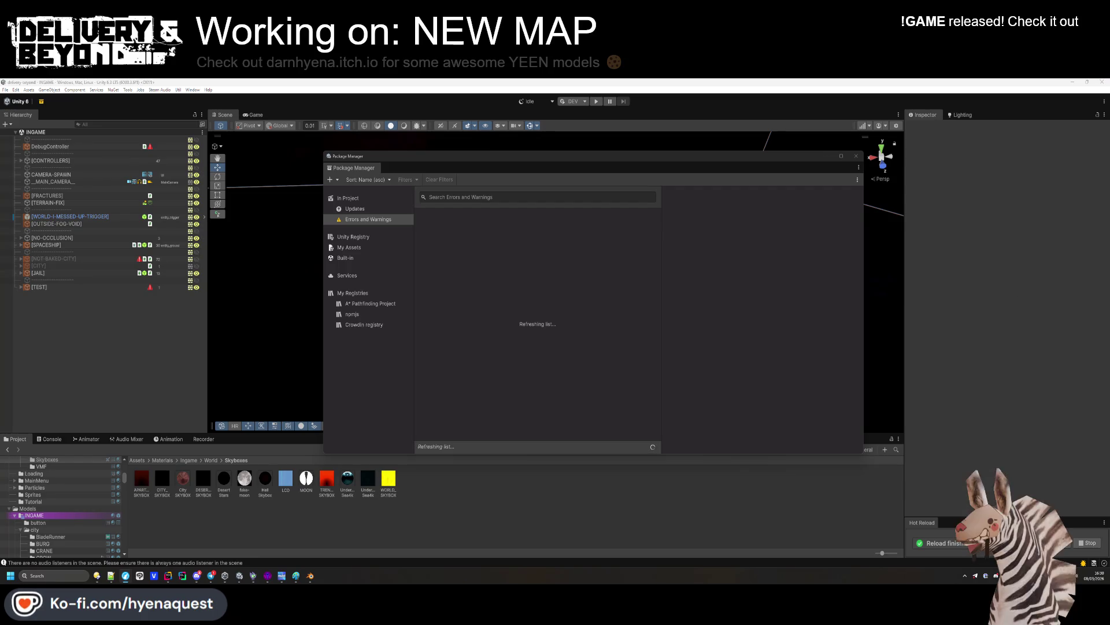
# Browse the In Project package list and open the Skybox Series Free 4.3 details
pyautogui.click(348, 198)
pyautogui.scroll(-4, 478, 297)
pyautogui.scroll(1, 489, 252)
pyautogui.scroll(2, 486, 272)
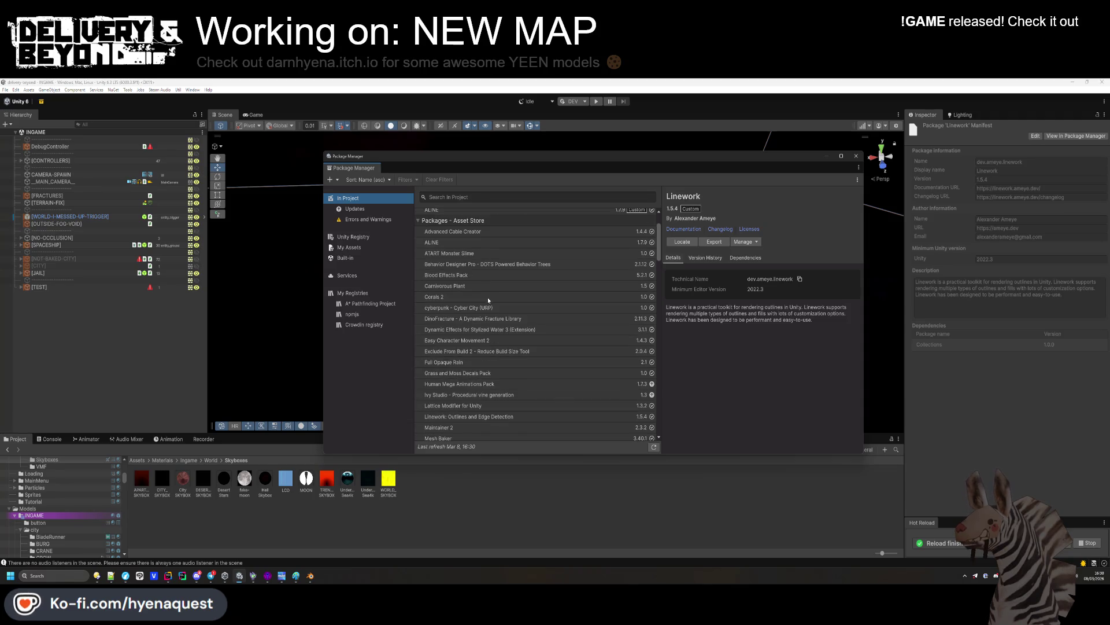
pyautogui.scroll(-9, 485, 330)
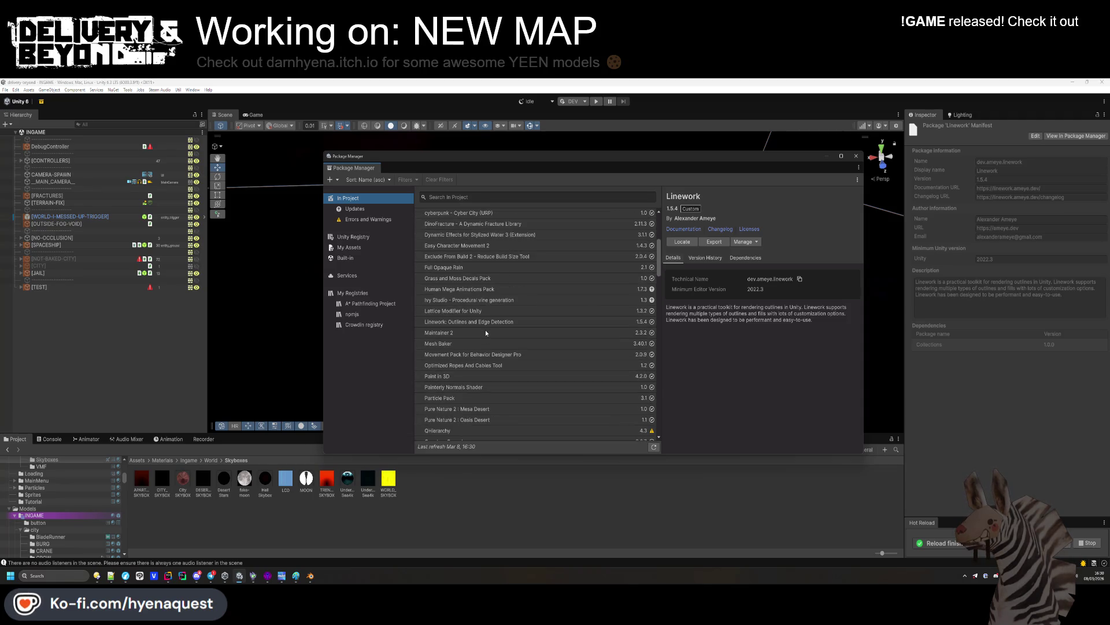
pyautogui.scroll(-2, 438, 336)
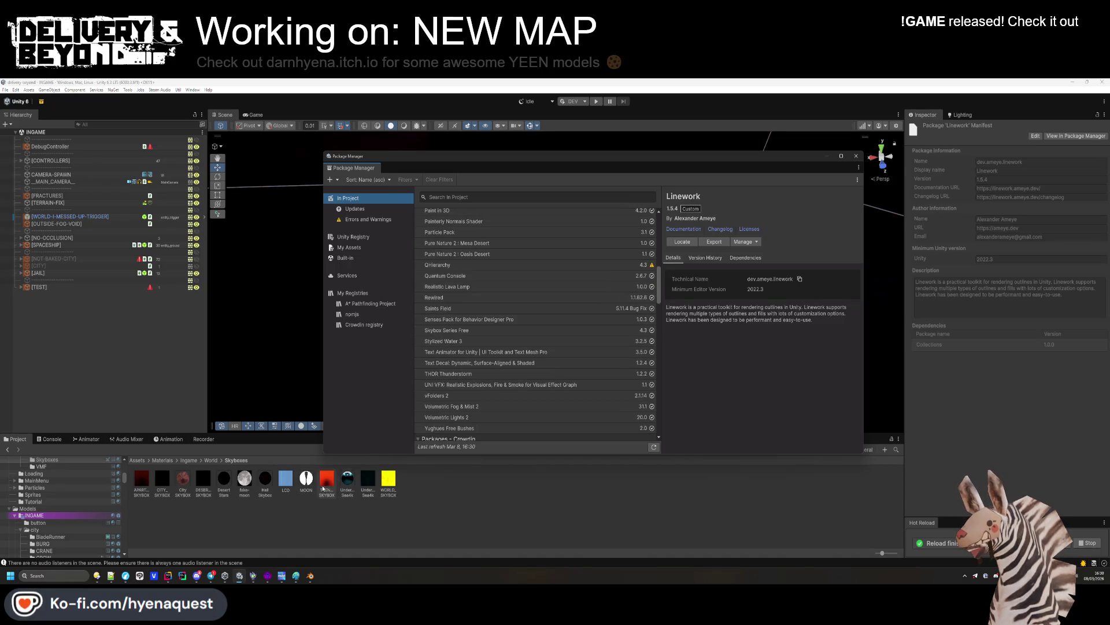
pyautogui.scroll(-1, 498, 347)
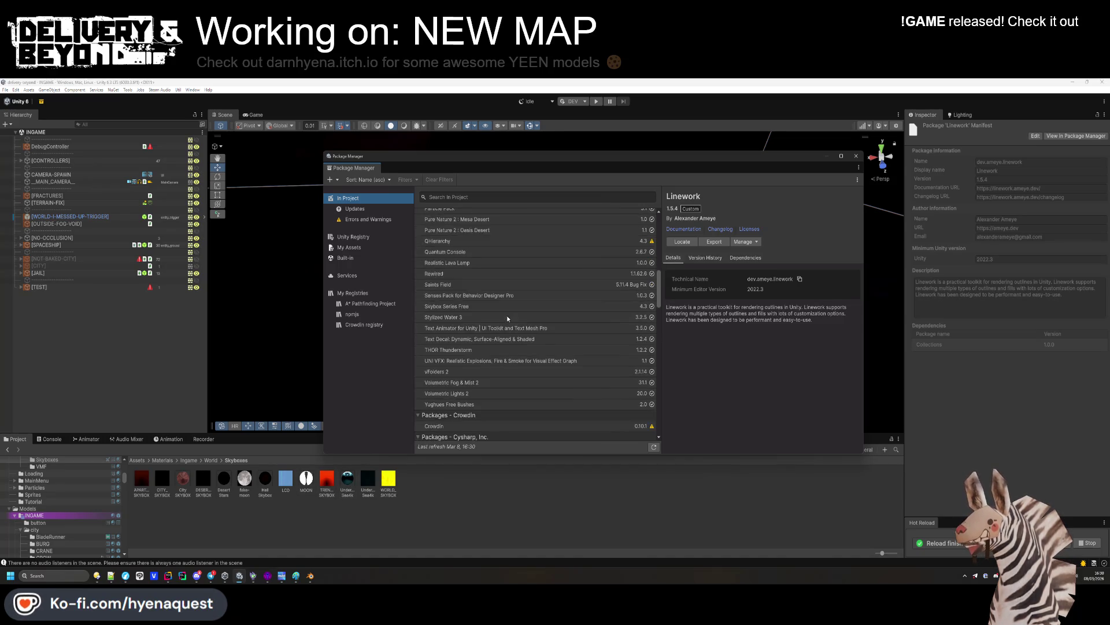
pyautogui.scroll(1, 497, 354)
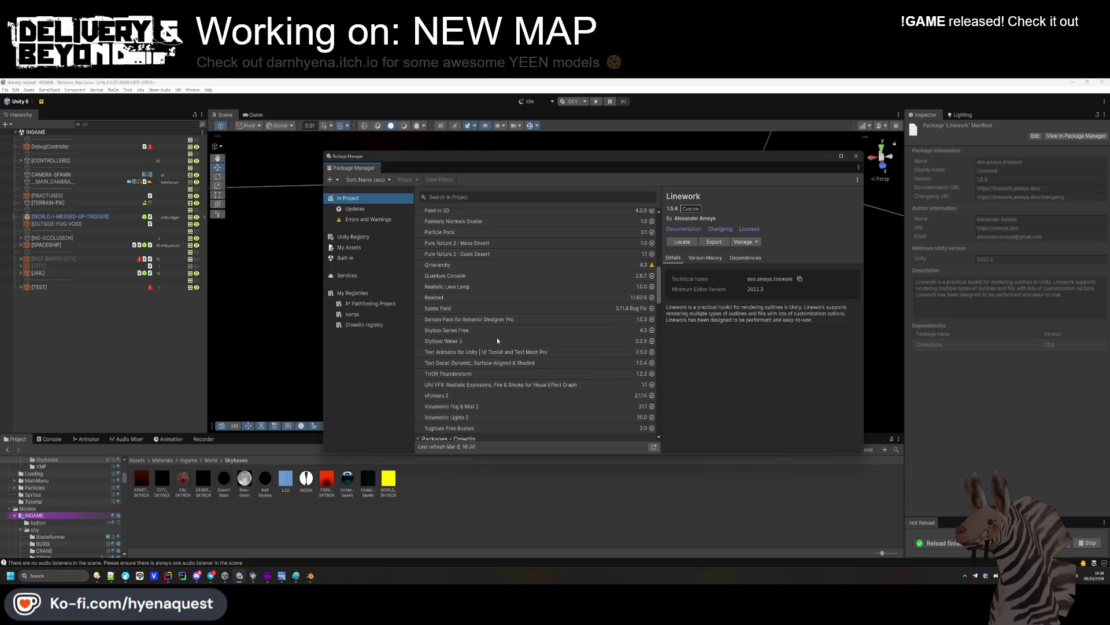
pyautogui.scroll(3, 477, 413)
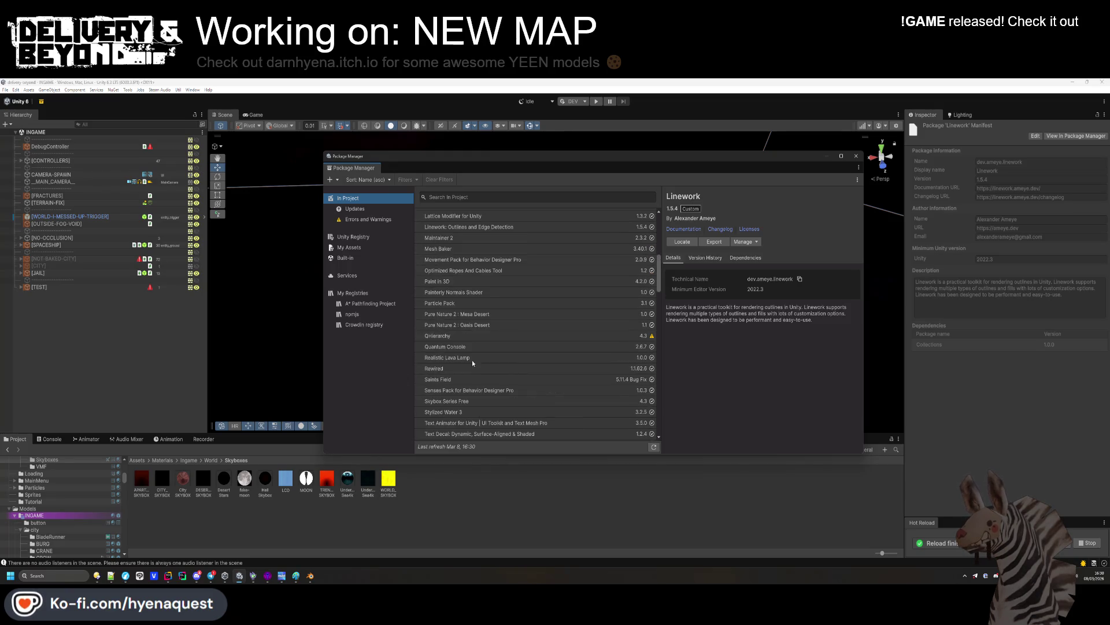
pyautogui.scroll(1, 477, 278)
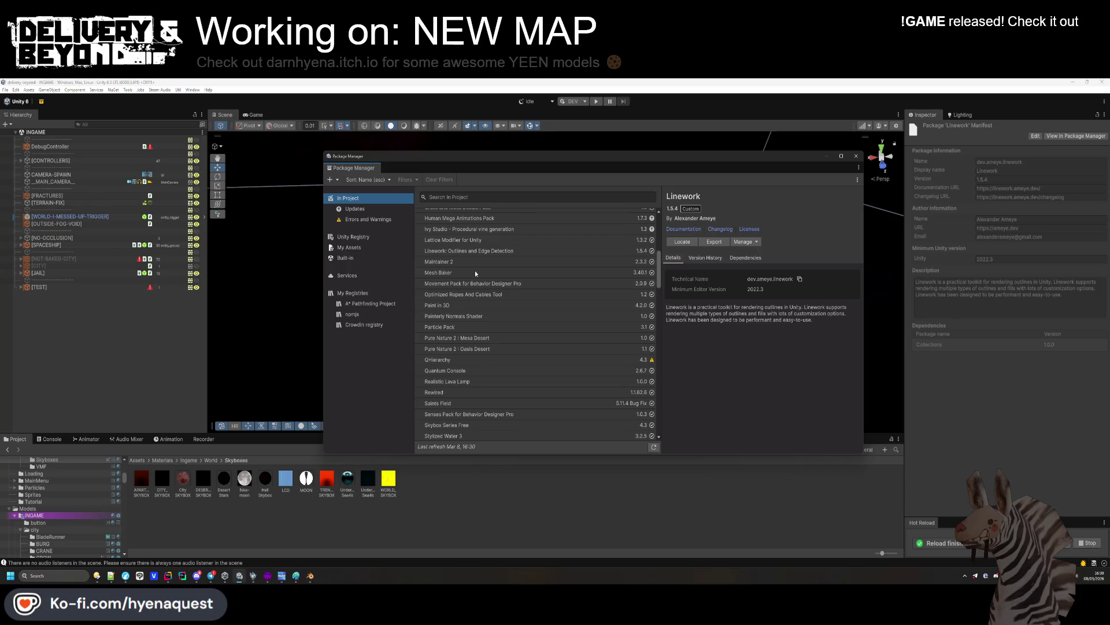
pyautogui.scroll(3, 475, 273)
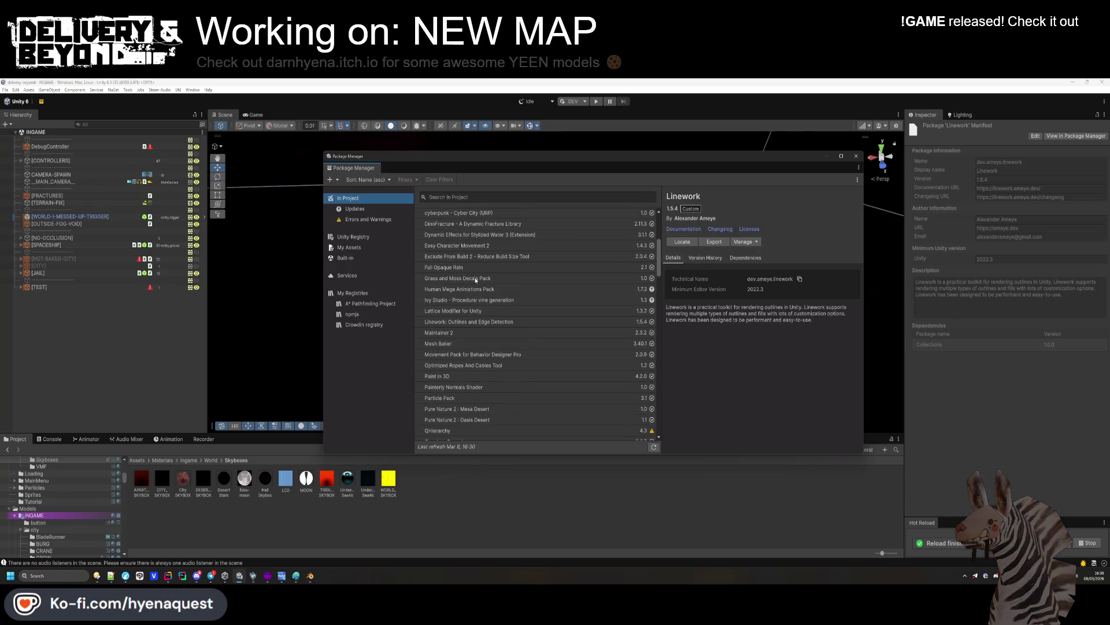
pyautogui.scroll(2, 482, 332)
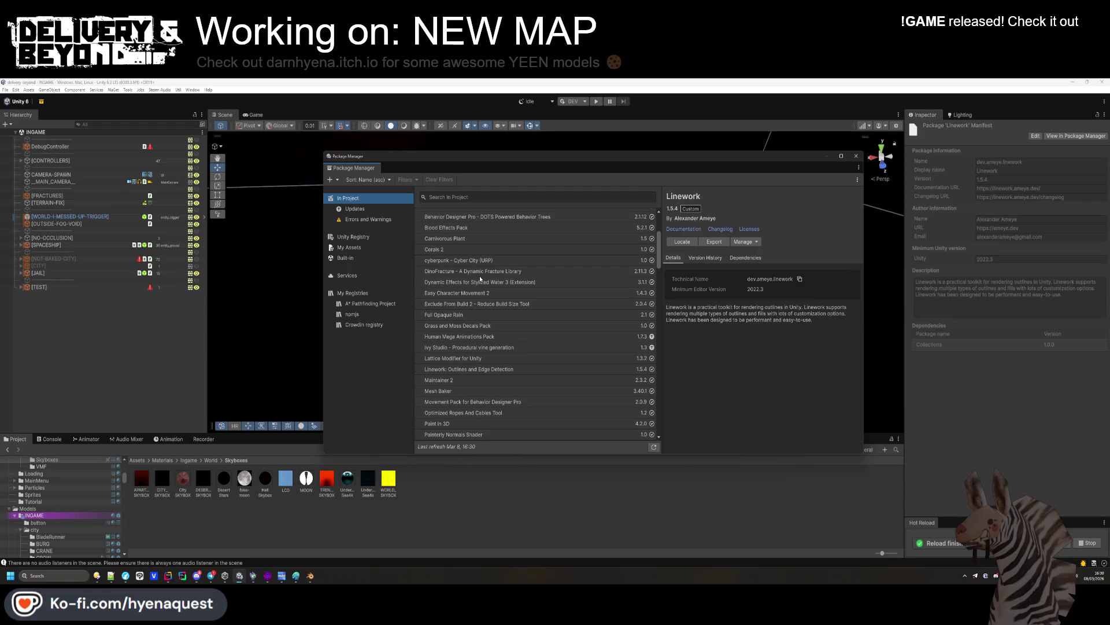
pyautogui.scroll(2, 469, 242)
pyautogui.scroll(-8, 472, 265)
pyautogui.scroll(-1, 472, 266)
pyautogui.scroll(-1, 472, 266)
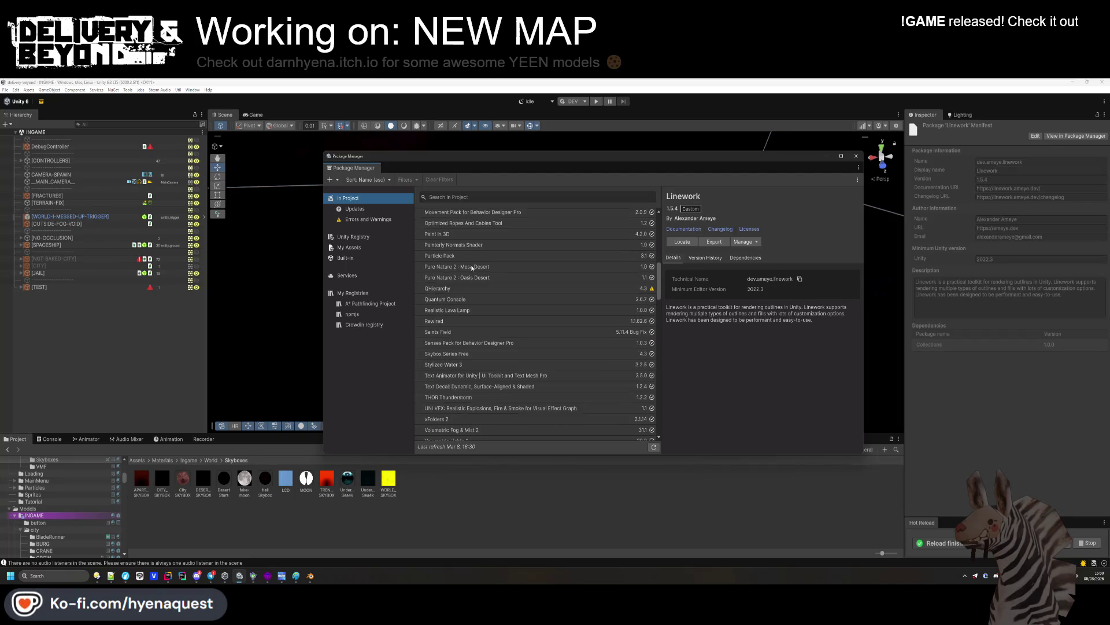
pyautogui.scroll(-1, 476, 274)
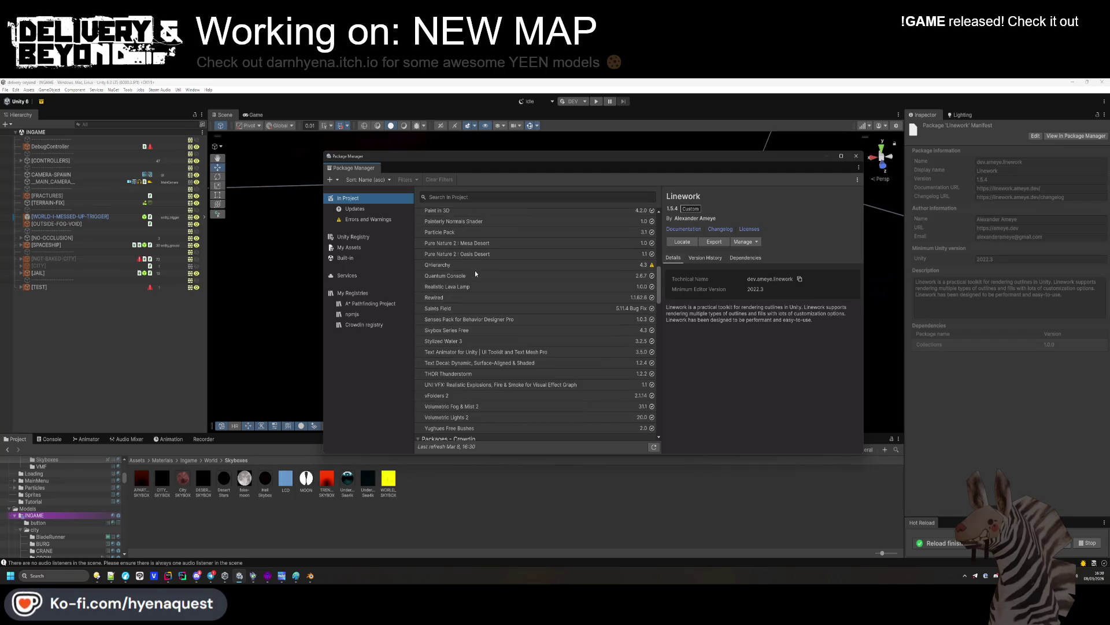
pyautogui.click(469, 330)
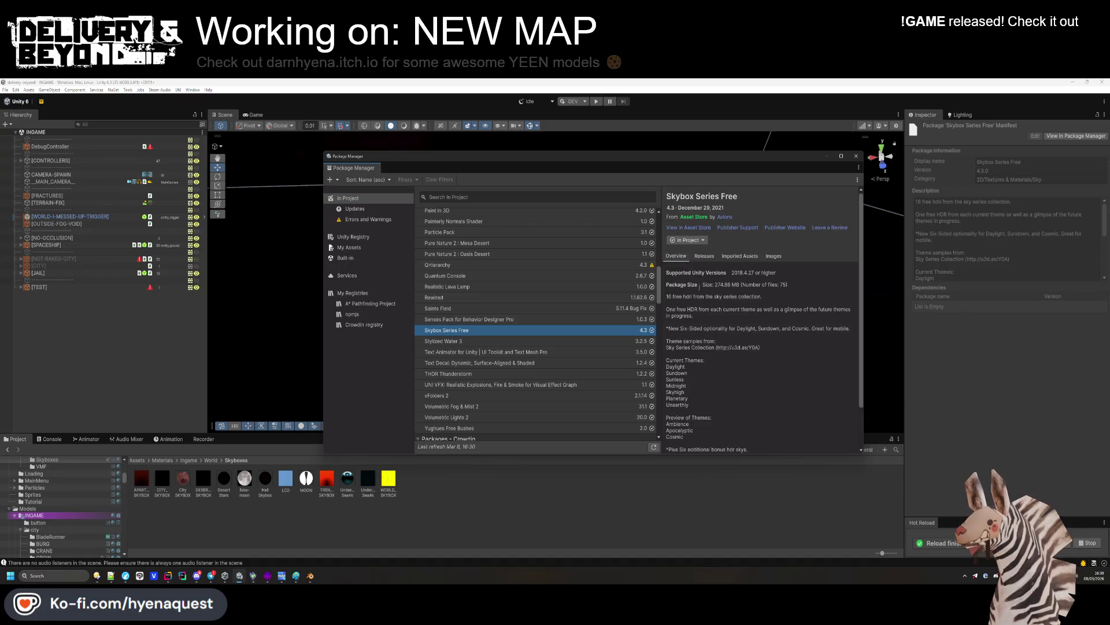
# Start re-importing Skybox Series Free and preview skyboxes such as DarkStorm and PlanetaryEarth
pyautogui.click(688, 240)
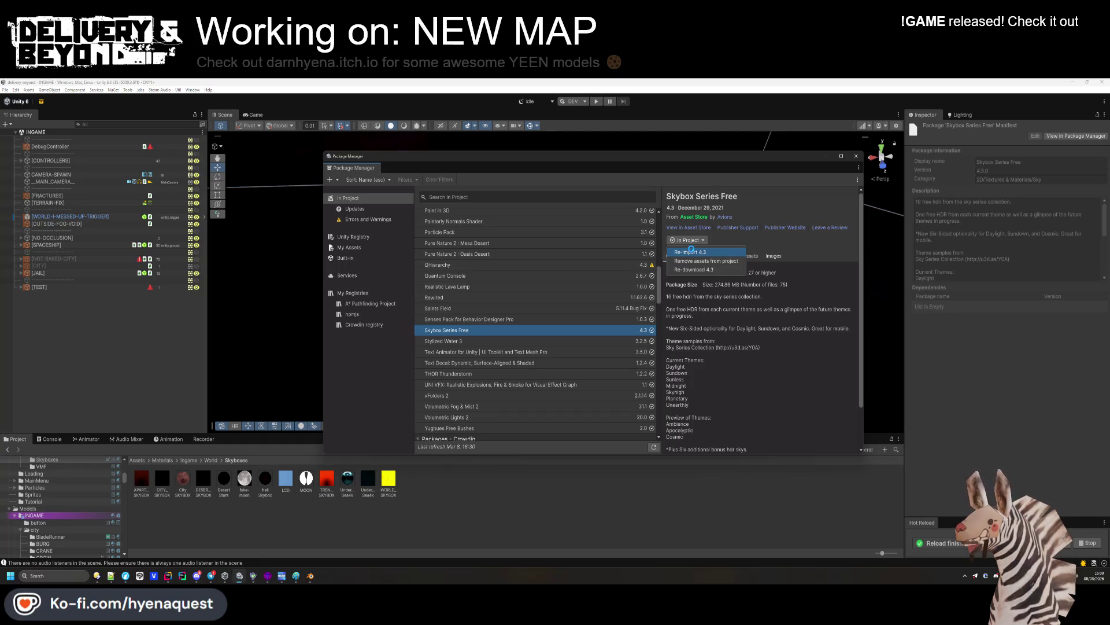
pyautogui.click(691, 251)
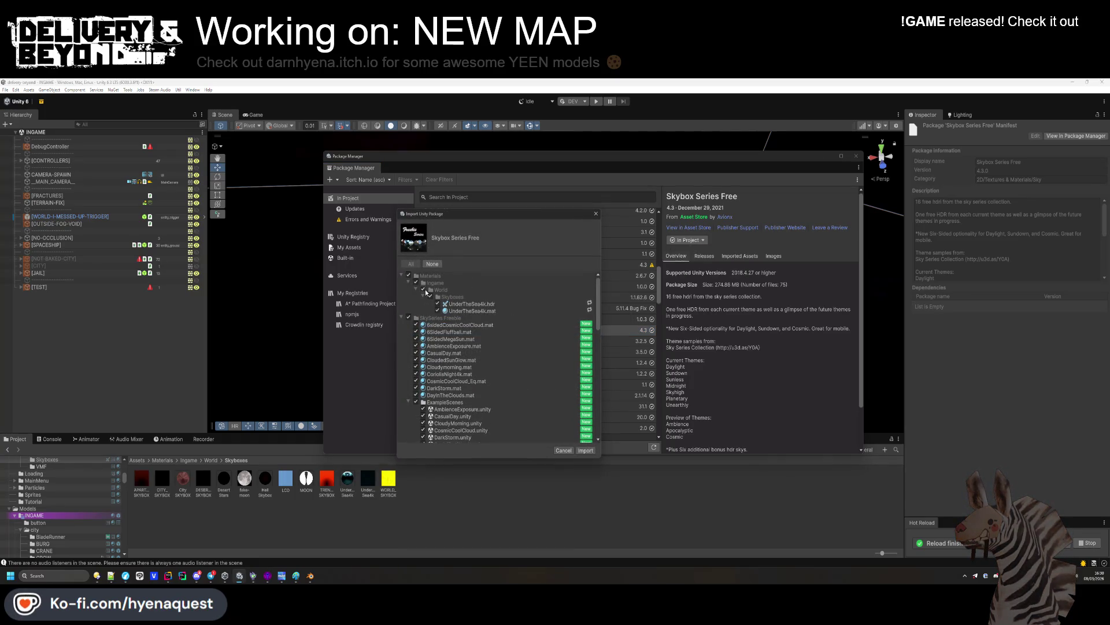
pyautogui.click(416, 283)
pyautogui.click(409, 317)
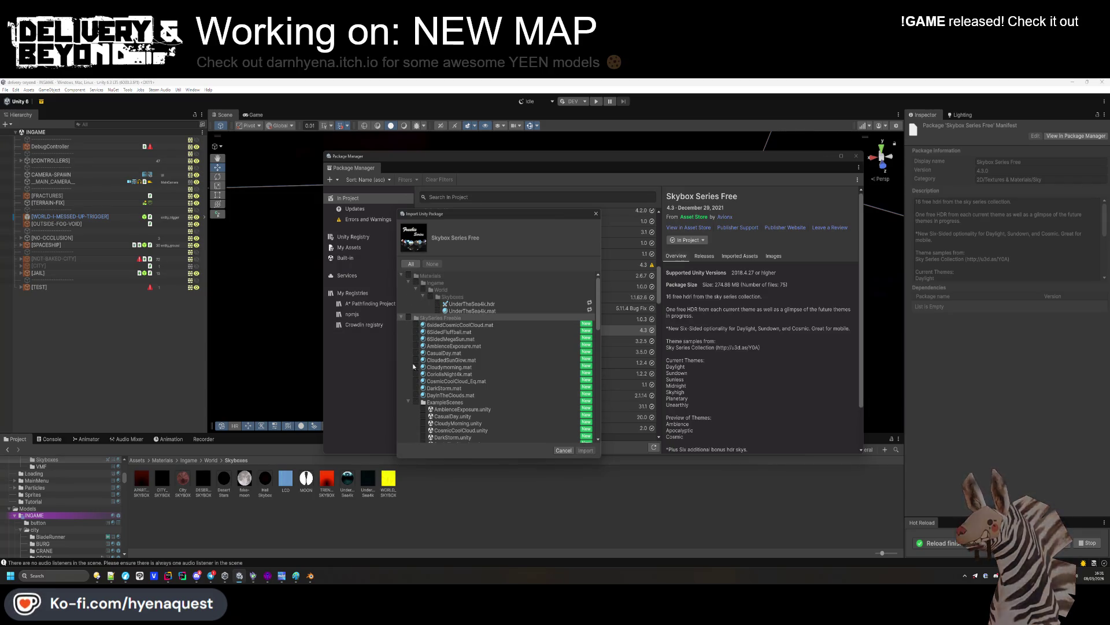
pyautogui.click(409, 401)
pyautogui.click(409, 415)
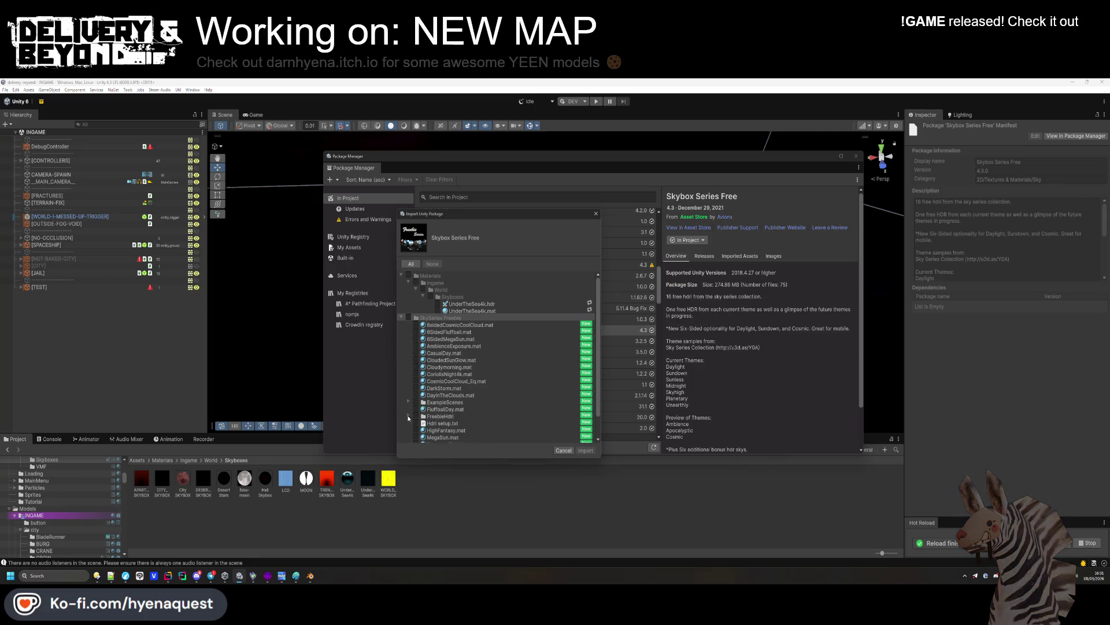
pyautogui.scroll(-1, 438, 382)
pyautogui.click(444, 363)
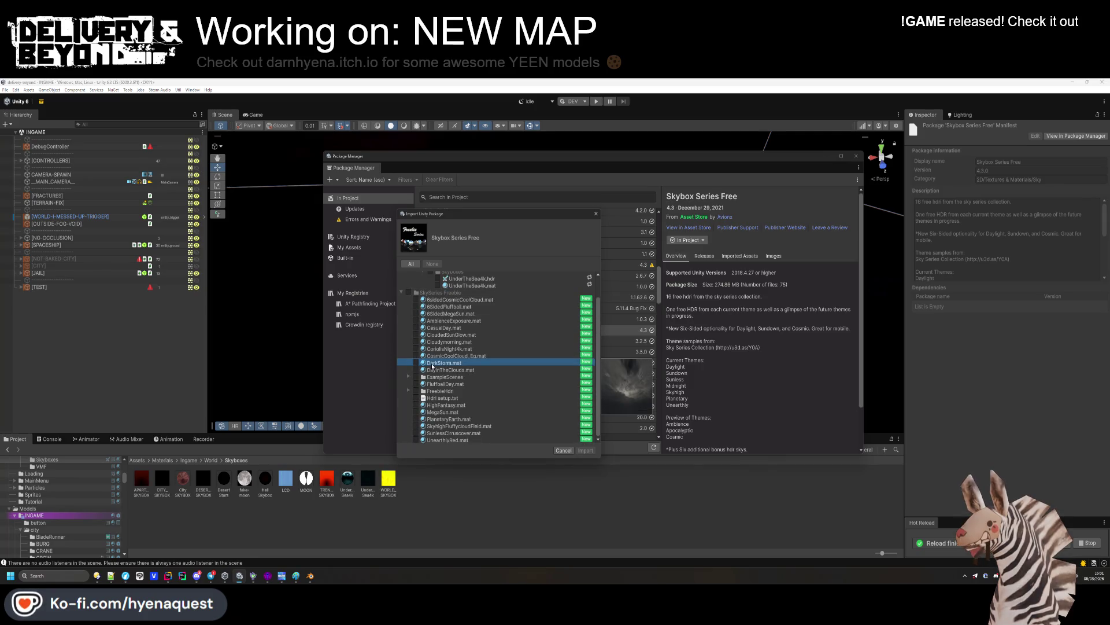
pyautogui.press('Up')
pyautogui.press('Up')
pyautogui.press('Up')
pyautogui.press('Up')
pyautogui.press('Up')
pyautogui.press('Up')
pyautogui.press('Up')
pyautogui.press('Up')
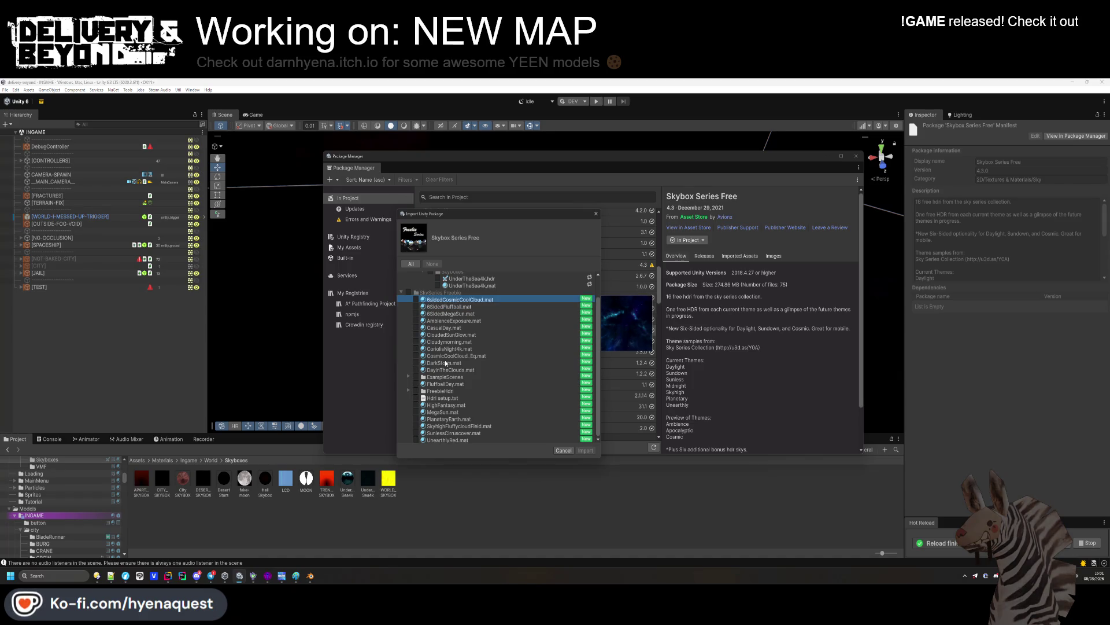
pyautogui.press('Down')
pyautogui.press('Down')
pyautogui.press('Down')
pyautogui.press('Down')
pyautogui.press('Down')
pyautogui.press('Down')
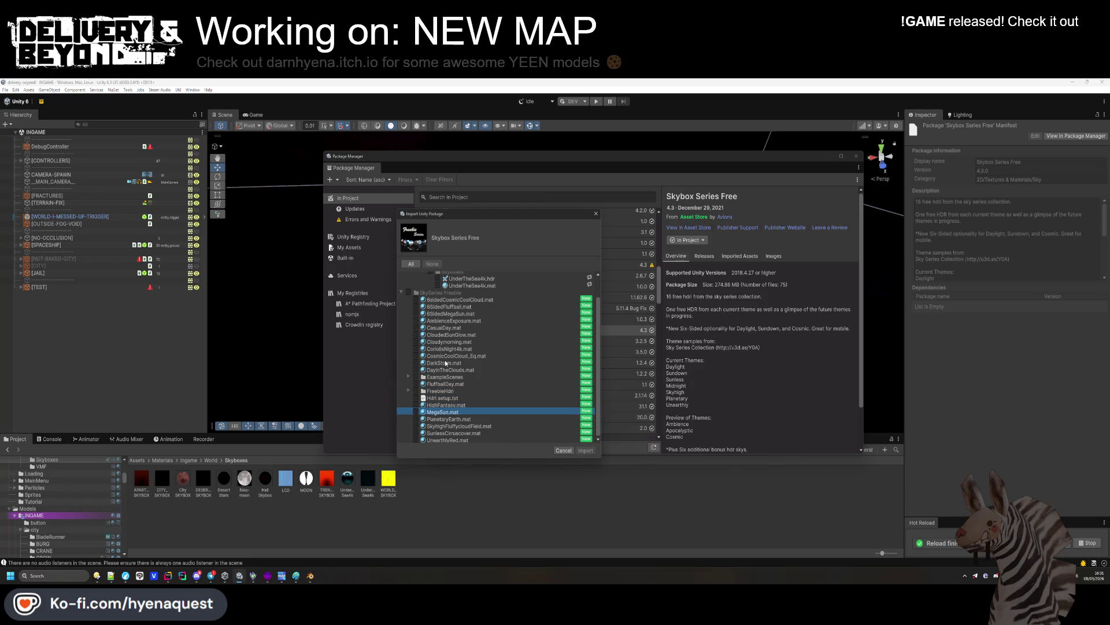
pyautogui.press('Down')
pyautogui.press('Down')
pyautogui.press('Down')
pyautogui.press('Down')
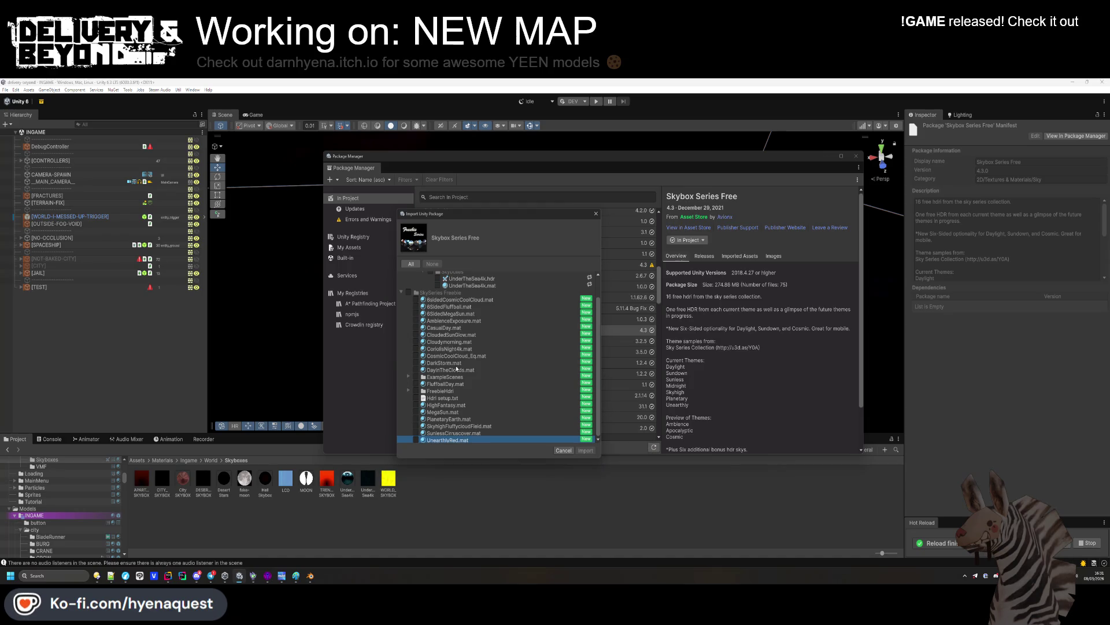
# Import only UnearthlyRed.mat and CosmicCoolCloud_Eq.mat from the package
pyautogui.click(415, 440)
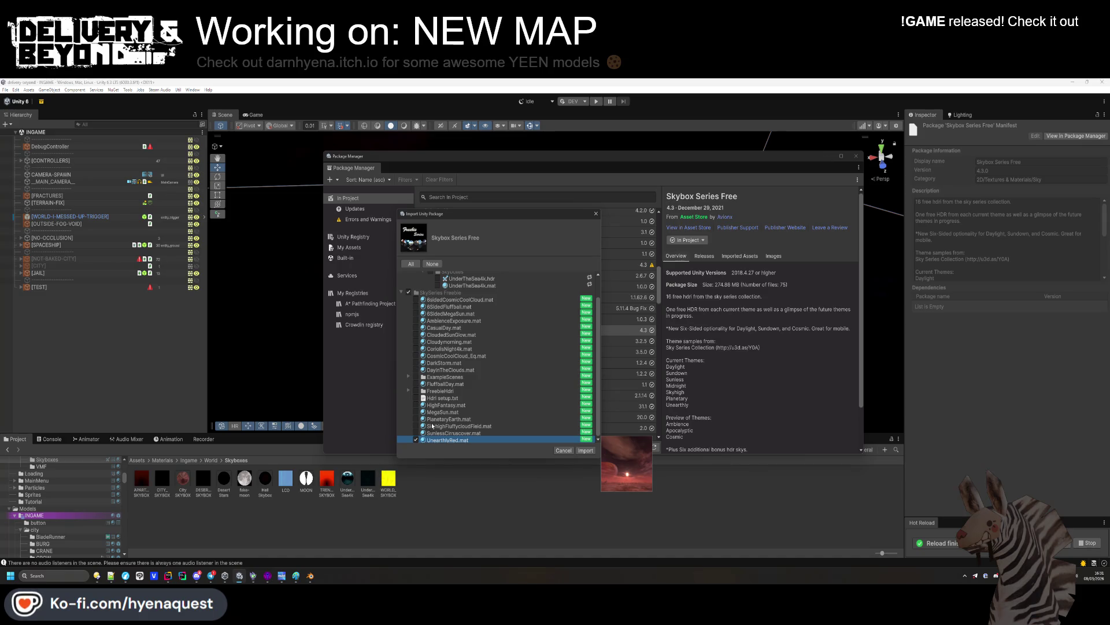
pyautogui.press('Up')
pyautogui.press('Up')
pyautogui.press('Up')
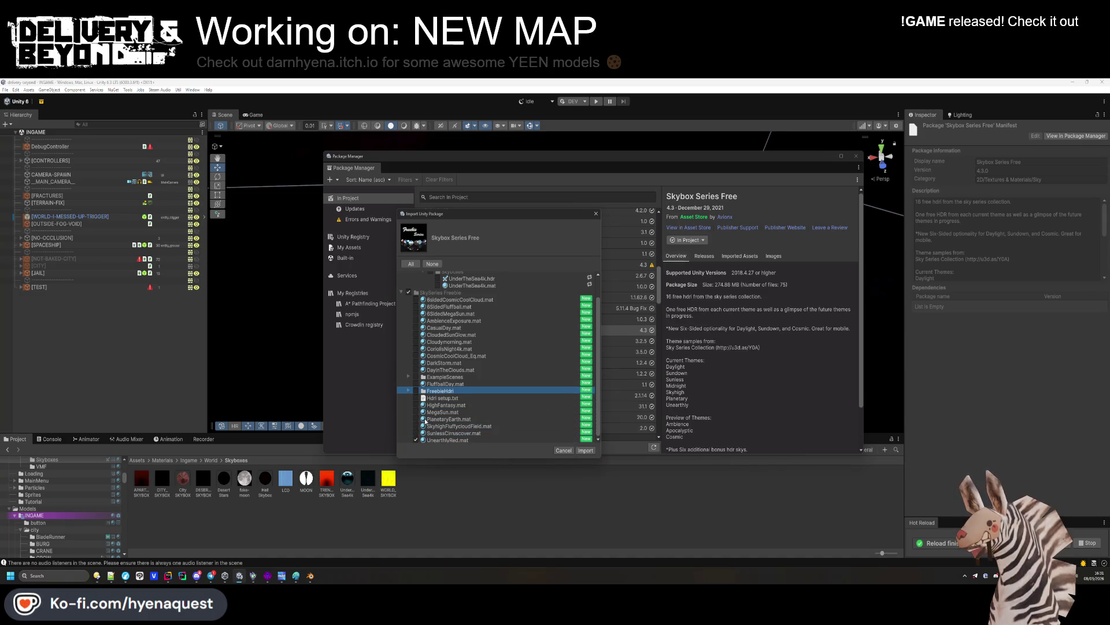
pyautogui.press('Up')
pyautogui.press('Up')
pyautogui.press('Up')
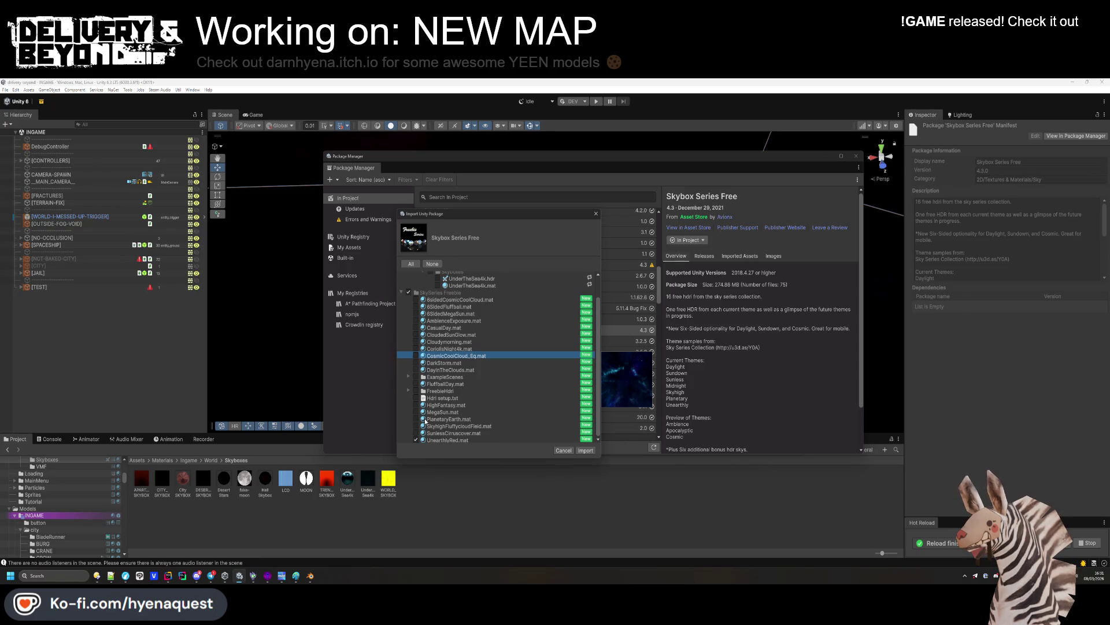
pyautogui.click(415, 356)
pyautogui.press('Up')
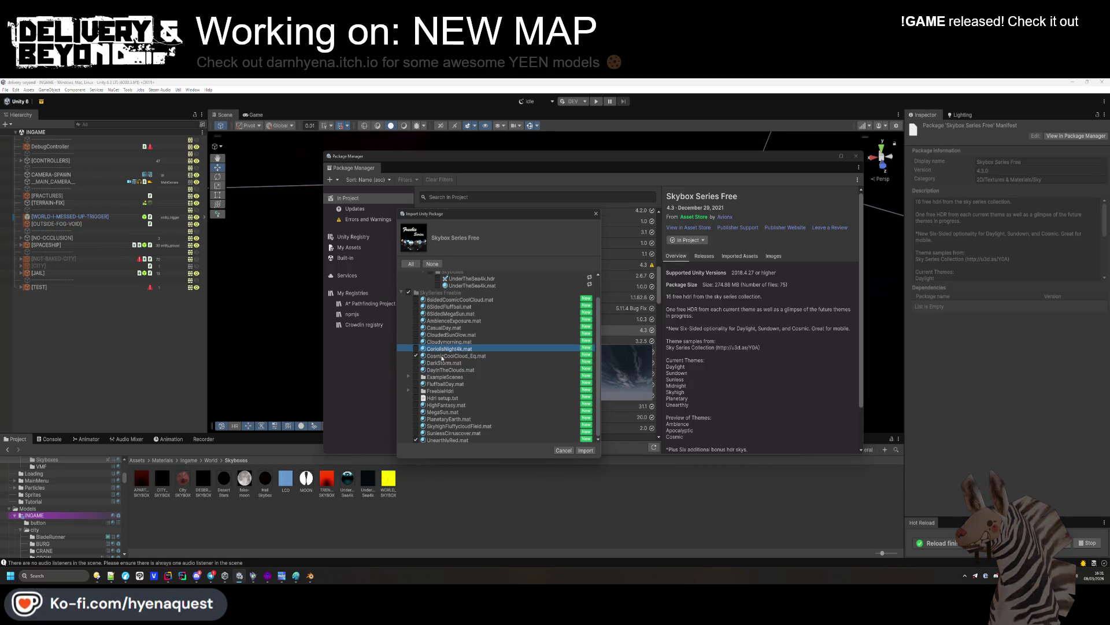
pyautogui.press('Escape')
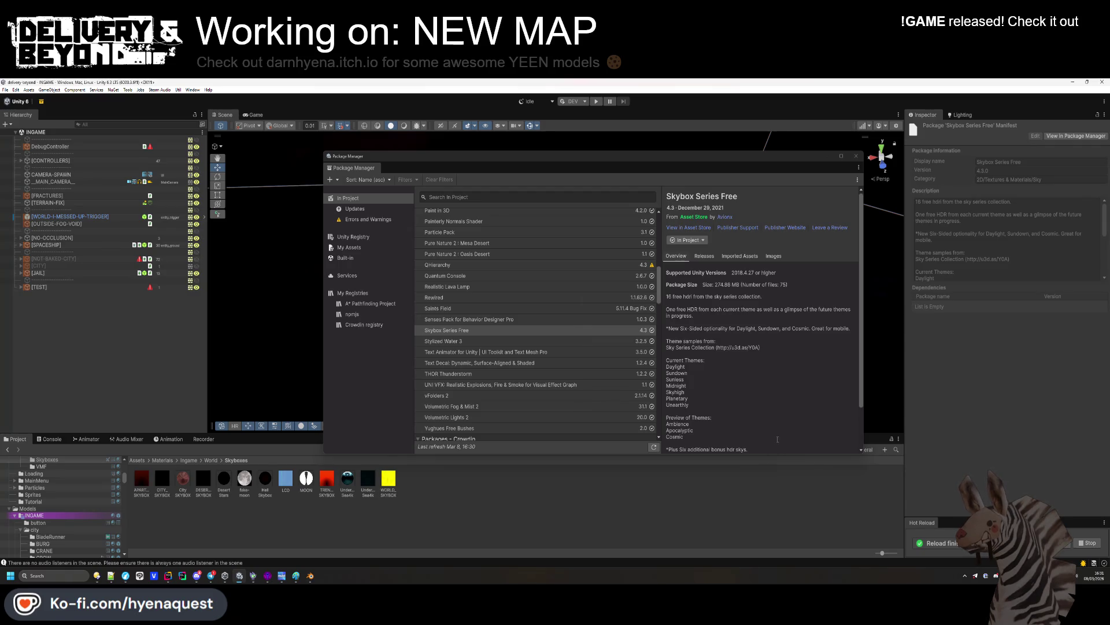
# Reopen the re-import dialog, cancel it and close the Package Manager
pyautogui.click(698, 241)
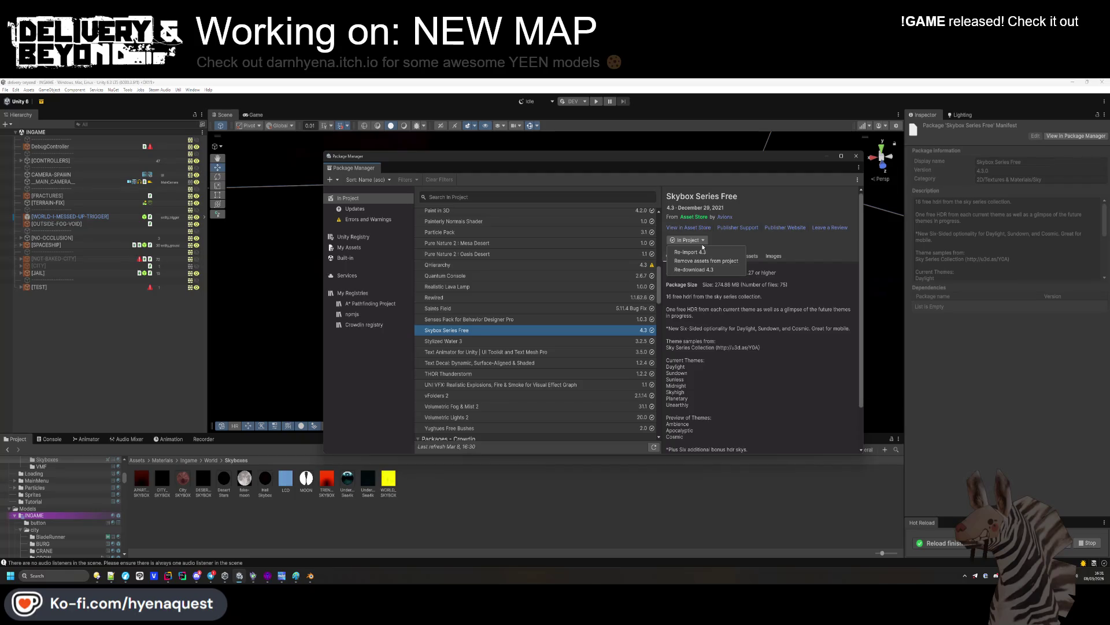
pyautogui.click(691, 252)
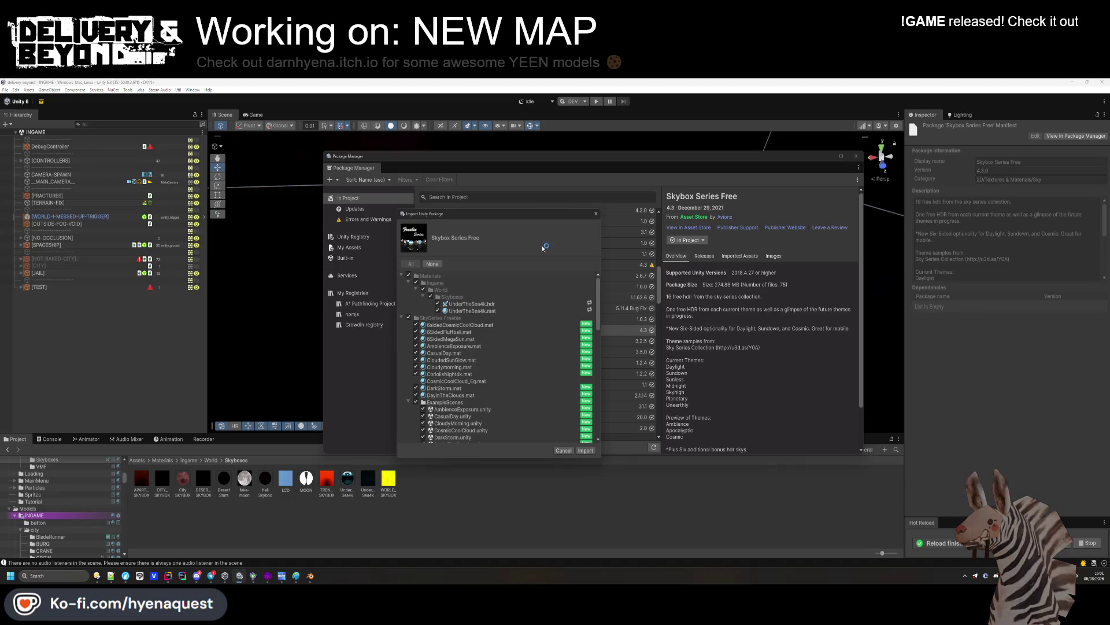
pyautogui.click(596, 213)
pyautogui.click(856, 156)
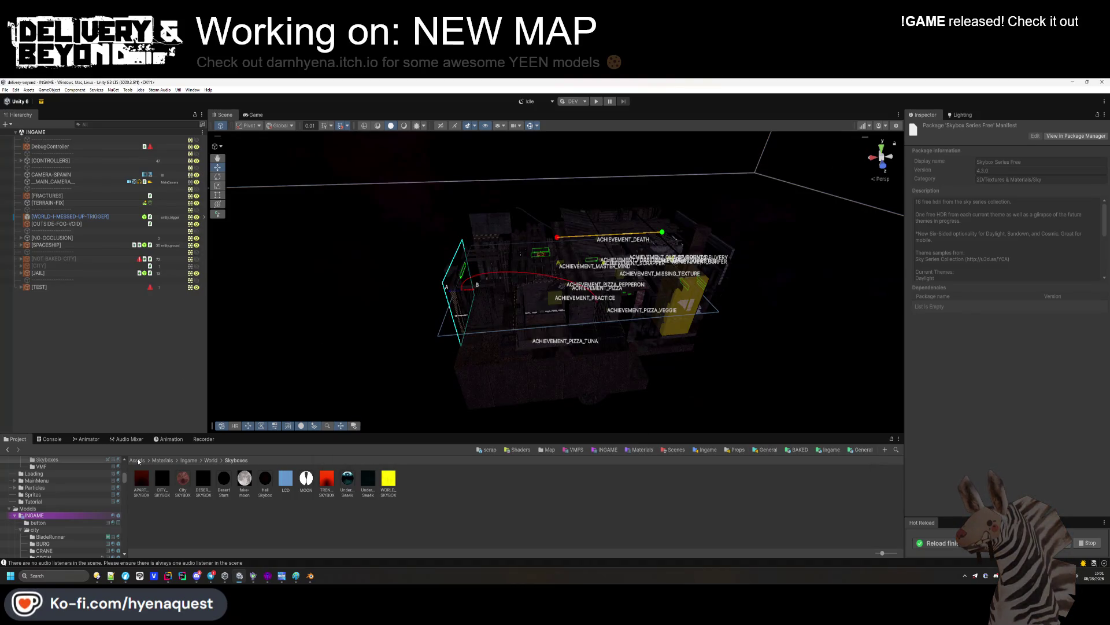
# Select UnearthlyRed in the SkySeries Freebie folder and view its package in Package Manager
pyautogui.click(137, 459)
pyautogui.hotkey('alt', 'Left')
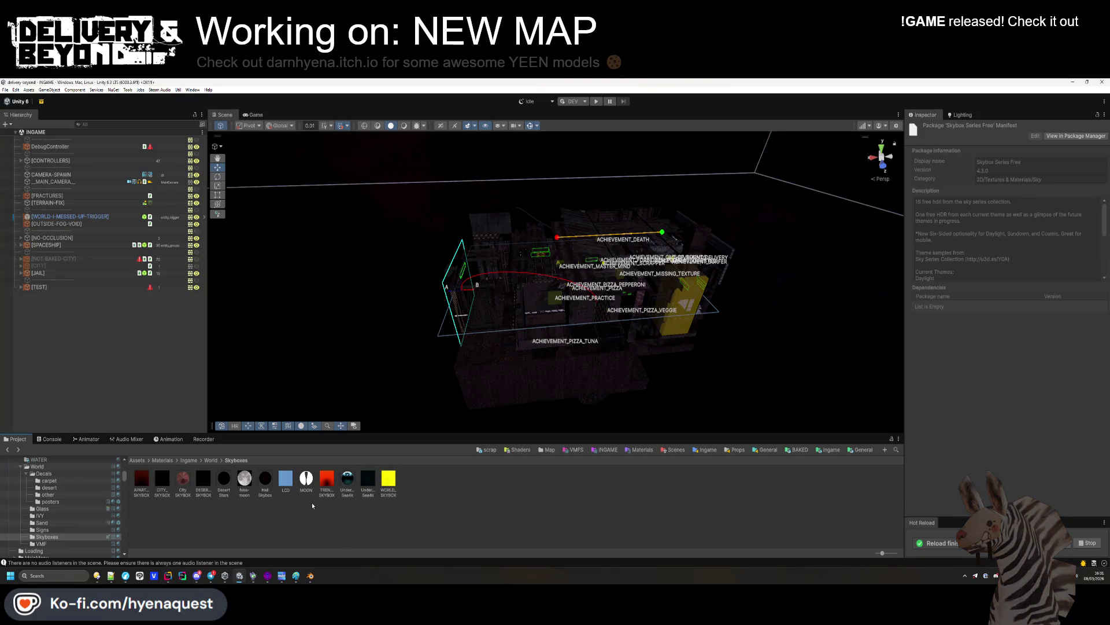
pyautogui.click(132, 460)
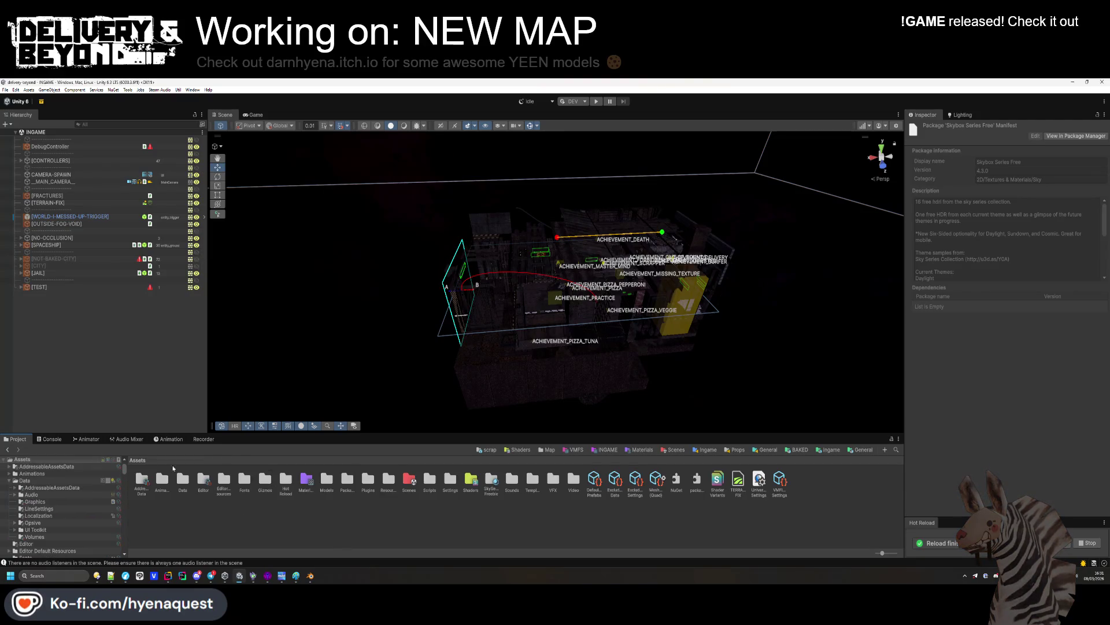
pyautogui.doubleClick(489, 483)
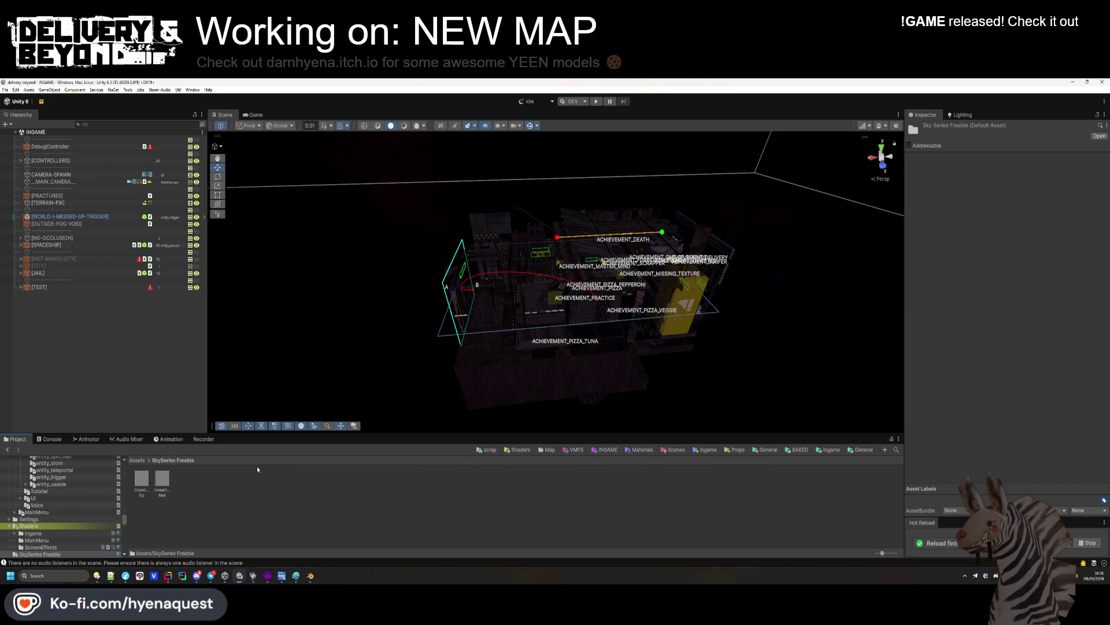
pyautogui.click(162, 479)
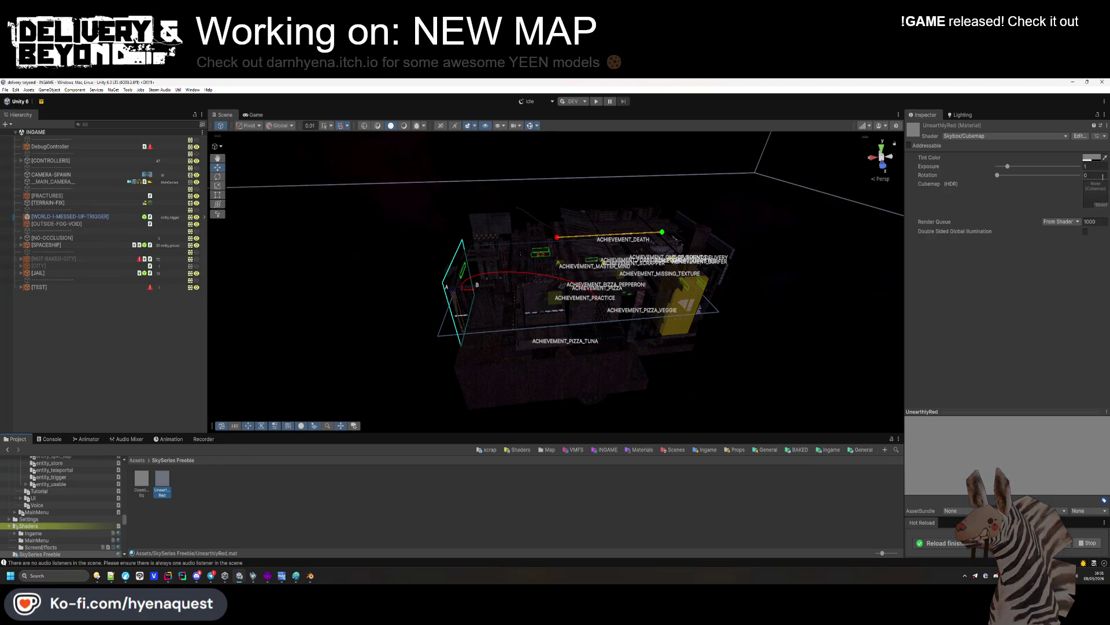
pyautogui.click(29, 90)
pyautogui.click(52, 155)
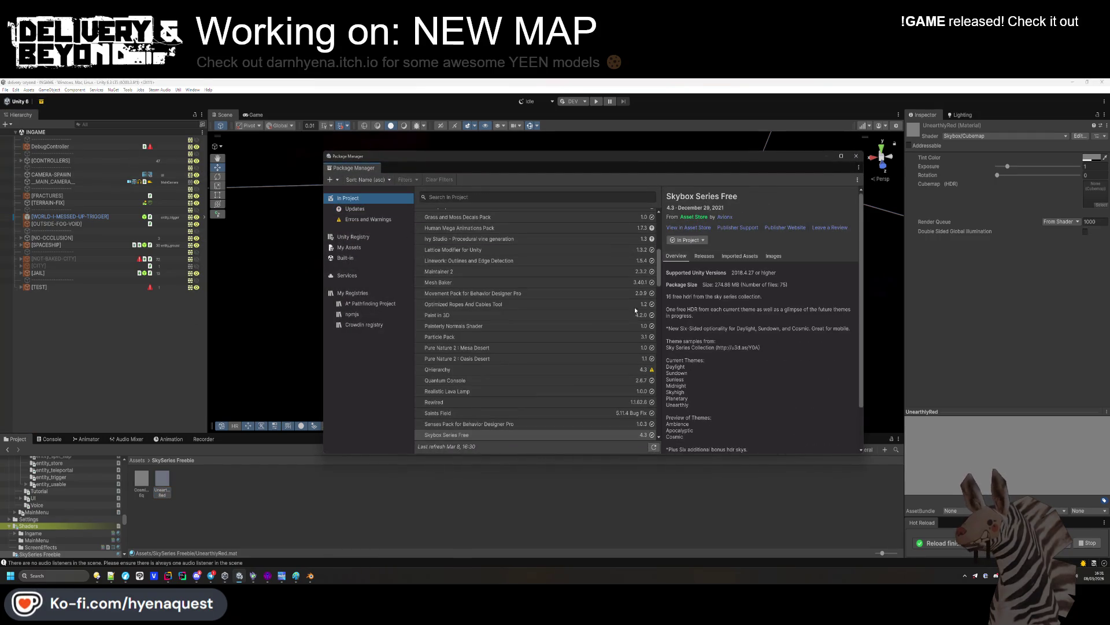
# Re-import only the FreebieHdri folder from Skybox Series Free
pyautogui.click(687, 240)
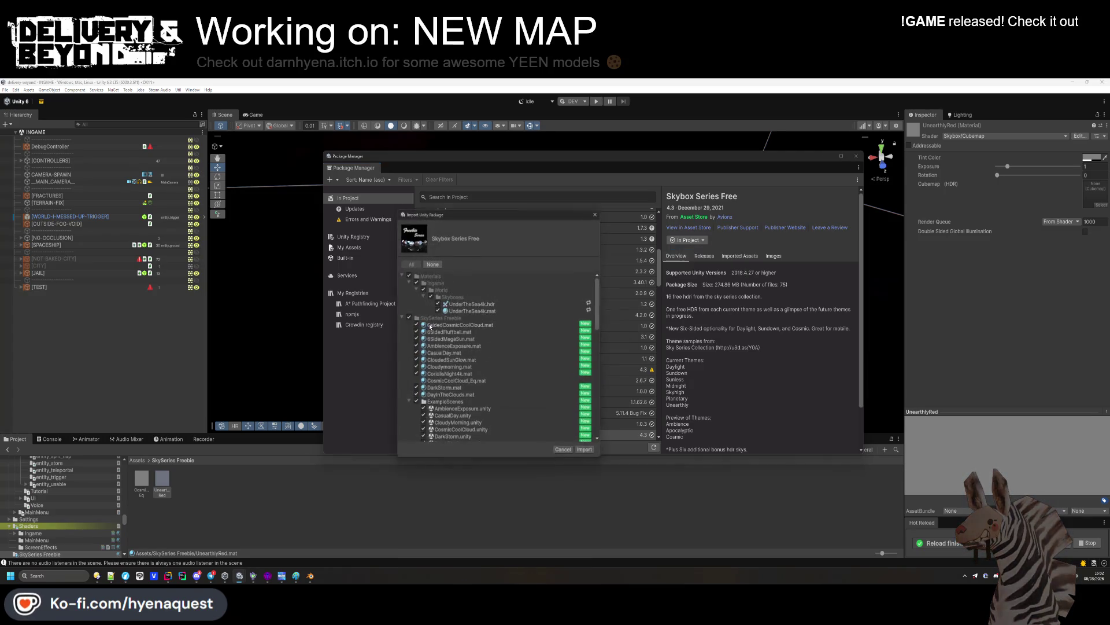
pyautogui.click(408, 317)
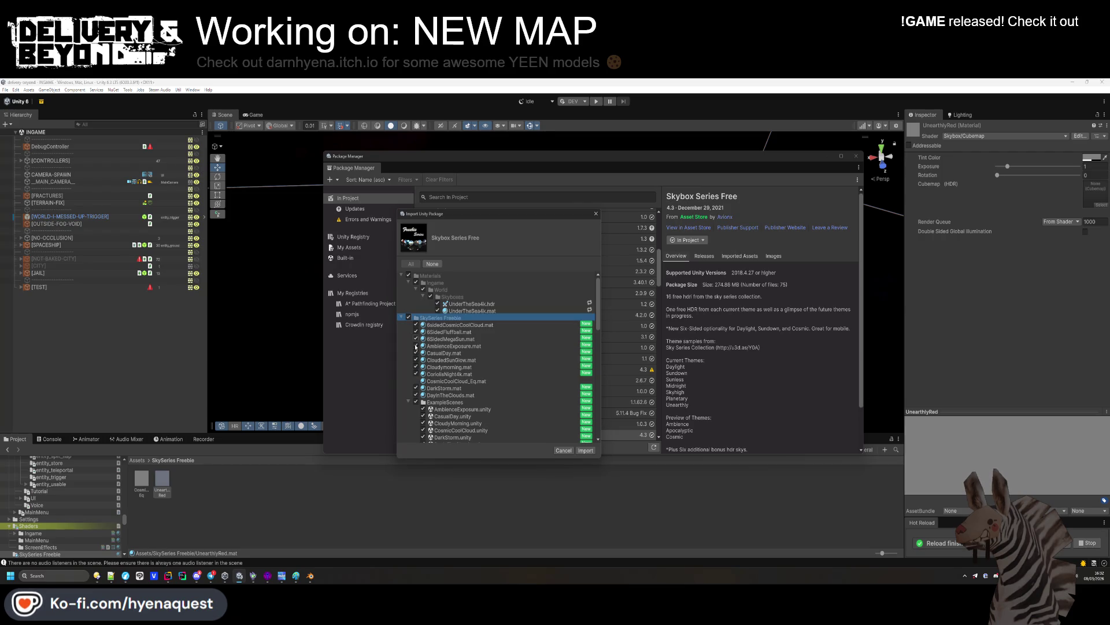
pyautogui.scroll(-5, 415, 393)
pyautogui.scroll(-3, 415, 393)
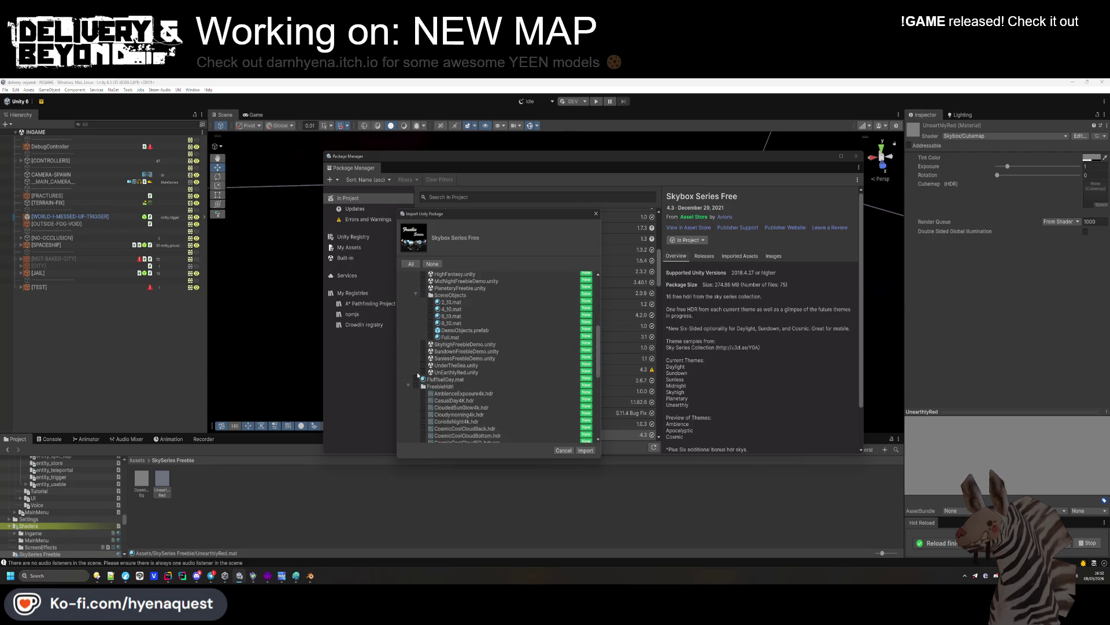
pyautogui.scroll(-2, 435, 359)
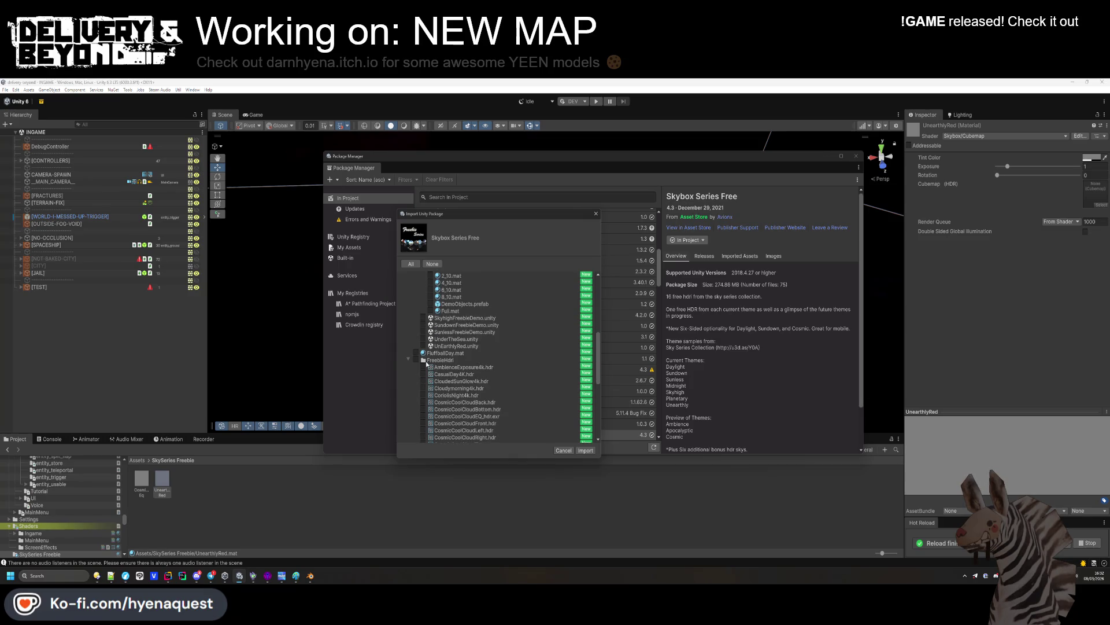
pyautogui.scroll(-5, 426, 363)
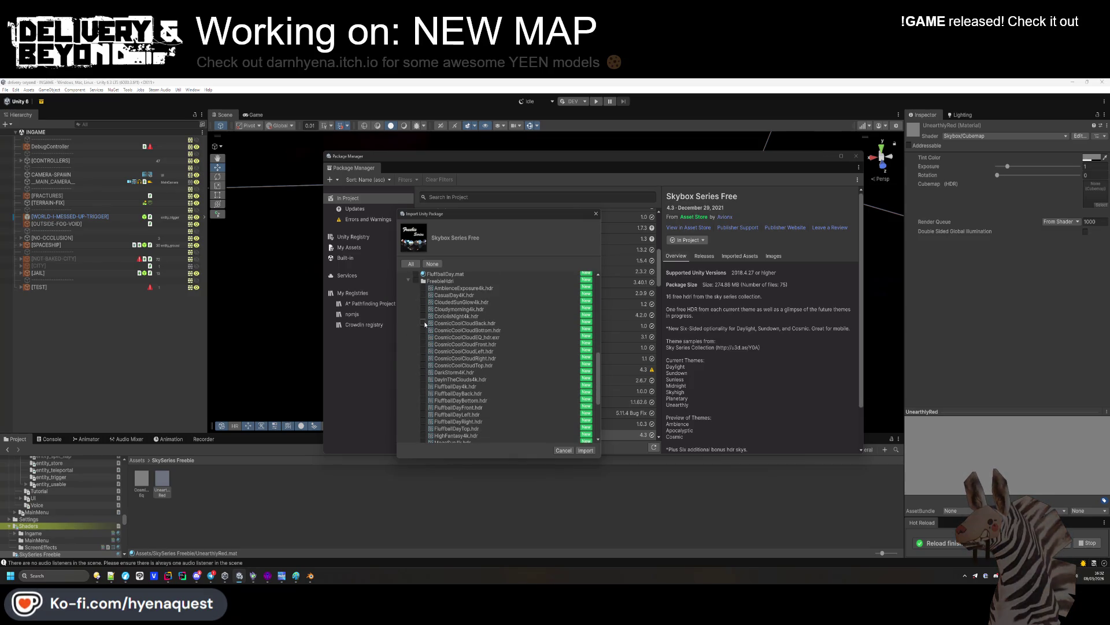
pyautogui.click(416, 280)
pyautogui.click(586, 449)
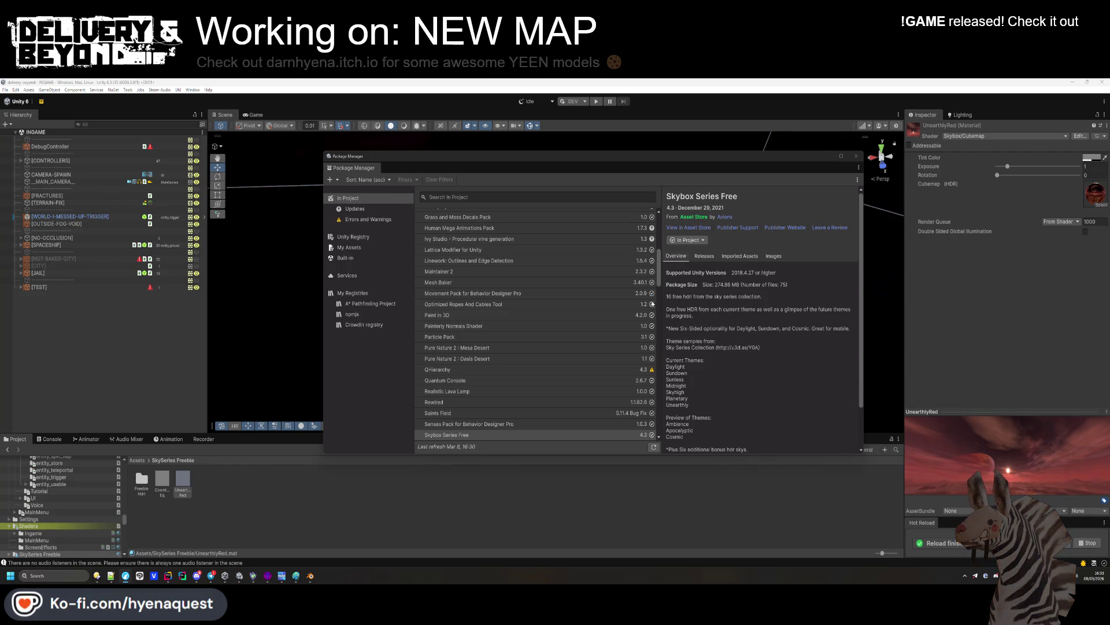
pyautogui.click(267, 575)
# In Hammer++, switch to hallway-0 and fly the camera to the green COLLISION wall
pyautogui.moveTo(281, 204); pyautogui.dragTo(284, 205)
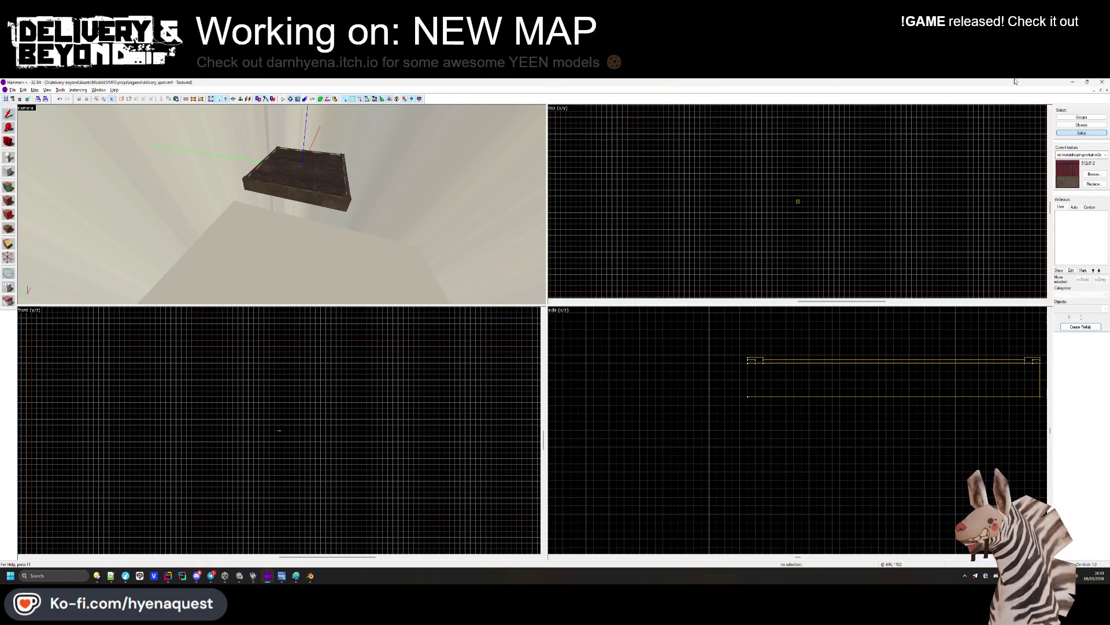
pyautogui.click(1105, 91)
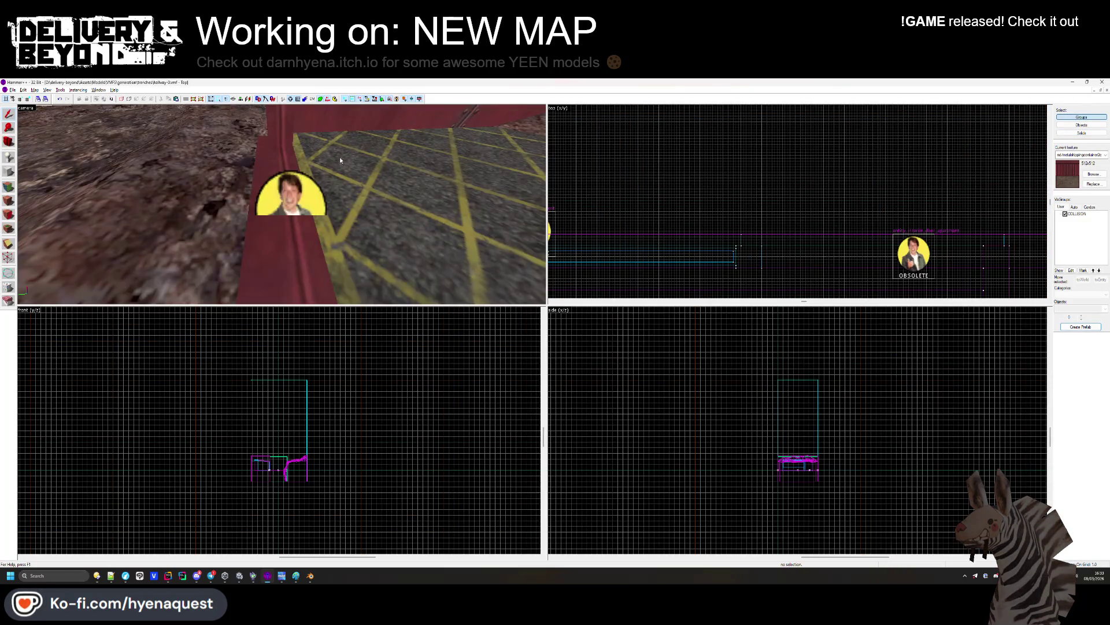
pyautogui.moveTo(282, 205); pyautogui.dragTo(282, 204)
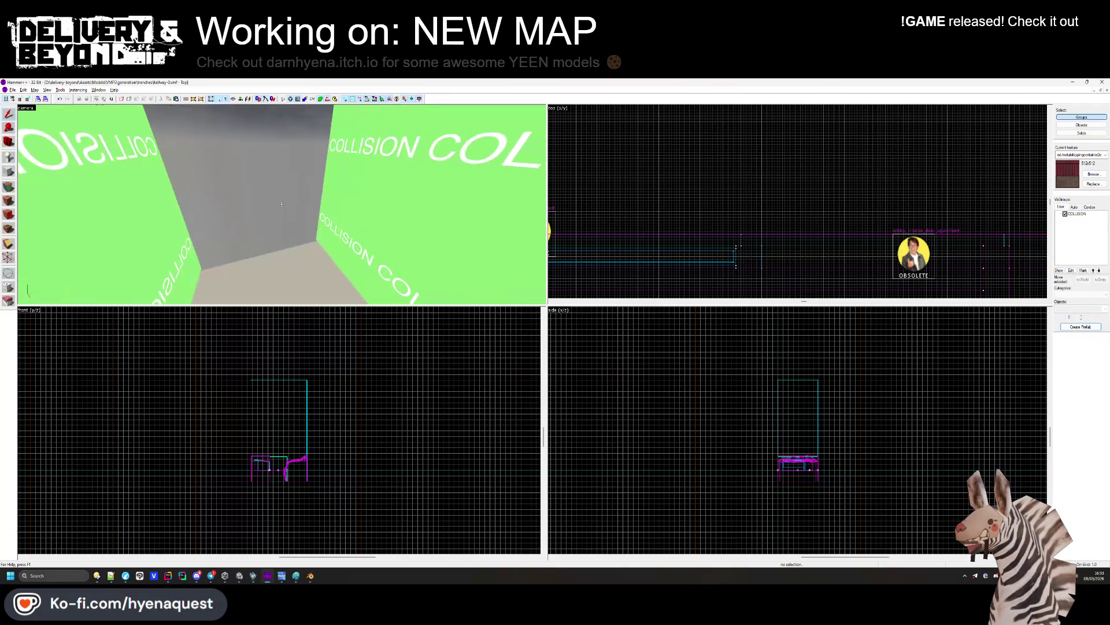
pyautogui.scroll(10, 244, 352)
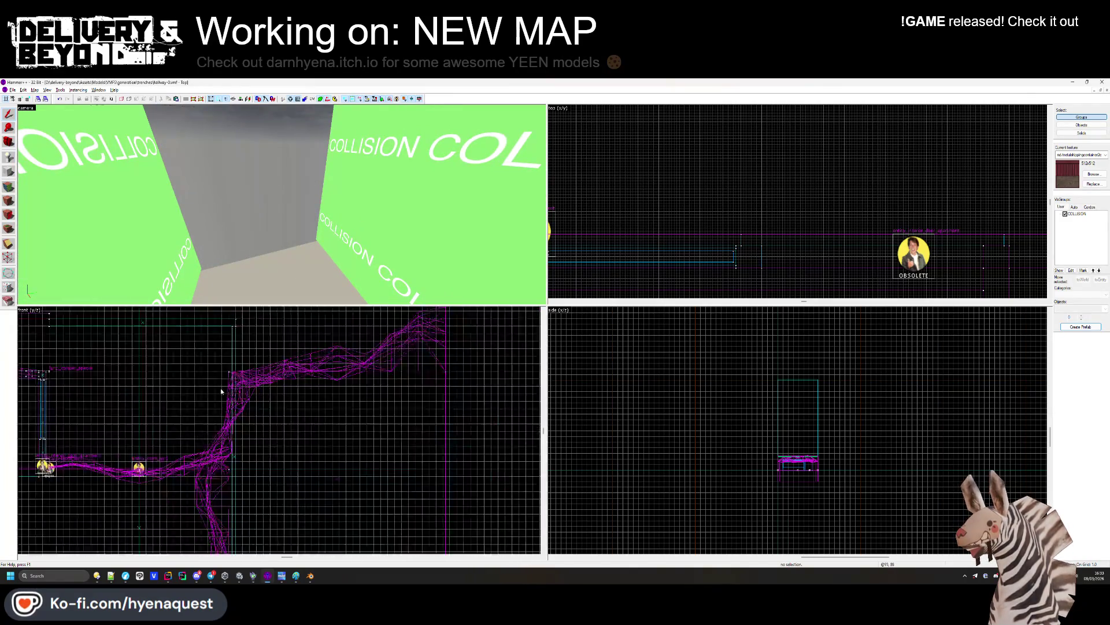
pyautogui.scroll(2, 138, 415)
pyautogui.moveTo(282, 204); pyautogui.dragTo(282, 204)
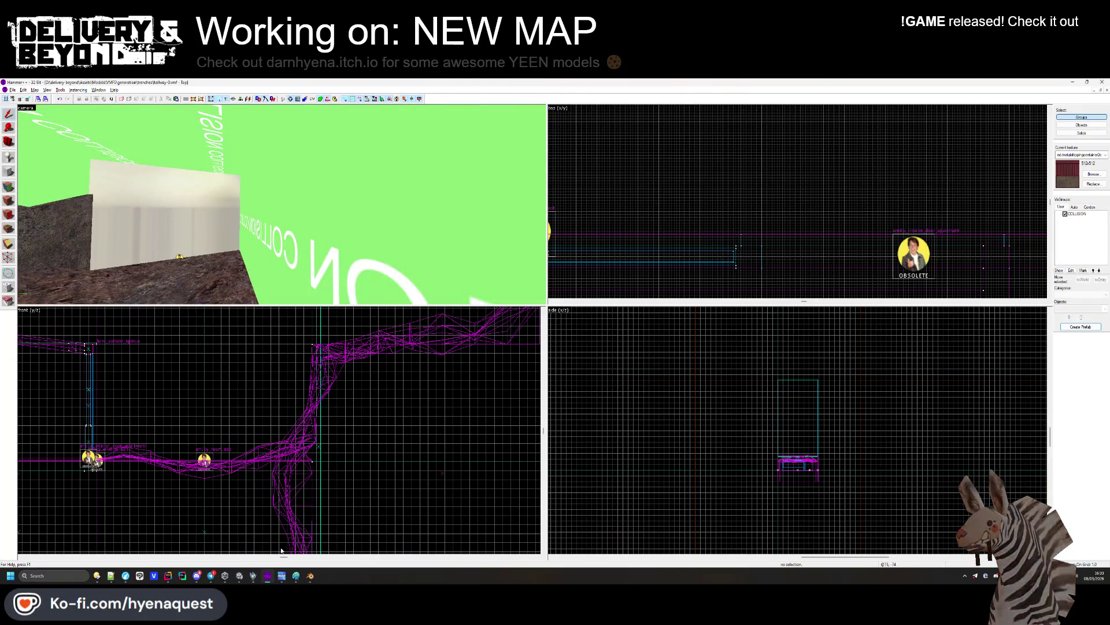
# Back in Unity, close the Package Manager and clear the material selection
pyautogui.click(247, 578)
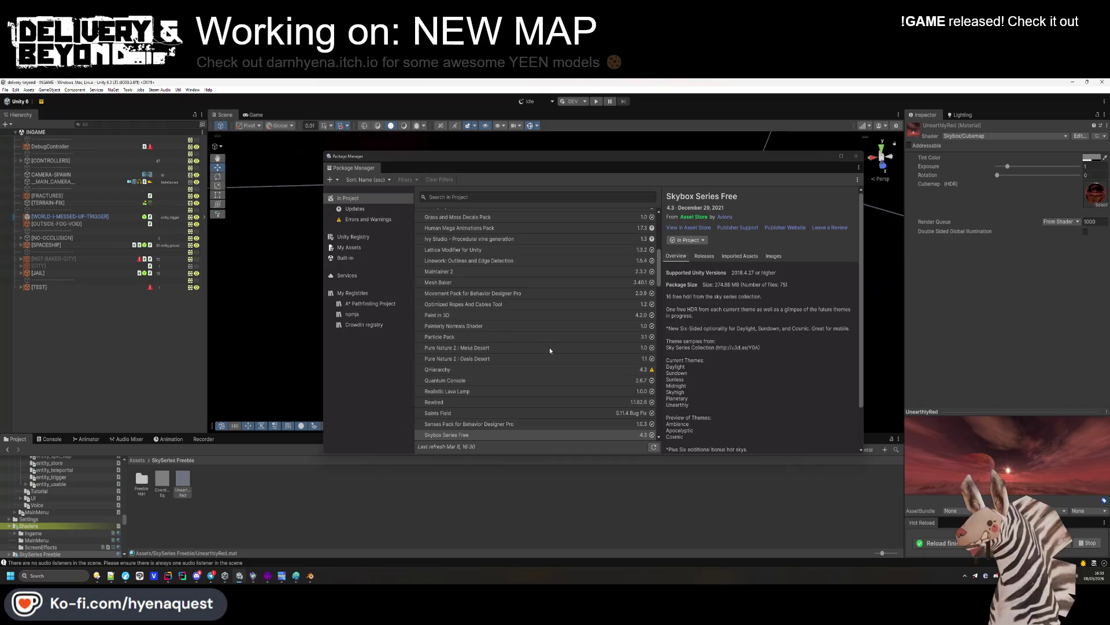
pyautogui.click(857, 156)
pyautogui.click(472, 488)
pyautogui.scroll(5, 466, 293)
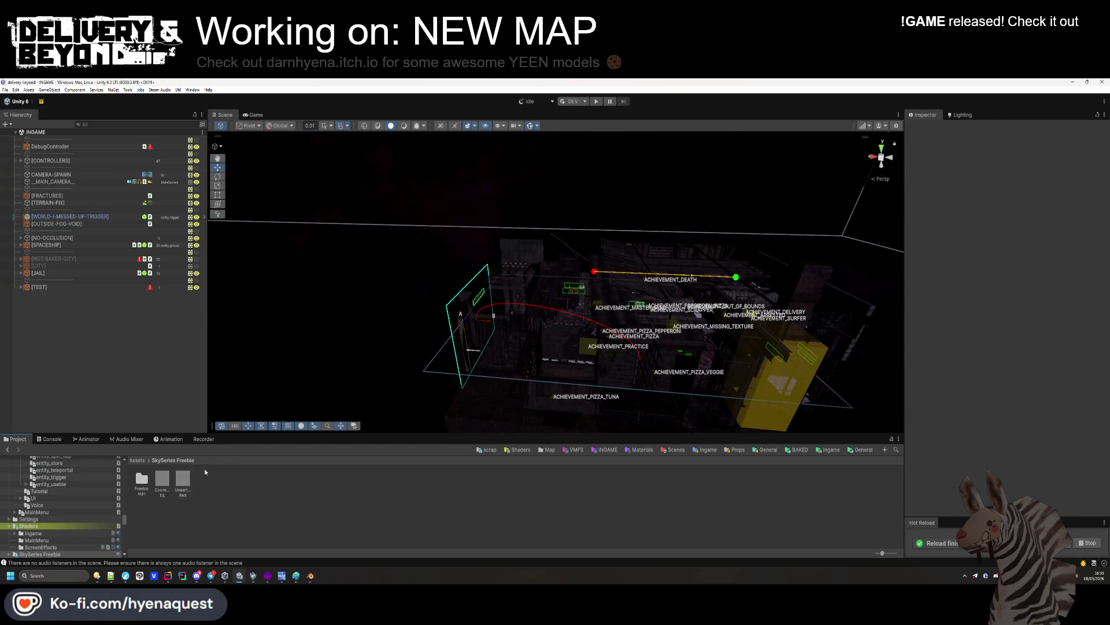
# Preview CosmicCoolCloud_Eq, then open the hallway-0 prefab from the Trenches map templates
pyautogui.scroll(-2, 63, 508)
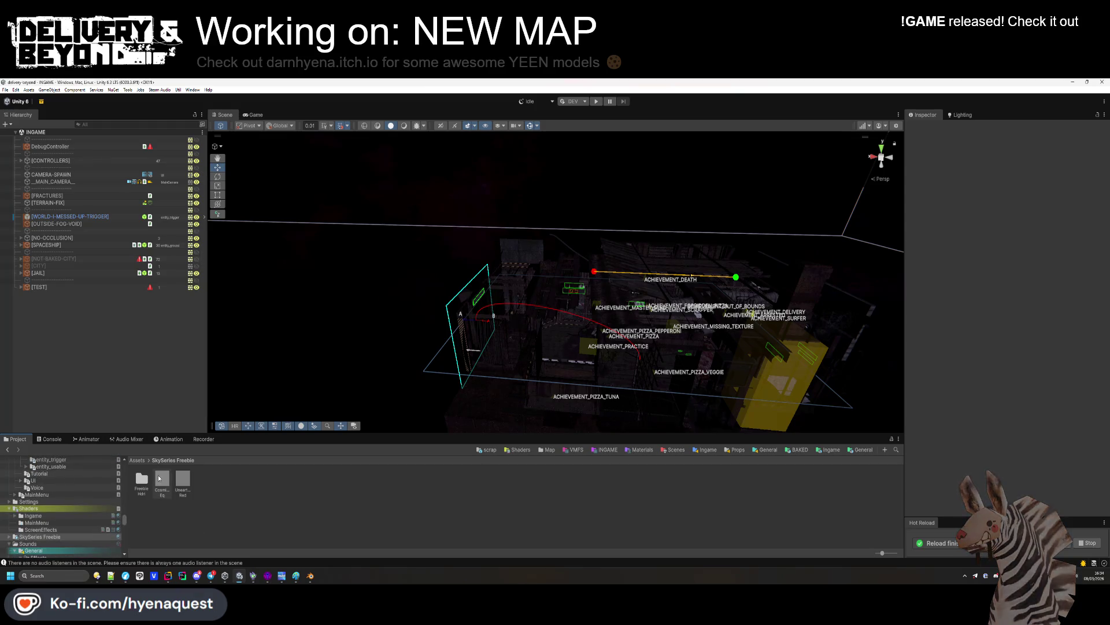
pyautogui.click(161, 479)
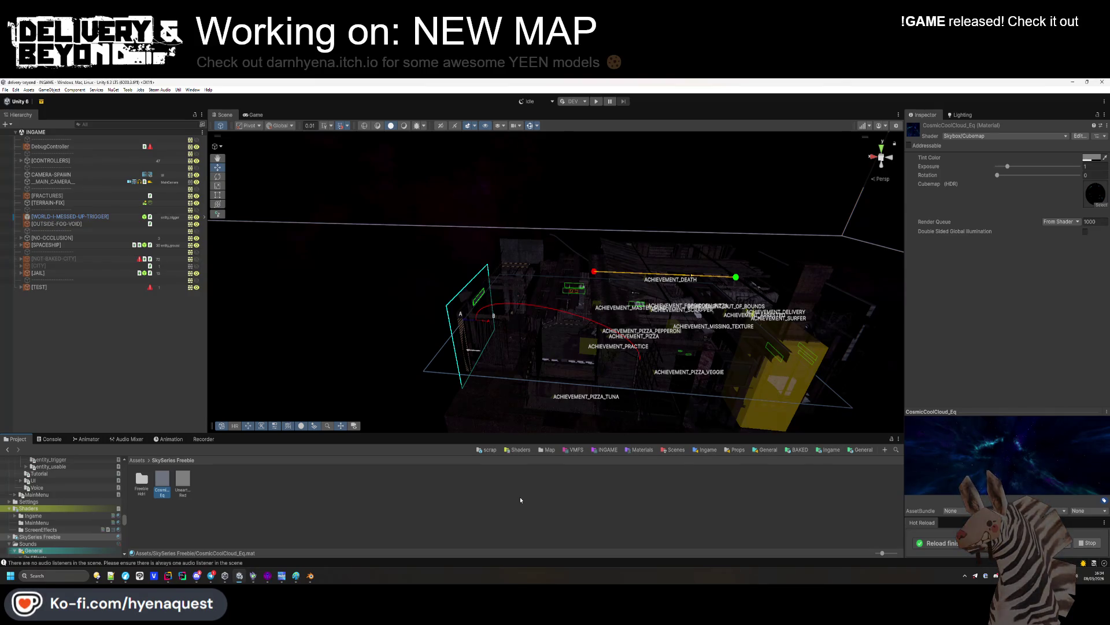
pyautogui.click(550, 449)
pyautogui.doubleClick(289, 481)
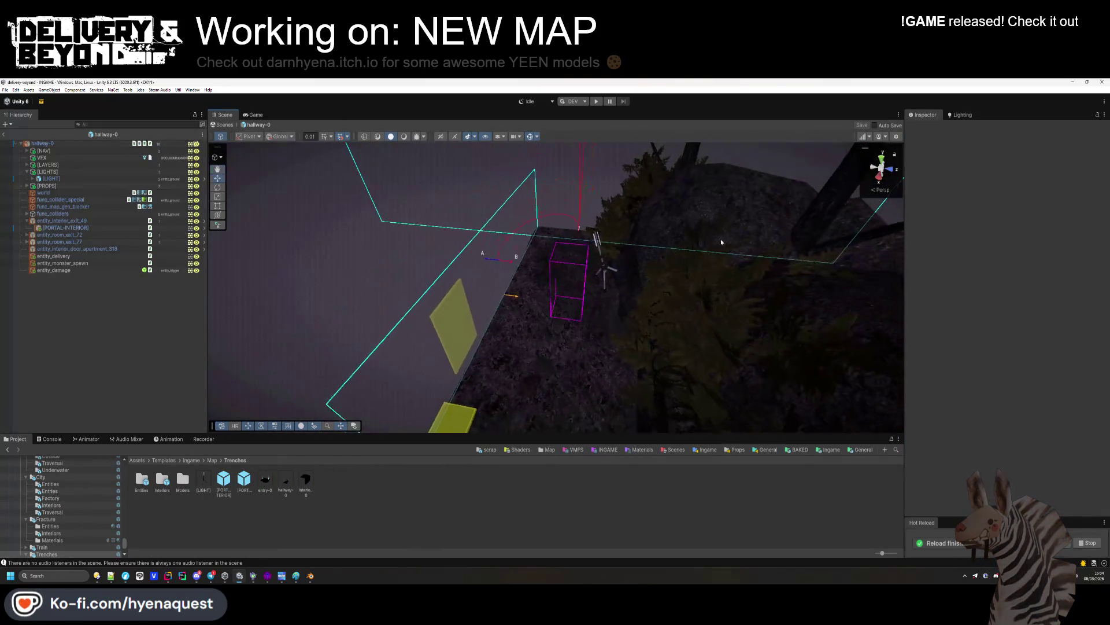
pyautogui.hotkey('alt', 'Tab')
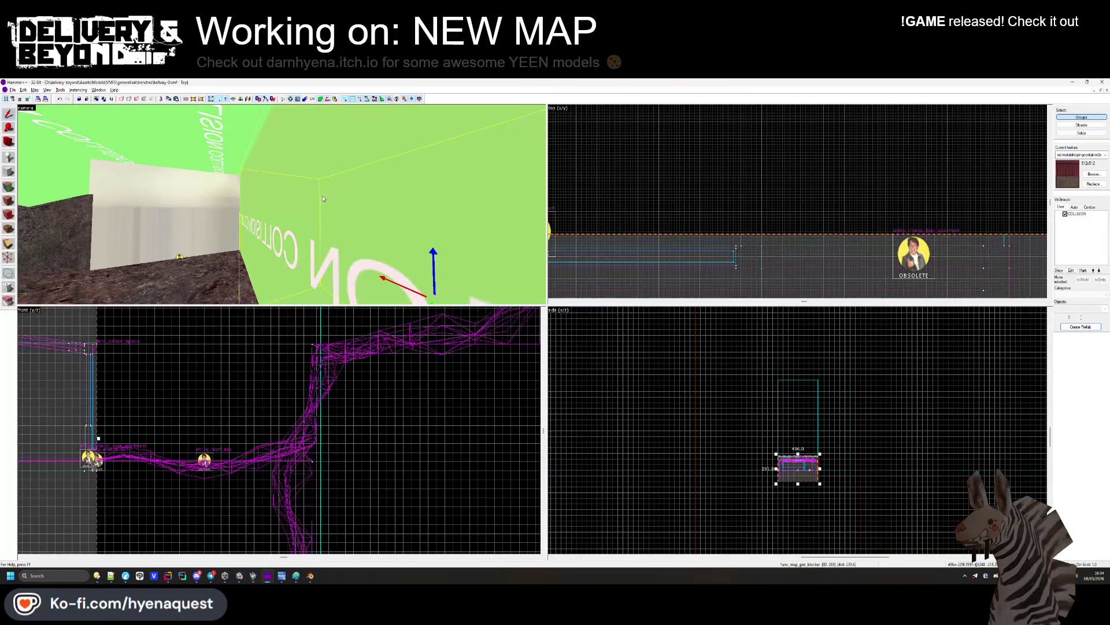
# Change the green collision brush's entity class to func_player_collision in Hammer++
pyautogui.click(1074, 132)
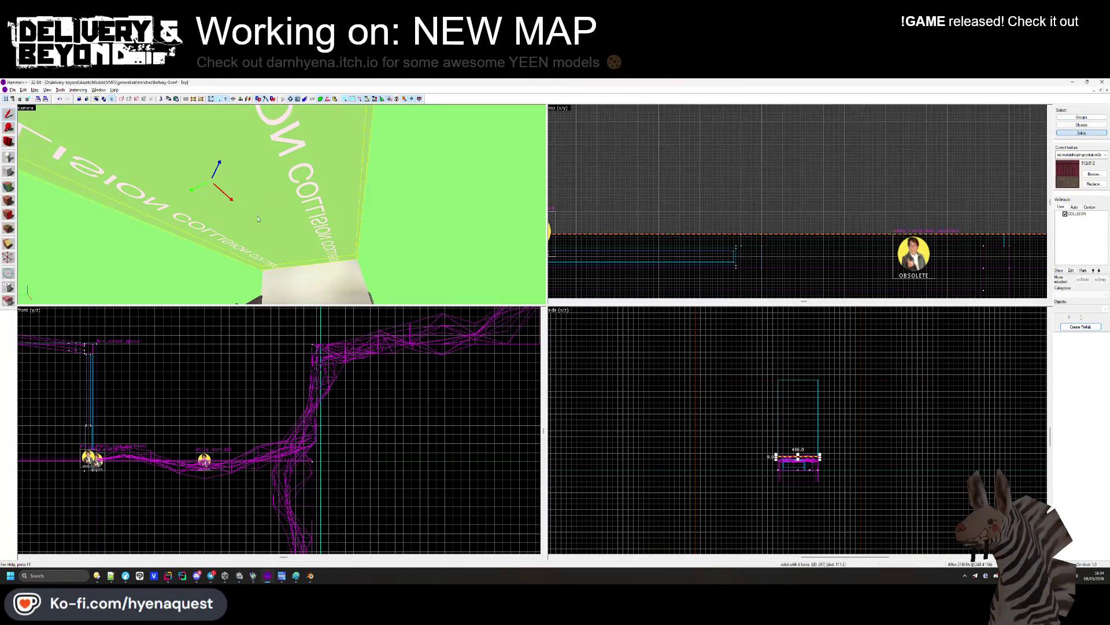
pyautogui.click(282, 204)
pyautogui.press('s')
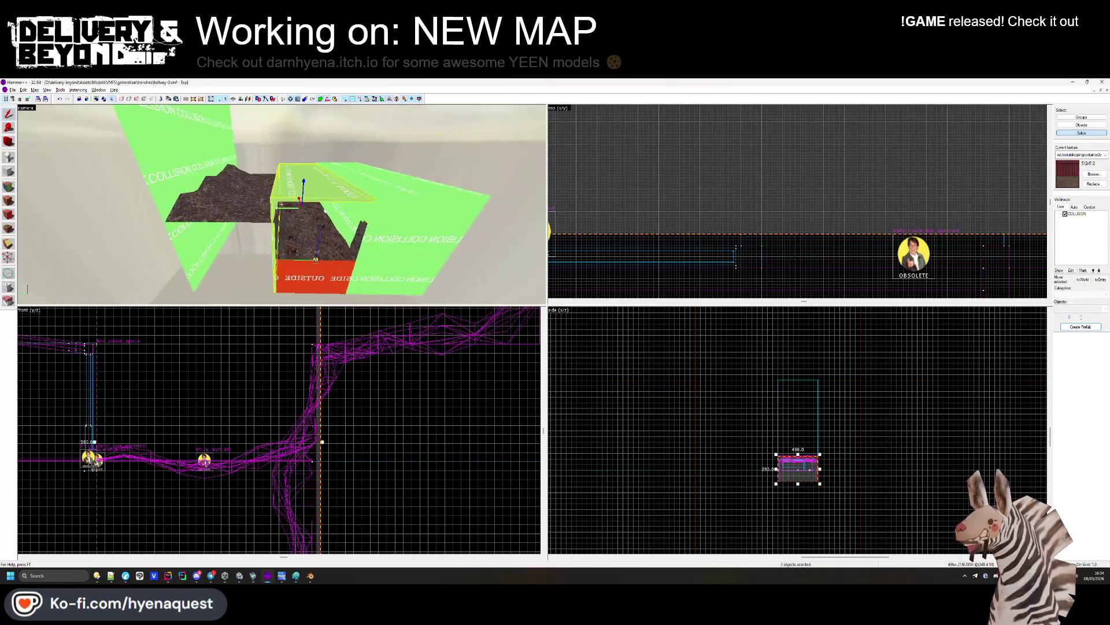
pyautogui.press('s')
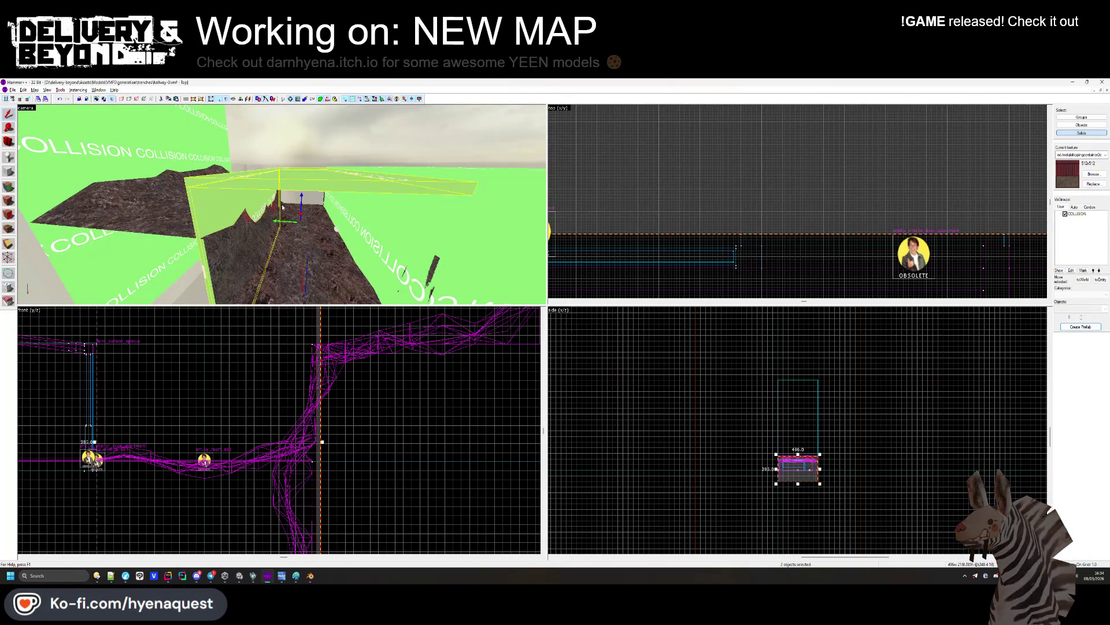
pyautogui.hotkey('ctrl', 't')
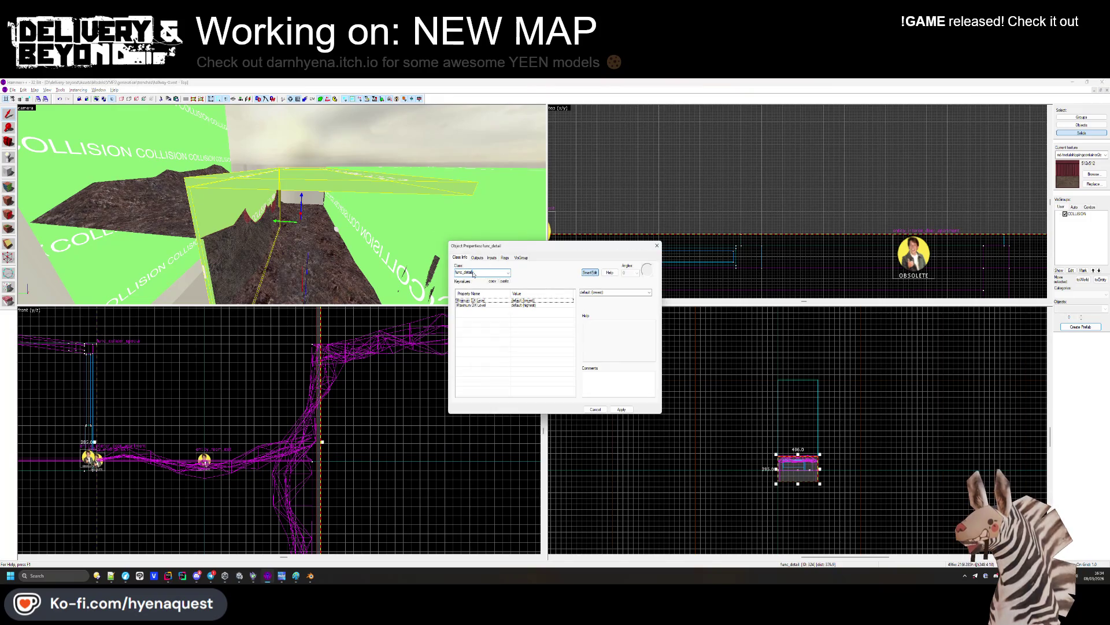
pyautogui.write('playe')
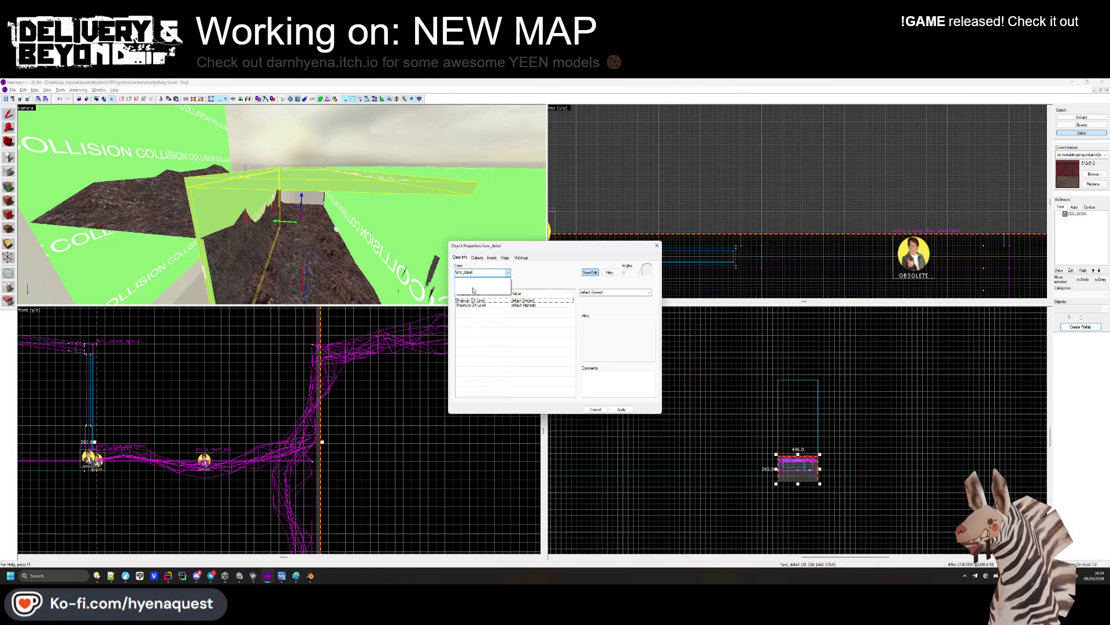
pyautogui.write('r_col')
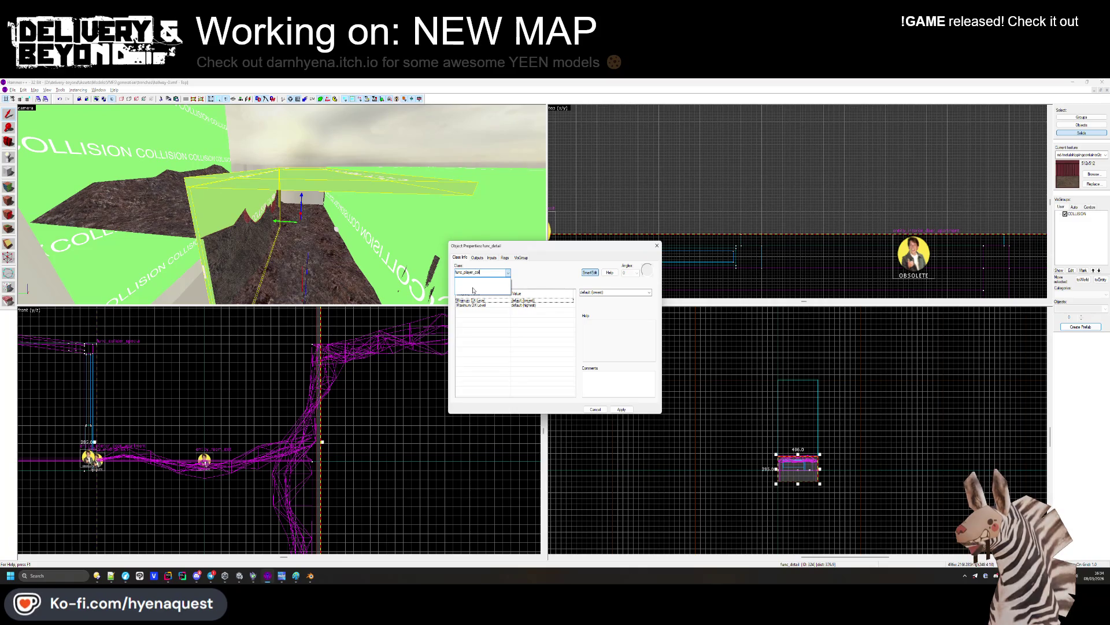
pyautogui.click(473, 290)
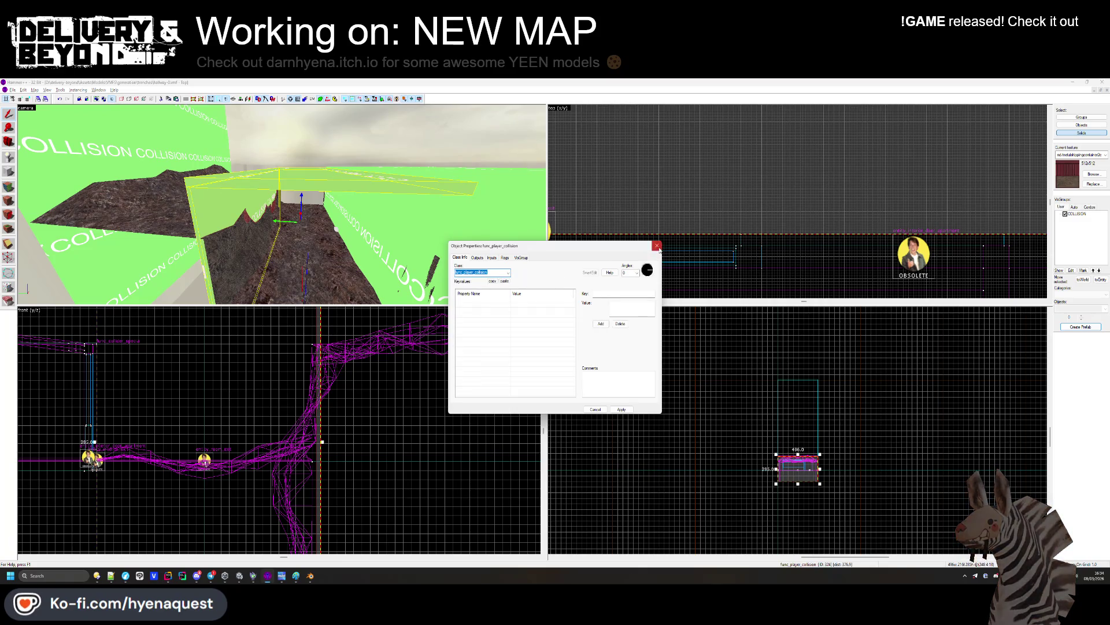
pyautogui.press('Escape')
# Back in Unity, select and frame func_player_collision in the hallway-0 prefab
pyautogui.hotkey('alt', 'Tab')
pyautogui.click(83, 228)
pyautogui.click(60, 214)
pyautogui.press('f')
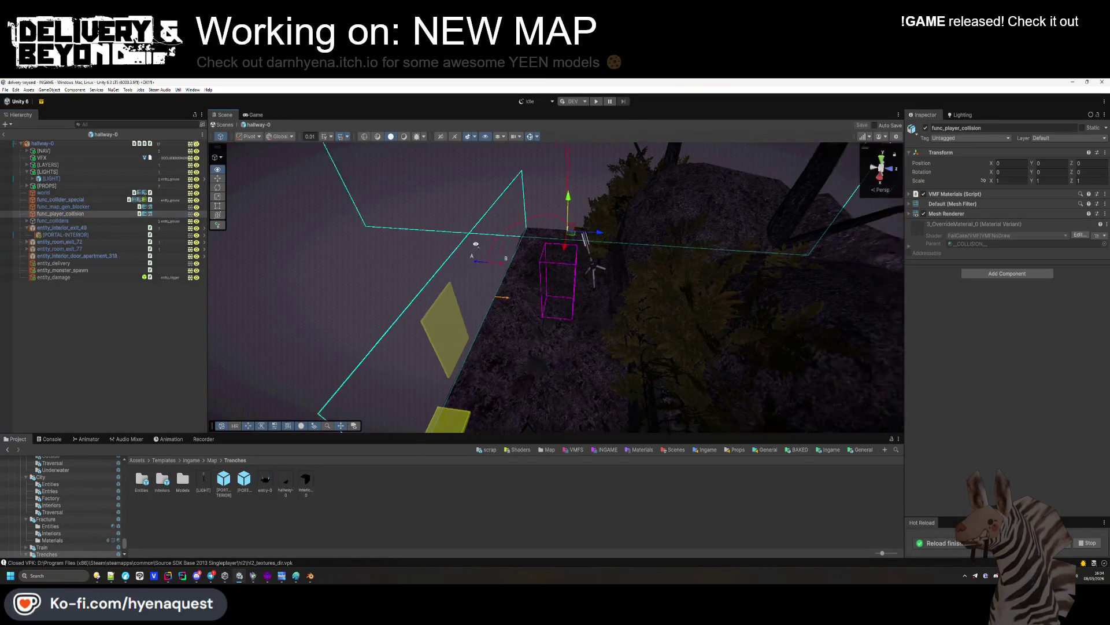
# Replace func_player_collision's VMF Materials component with a Mesh Collider
pyautogui.rightClick(954, 195)
pyautogui.click(982, 222)
pyautogui.click(989, 274)
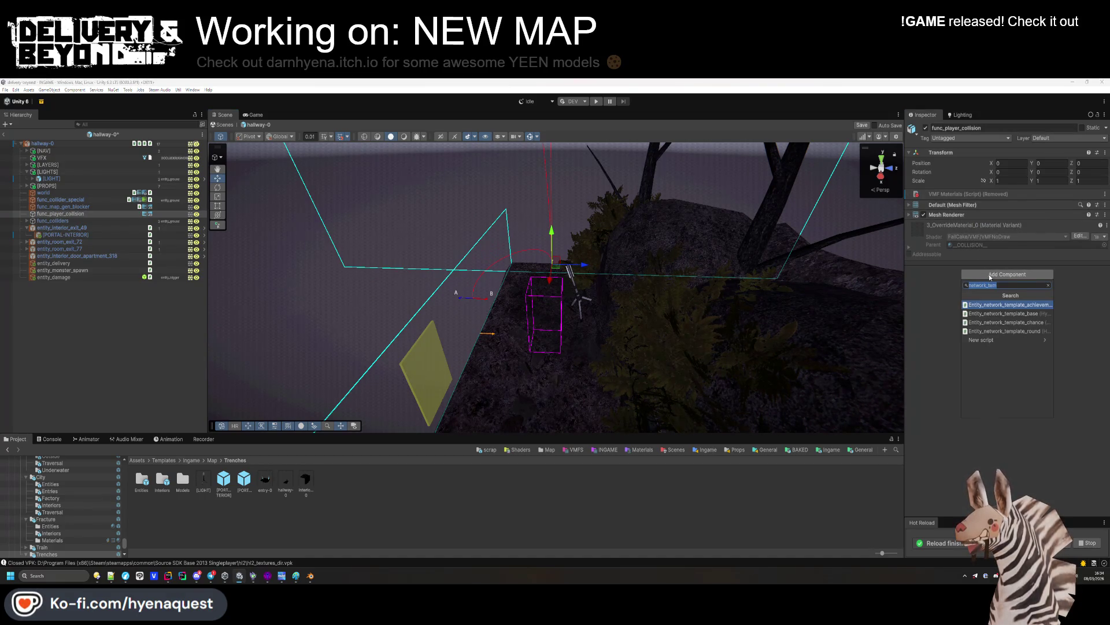
pyautogui.write('me')
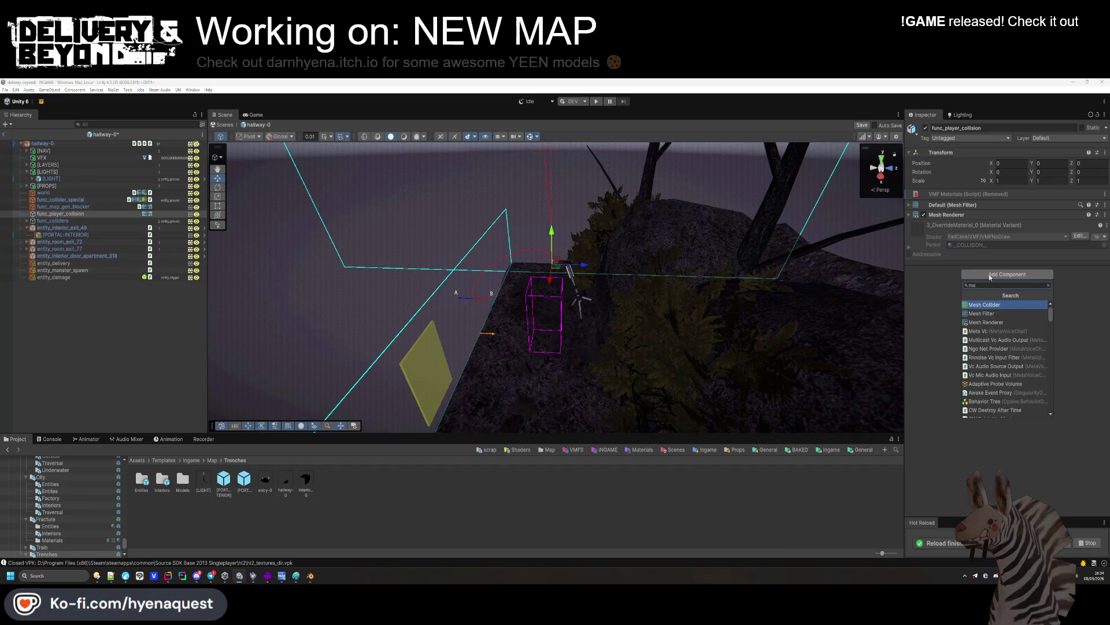
pyautogui.press('BackSpace')
pyautogui.press('BackSpace')
pyautogui.write('b')
pyautogui.press('BackSpace')
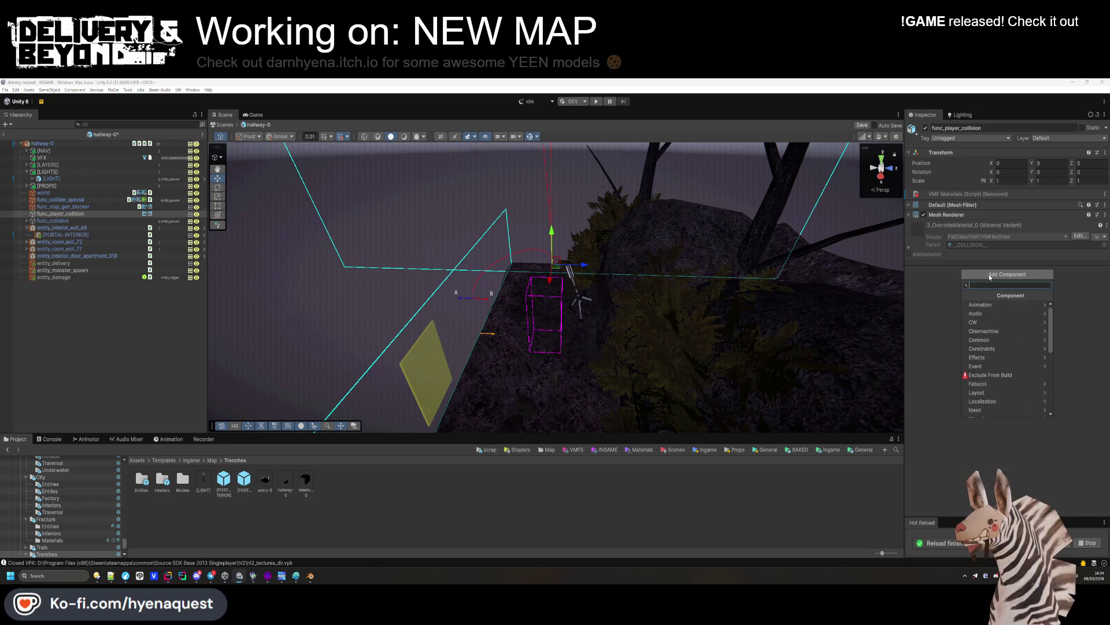
pyautogui.write('m')
pyautogui.press('Down')
pyautogui.press('Down')
pyautogui.press('Down')
pyautogui.press('Return')
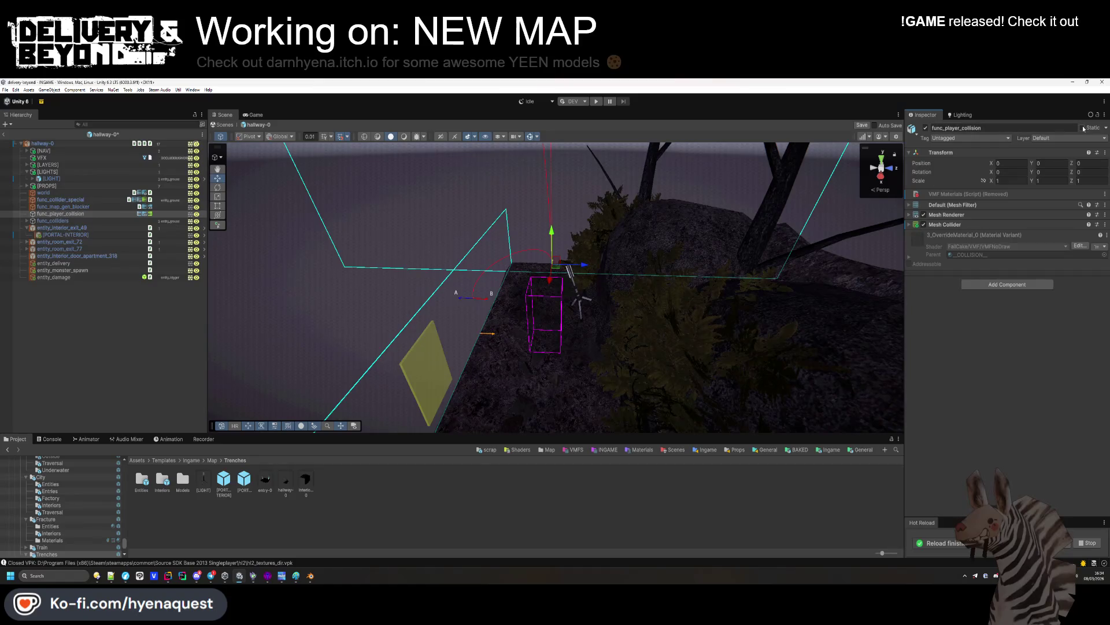
# Put the object on the entity_blocker layer and make its collider include entity_player
pyautogui.moveTo(640, 310)
pyautogui.mouseDown()
pyautogui.moveTo(527, 406)
pyautogui.moveTo(521, 261)
pyautogui.moveTo(528, 364)
pyautogui.moveTo(508, 347)
pyautogui.moveTo(524, 307)
pyautogui.mouseUp()
pyautogui.scroll(5, 524, 307)
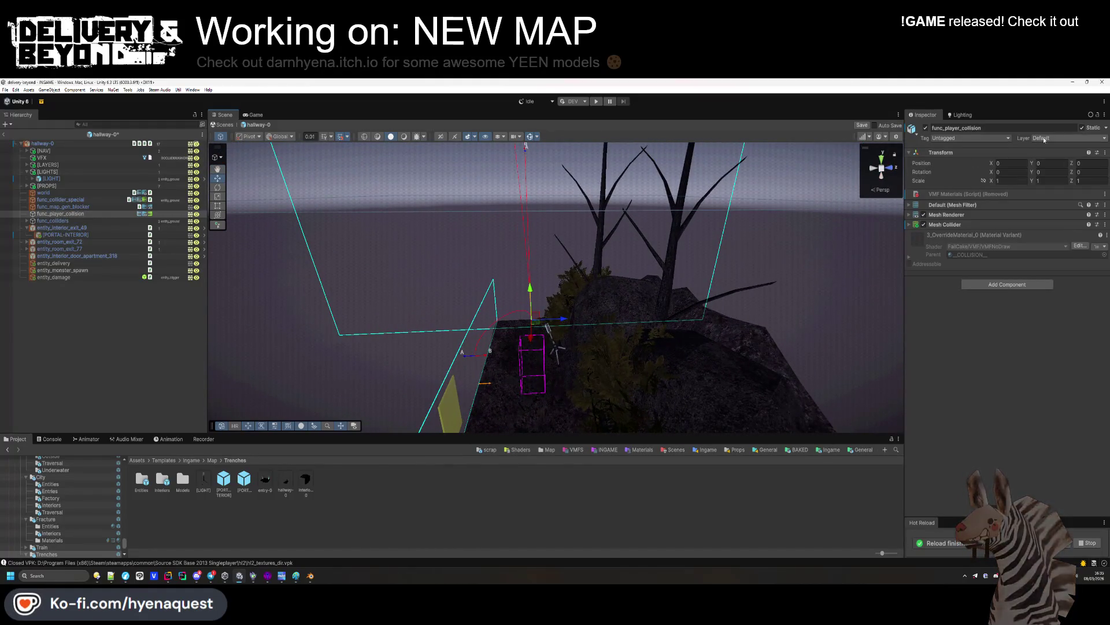
pyautogui.click(1084, 137)
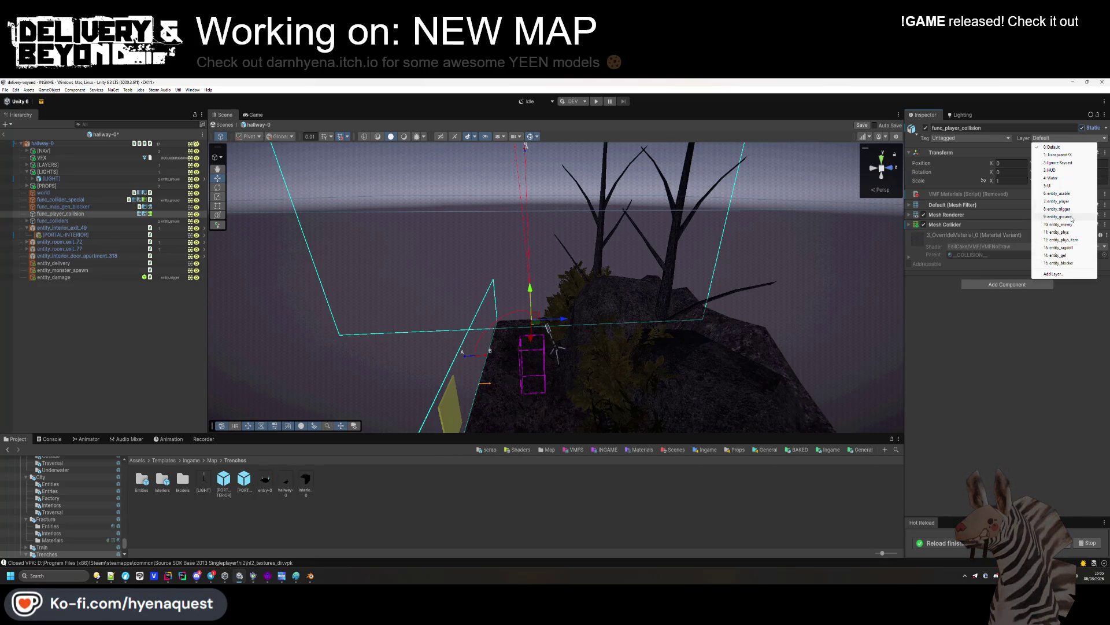
pyautogui.click(1067, 263)
pyautogui.click(946, 225)
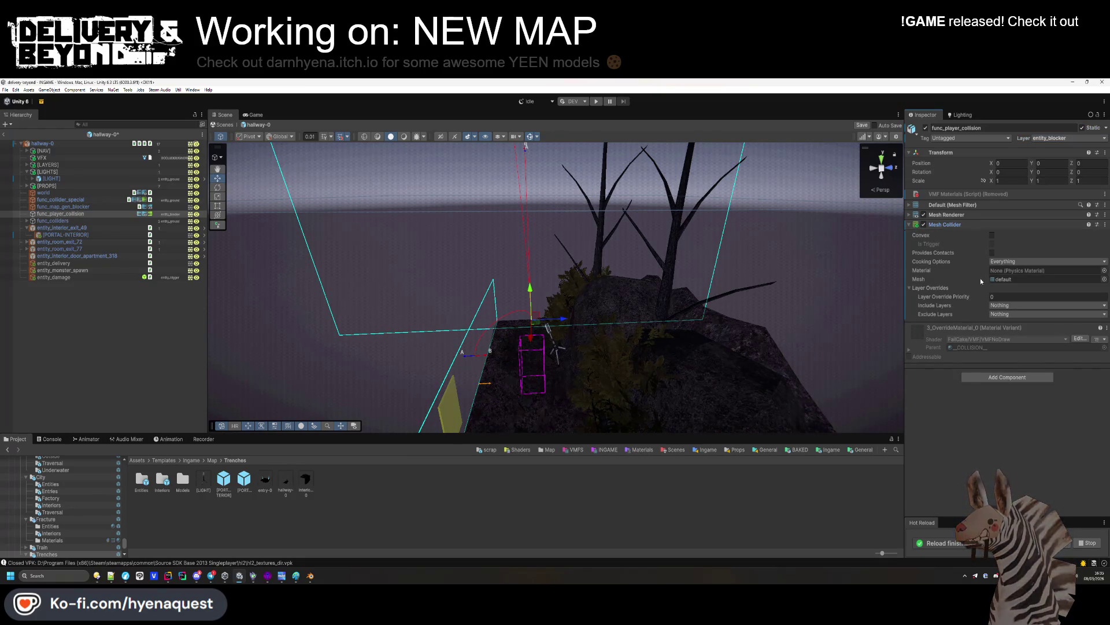
pyautogui.click(1006, 305)
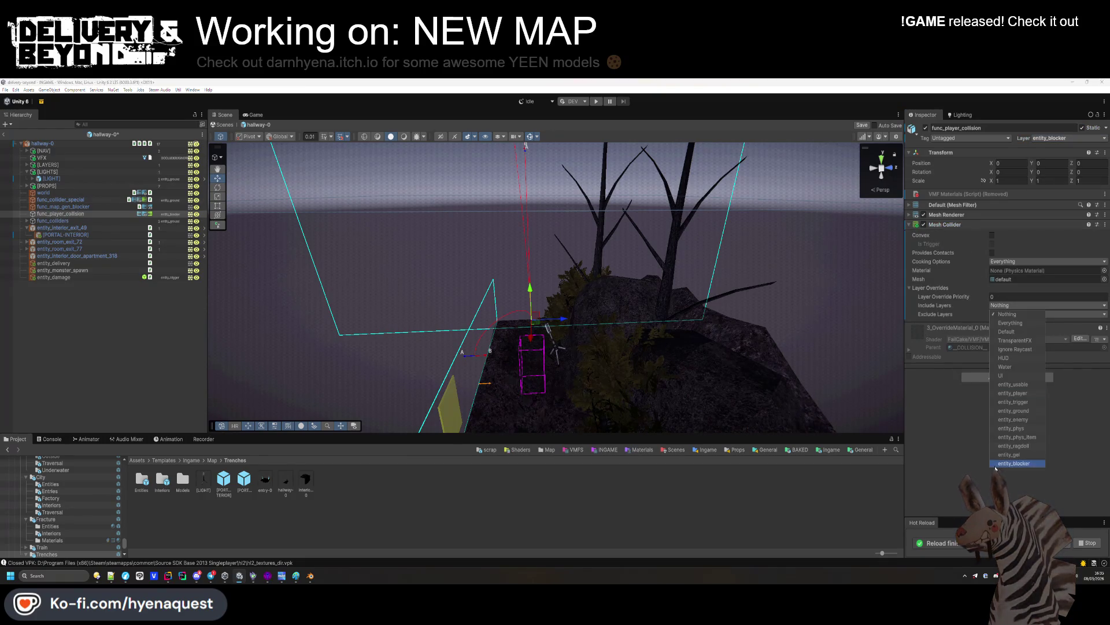
pyautogui.click(1022, 393)
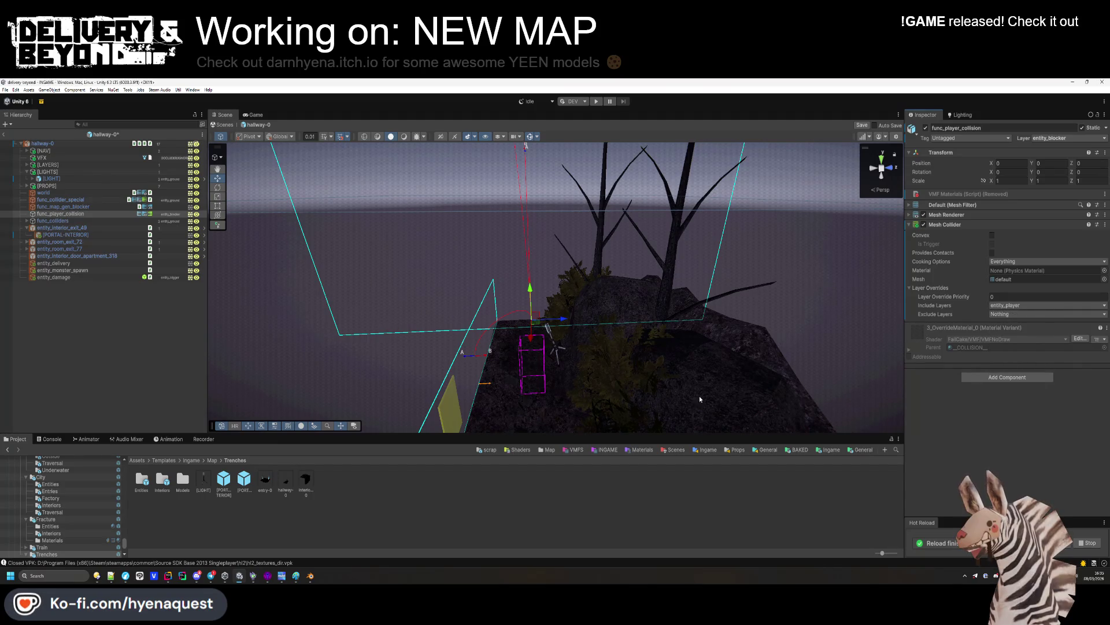
pyautogui.click(449, 470)
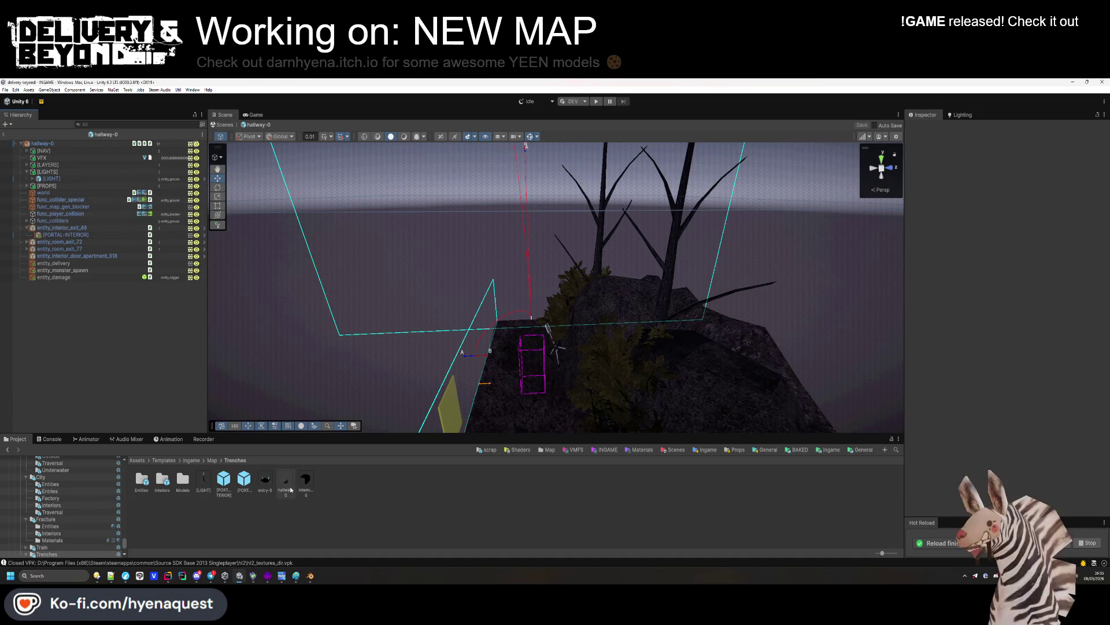
# Open the hallway-0 prefab from the Trenches folder after briefly checking interior-0
pyautogui.click(165, 480)
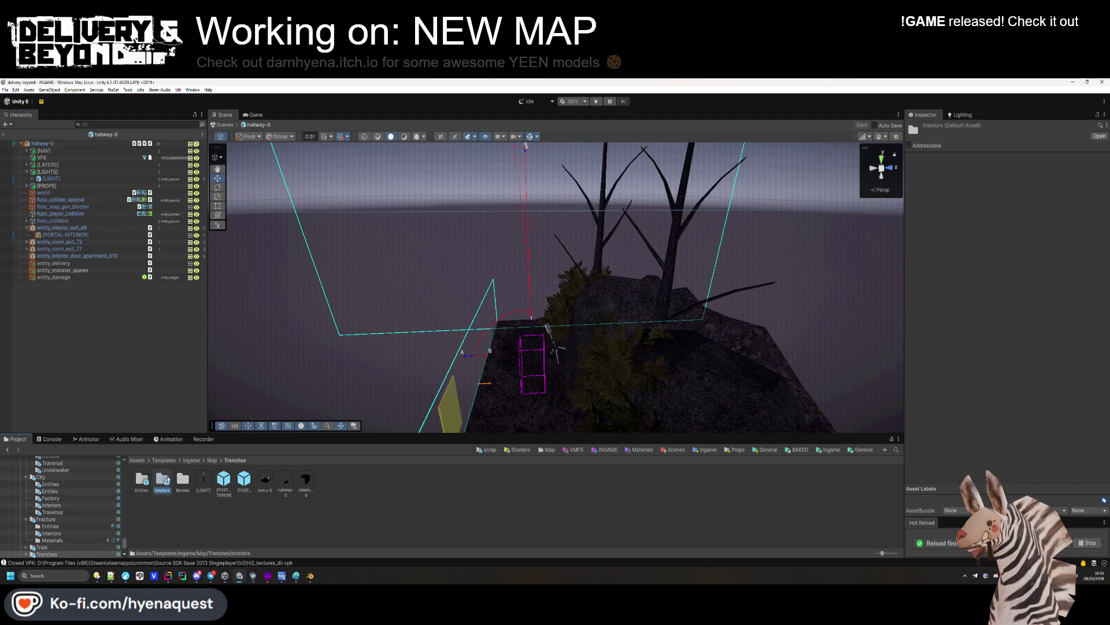
pyautogui.doubleClick(162, 480)
pyautogui.doubleClick(142, 481)
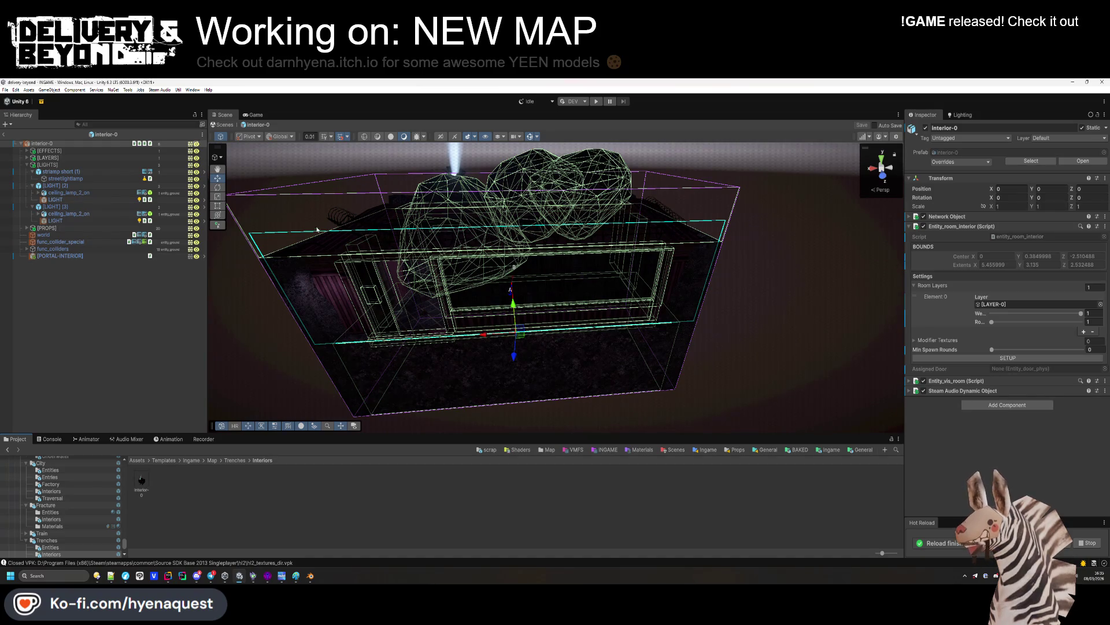
pyautogui.click(4, 134)
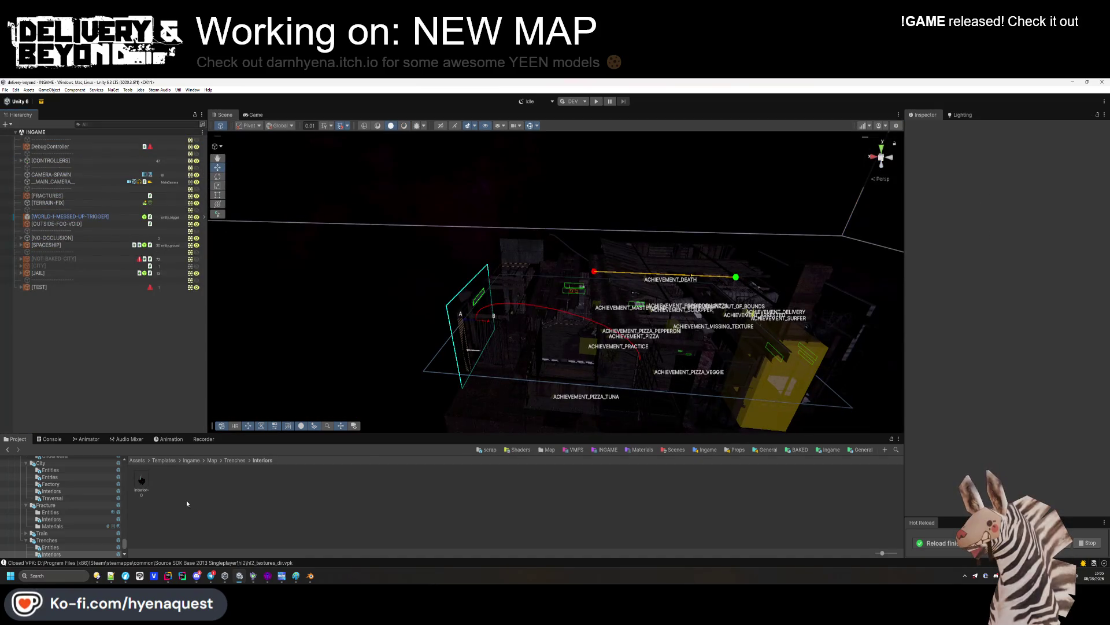
pyautogui.click(234, 460)
pyautogui.click(291, 484)
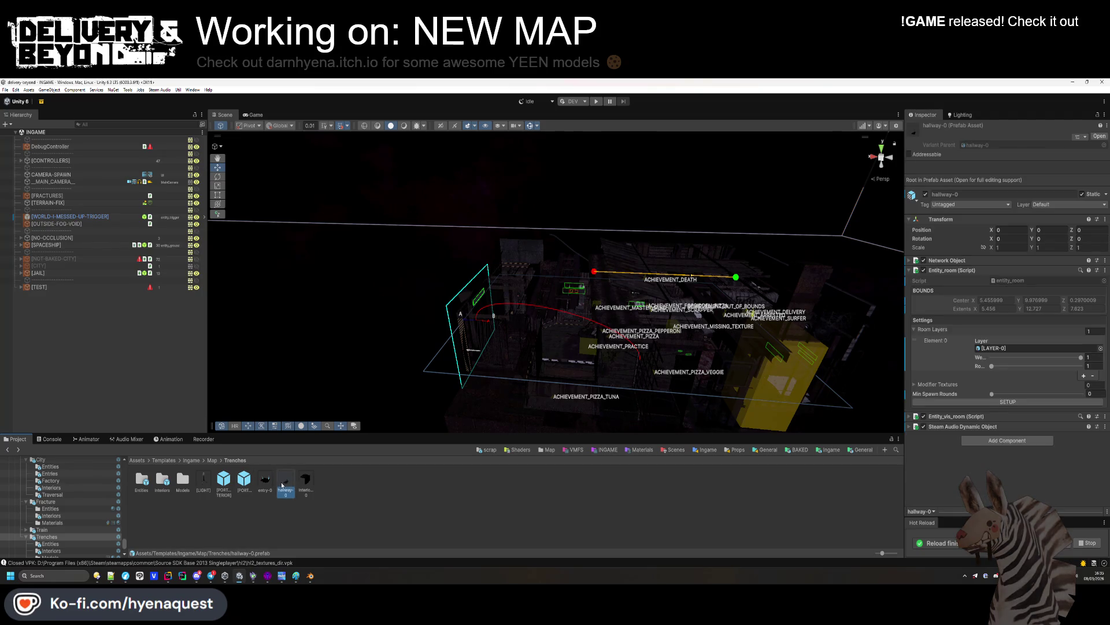
pyautogui.doubleClick(282, 476)
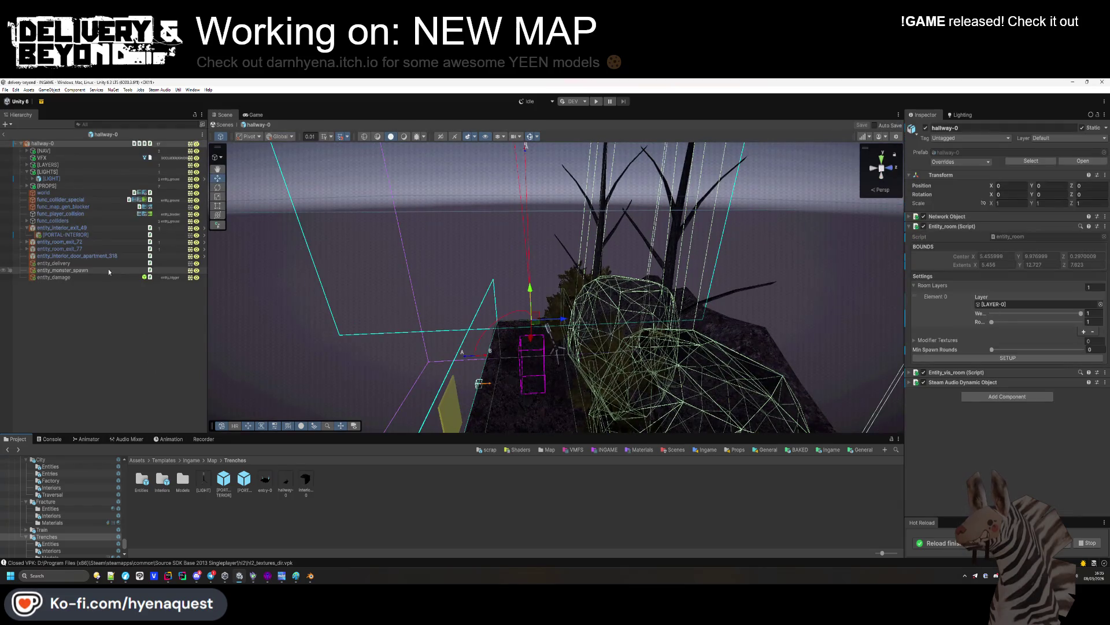
# Select the apartment interior door and open its trenches_door template prefab
pyautogui.moveTo(399, 261)
pyautogui.mouseDown()
pyautogui.moveTo(388, 333)
pyautogui.moveTo(359, 318)
pyautogui.moveTo(493, 300)
pyautogui.mouseUp()
pyautogui.click(517, 318)
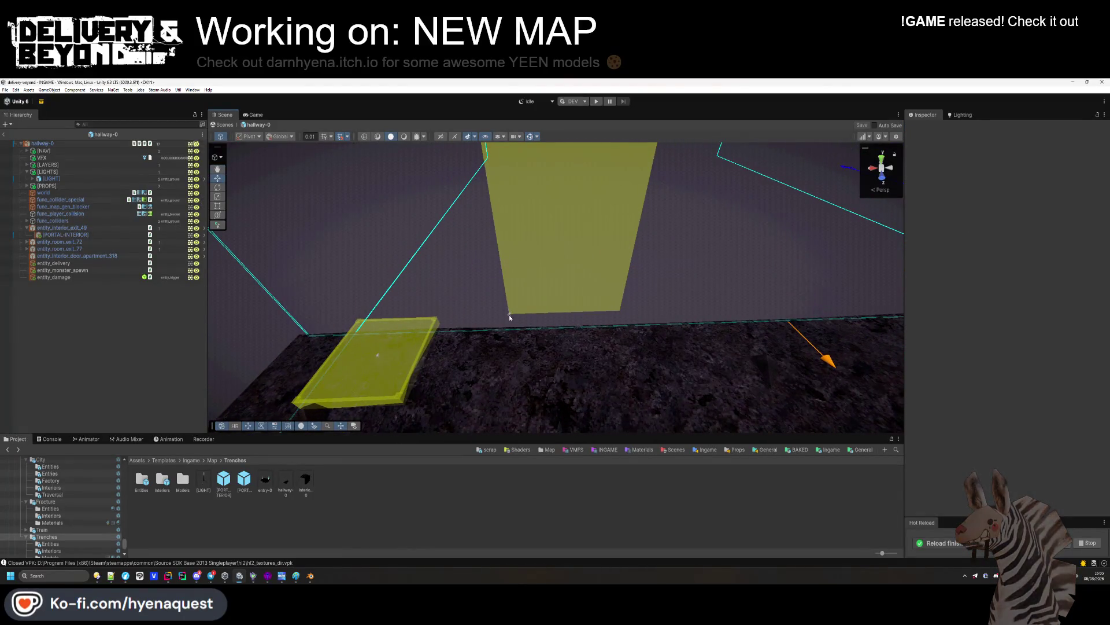
pyautogui.click(508, 314)
pyautogui.click(508, 314)
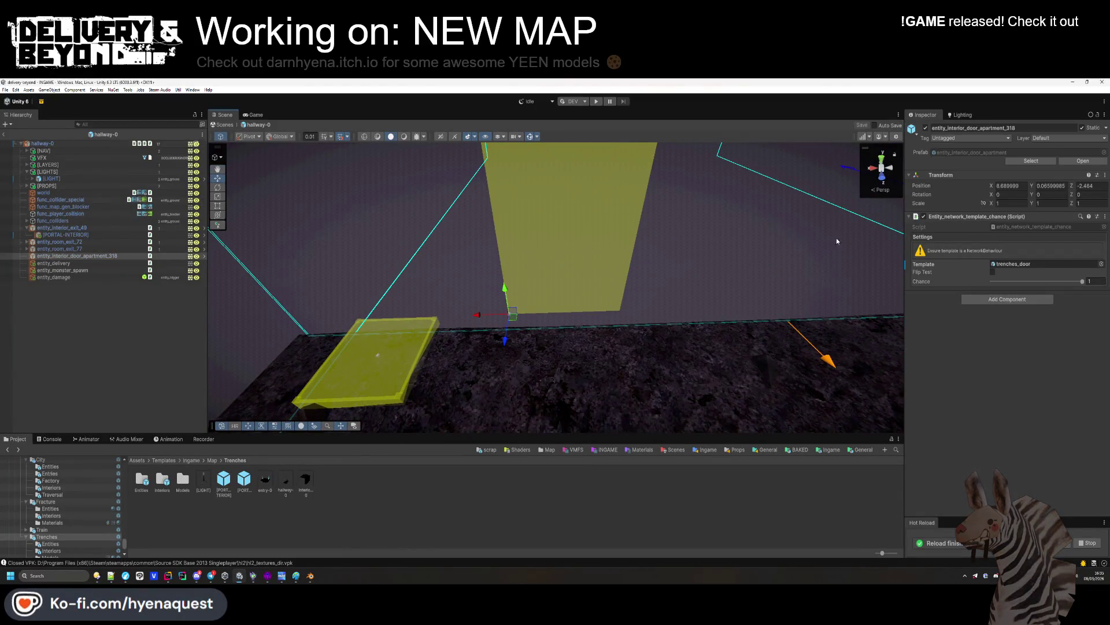
pyautogui.click(1015, 264)
pyautogui.doubleClick(1015, 264)
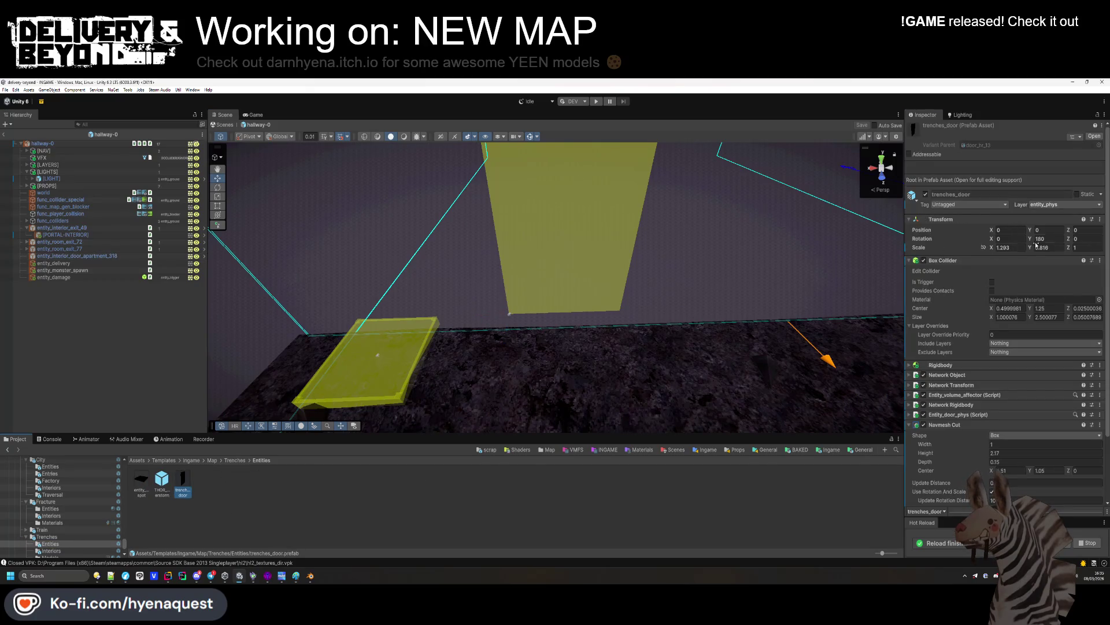
pyautogui.write('0')
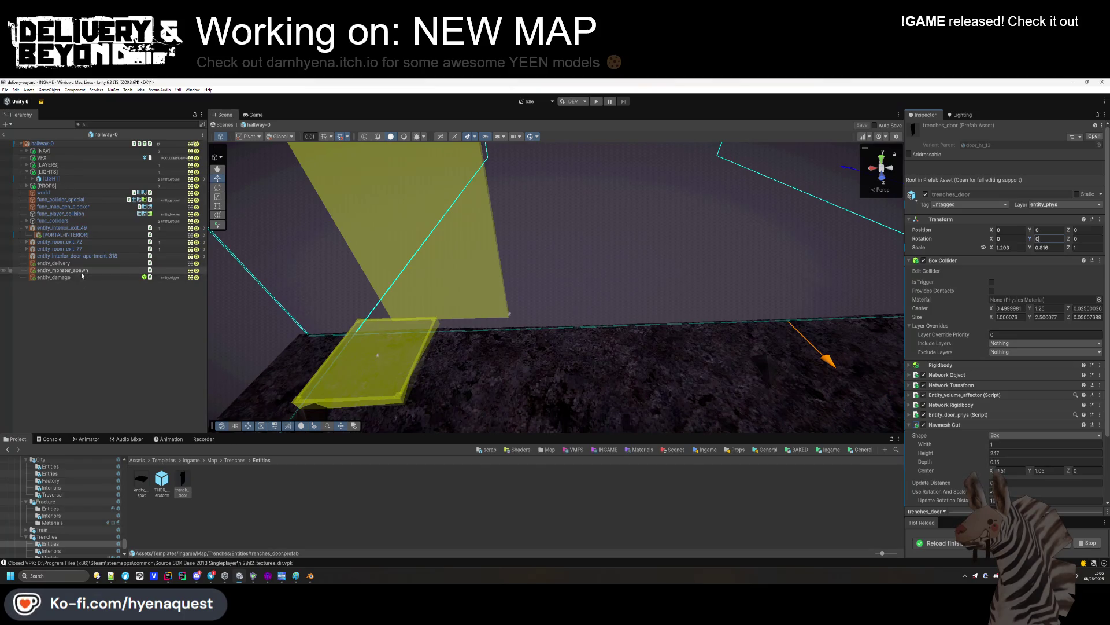
# Set the apartment door's Y rotation to 180 and exit back to the INGAME scene
pyautogui.click(127, 256)
pyautogui.click(1051, 194)
pyautogui.write('180')
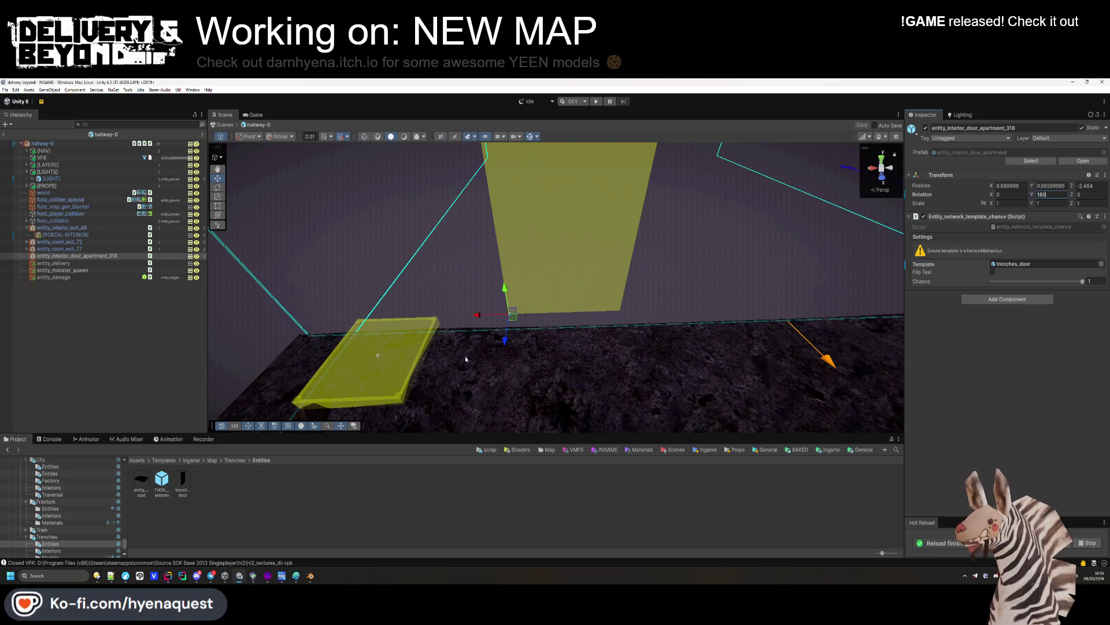
pyautogui.click(127, 373)
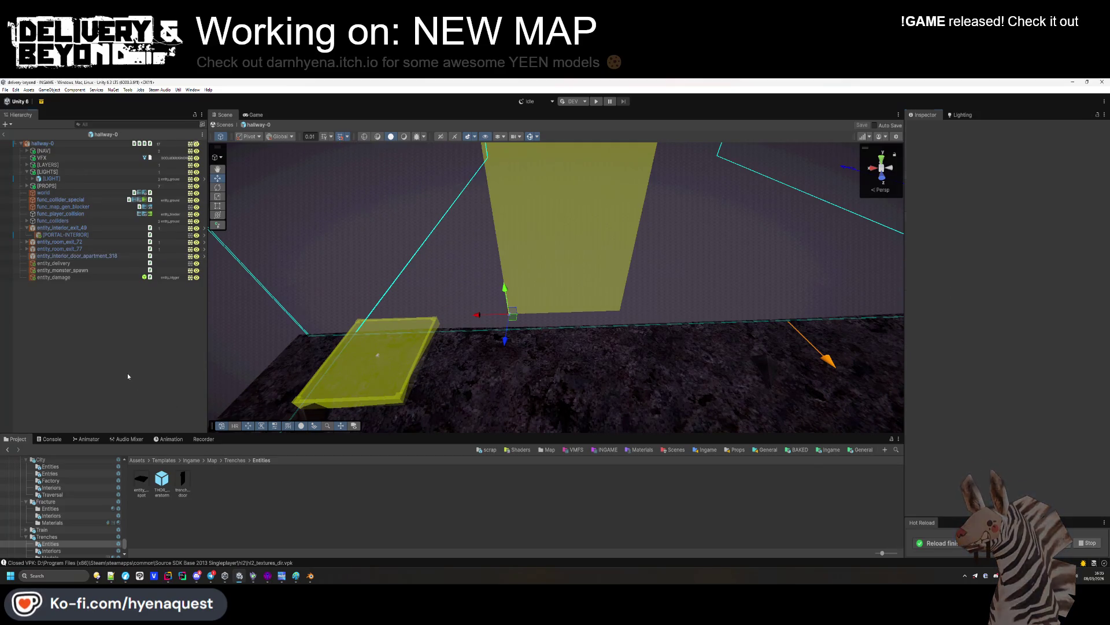
pyautogui.click(4, 134)
pyautogui.moveTo(556, 278); pyautogui.dragTo(611, 280)
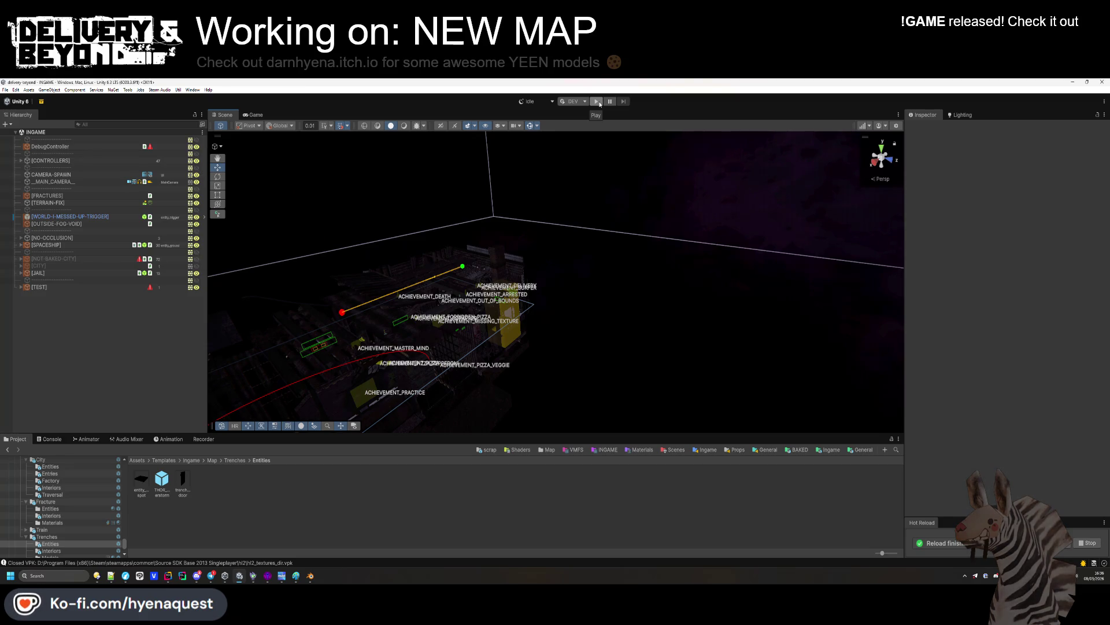
# Start Play mode and try several hats on the character in the outfit menu
pyautogui.click(598, 102)
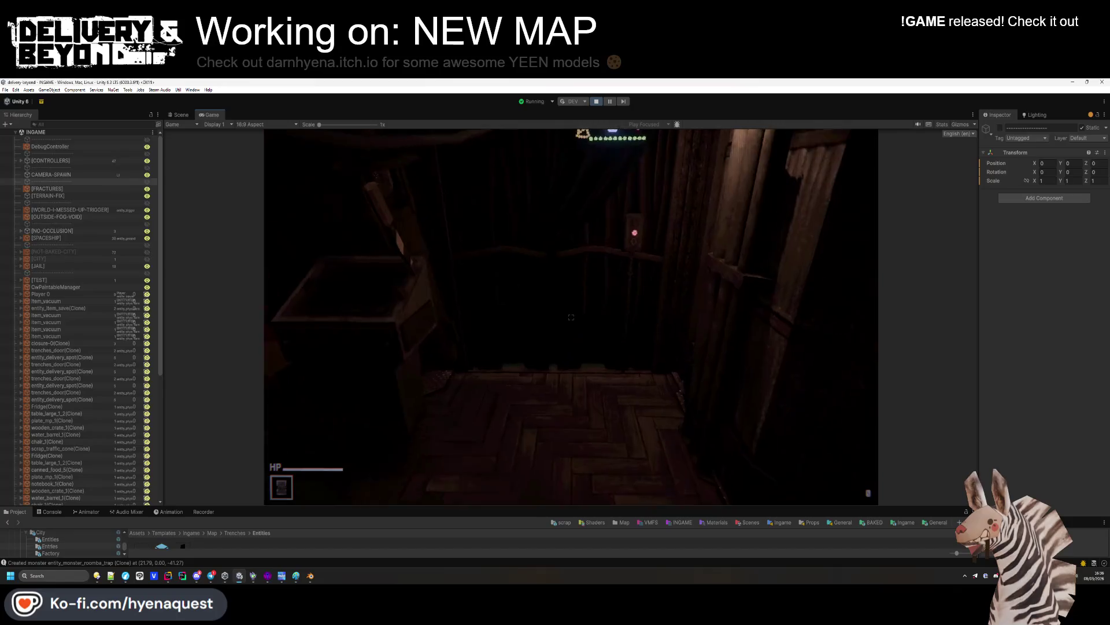
pyautogui.press('e')
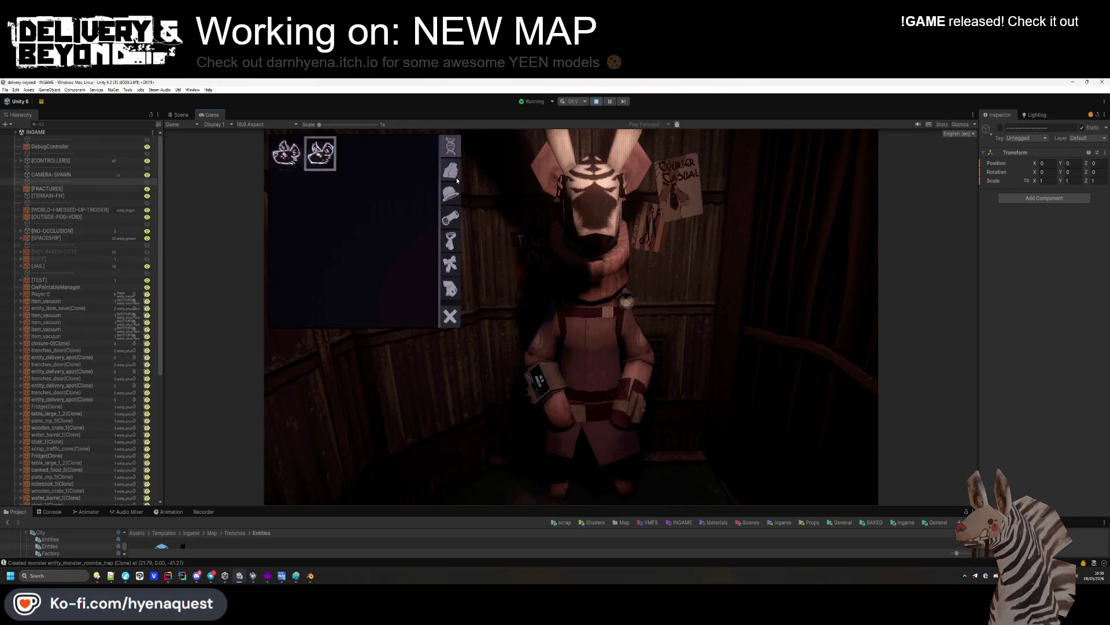
pyautogui.click(456, 177)
pyautogui.click(450, 194)
pyautogui.click(420, 199)
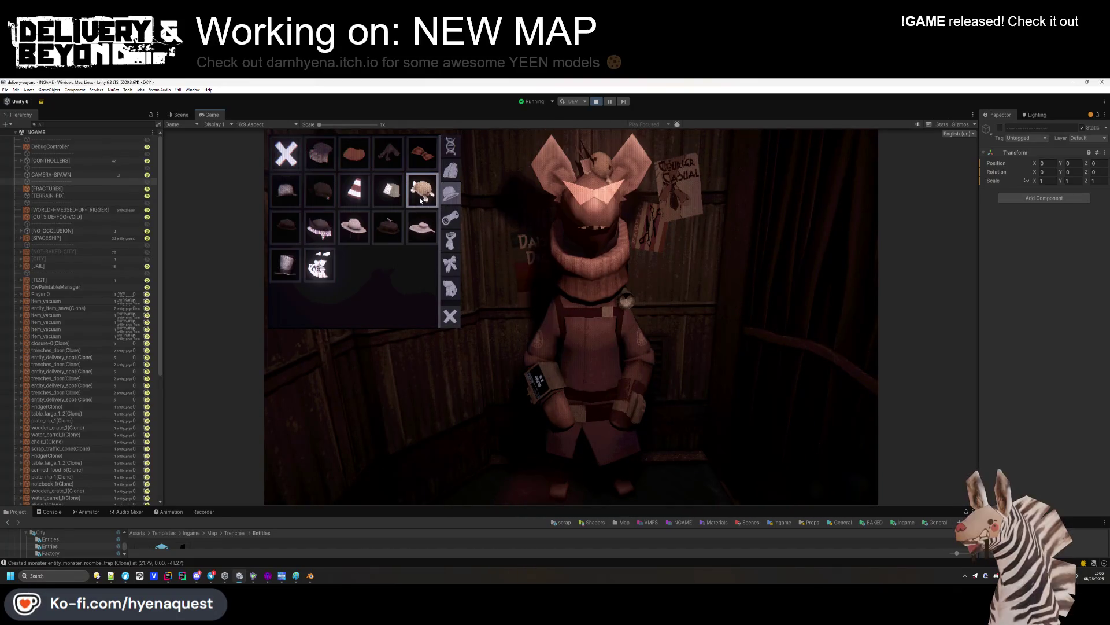
pyautogui.click(319, 227)
pyautogui.click(354, 227)
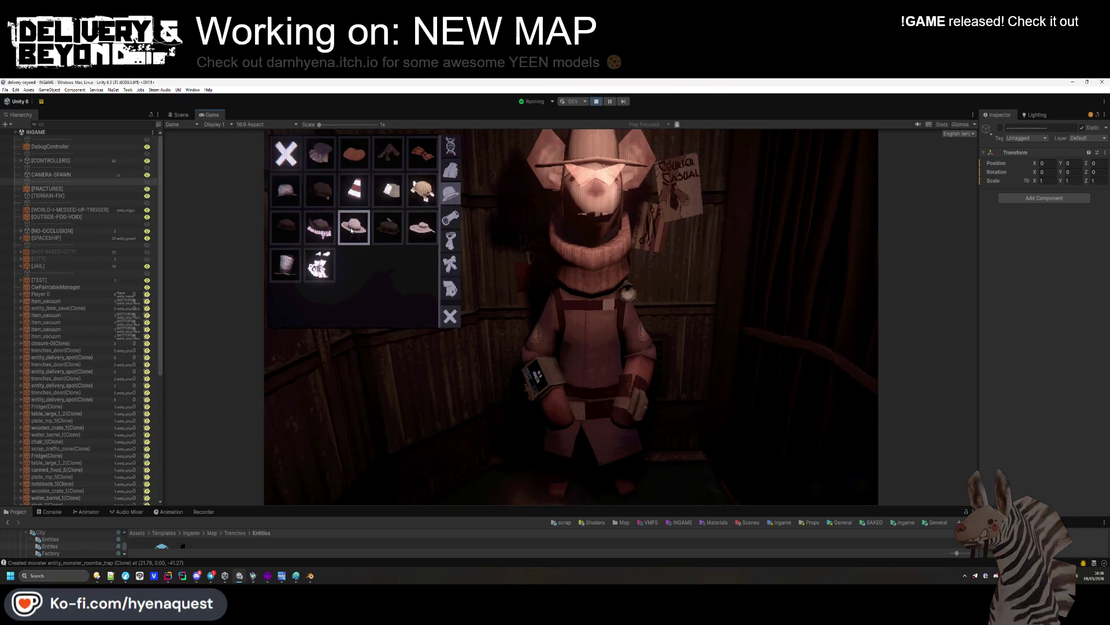
pyautogui.click(388, 226)
pyautogui.click(388, 190)
pyautogui.click(420, 199)
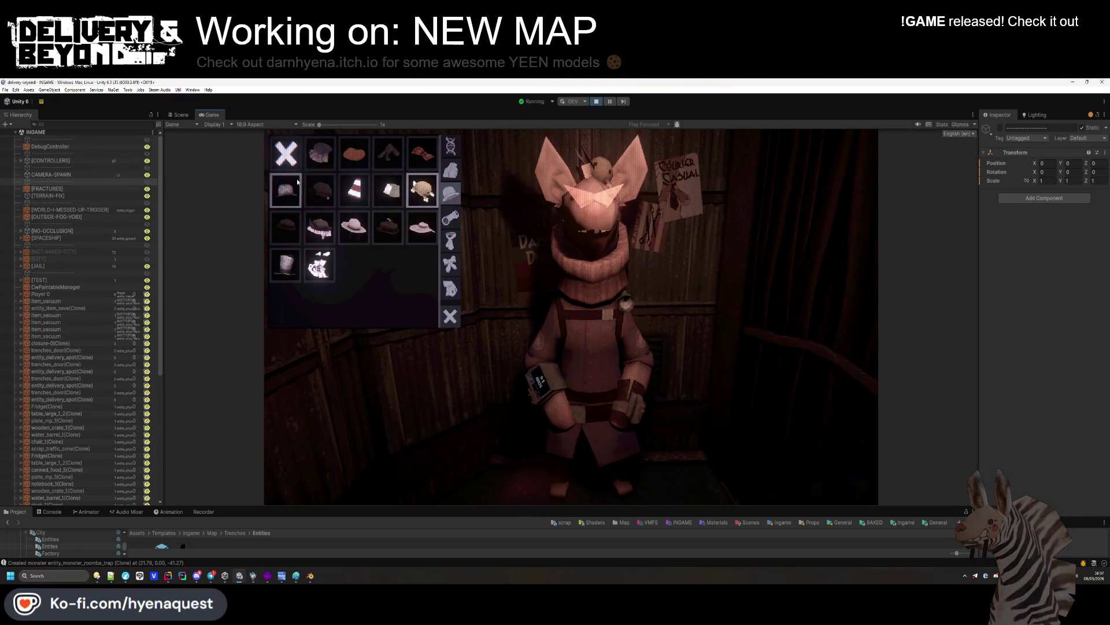
pyautogui.click(312, 161)
pyautogui.click(321, 193)
pyautogui.click(284, 221)
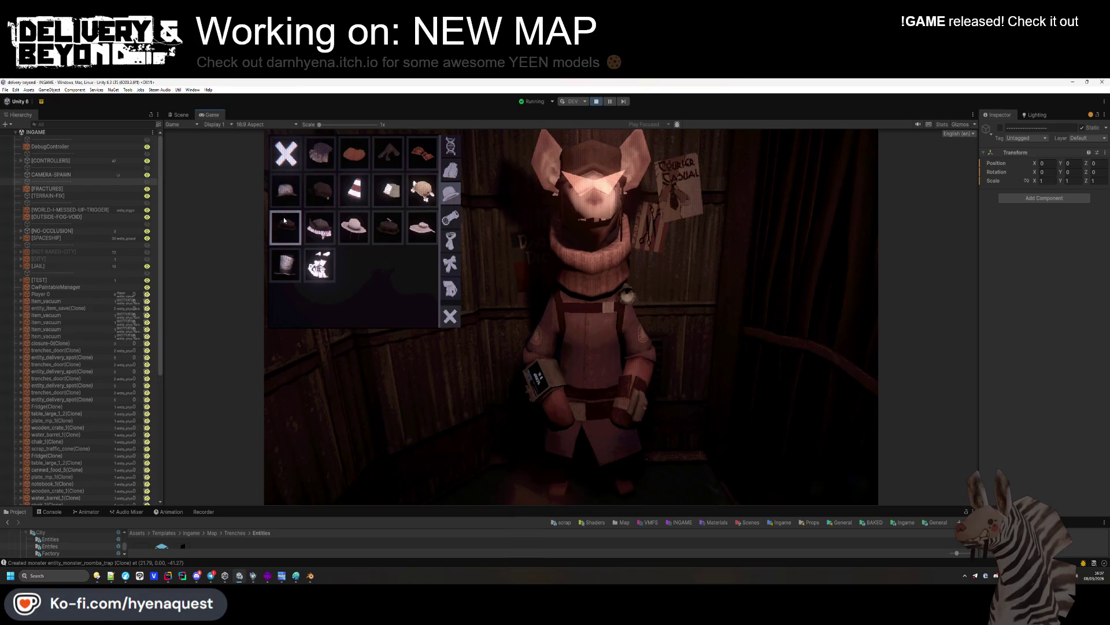
# Equip round-lens glasses on the character
pyautogui.click(284, 270)
pyautogui.click(451, 217)
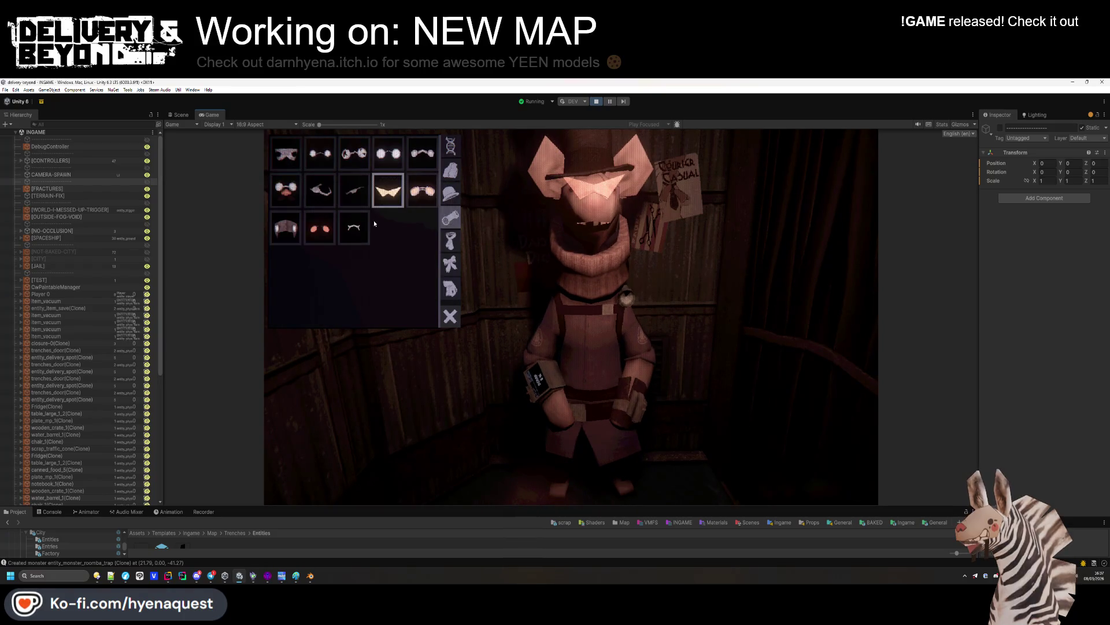
pyautogui.click(291, 202)
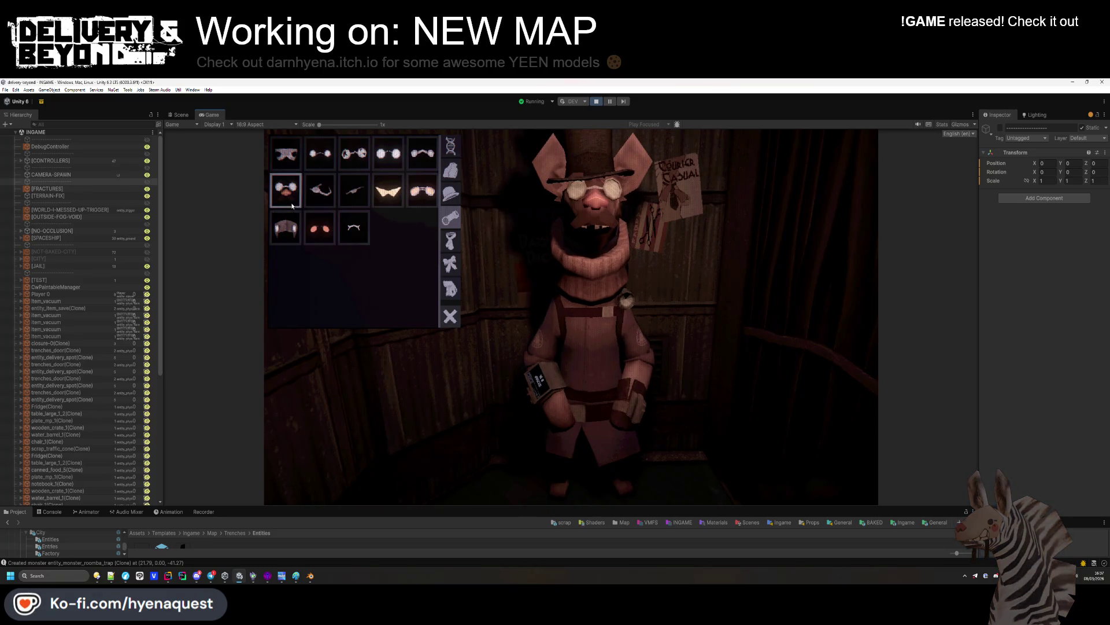
pyautogui.click(421, 191)
pyautogui.click(388, 154)
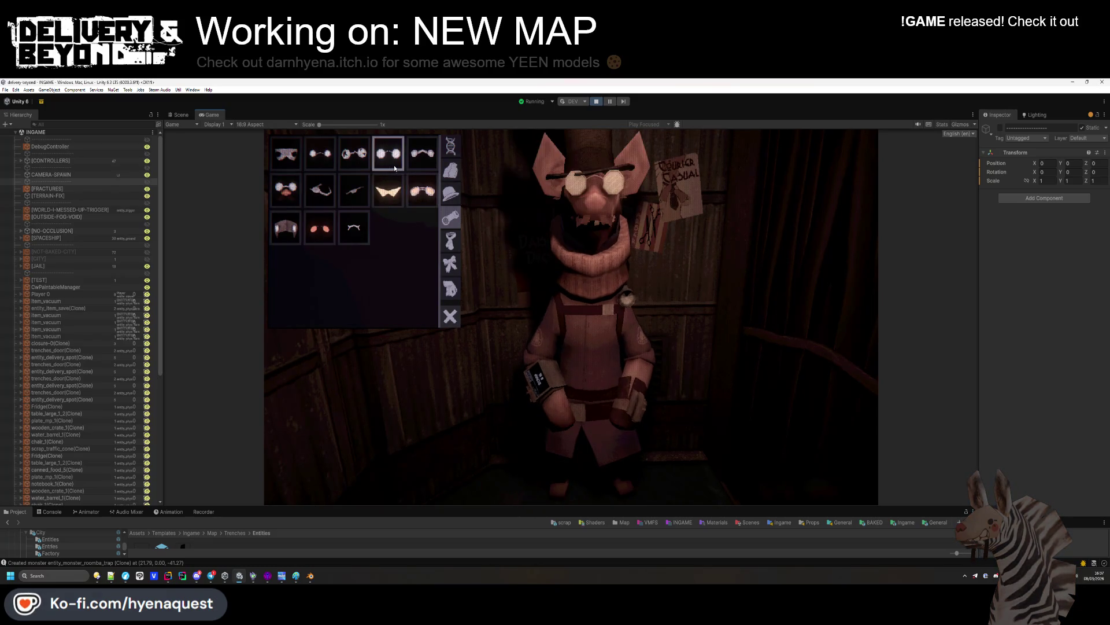
pyautogui.click(422, 153)
# Change the character's neckwear to a pink checkered tie
pyautogui.click(387, 154)
pyautogui.click(451, 241)
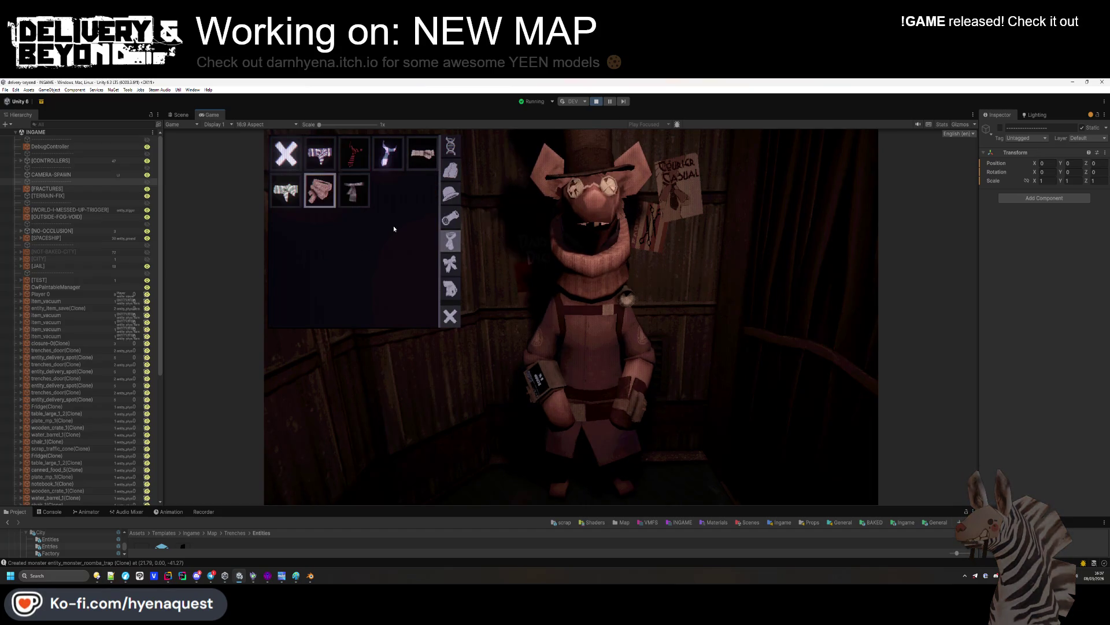
pyautogui.click(286, 191)
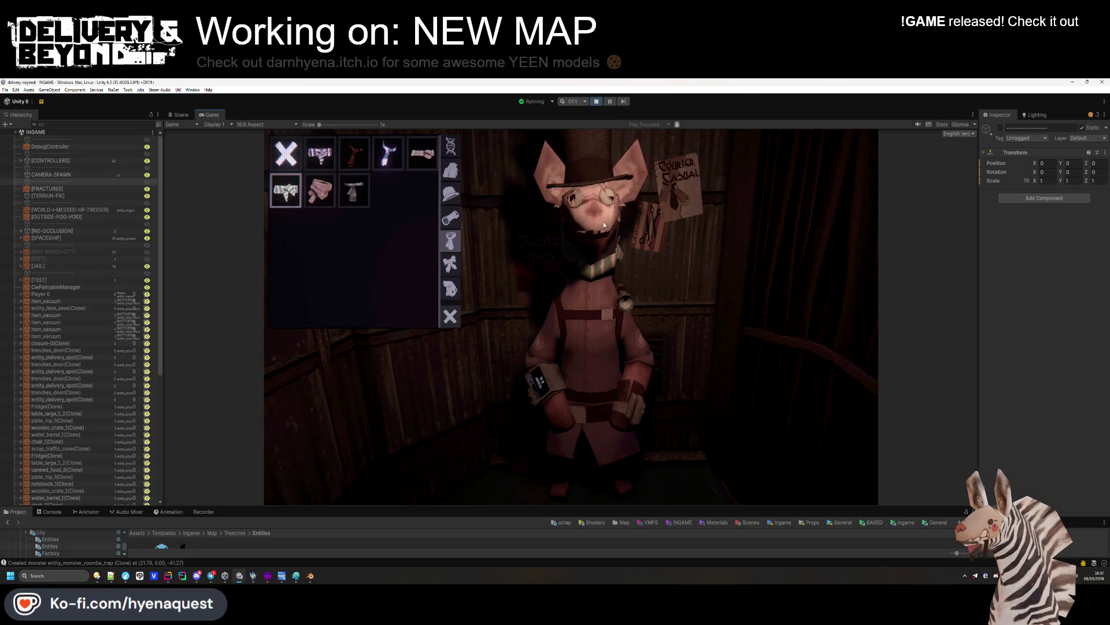
pyautogui.click(349, 164)
pyautogui.click(388, 153)
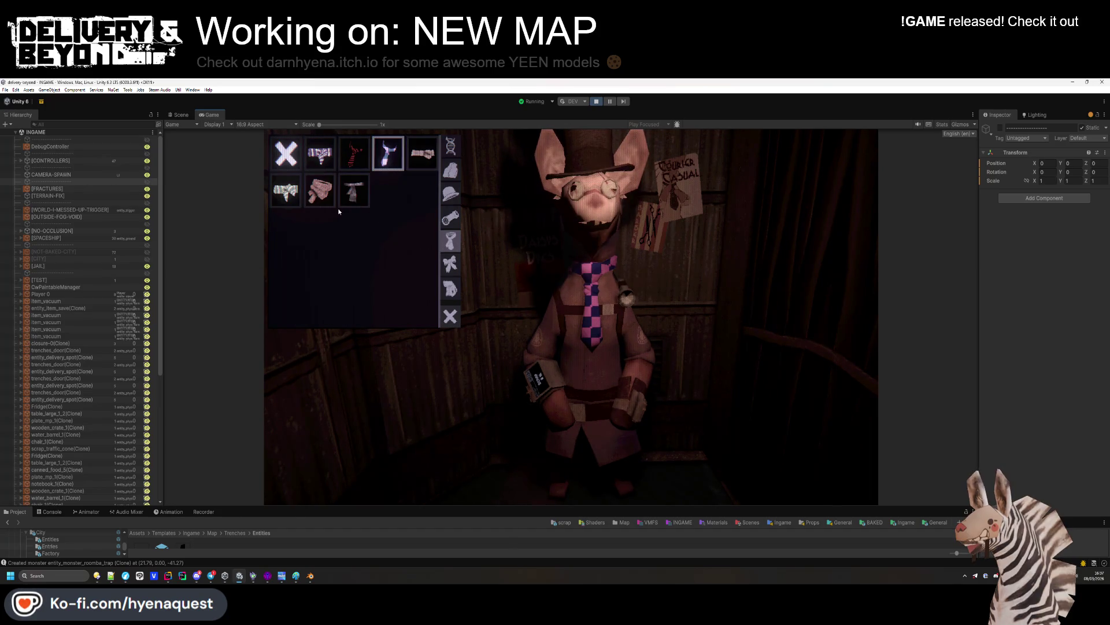
# Add a plush back charm, choose the second hand item, swap the hat, and close the menu
pyautogui.click(450, 264)
pyautogui.click(345, 165)
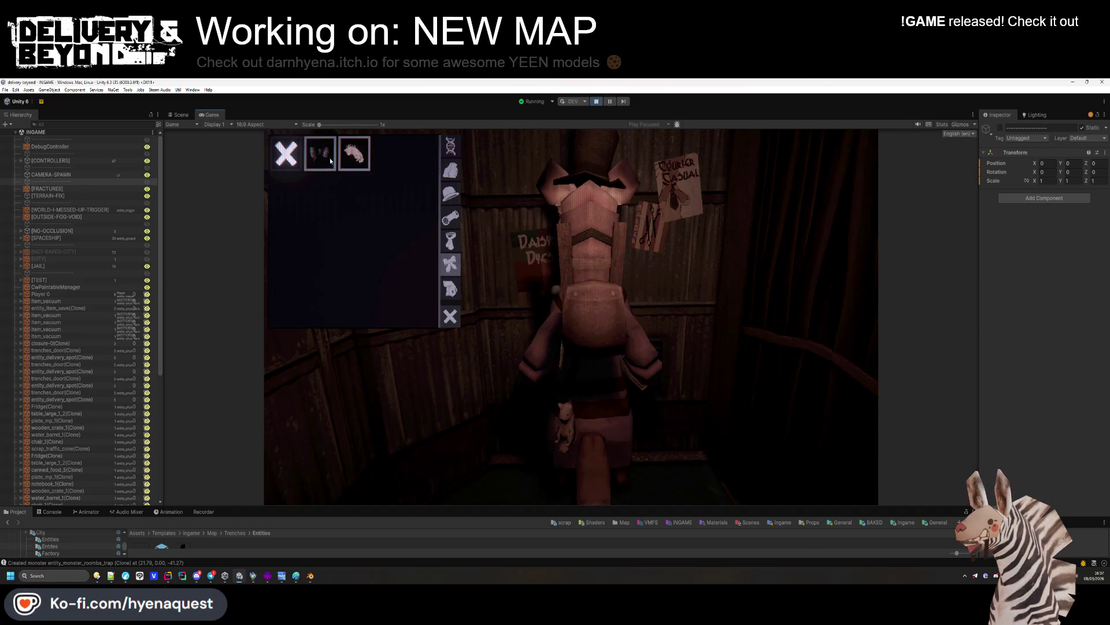
pyautogui.click(451, 283)
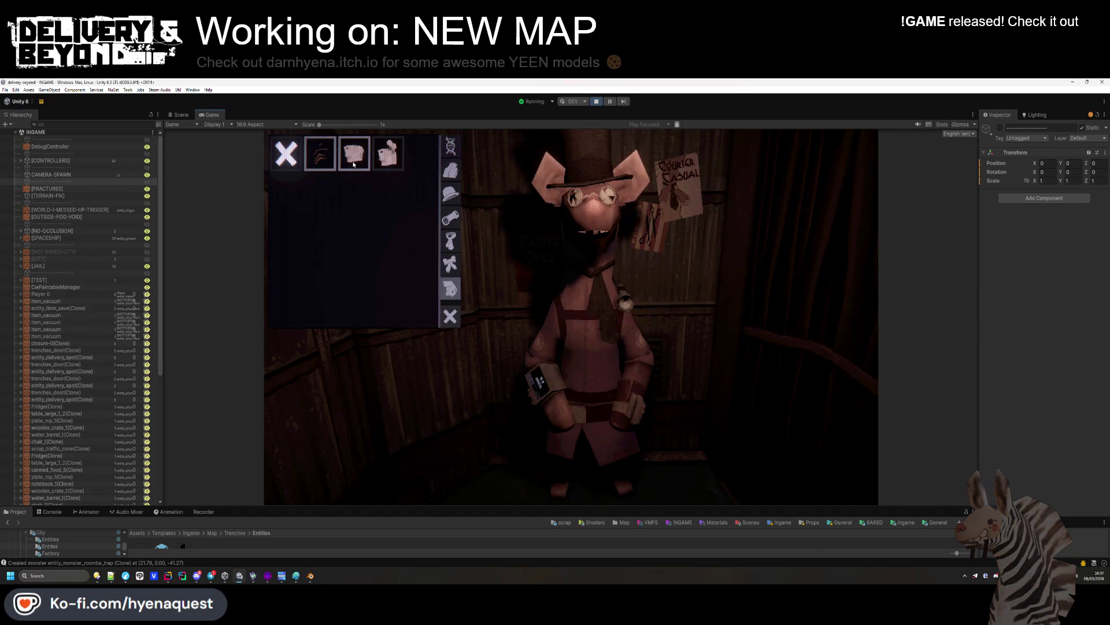
pyautogui.click(328, 161)
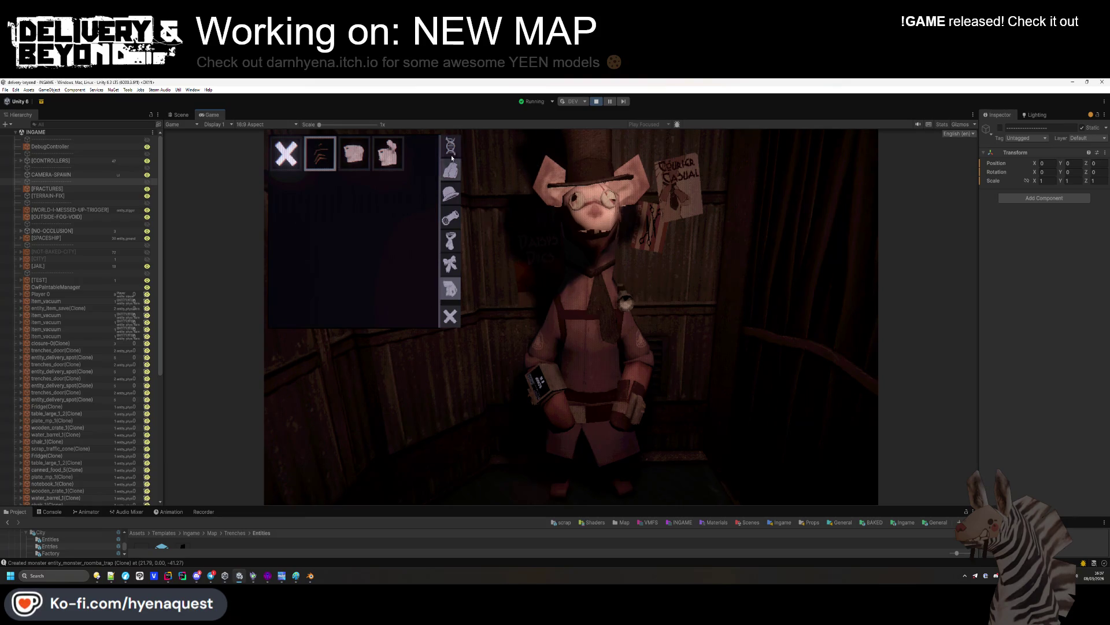
pyautogui.click(450, 194)
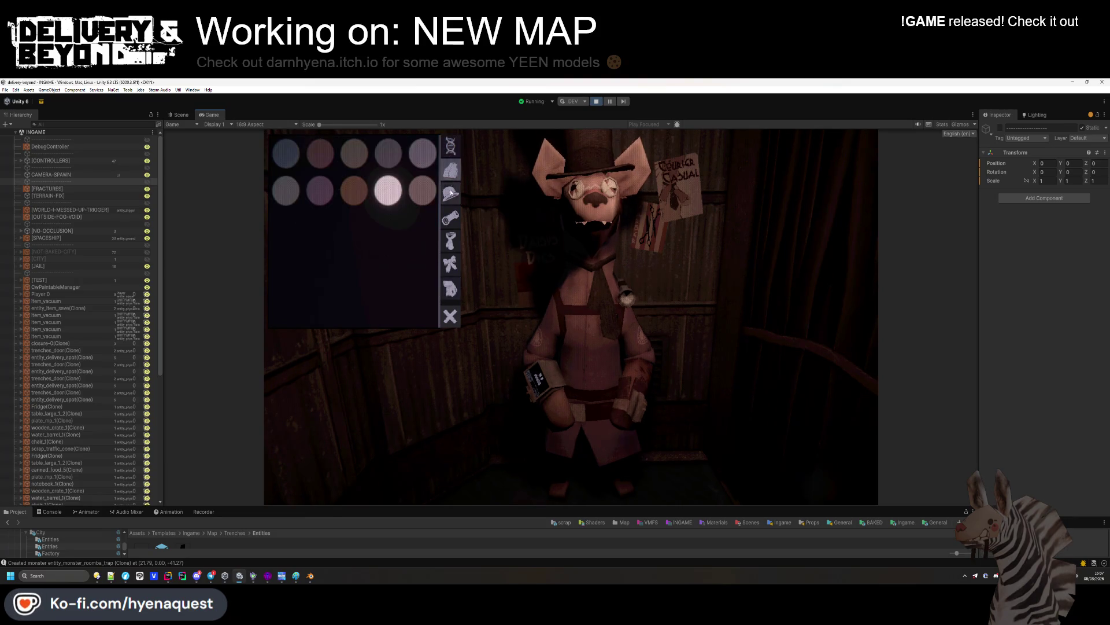
pyautogui.click(354, 167)
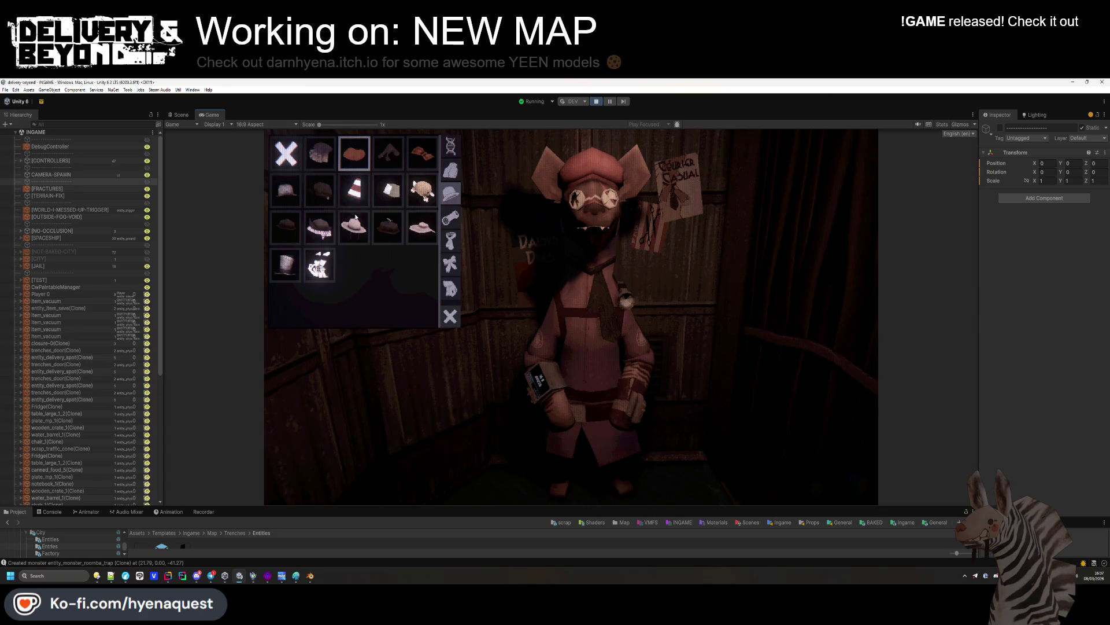
pyautogui.click(414, 196)
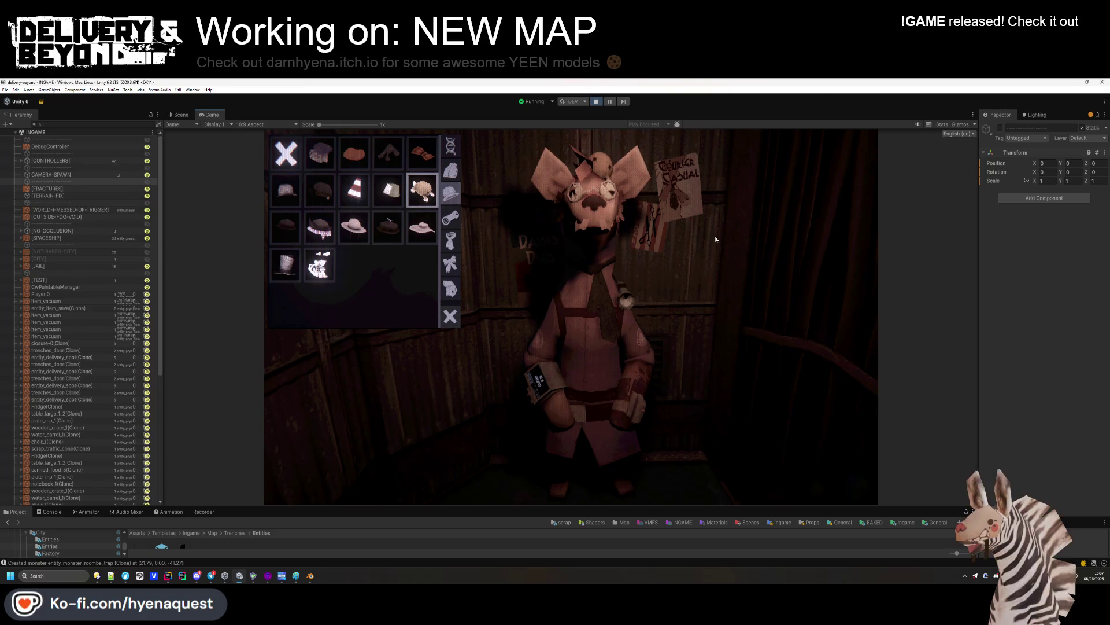
pyautogui.click(450, 316)
pyautogui.moveTo(572, 317)
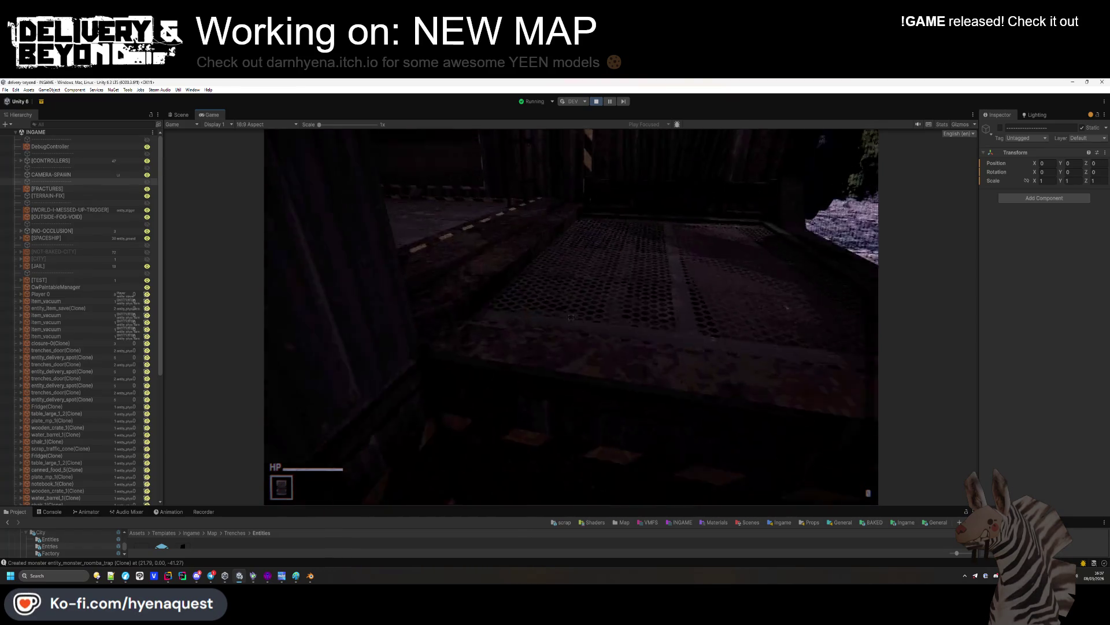
# Walk outside past the lamps to the red 6611 container, then bring up Lighting settings
pyautogui.press('e')
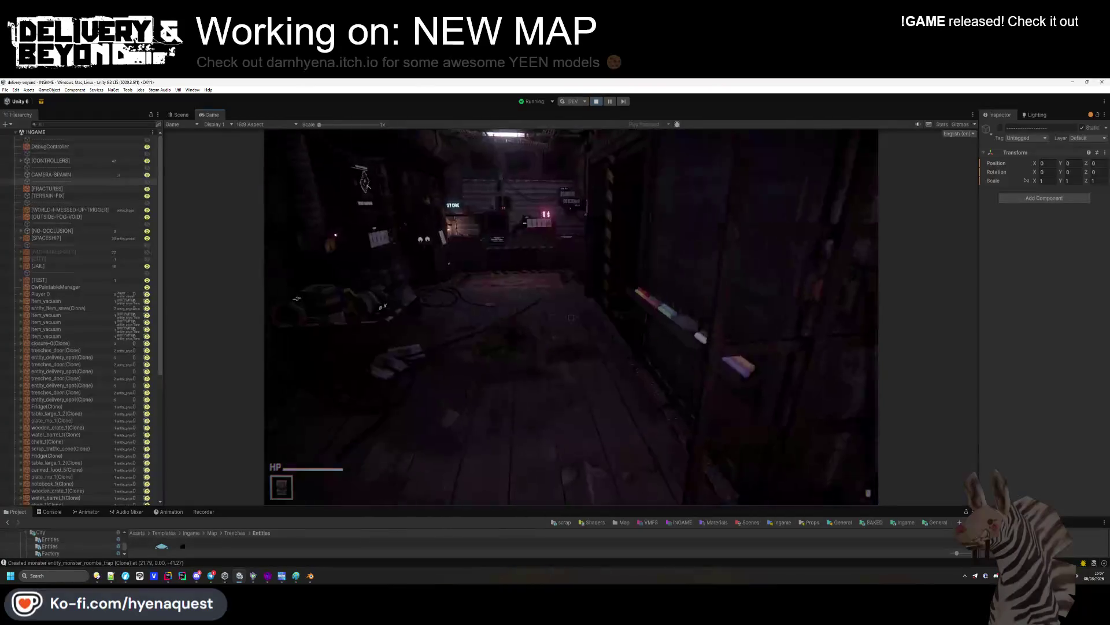
pyautogui.press('w')
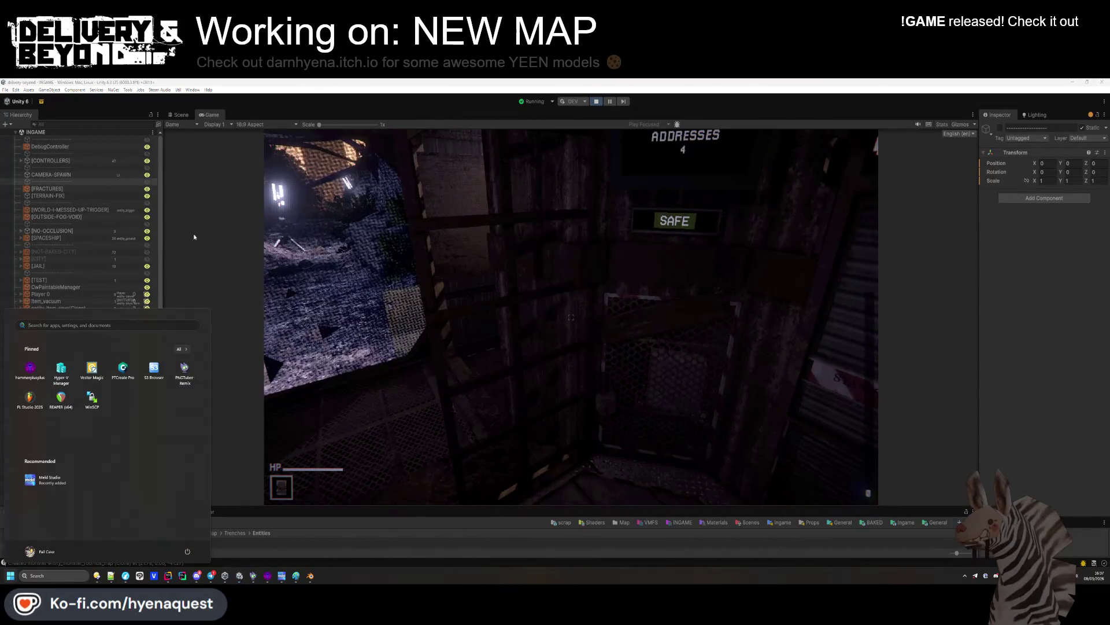
pyautogui.press('w')
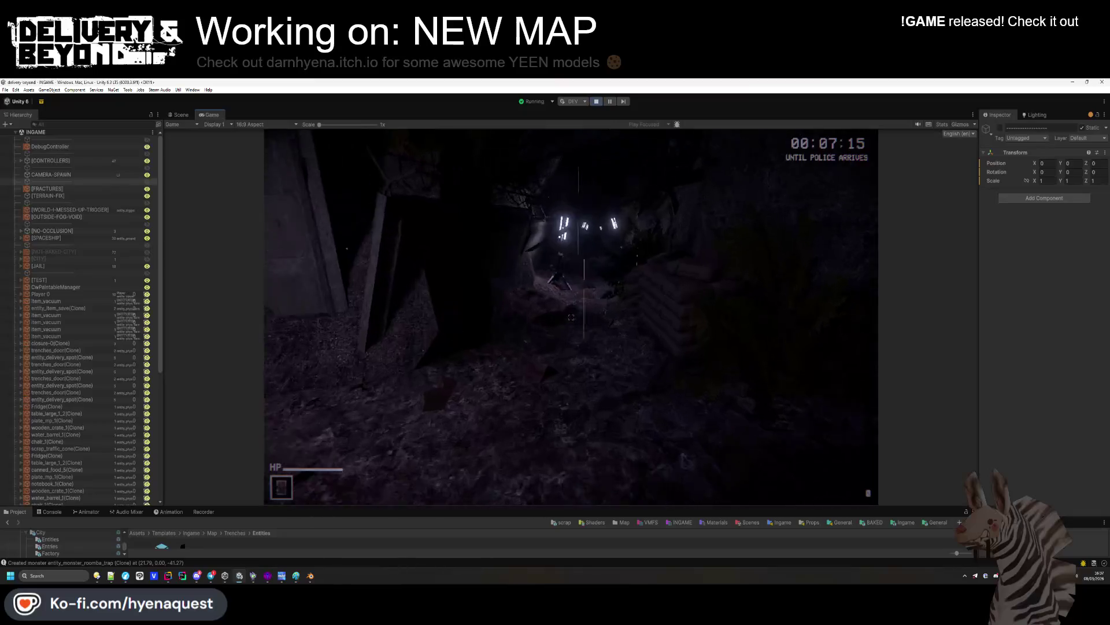
pyautogui.press('w')
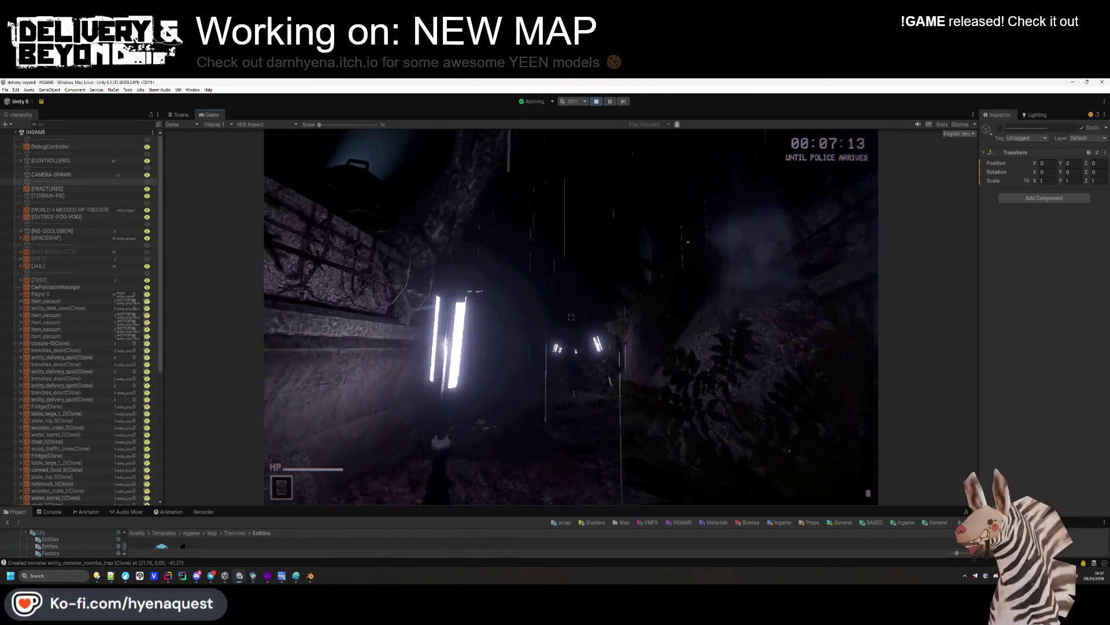
pyautogui.press('w')
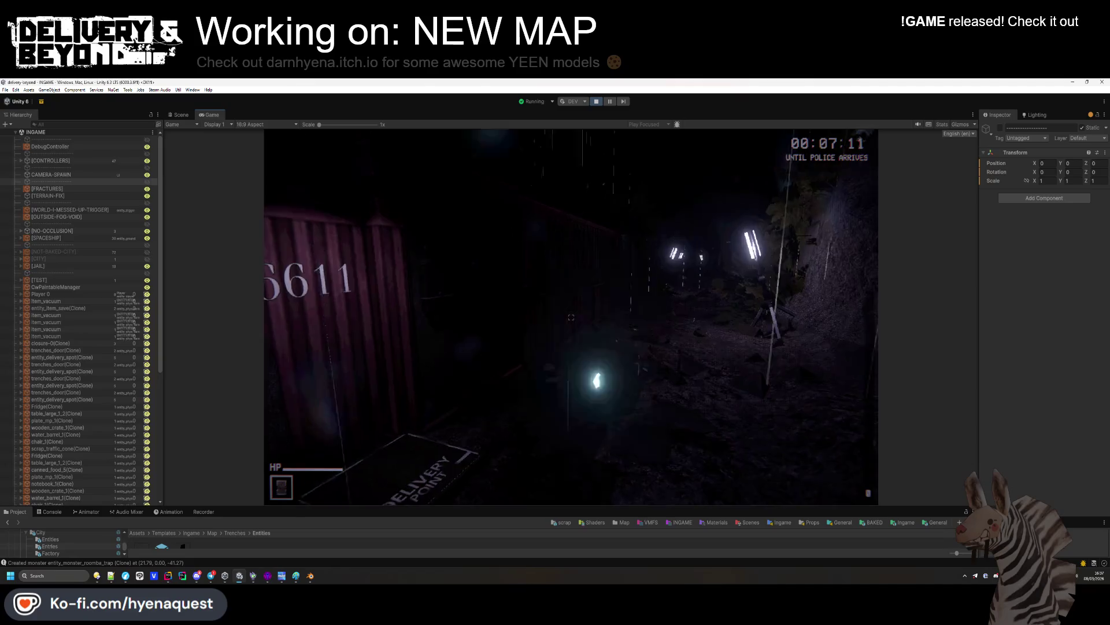
pyautogui.press('w')
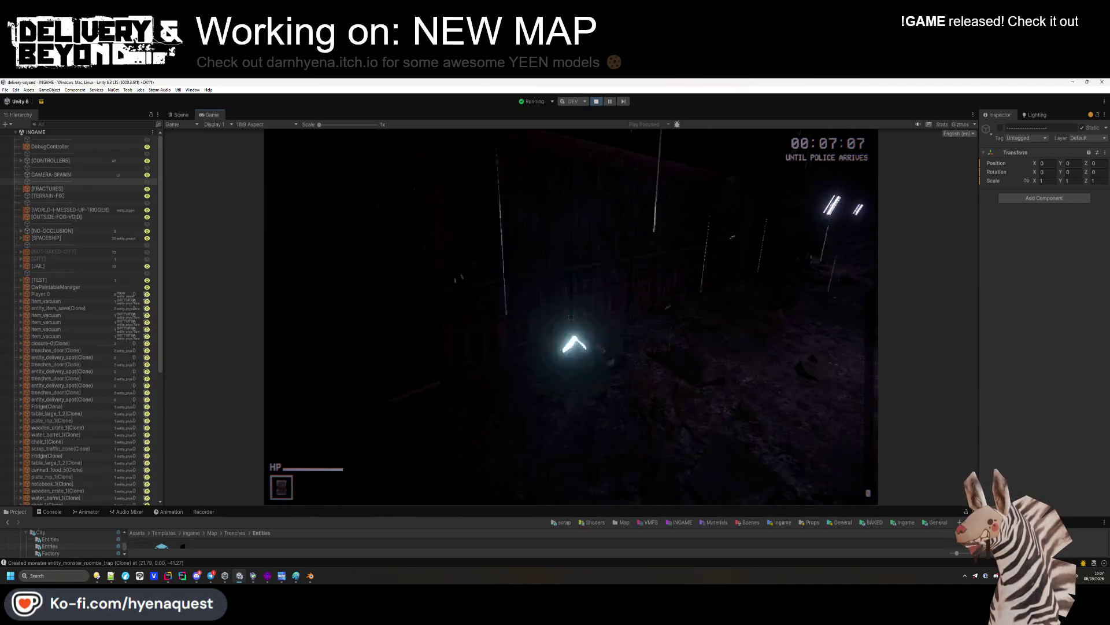
pyautogui.press('w')
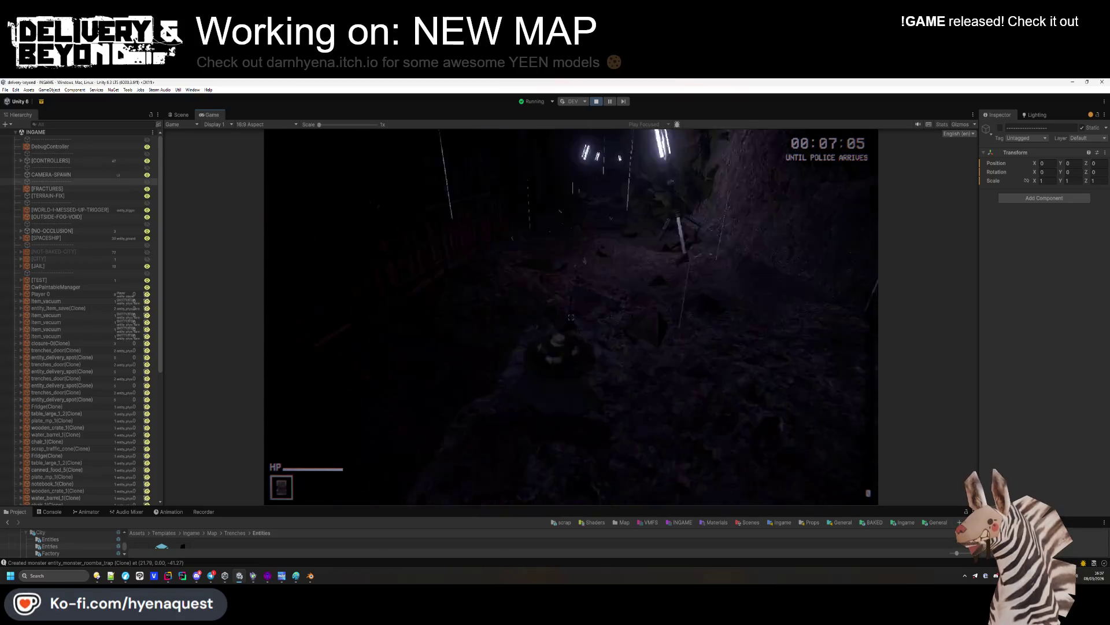
pyautogui.press('w')
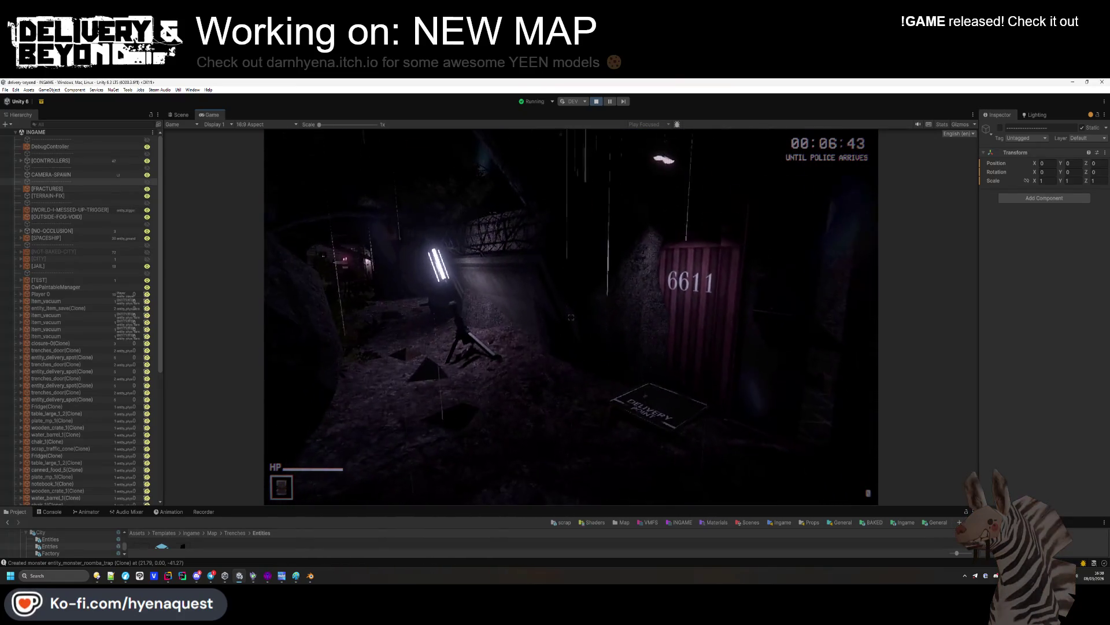
pyautogui.press('super')
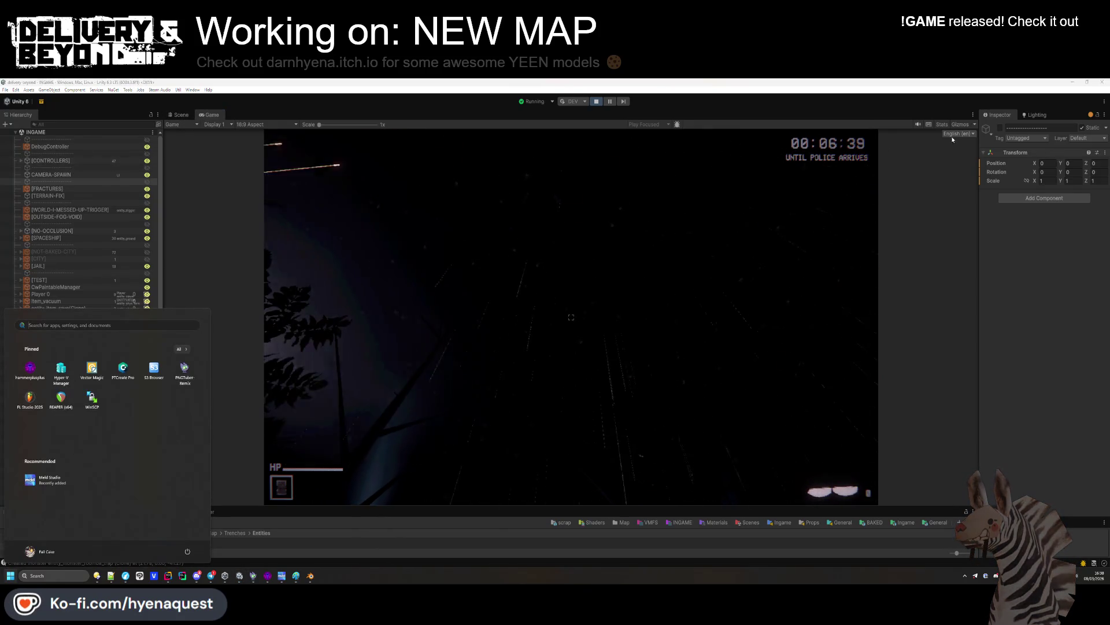
pyautogui.click(1044, 115)
# Set the Environment skybox to UnearthlyRed from SkySeries Freebie, after trying CosmicCoolCloud_Eq
pyautogui.click(1074, 129)
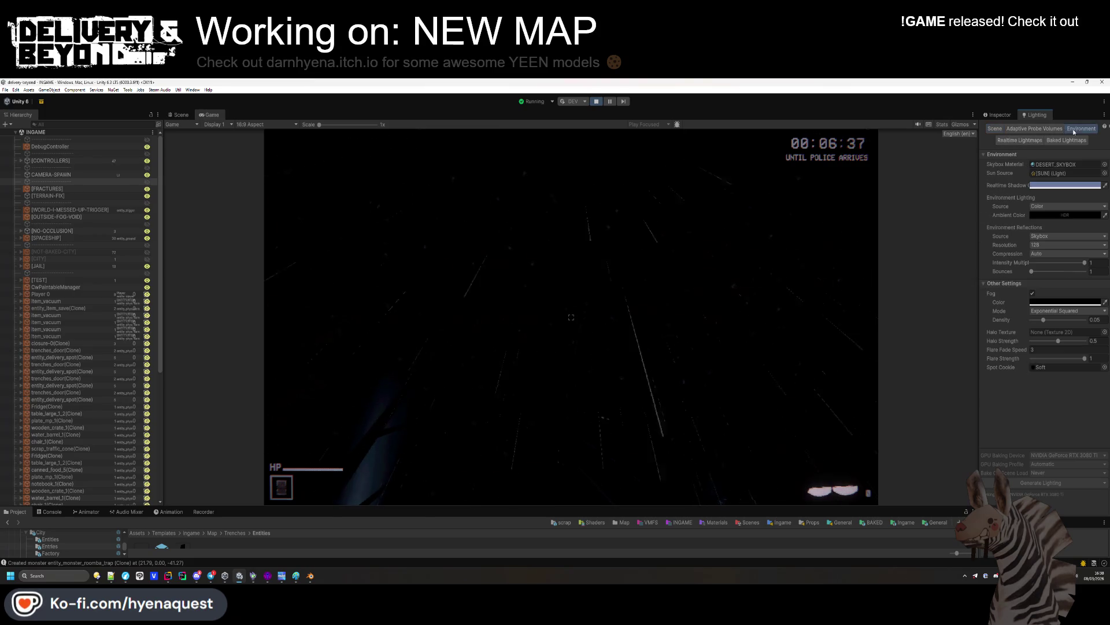
pyautogui.click(1084, 165)
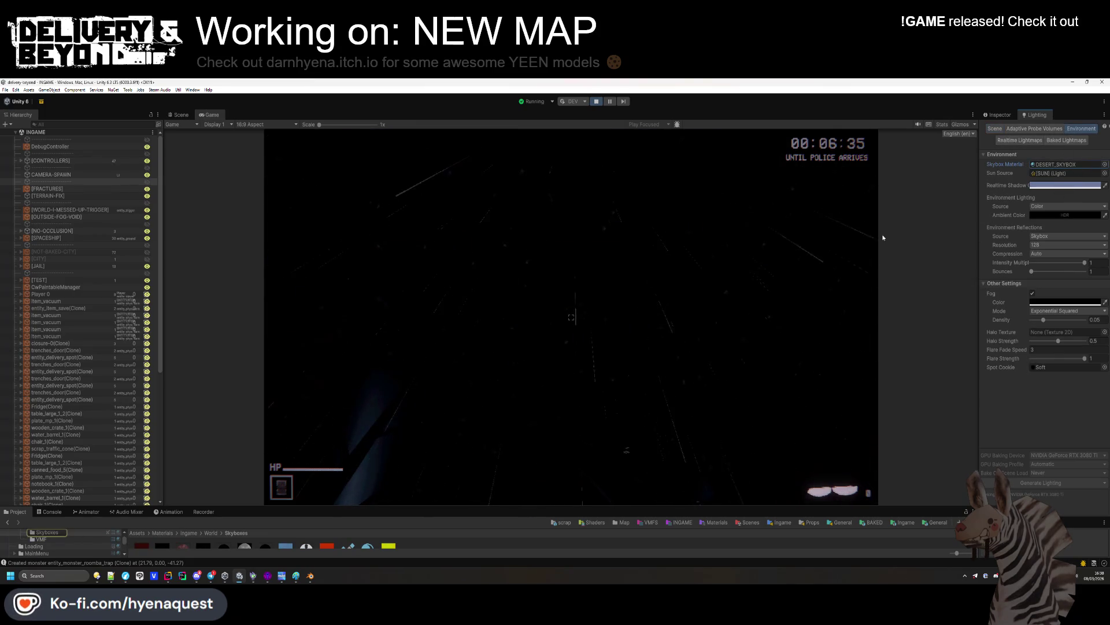
pyautogui.moveTo(501, 507); pyautogui.dragTo(494, 481)
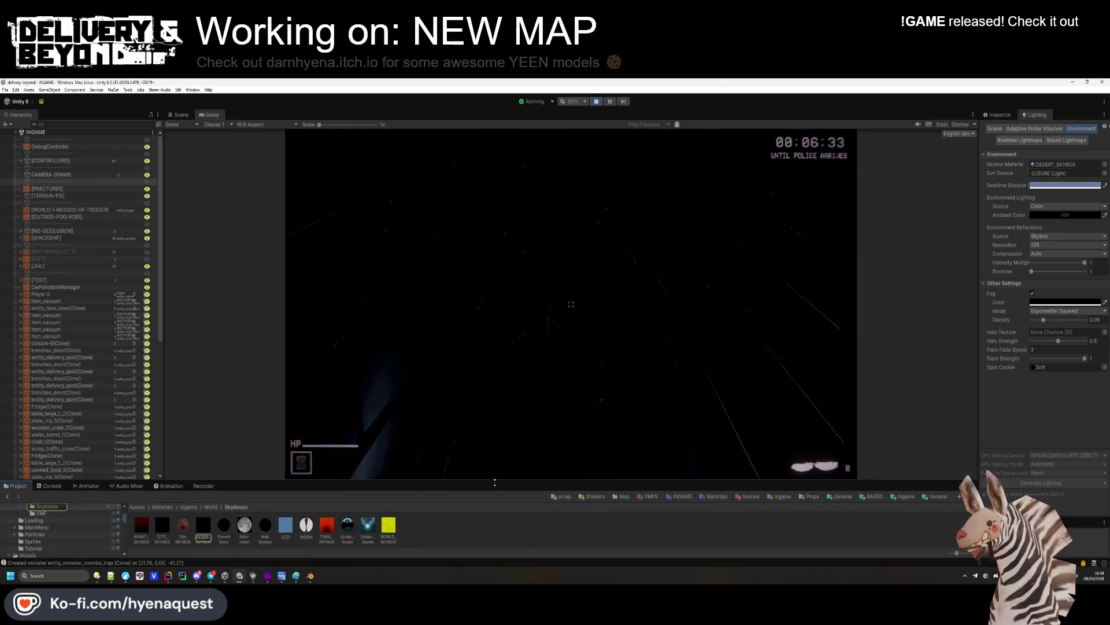
pyautogui.click(138, 507)
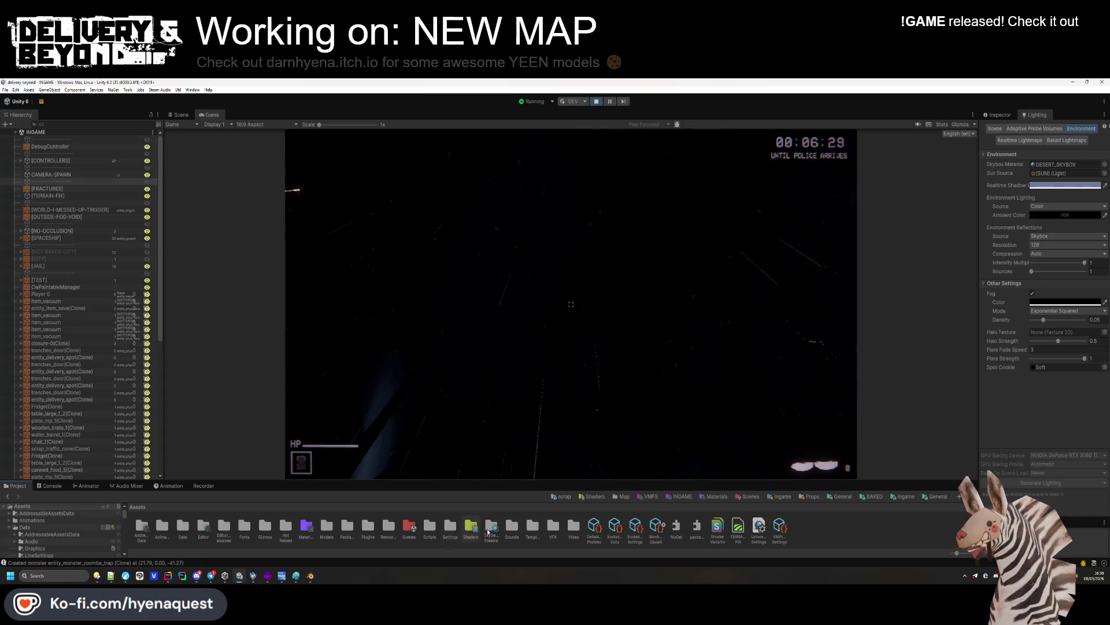
pyautogui.doubleClick(491, 526)
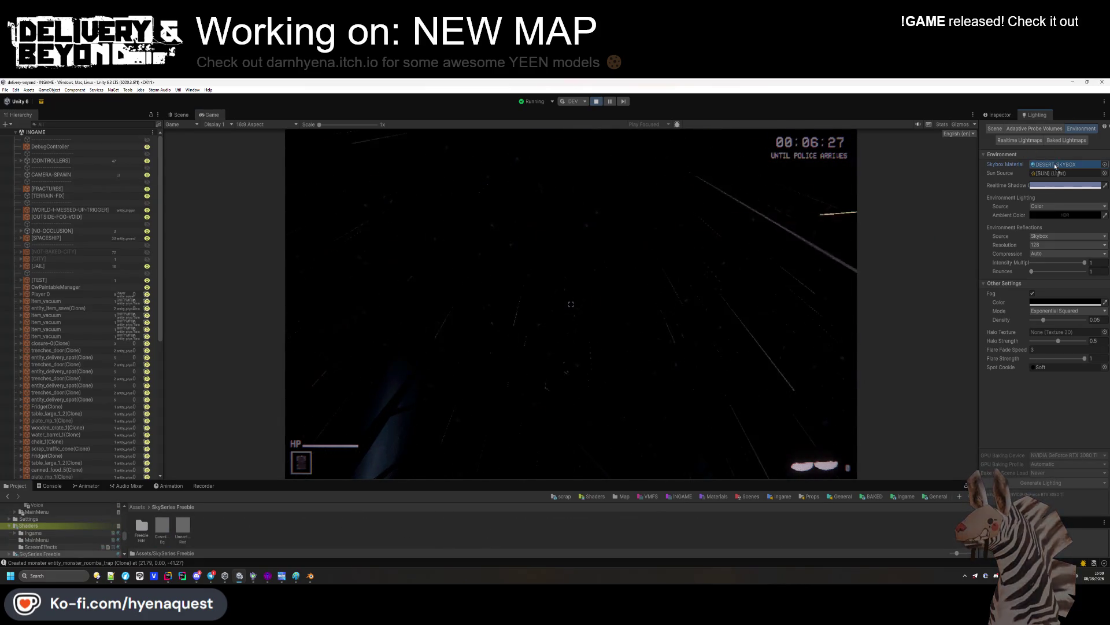
pyautogui.moveTo(162, 526); pyautogui.dragTo(1064, 164)
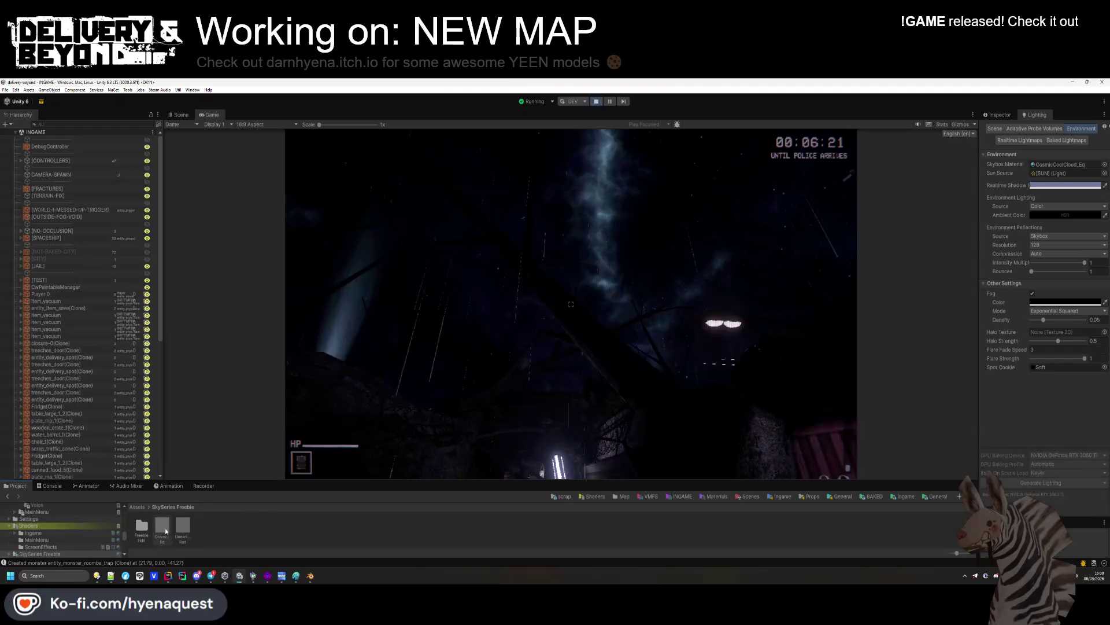
pyautogui.moveTo(1061, 170); pyautogui.dragTo(1060, 168)
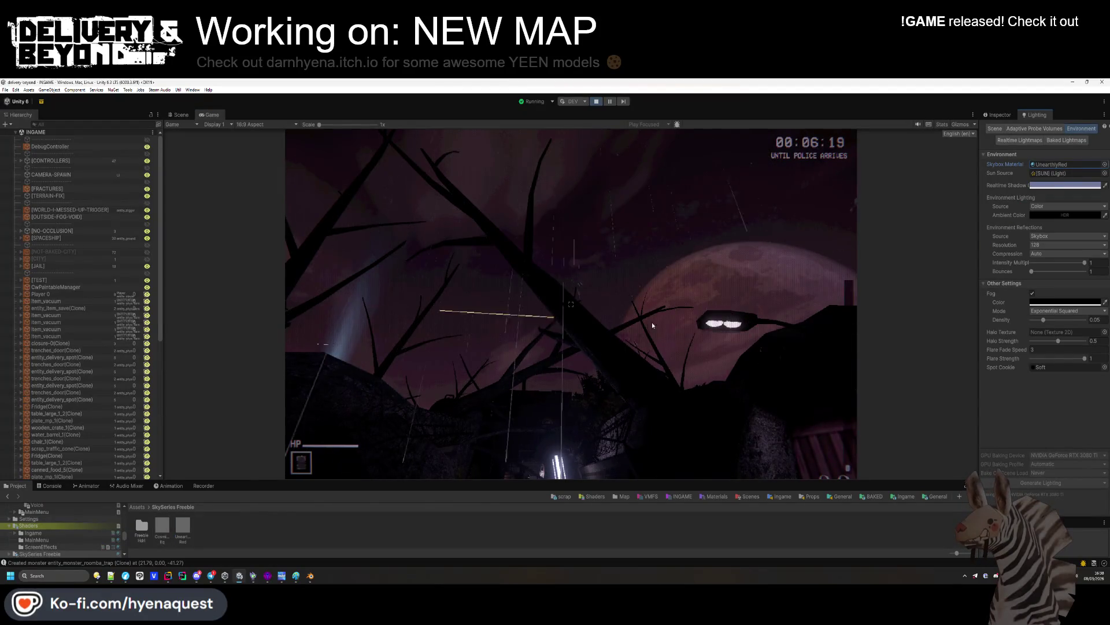
pyautogui.click(616, 332)
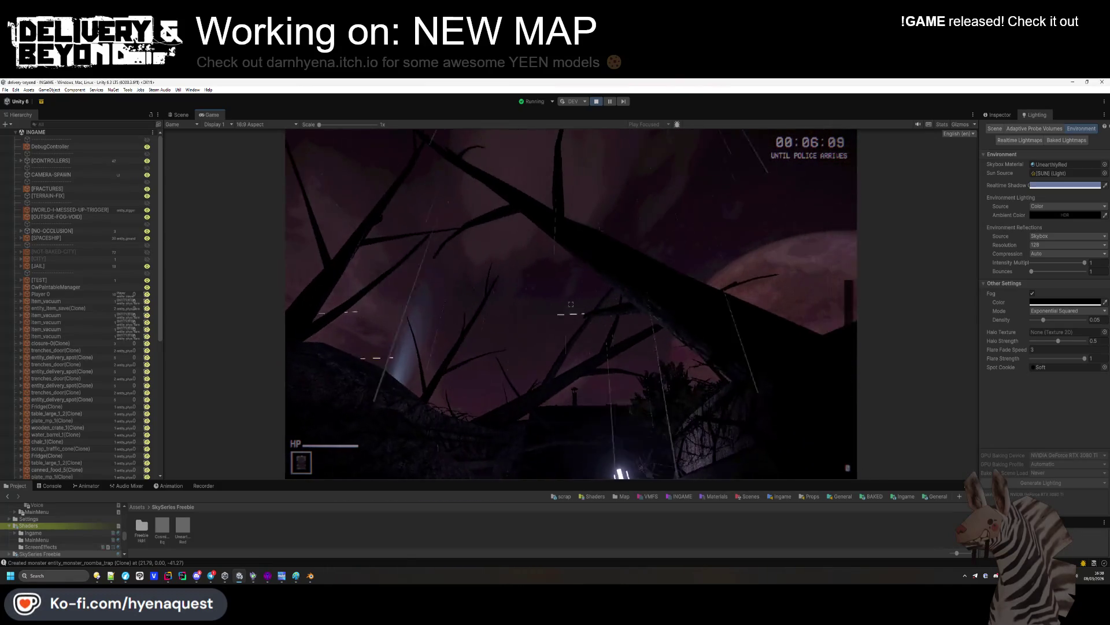
pyautogui.press('super')
pyautogui.click(181, 530)
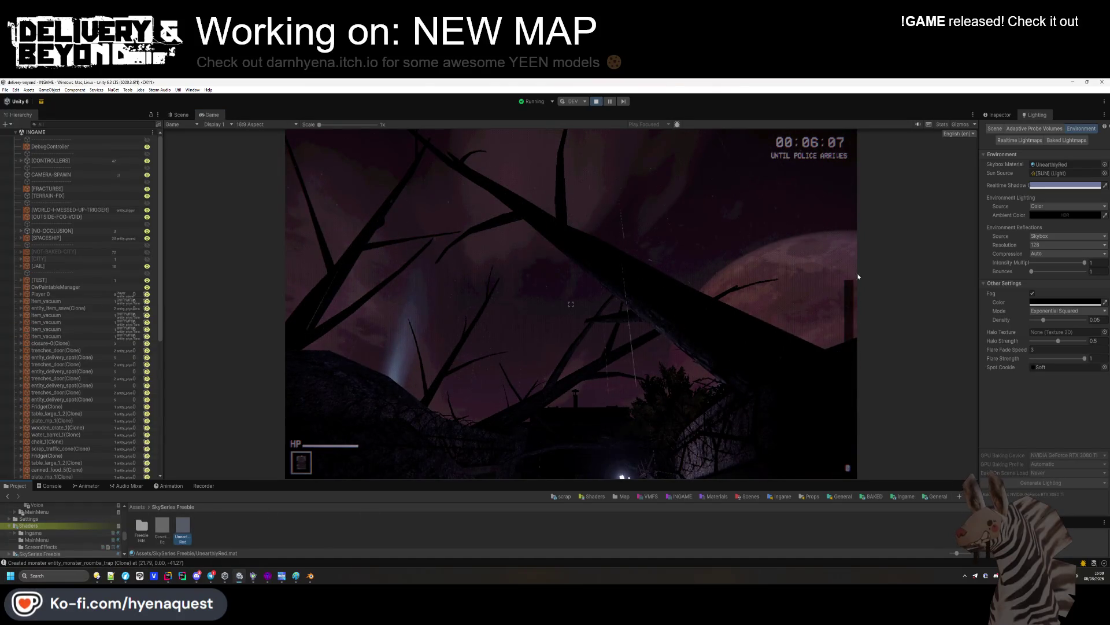
# Experiment with the UnearthlyRed material's tint colour, shifting it toward purple
pyautogui.click(1012, 115)
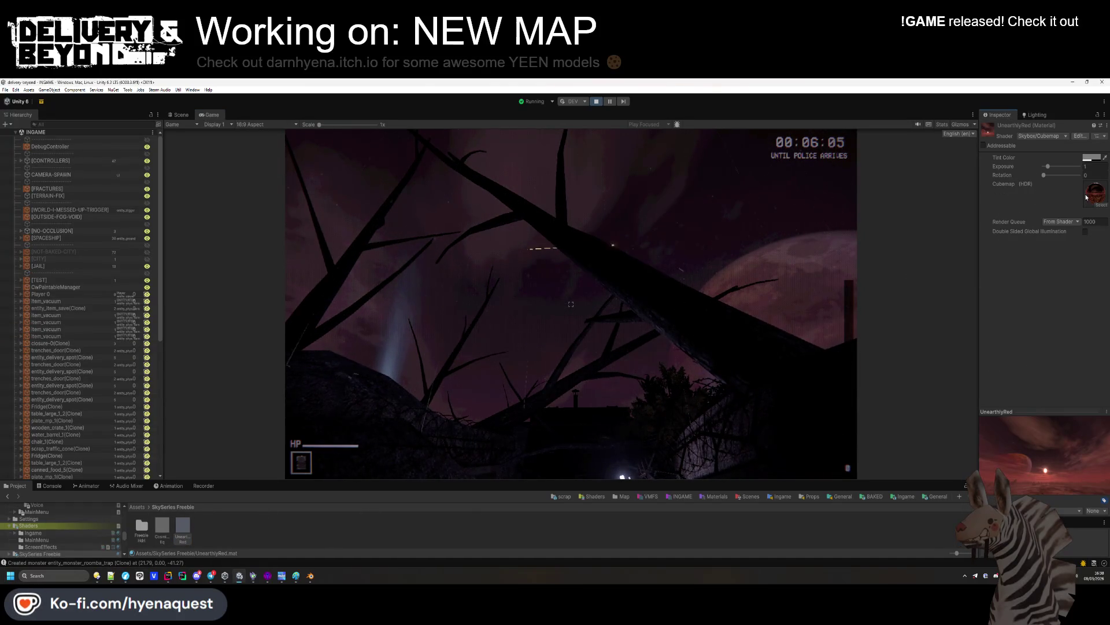
pyautogui.click(1091, 160)
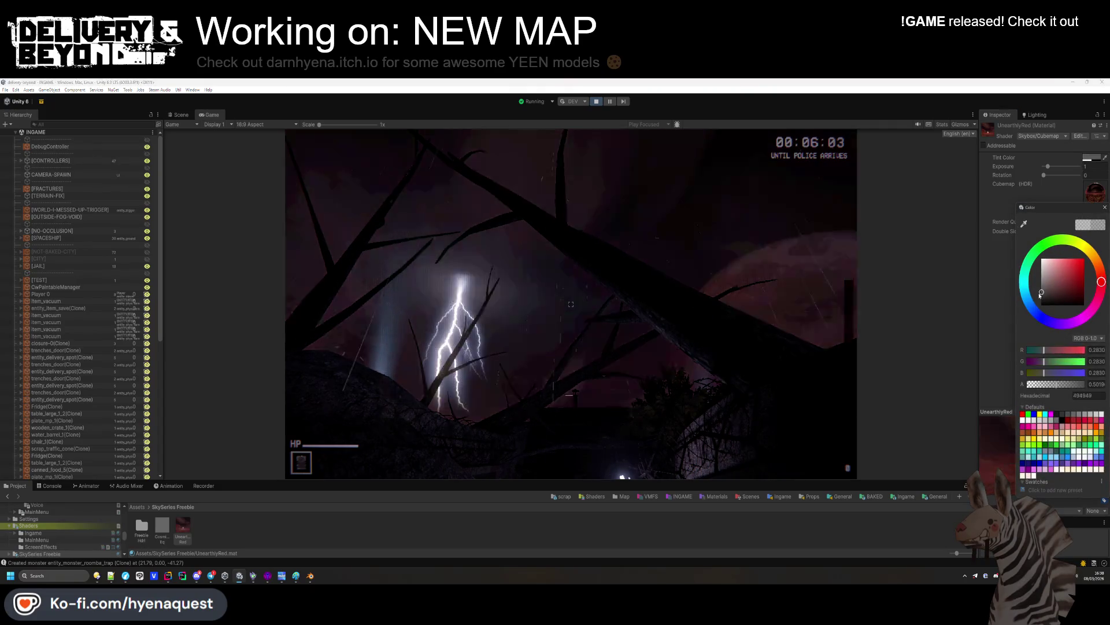
pyautogui.moveTo(1044, 283); pyautogui.dragTo(1036, 299)
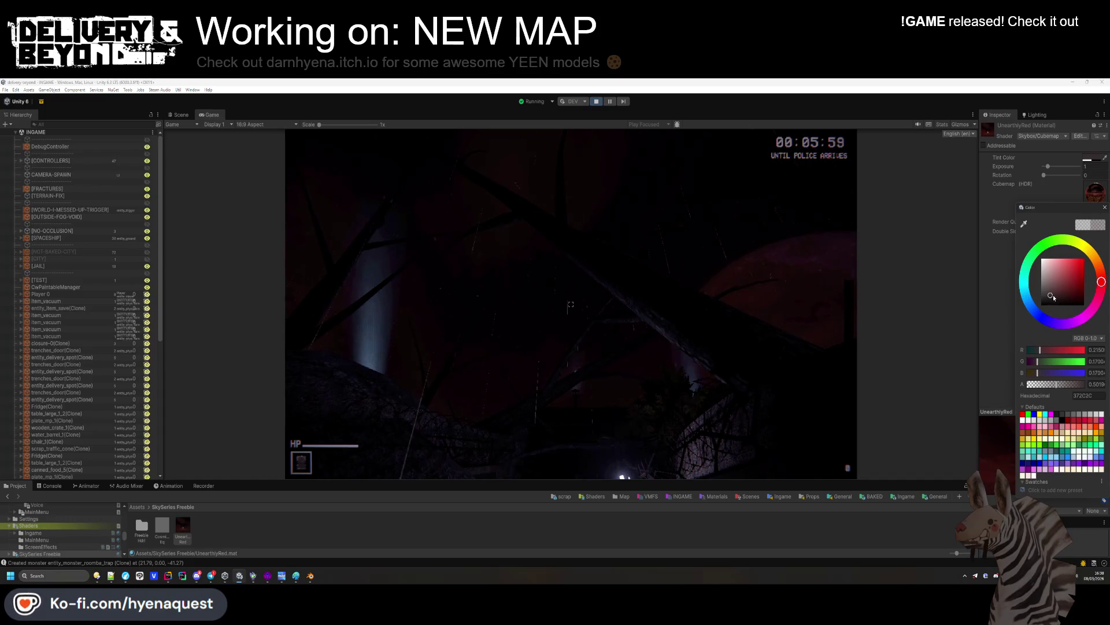
pyautogui.moveTo(1029, 301); pyautogui.dragTo(1059, 324)
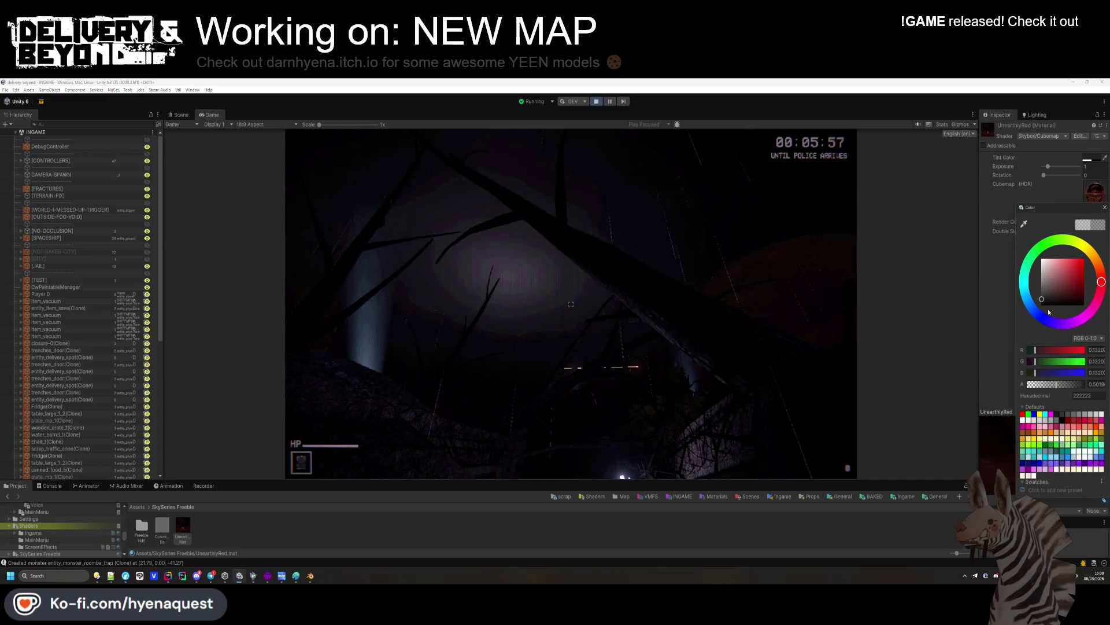
pyautogui.click(1057, 289)
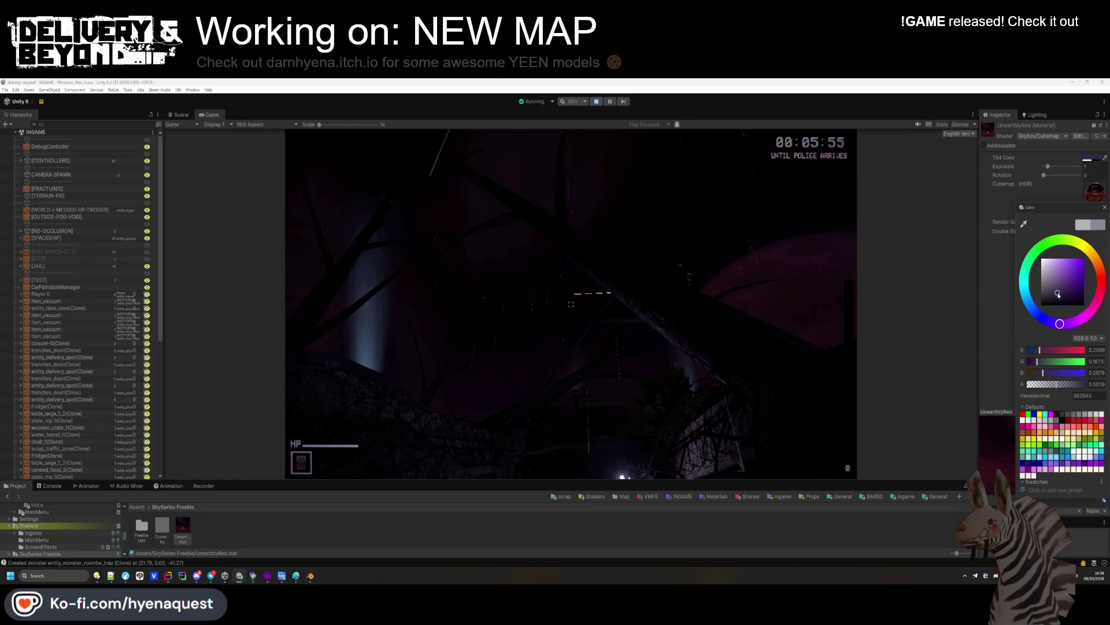
pyautogui.moveTo(1059, 324); pyautogui.dragTo(1048, 321)
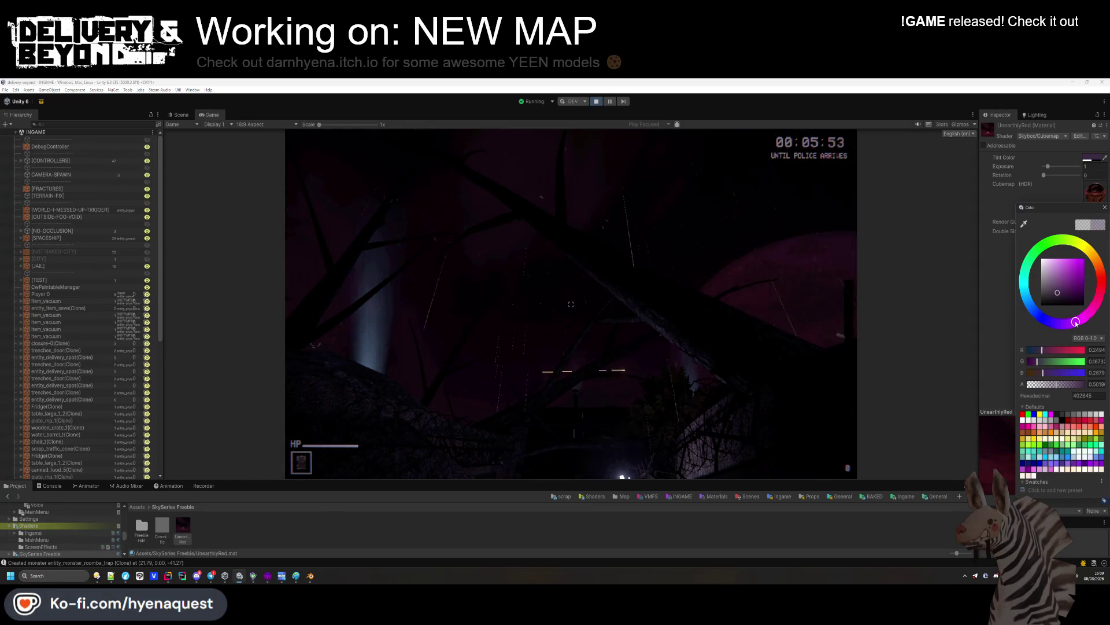
pyautogui.click(781, 318)
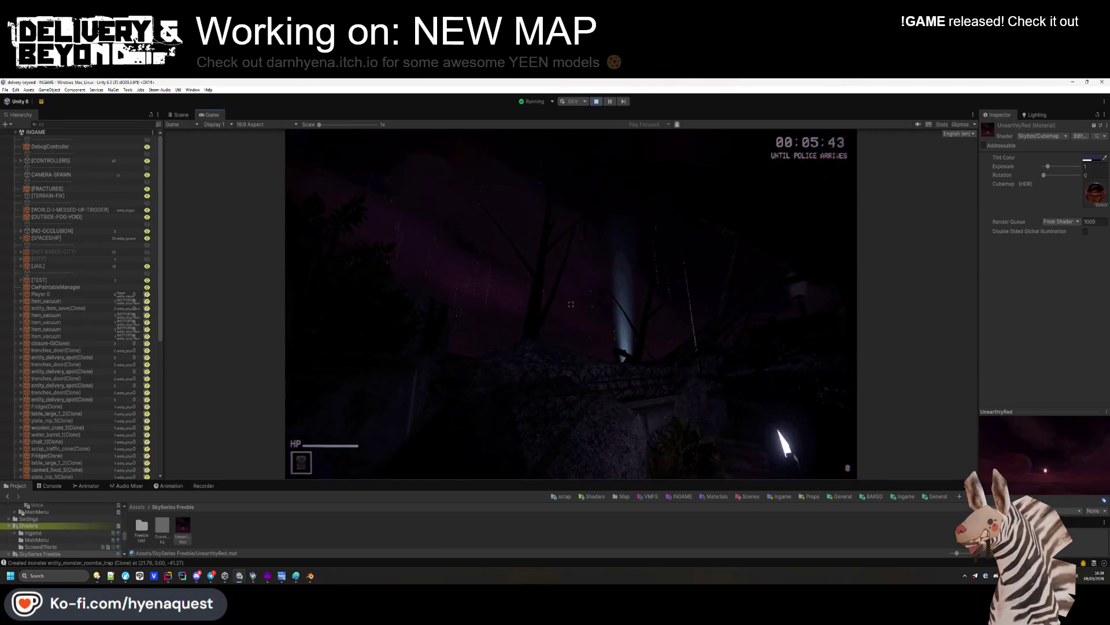
# Rotate the skybox 60 degrees, set the tint back to white, and lower exposure to 0.49
pyautogui.press('super')
pyautogui.press('super')
pyautogui.moveTo(1044, 175)
pyautogui.mouseDown()
pyautogui.moveTo(1054, 181)
pyautogui.moveTo(1026, 185)
pyautogui.moveTo(1085, 171)
pyautogui.moveTo(1049, 174)
pyautogui.mouseUp()
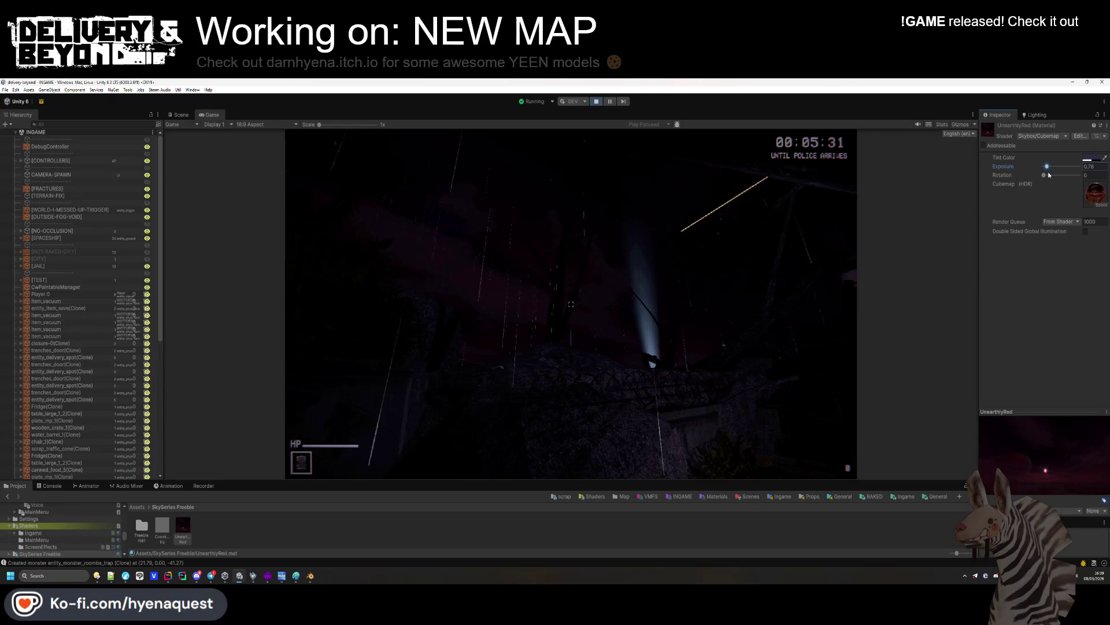
pyautogui.click(736, 293)
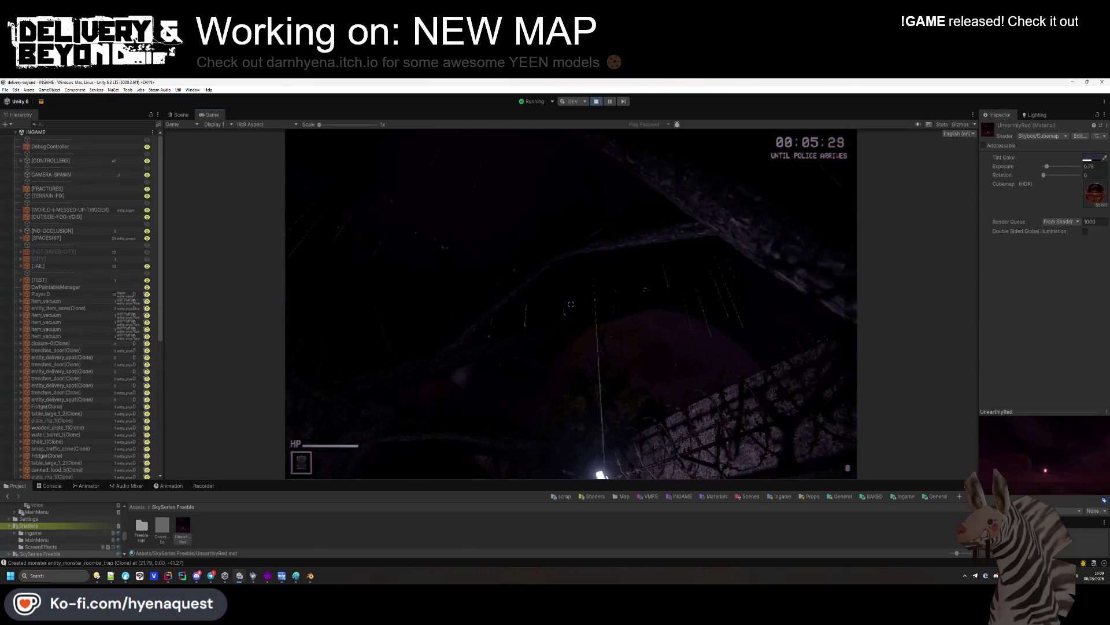
pyautogui.click(1092, 157)
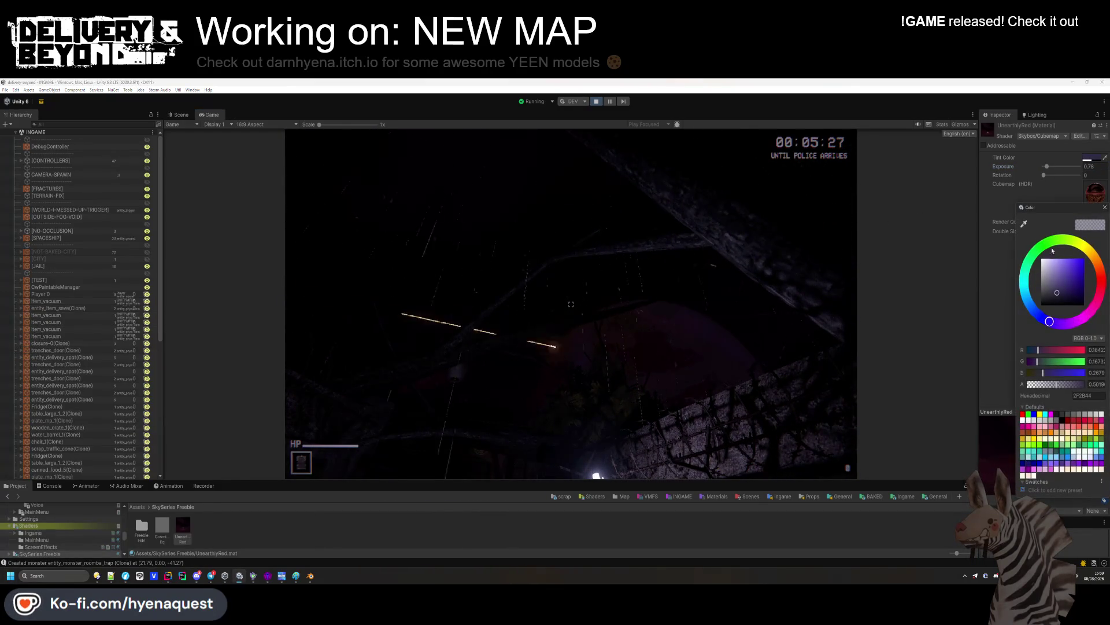
pyautogui.moveTo(1045, 275)
pyautogui.mouseDown()
pyautogui.moveTo(1041, 286)
pyautogui.moveTo(978, 283)
pyautogui.mouseUp()
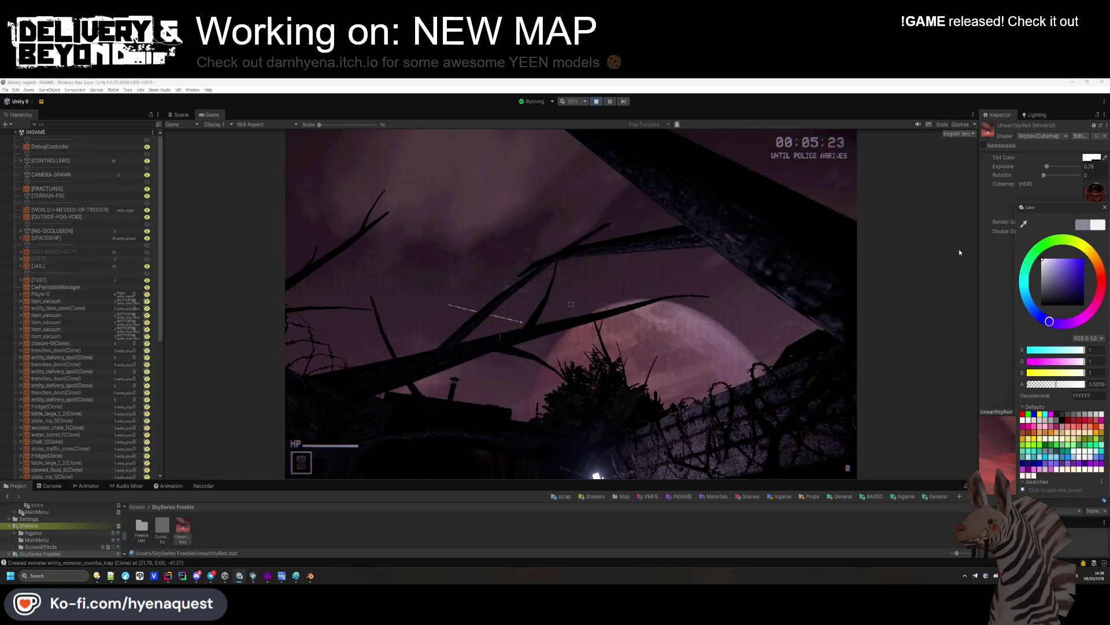
pyautogui.click(1045, 176)
pyautogui.moveTo(1048, 169); pyautogui.dragTo(1045, 169)
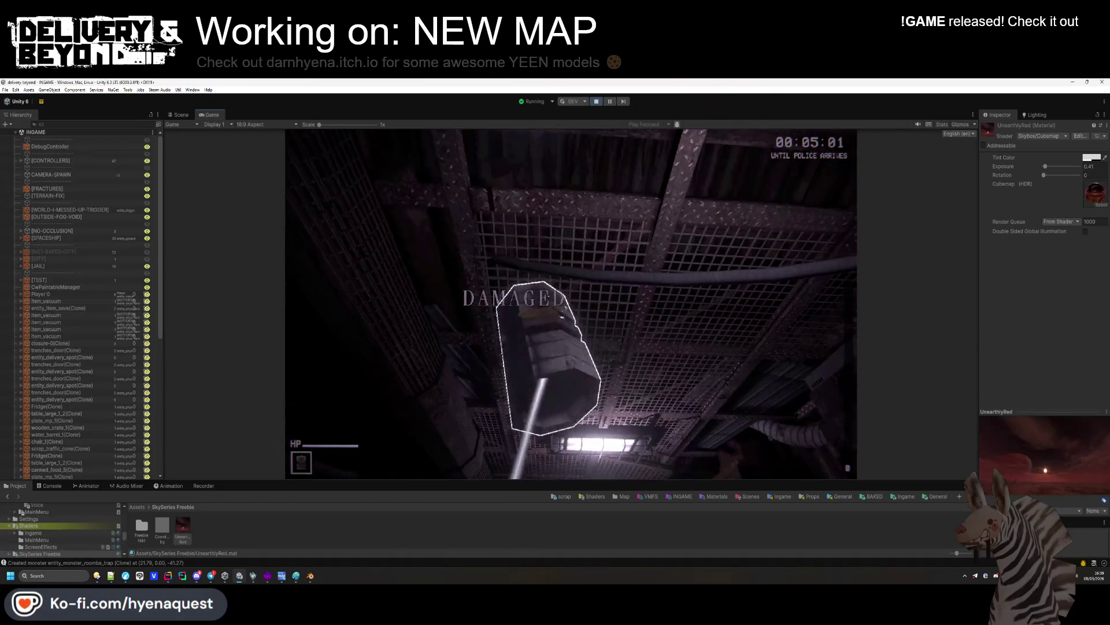
# Pick up and drop a metal grate in the game, then switch to the Scene view
pyautogui.press('e')
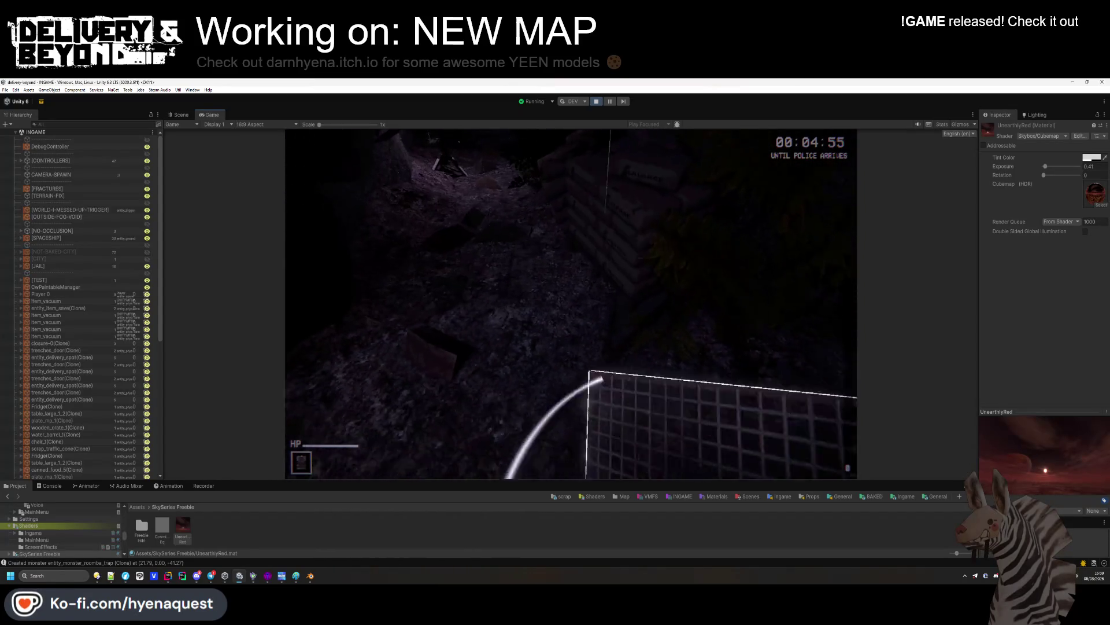
pyautogui.press('e')
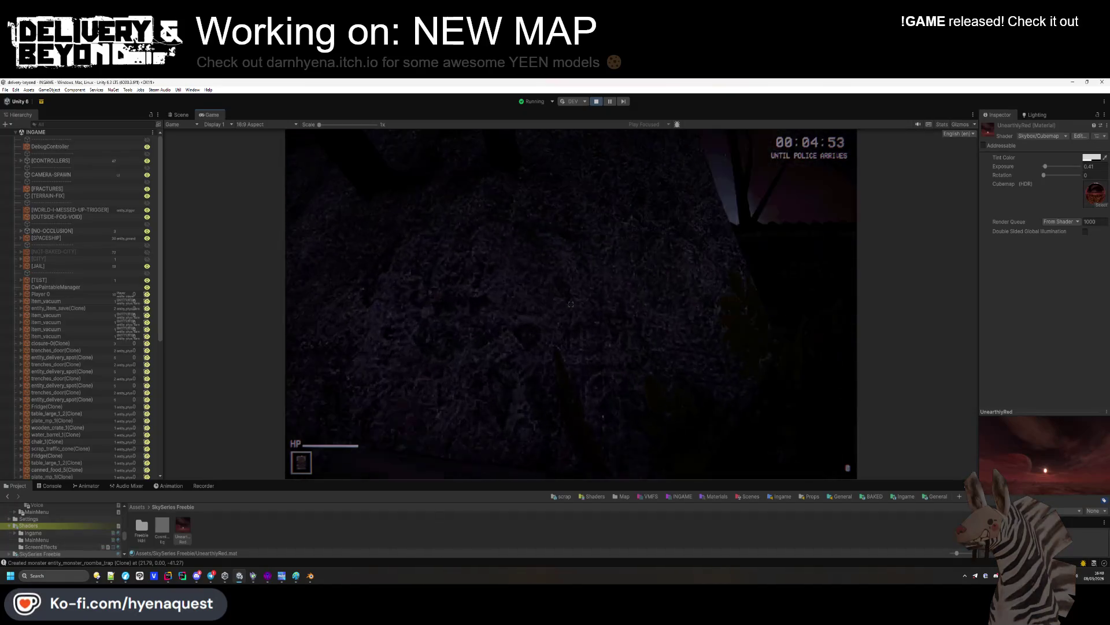
pyautogui.press('super')
pyautogui.click(181, 115)
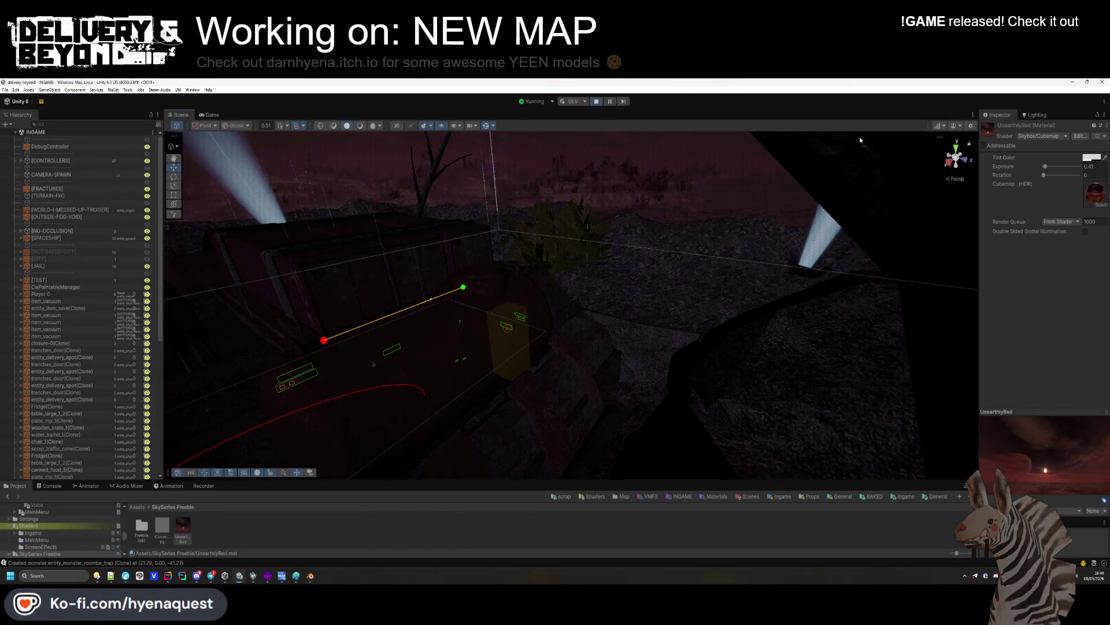
# Orbit the Scene view over the tree, light beams and red-sky horizon, then return to the Game view
pyautogui.click(209, 114)
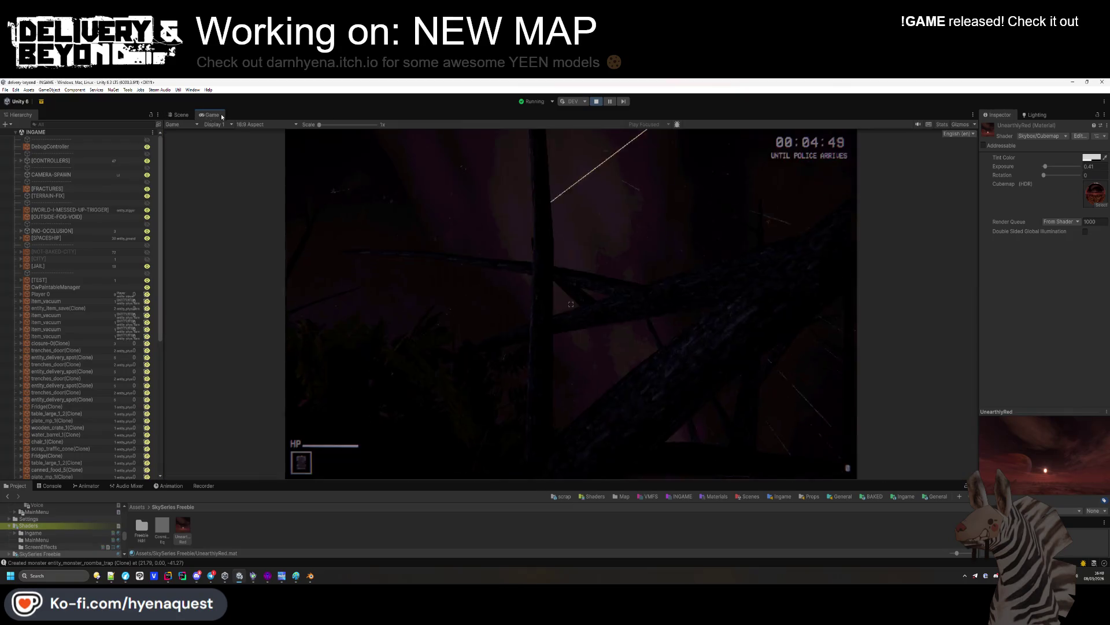
pyautogui.click(176, 115)
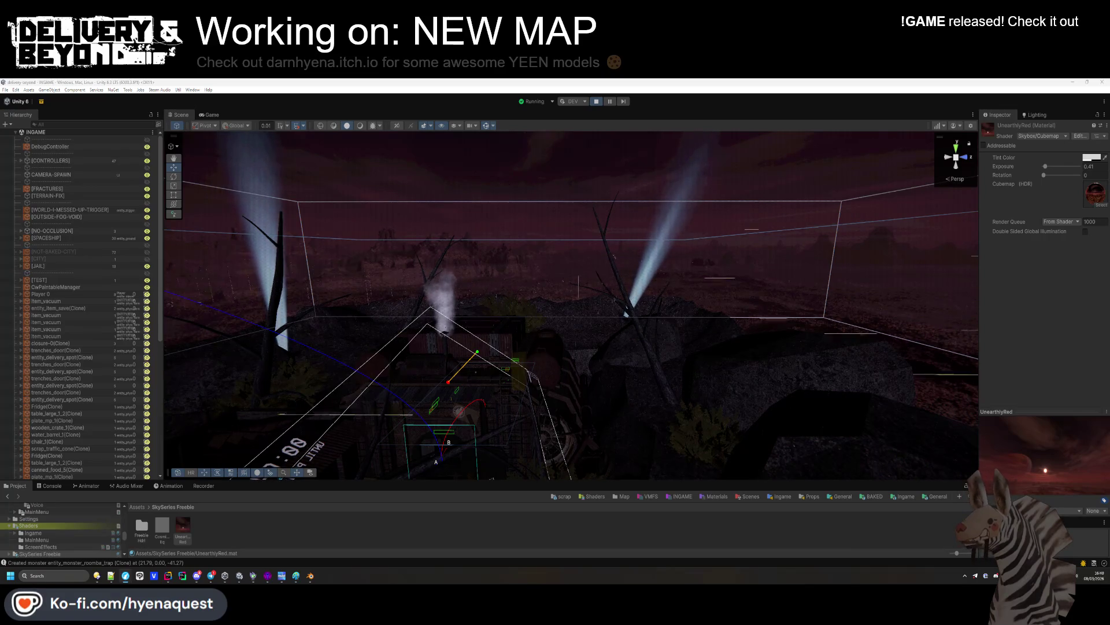
pyautogui.moveTo(590, 367)
pyautogui.mouseDown()
pyautogui.moveTo(463, 324)
pyautogui.moveTo(338, 307)
pyautogui.moveTo(419, 278)
pyautogui.moveTo(550, 297)
pyautogui.moveTo(786, 280)
pyautogui.moveTo(824, 224)
pyautogui.mouseUp()
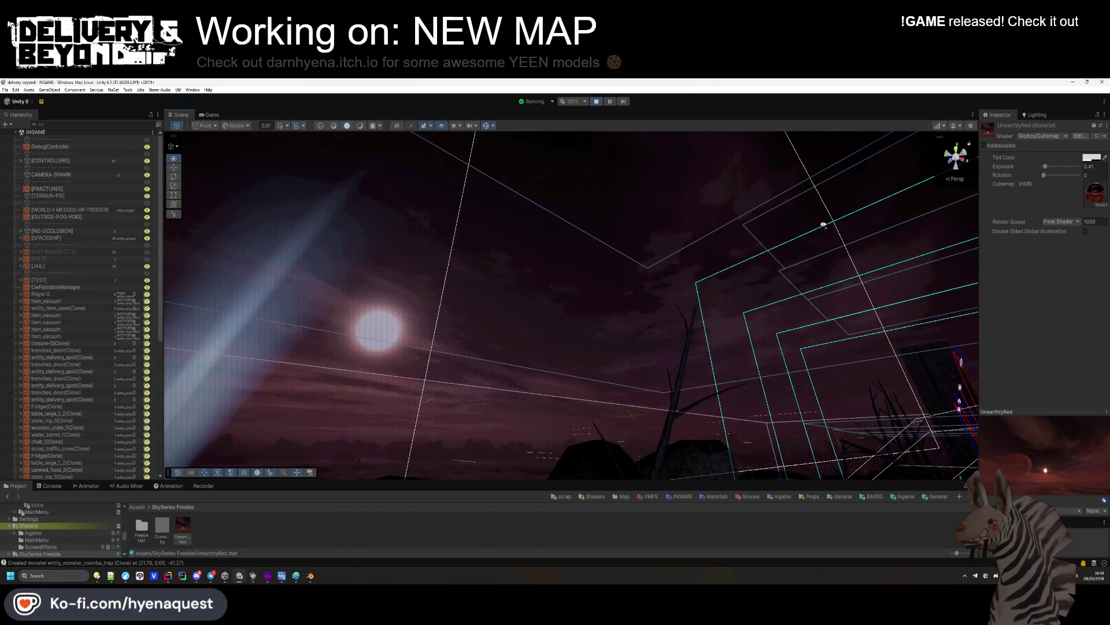
pyautogui.moveTo(824, 225)
pyautogui.mouseDown()
pyautogui.moveTo(697, 341)
pyautogui.moveTo(636, 363)
pyautogui.mouseUp()
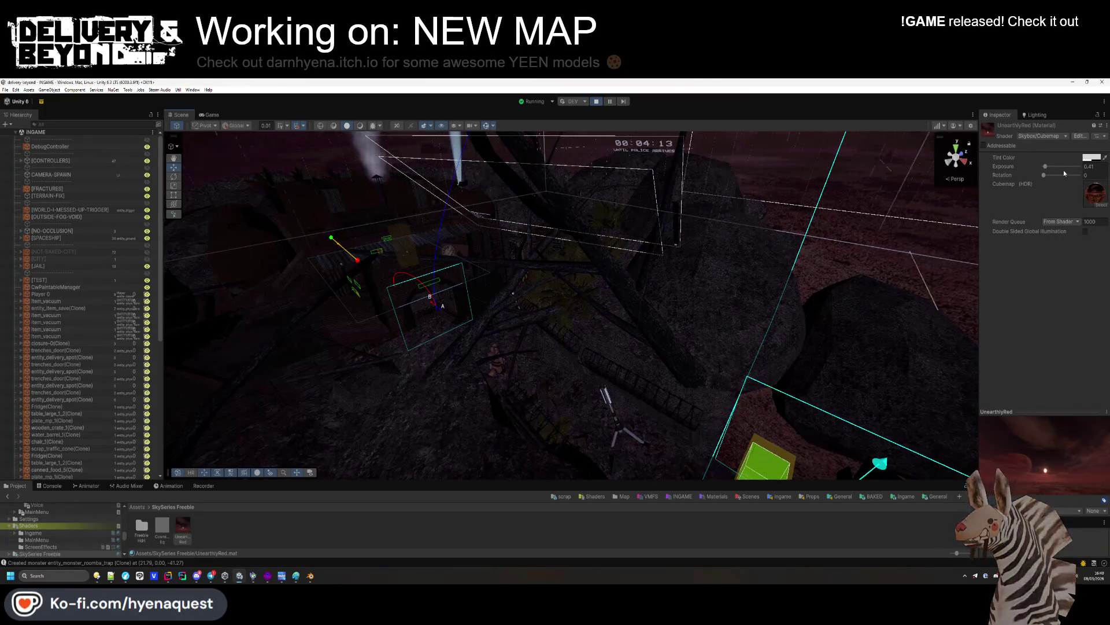
pyautogui.moveTo(685, 238)
pyautogui.mouseDown()
pyautogui.moveTo(994, 168)
pyautogui.moveTo(1045, 168)
pyautogui.mouseUp()
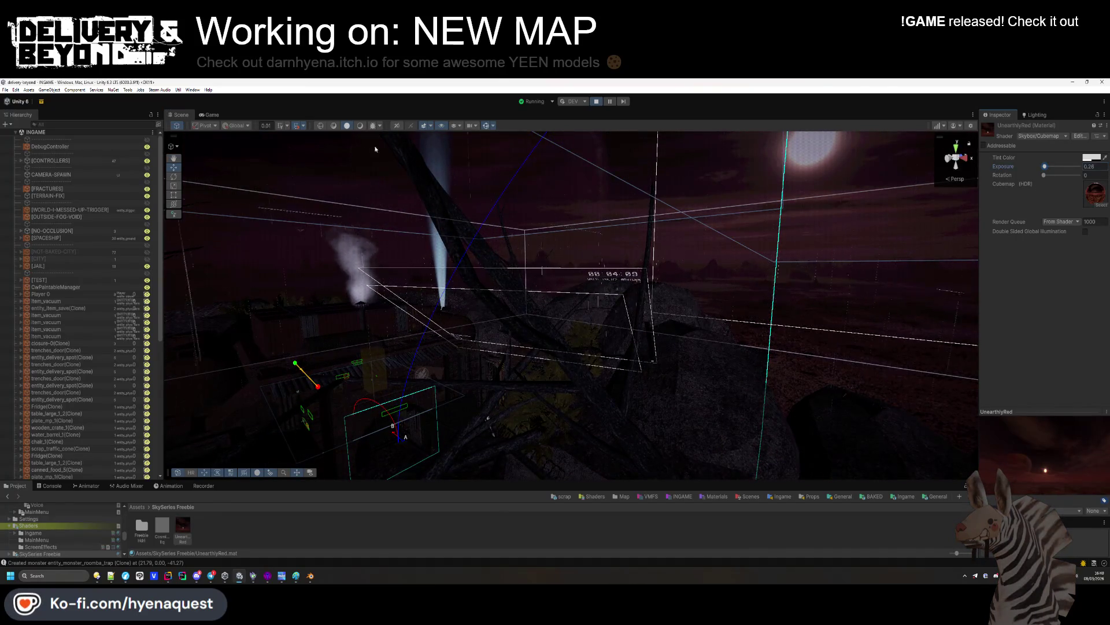
pyautogui.click(209, 114)
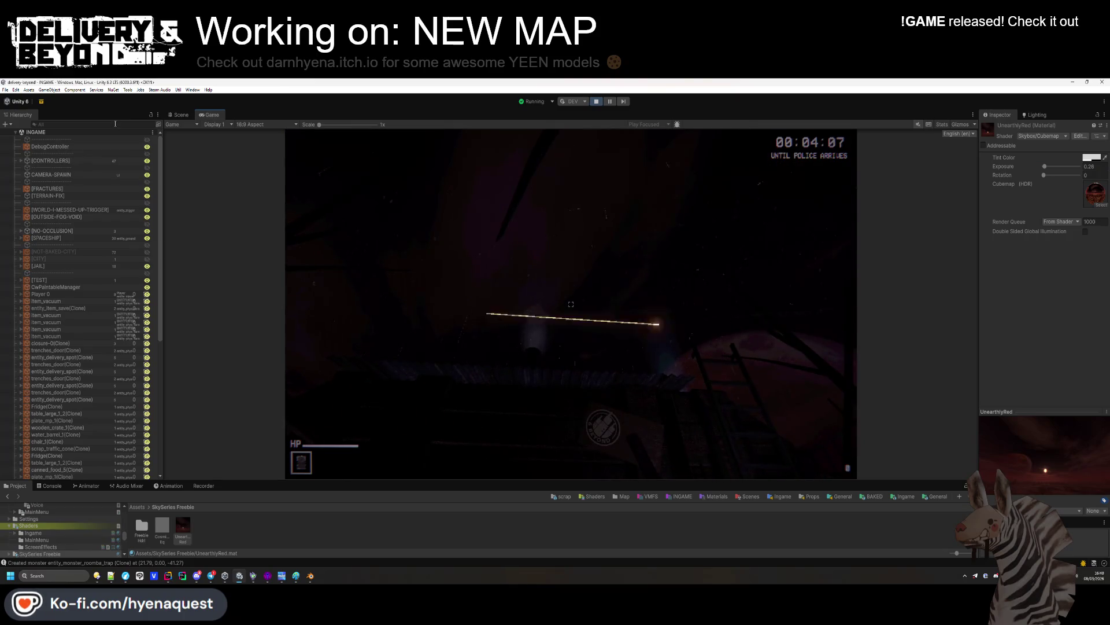
# Raise the skybox exposure to 0.41, then release the game and select DebugController
pyautogui.press('super')
pyautogui.press('super')
pyautogui.moveTo(1044, 165); pyautogui.dragTo(1045, 166)
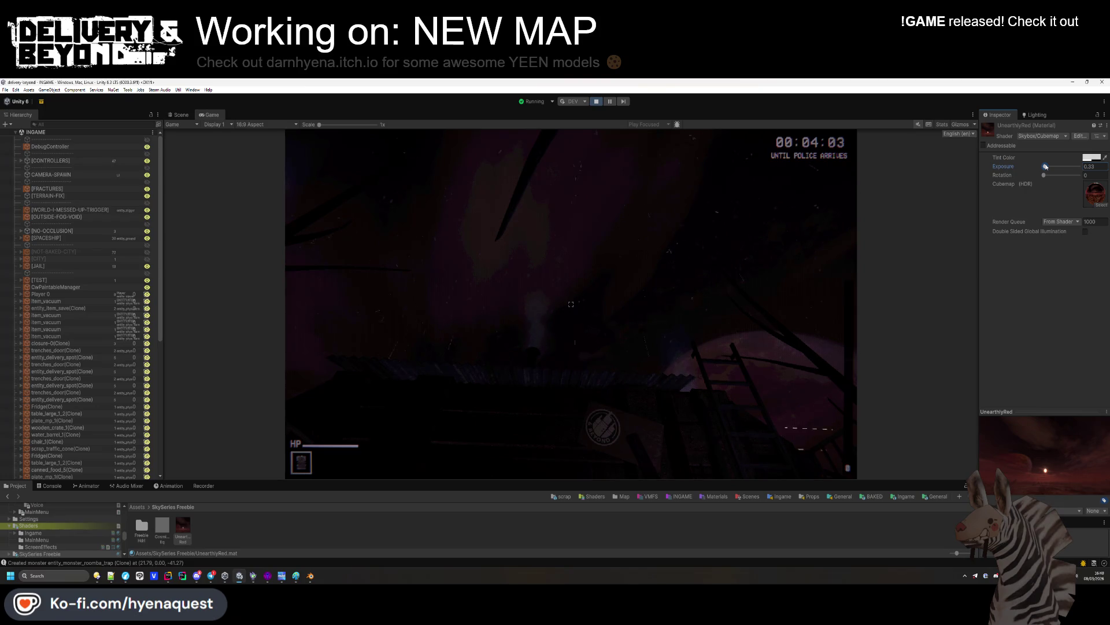
pyautogui.click(571, 304)
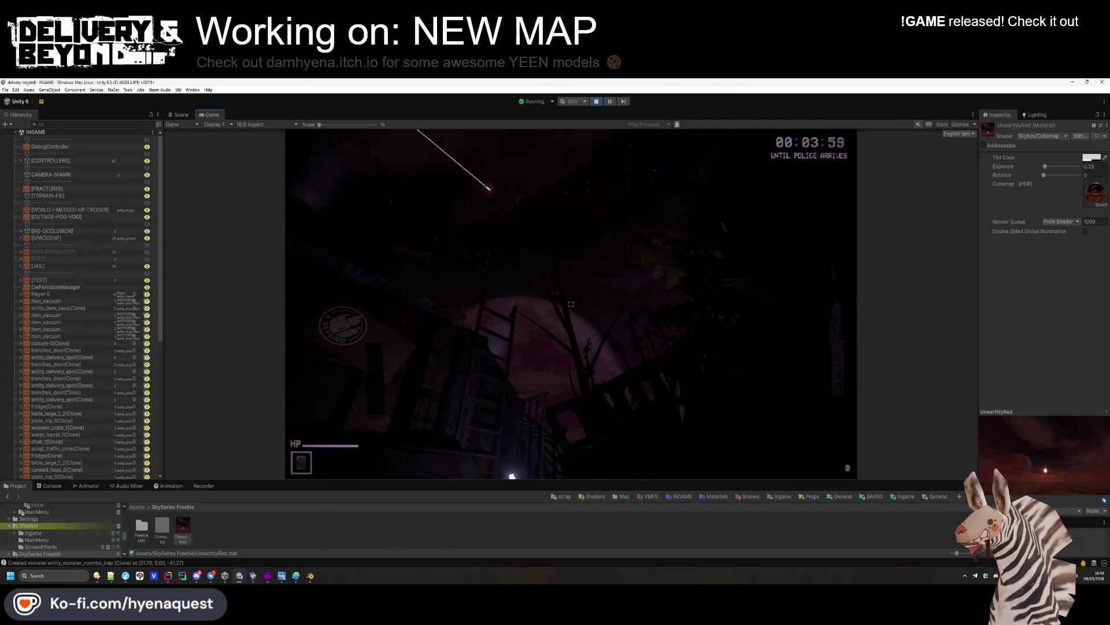
pyautogui.press('Escape')
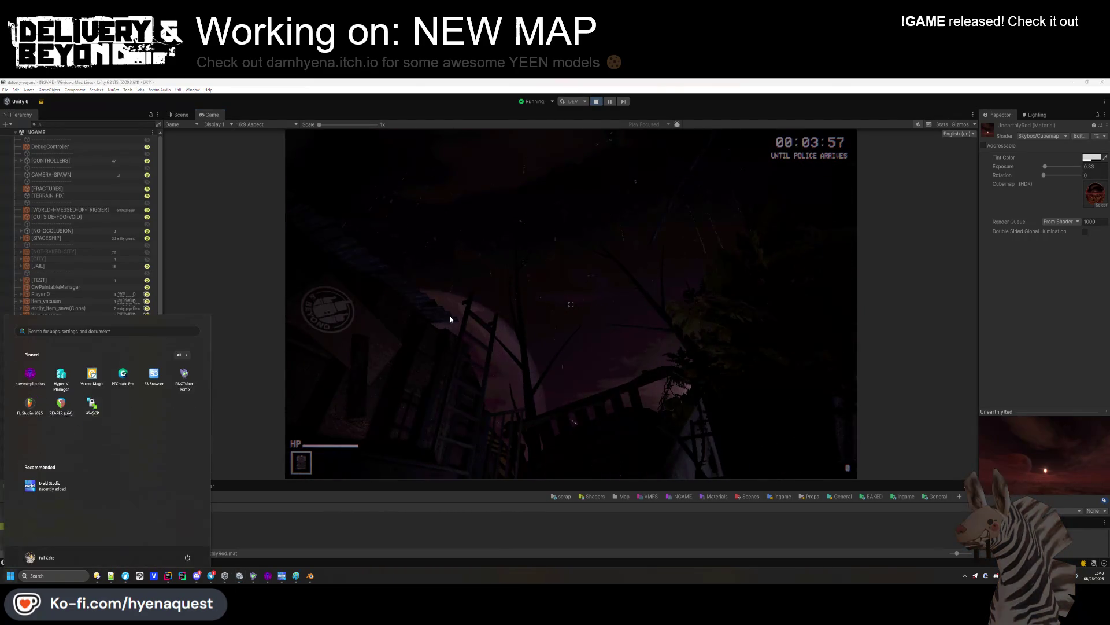
pyautogui.click(42, 152)
pyautogui.click(48, 147)
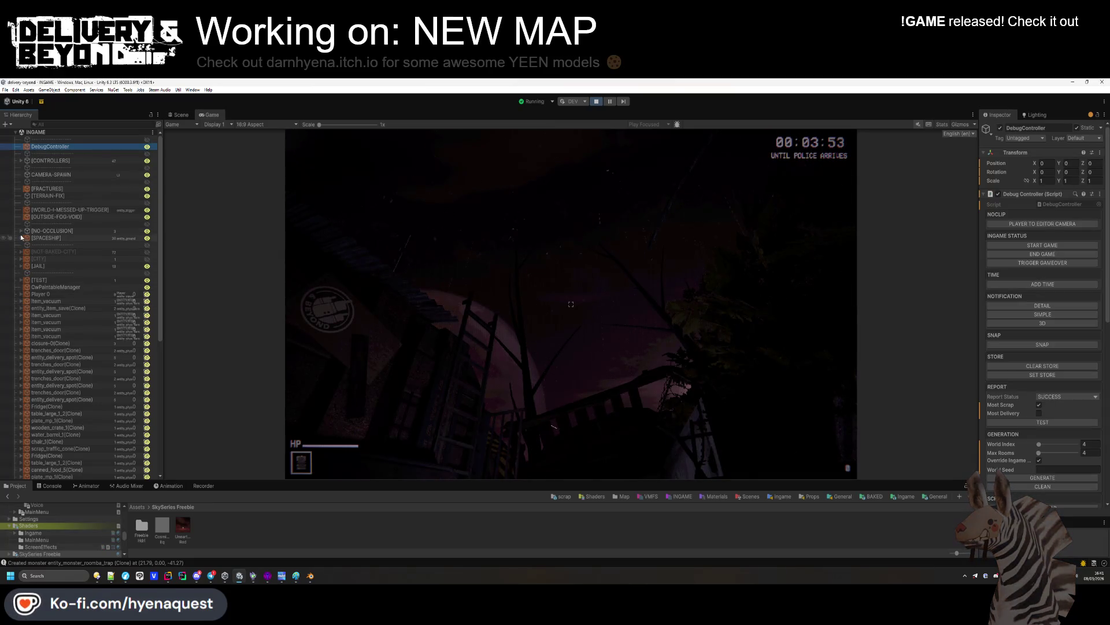
# Select the [SUN] light under [CONTROLLERS] > IngameController and look over the map in Scene view
pyautogui.click(21, 160)
pyautogui.click(27, 181)
pyautogui.click(57, 189)
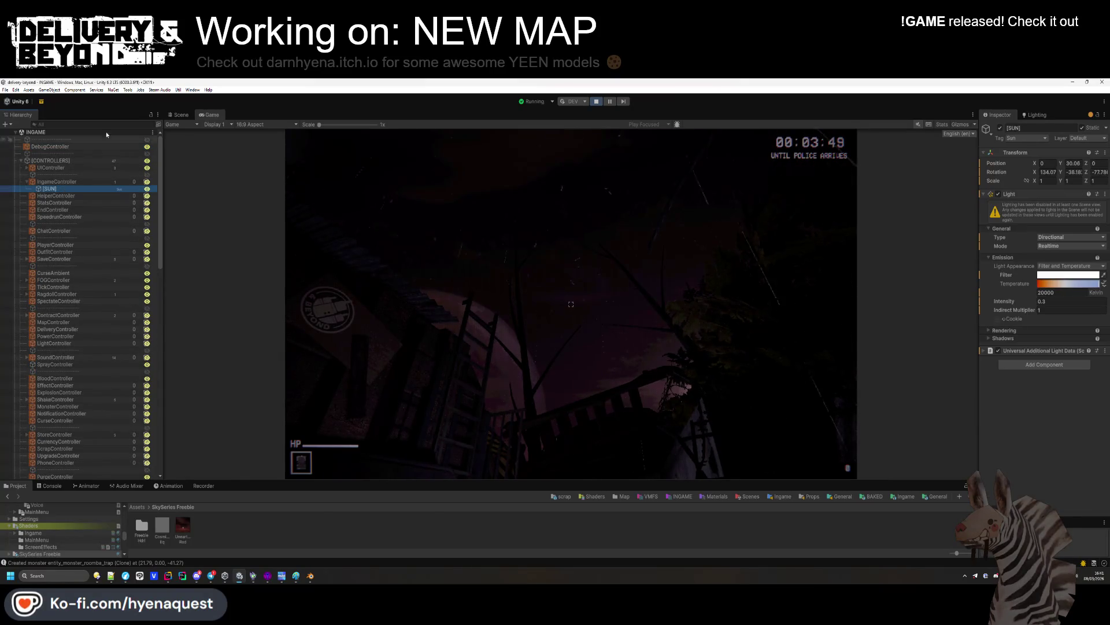
pyautogui.click(179, 115)
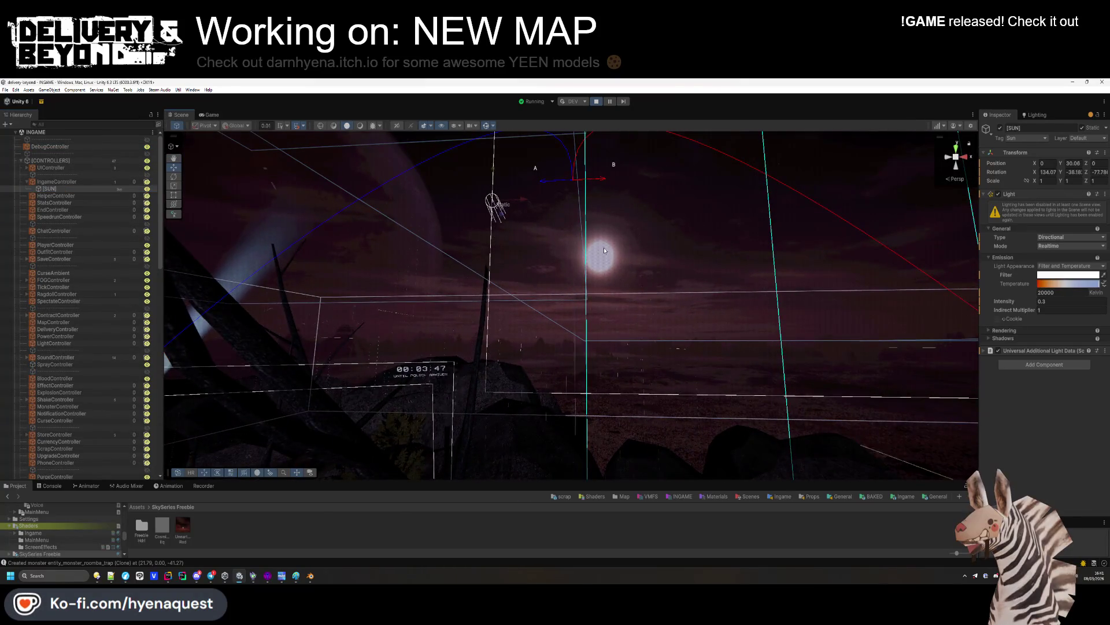
pyautogui.moveTo(549, 272)
pyautogui.mouseDown()
pyautogui.moveTo(499, 285)
pyautogui.moveTo(561, 236)
pyautogui.moveTo(546, 295)
pyautogui.mouseUp()
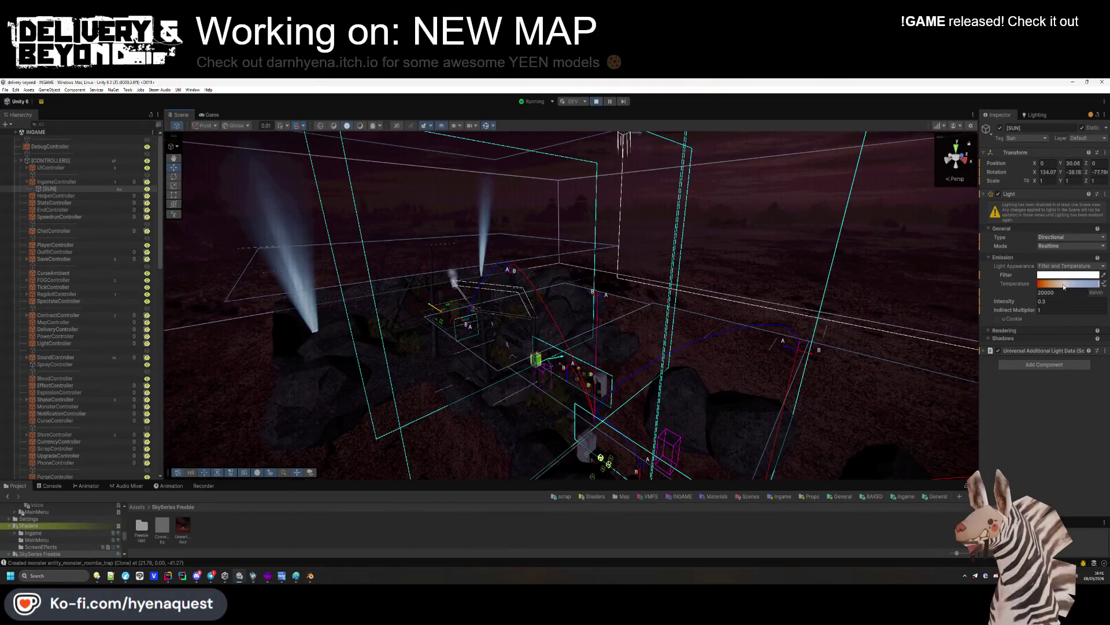
pyautogui.click(208, 114)
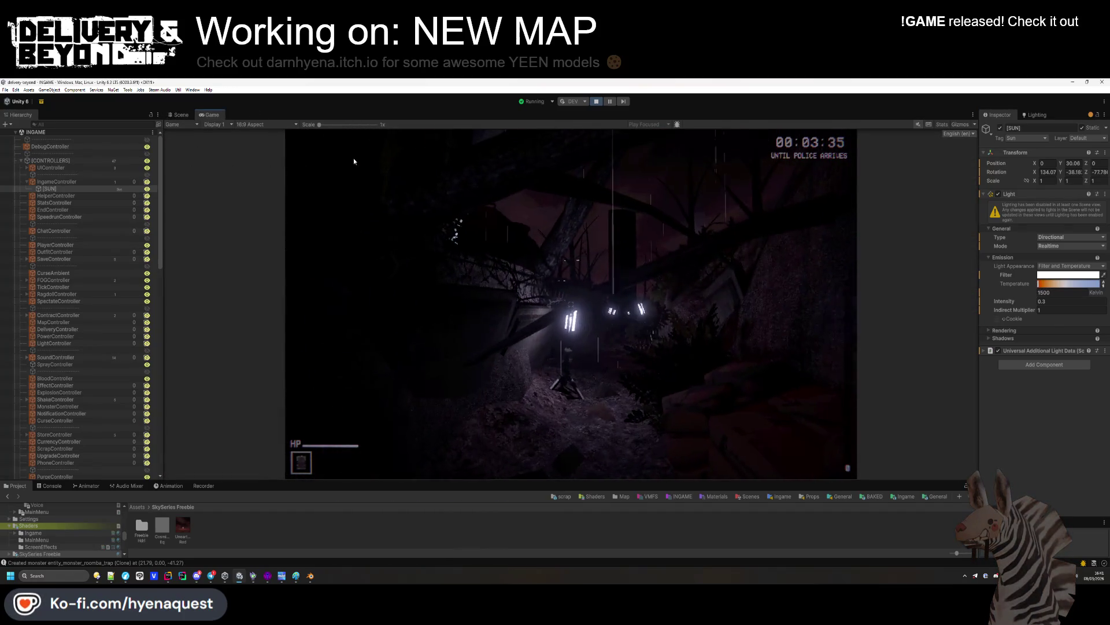
# Set the [SUN] light's intensity to 0.42 and resume play to check the lighting
pyautogui.press('super')
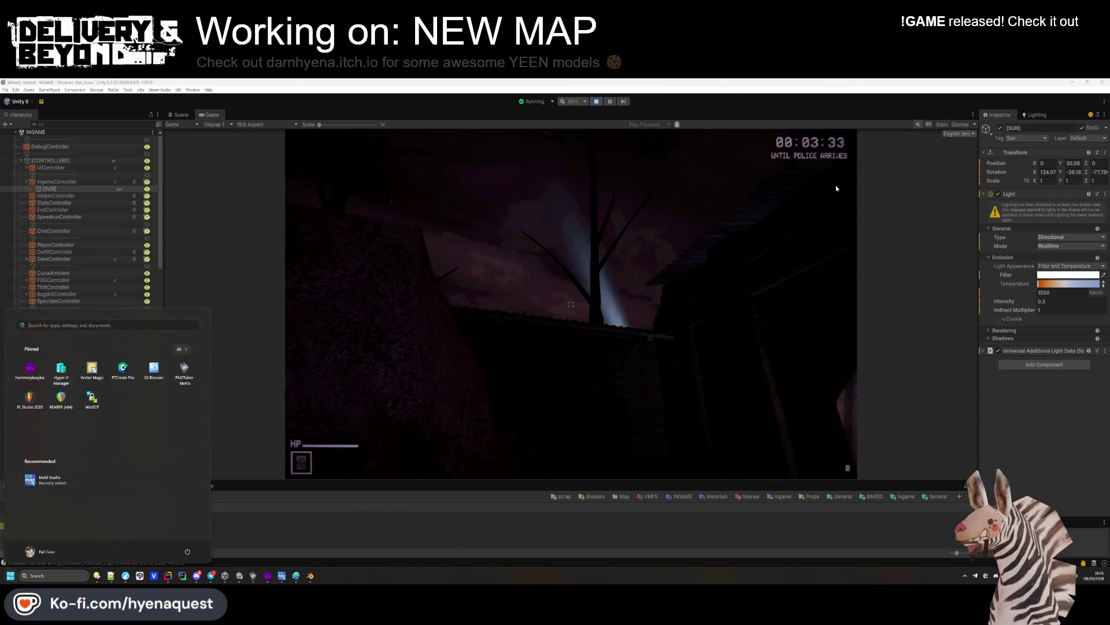
pyautogui.moveTo(1029, 303); pyautogui.dragTo(1027, 301)
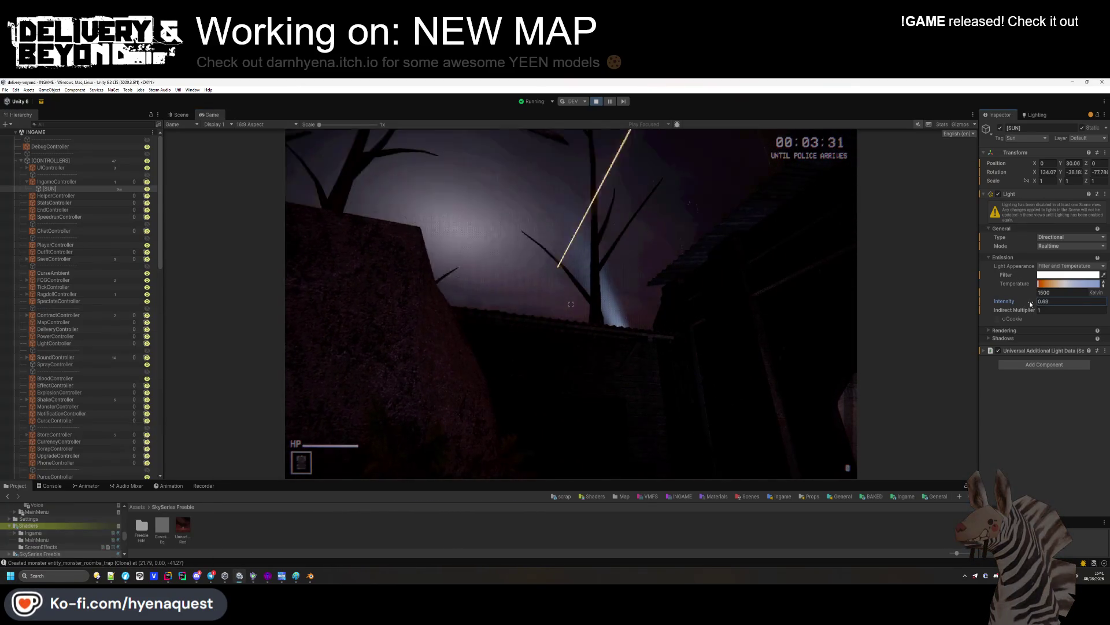
pyautogui.moveTo(1043, 286); pyautogui.dragTo(1045, 286)
pyautogui.click(1041, 301)
pyautogui.write('0.42')
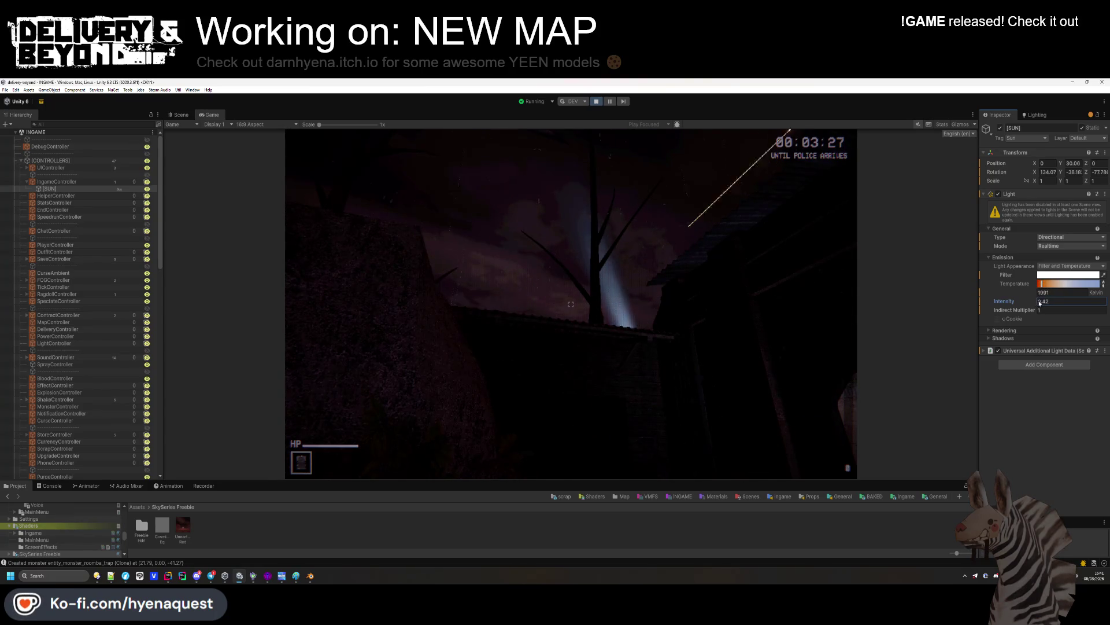
pyautogui.click(694, 289)
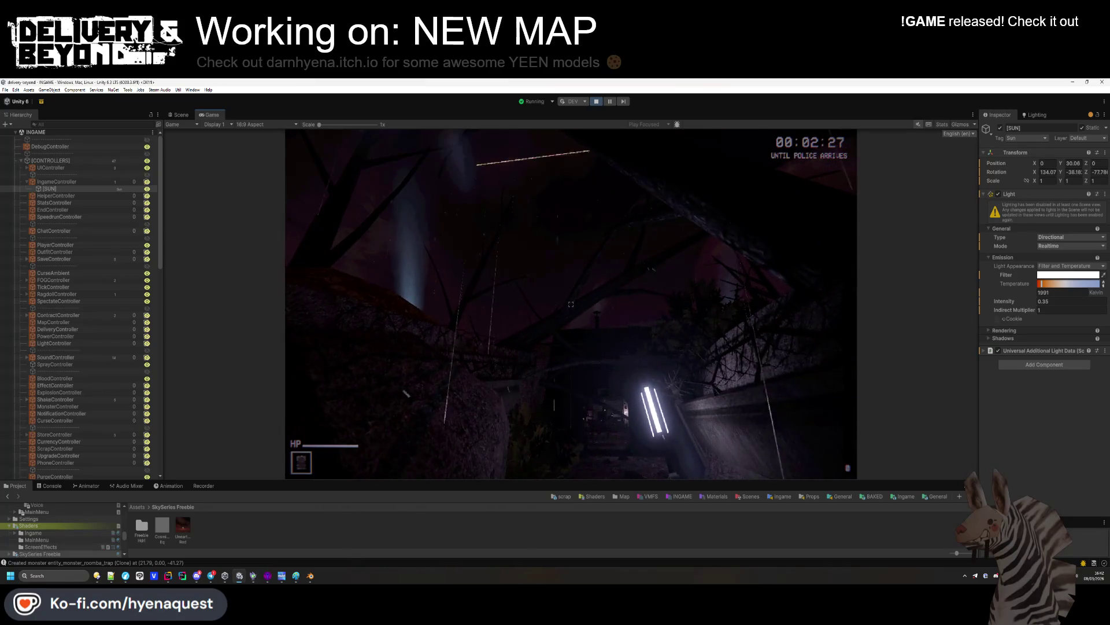
# Show the UnearthlyRed skybox material's settings in the Inspector
pyautogui.click(182, 530)
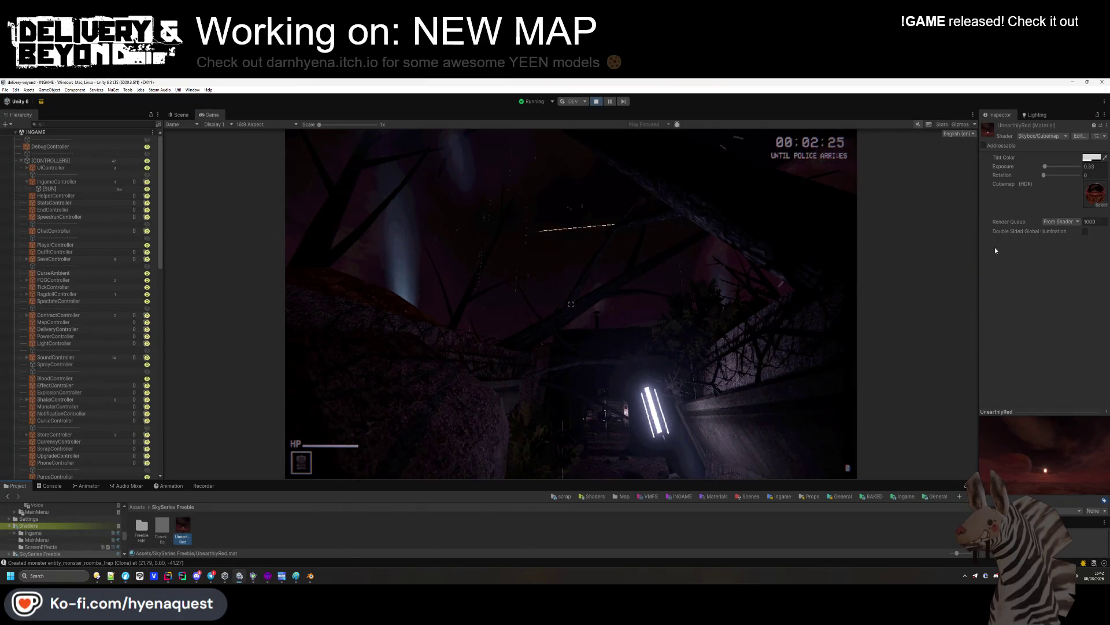
# Tune the UnearthlyRed skybox exposure up and back down, then reselect the [SUN] light
pyautogui.moveTo(1048, 170); pyautogui.dragTo(1047, 171)
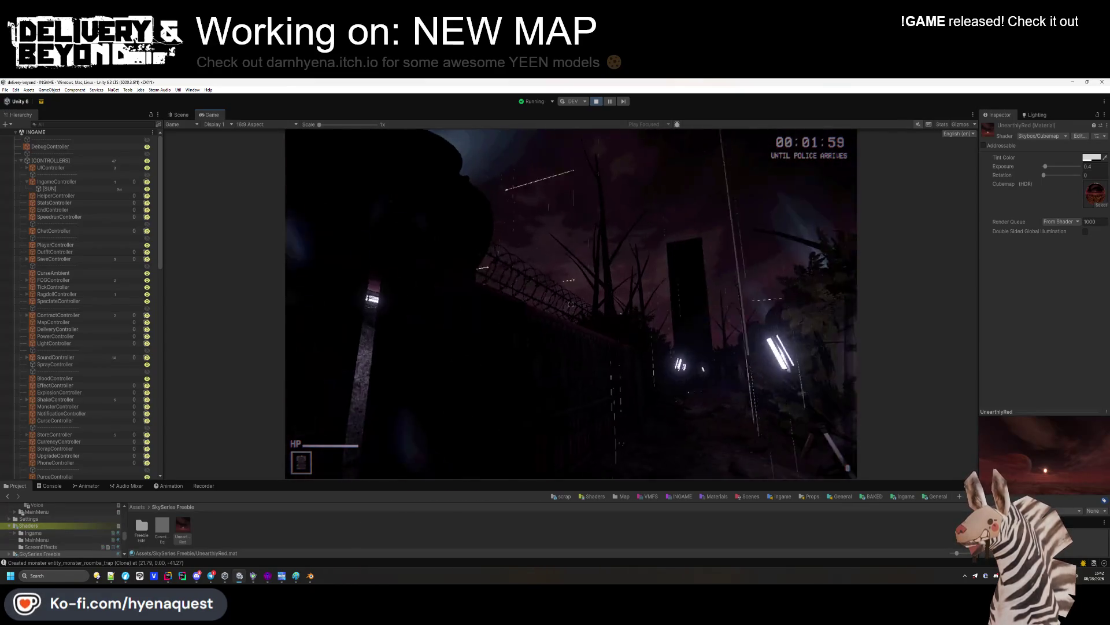
pyautogui.moveTo(1045, 166); pyautogui.dragTo(1094, 174)
pyautogui.moveTo(1048, 172)
pyautogui.mouseDown()
pyautogui.moveTo(1084, 167)
pyautogui.moveTo(1048, 171)
pyautogui.mouseUp()
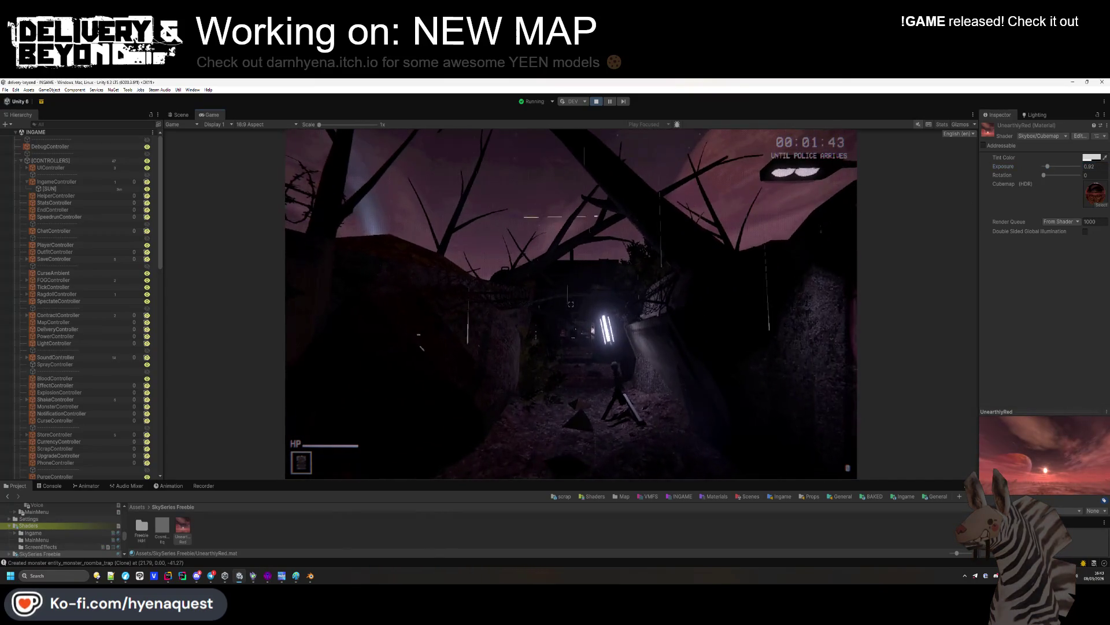
pyautogui.press('super')
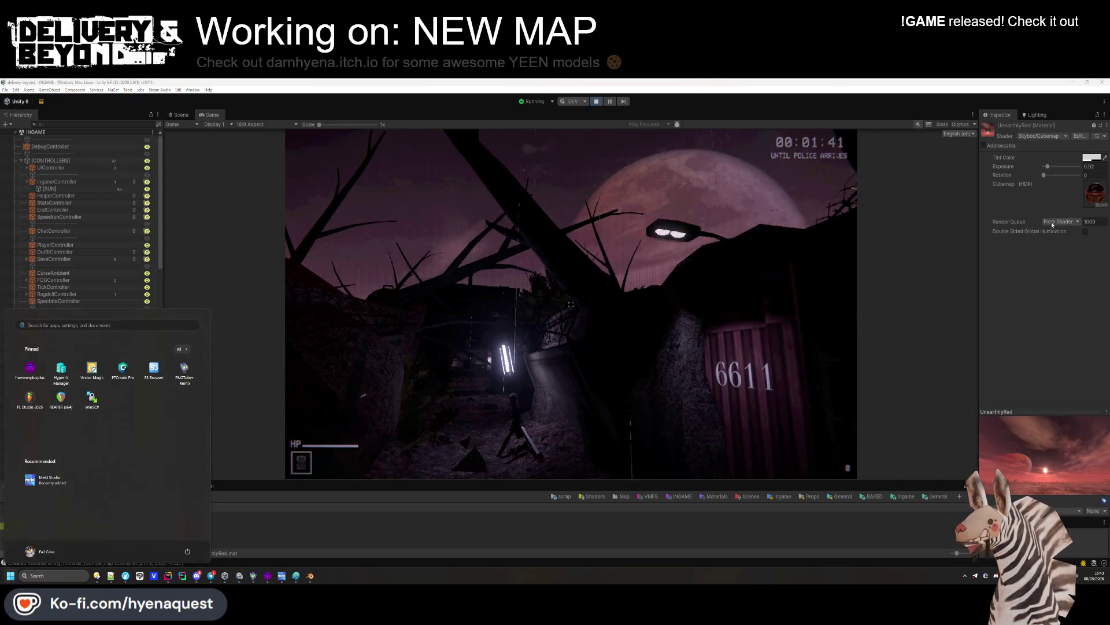
pyautogui.moveTo(1051, 172); pyautogui.dragTo(1048, 171)
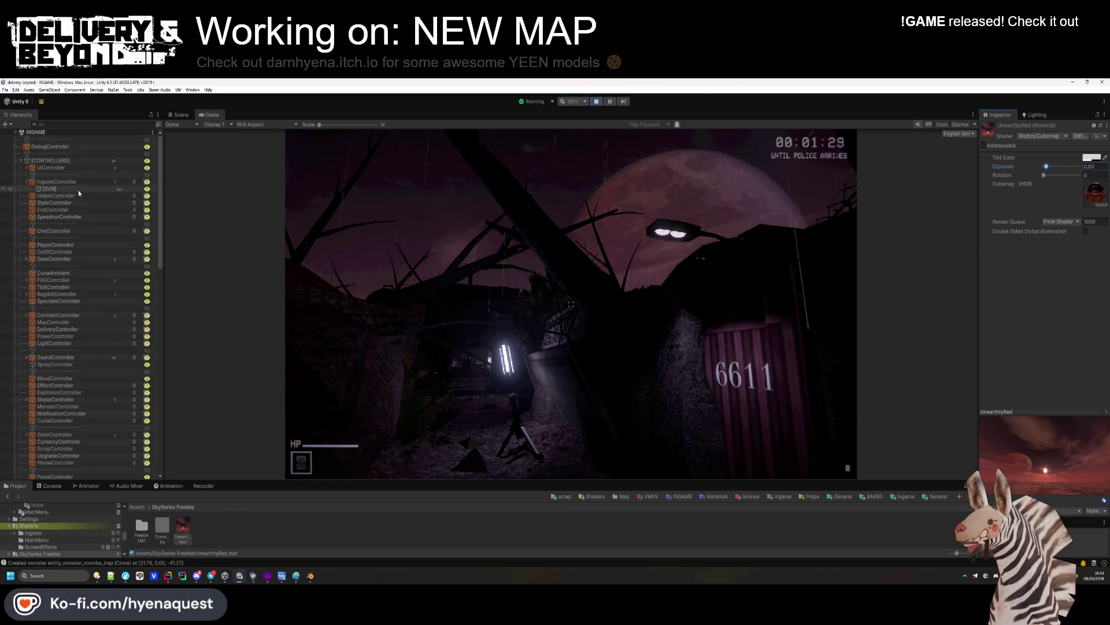
pyautogui.click(49, 189)
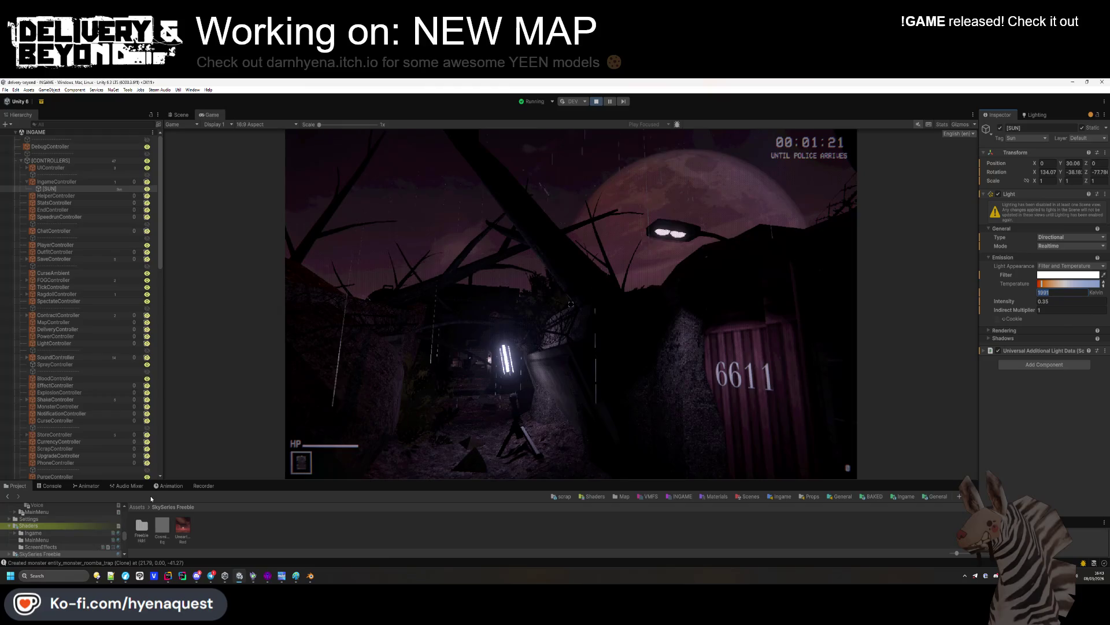
# Delete the unused skybox assets in the FreebieHdri folder, keeping Unearthly Red 4k
pyautogui.doubleClick(143, 525)
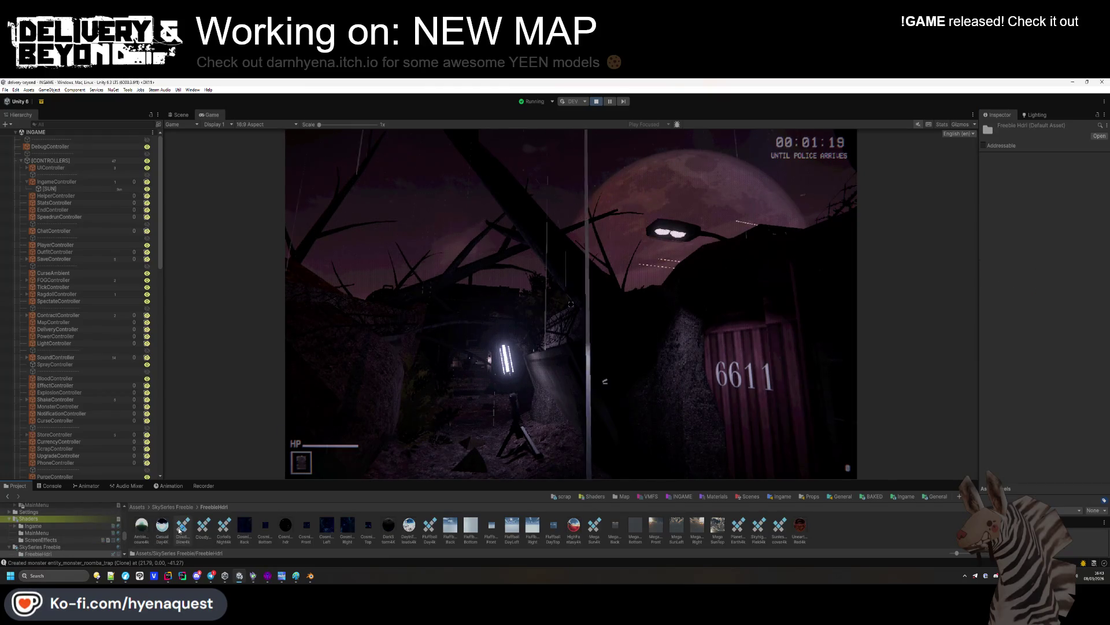
pyautogui.click(146, 534)
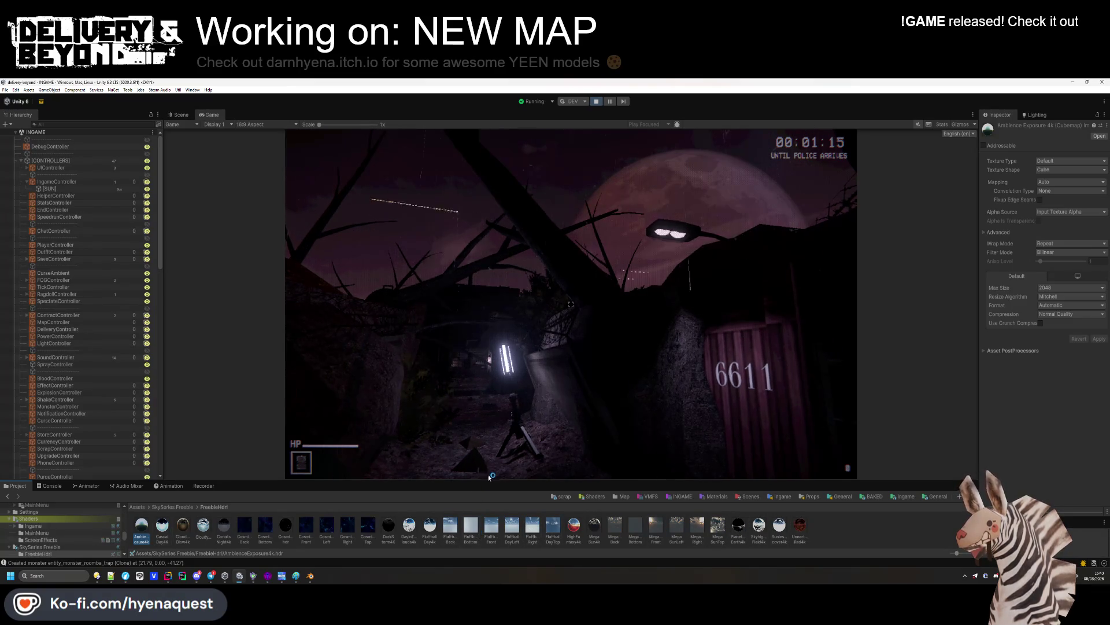
pyautogui.moveTo(489, 480); pyautogui.dragTo(489, 425)
pyautogui.click(800, 480)
pyautogui.click(782, 486)
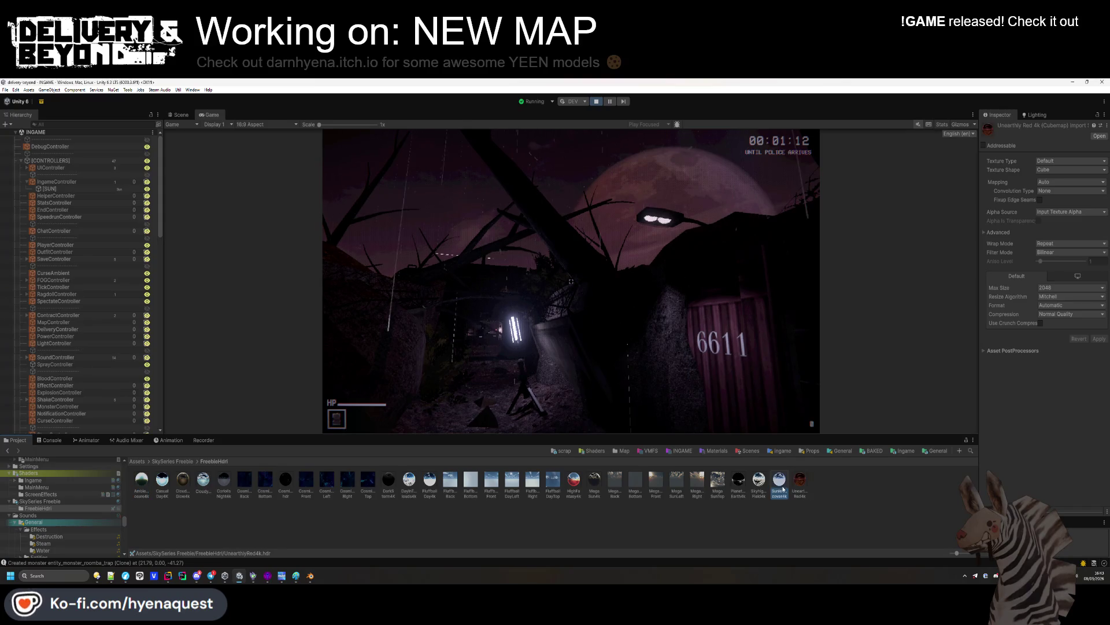
pyautogui.keyDown('shift'); pyautogui.click(142, 480); pyautogui.keyUp('shift')
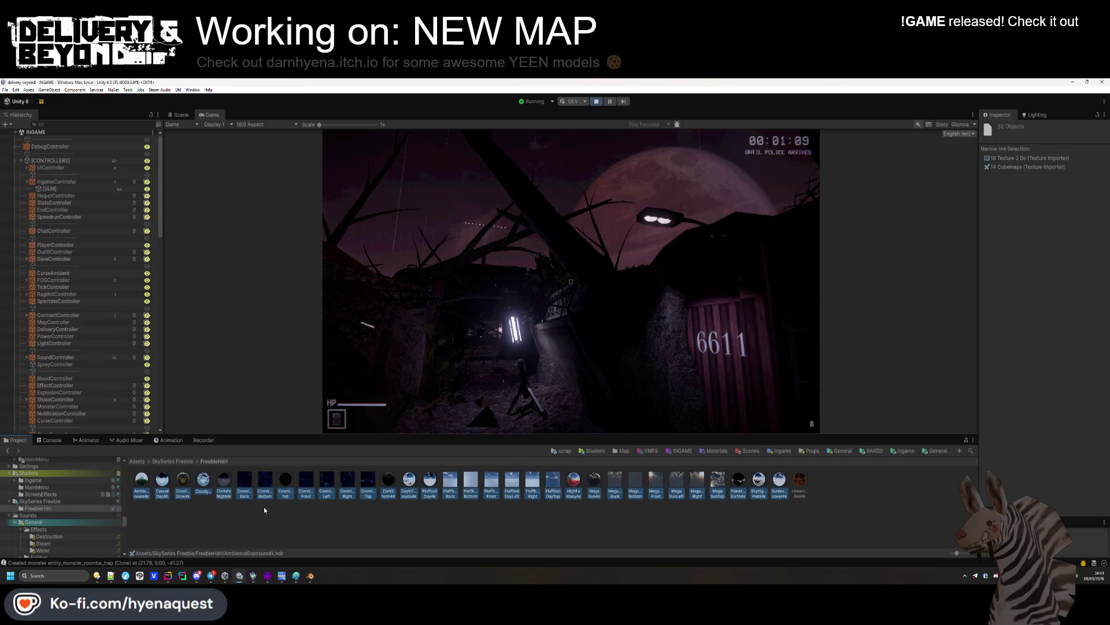
pyautogui.press('Delete')
pyautogui.press('Return')
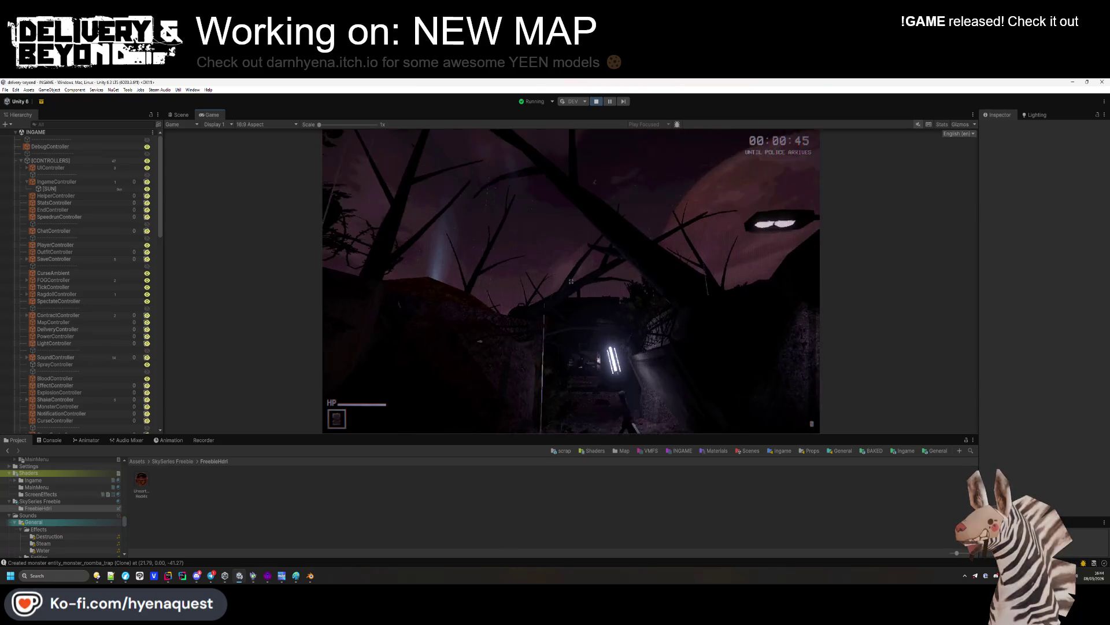
# Select the remaining UnearthlyRed4k skybox and recheck the [SUN] light's 1991 K temperature
pyautogui.press('super')
pyautogui.press('super')
pyautogui.click(139, 497)
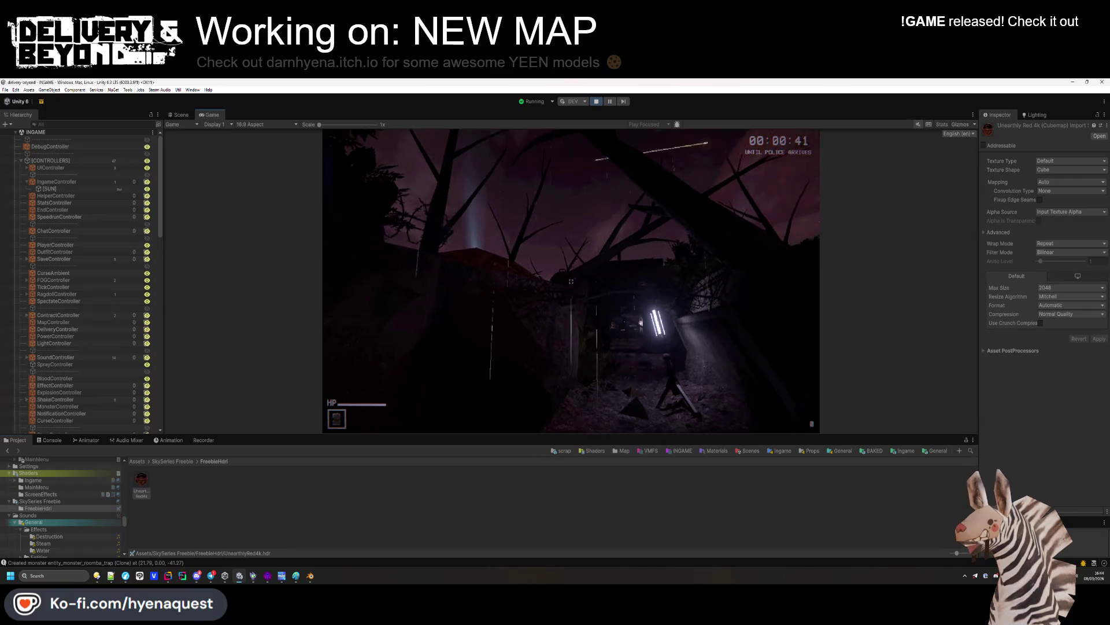
pyautogui.press('super')
pyautogui.press('super')
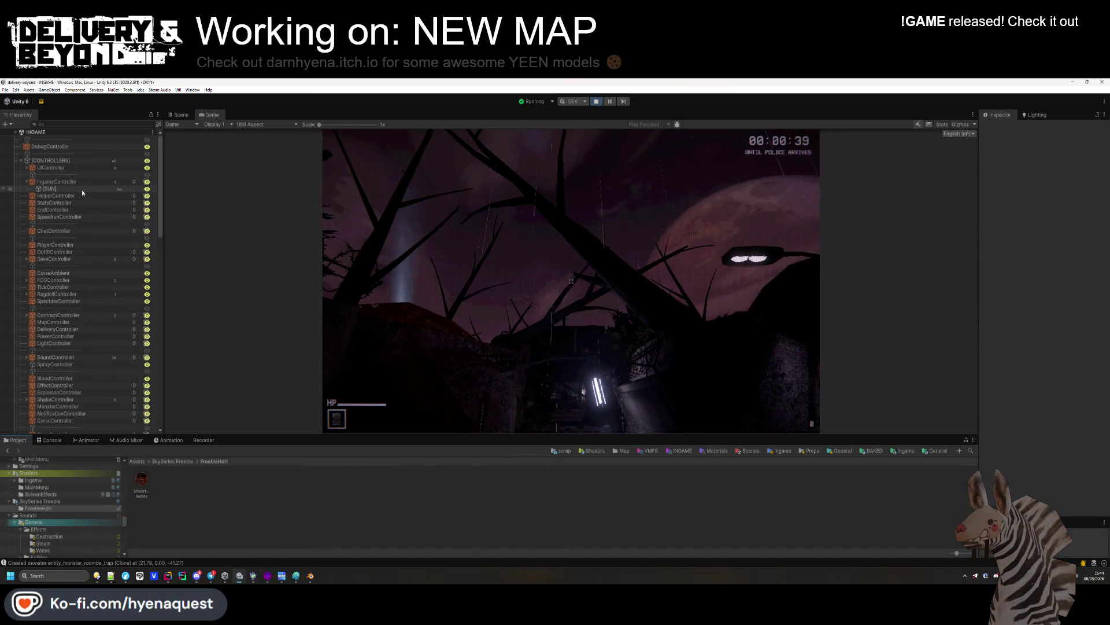
pyautogui.click(1044, 292)
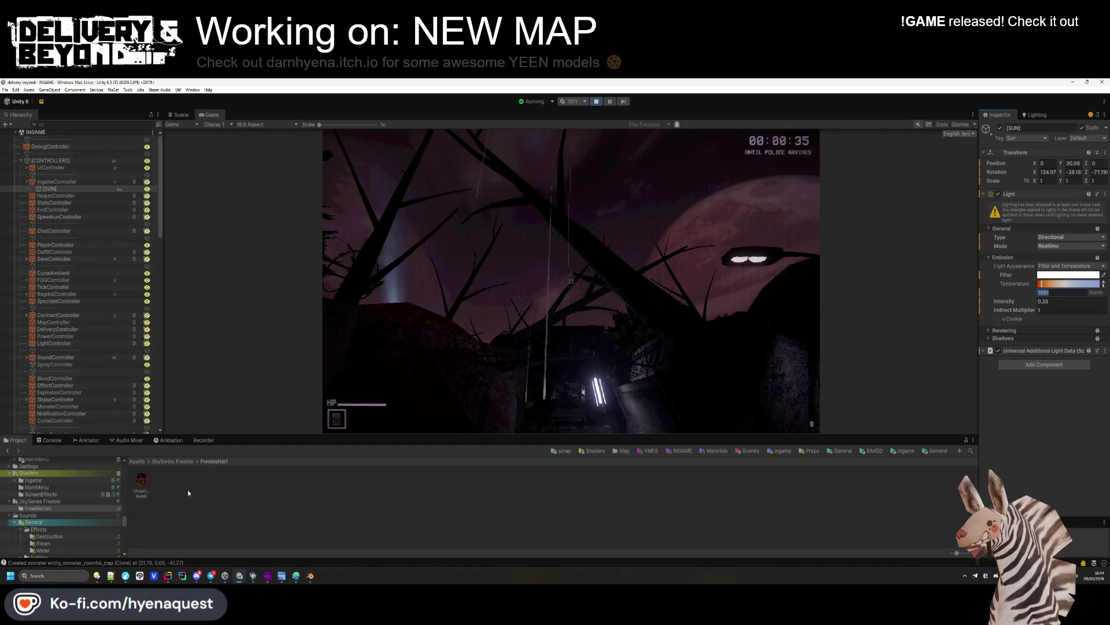
pyautogui.click(137, 461)
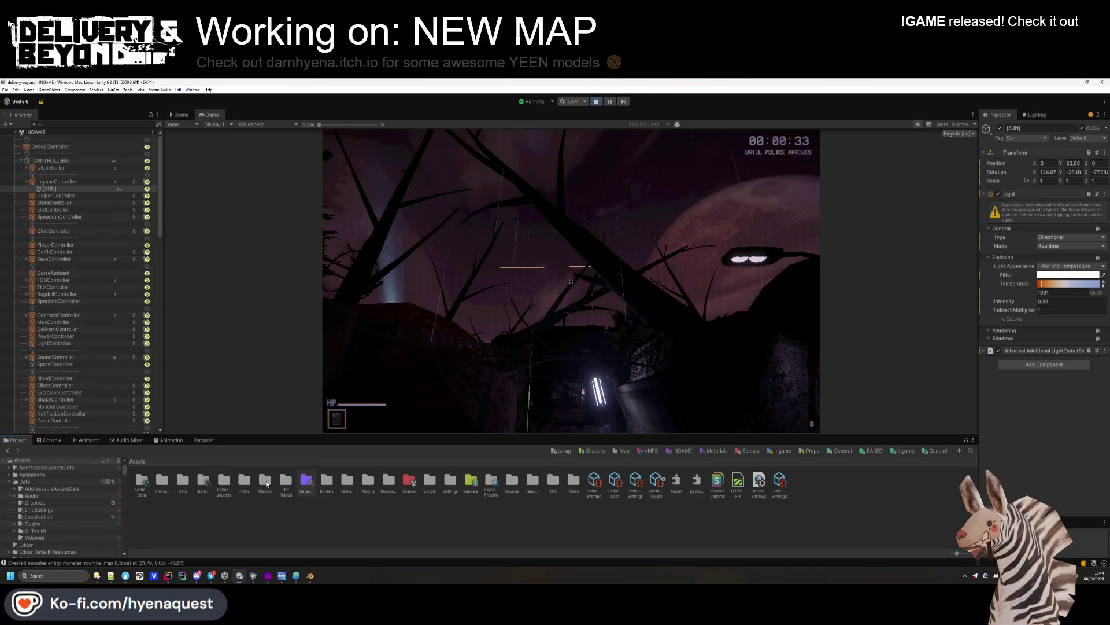
pyautogui.doubleClick(386, 481)
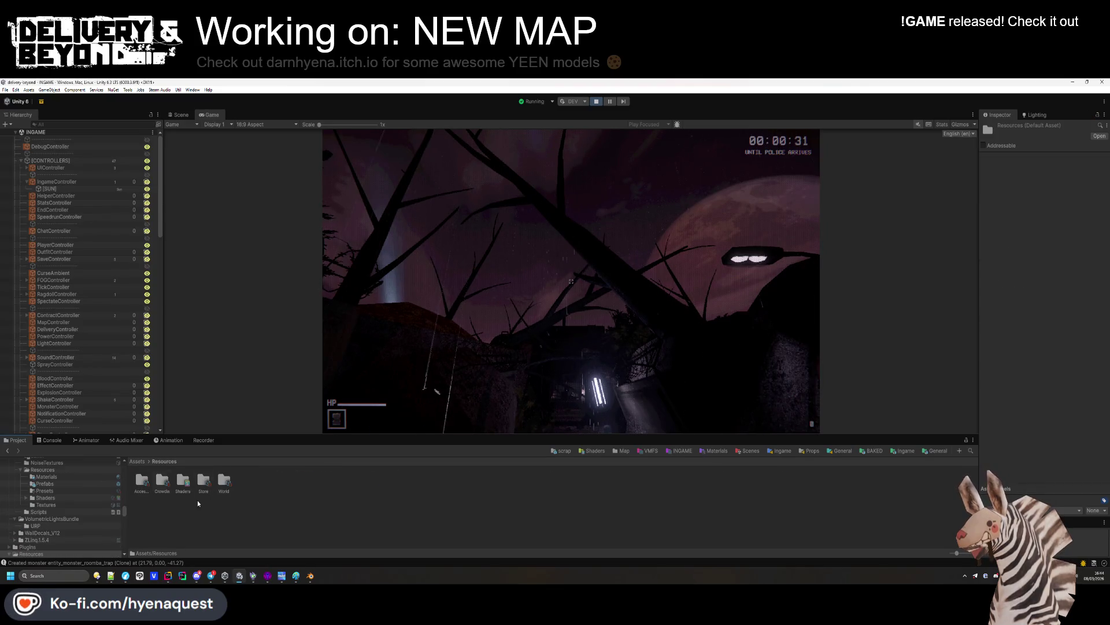
pyautogui.doubleClick(226, 483)
pyautogui.click(224, 483)
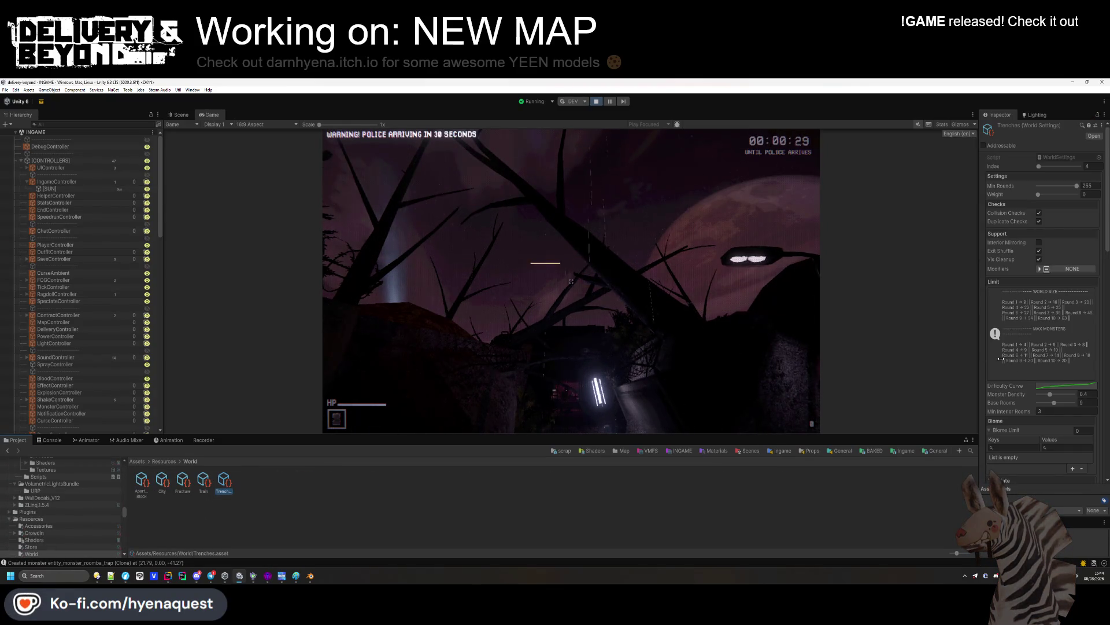
pyautogui.scroll(-10, 1014, 370)
pyautogui.scroll(-5, 1015, 370)
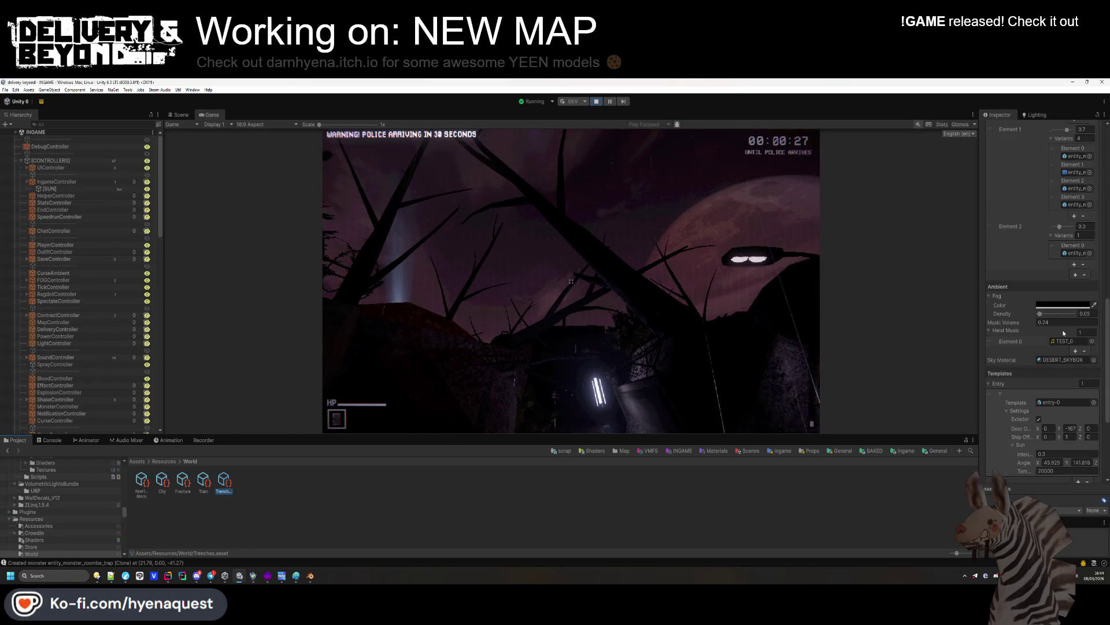
pyautogui.click(1048, 351)
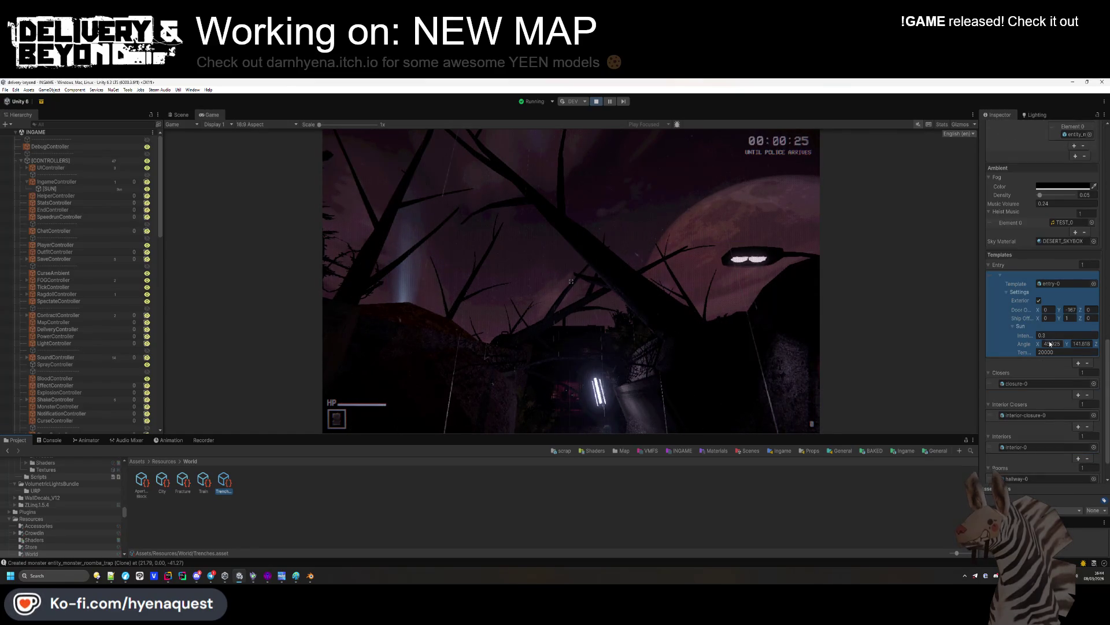
pyautogui.write('1901')
pyautogui.click(1056, 335)
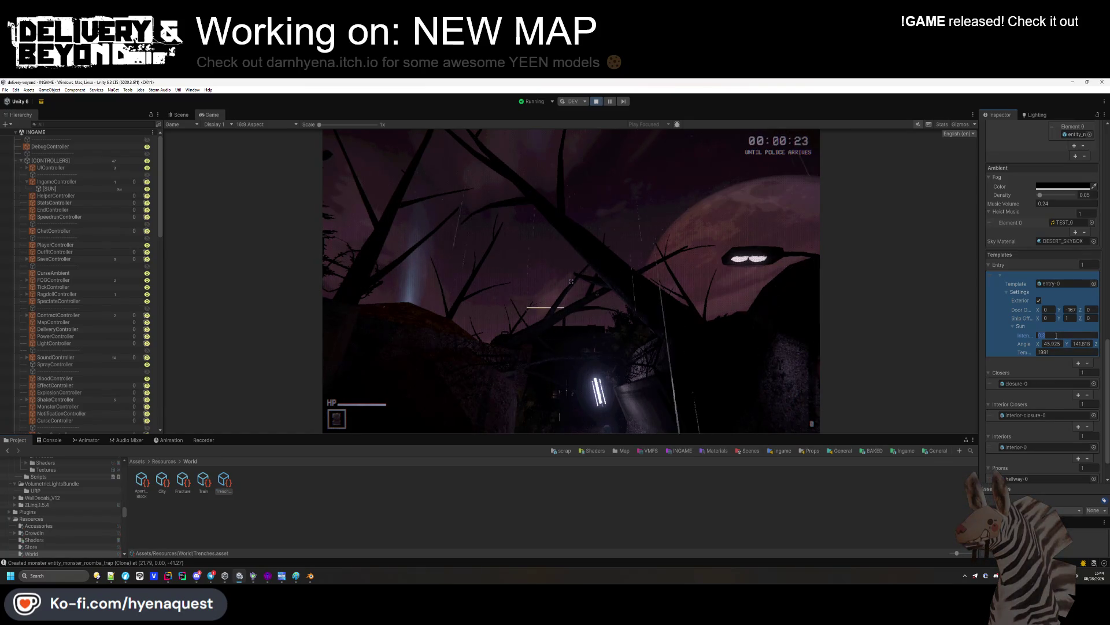
pyautogui.write('0.35')
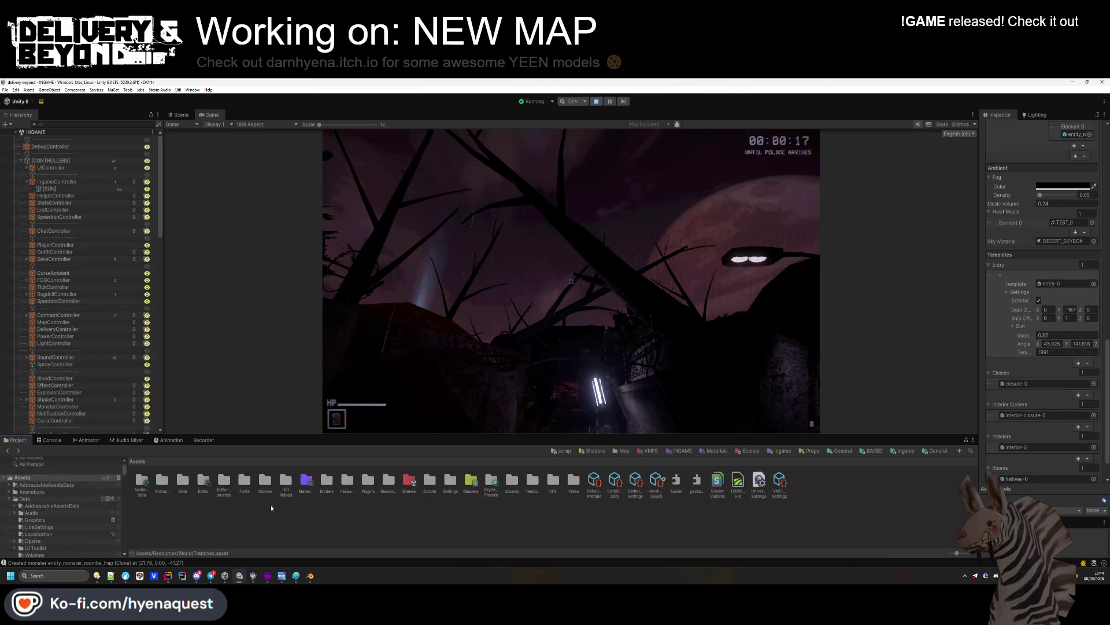
pyautogui.click(1022, 266)
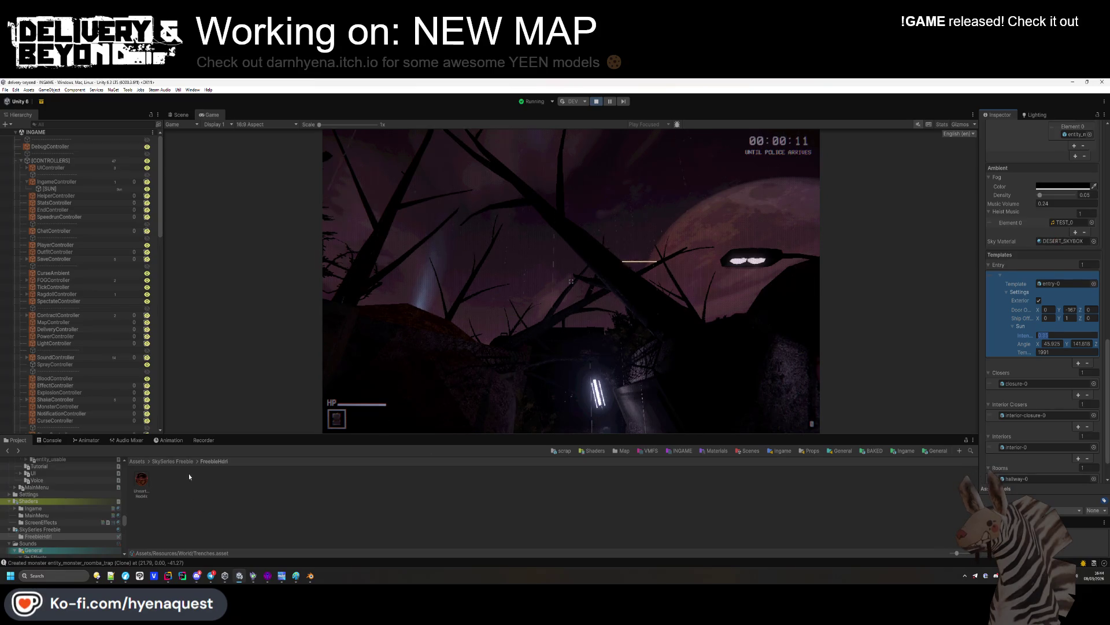
# Delete the unused FreebieHdri folder and CosmicCoolCloud_Eq material
pyautogui.click(157, 510)
pyautogui.press('BackSpace')
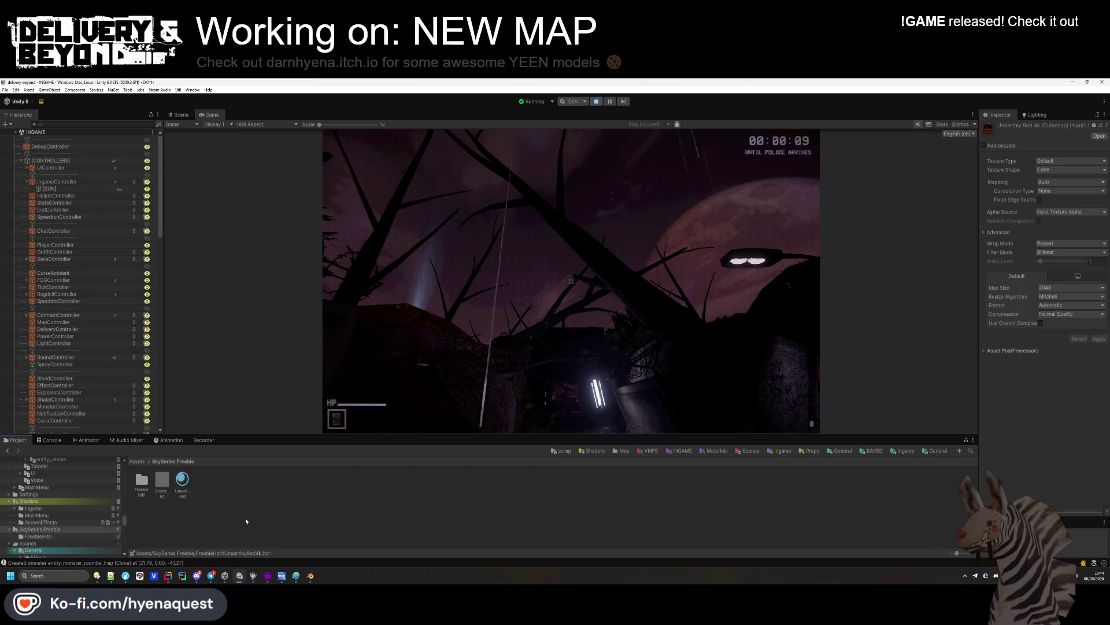
pyautogui.click(162, 483)
pyautogui.keyDown('ctrl'); pyautogui.click(141, 491); pyautogui.keyUp('ctrl')
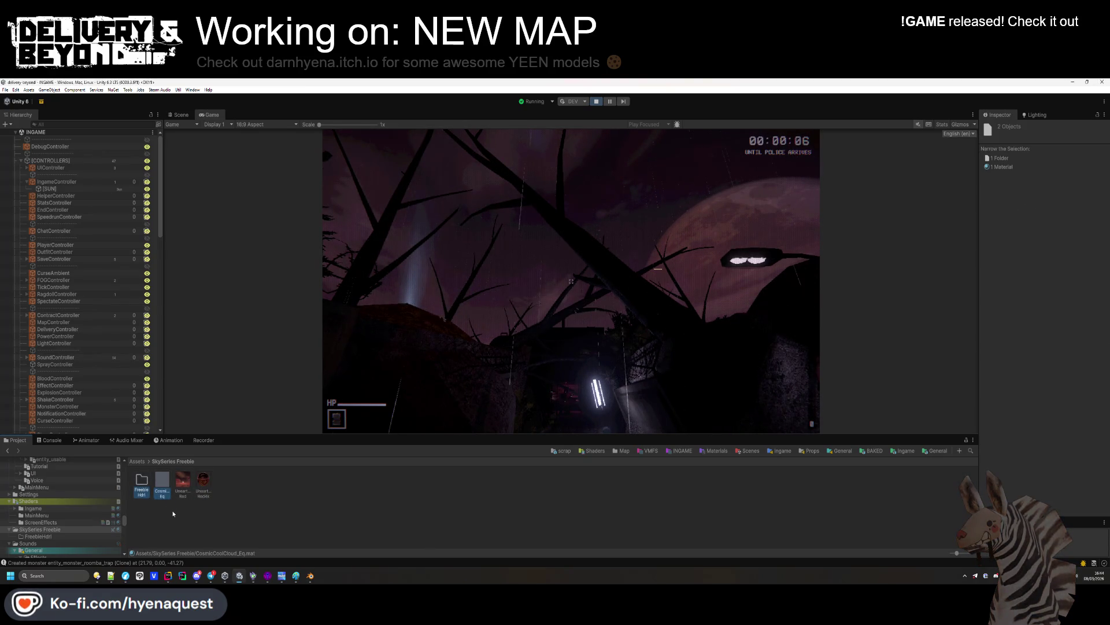
pyautogui.press('Delete')
# Give the UnearthlyRed4k cubemap crunch compression and Point filtering, trying max size 1024 before reverting to 2048
pyautogui.click(137, 482)
pyautogui.click(162, 483)
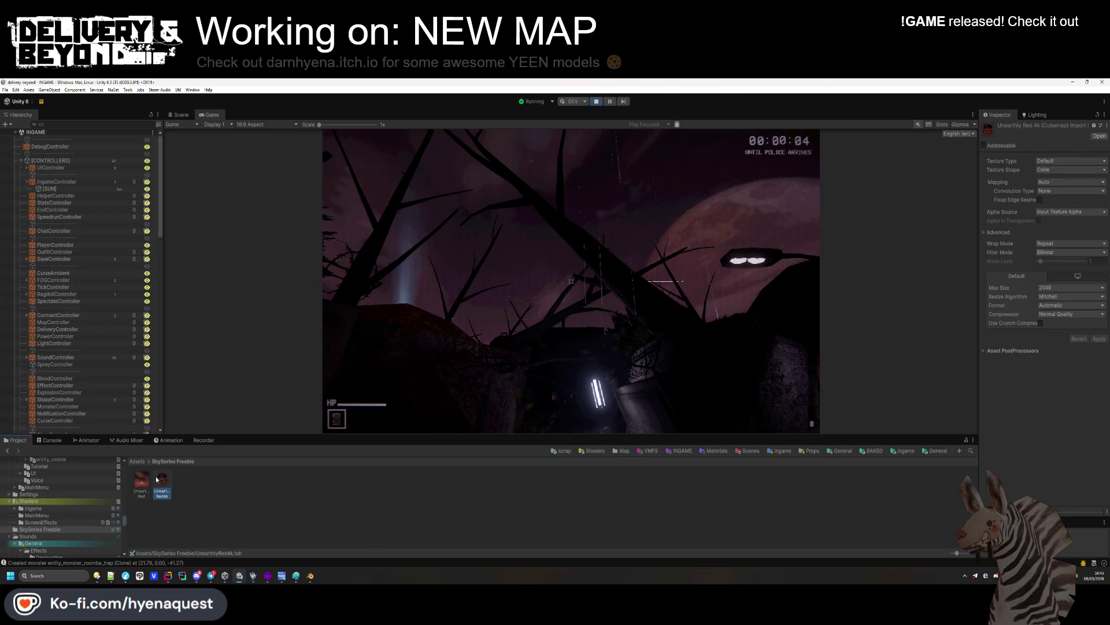
pyautogui.click(1040, 323)
pyautogui.click(1052, 252)
pyautogui.click(1052, 260)
pyautogui.click(1070, 288)
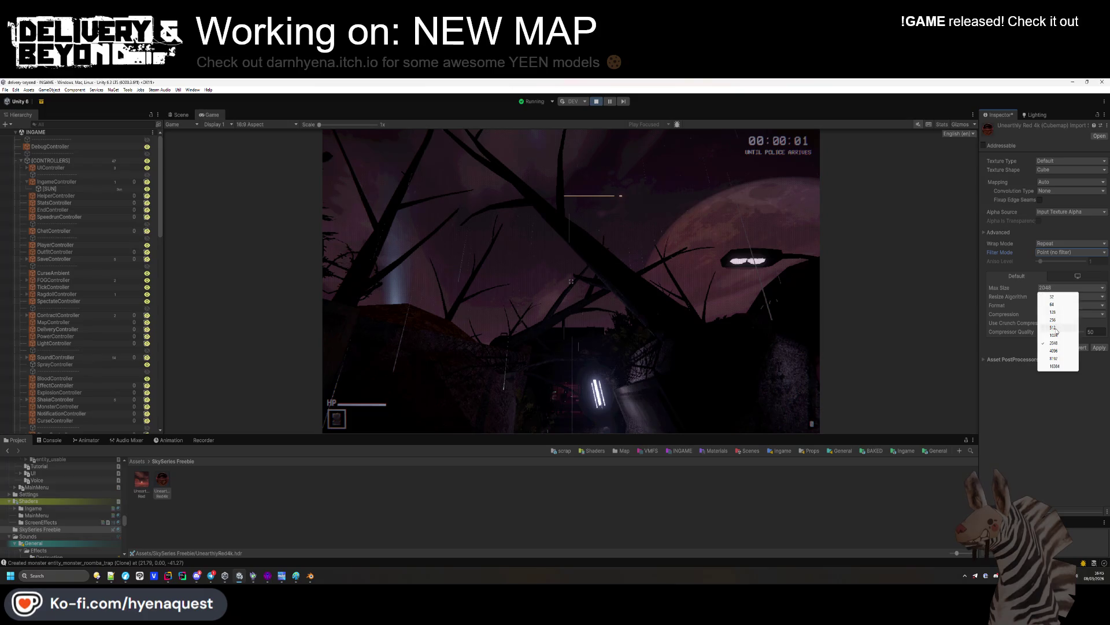
pyautogui.click(1053, 336)
pyautogui.click(1099, 347)
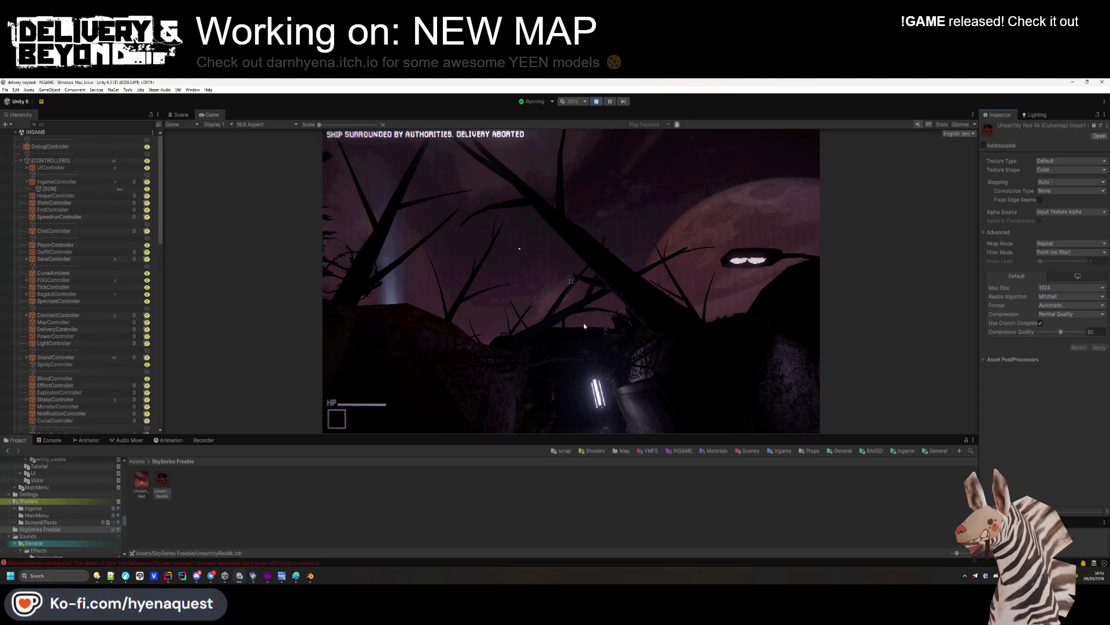
pyautogui.click(1050, 288)
pyautogui.click(1054, 342)
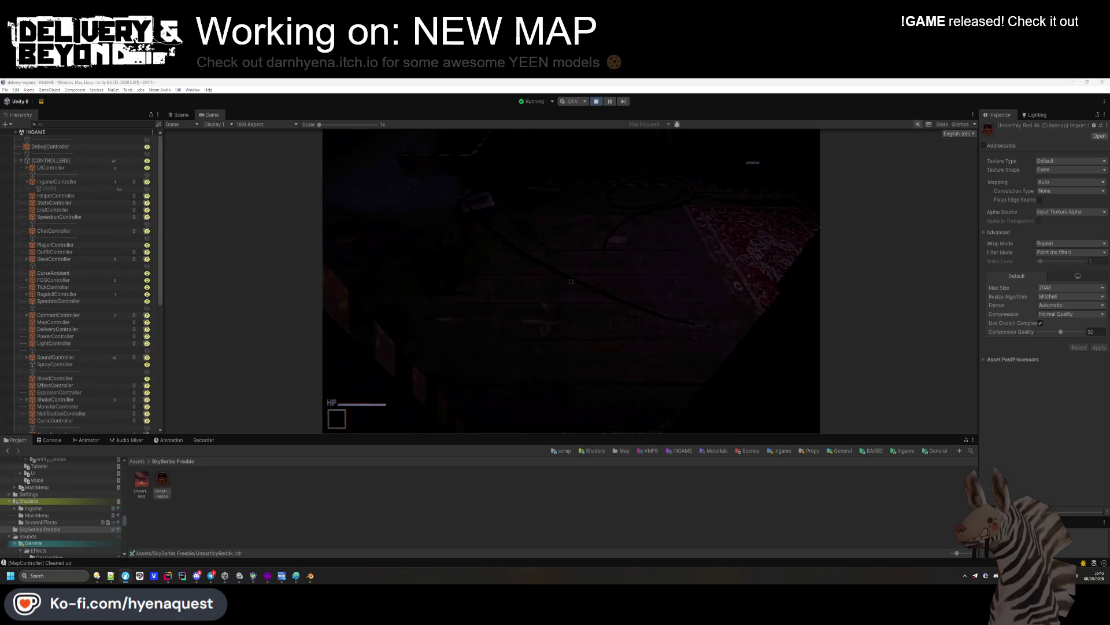
# Stop play mode from the game and show the Assets root folder in the Project panel
pyautogui.click(567, 513)
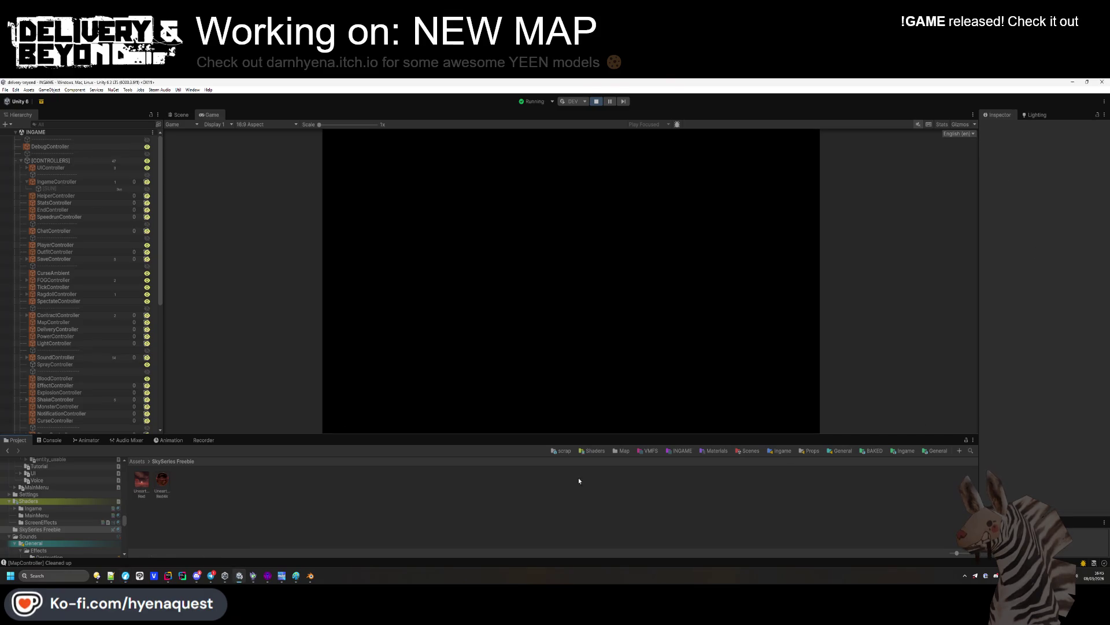
pyautogui.press('Escape')
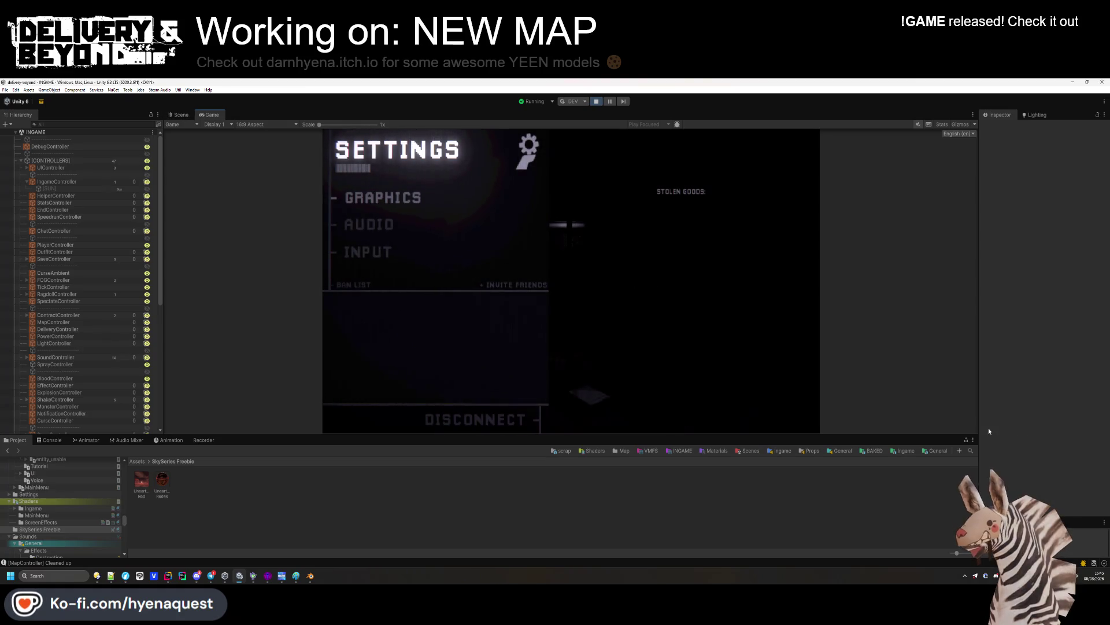
pyautogui.click(162, 480)
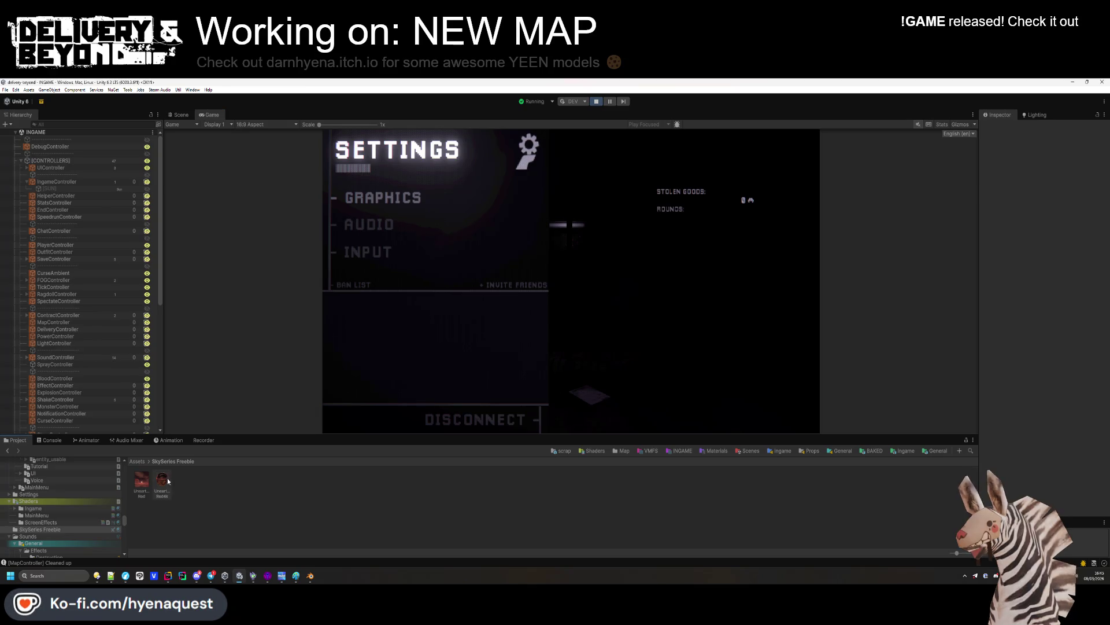
pyautogui.click(582, 102)
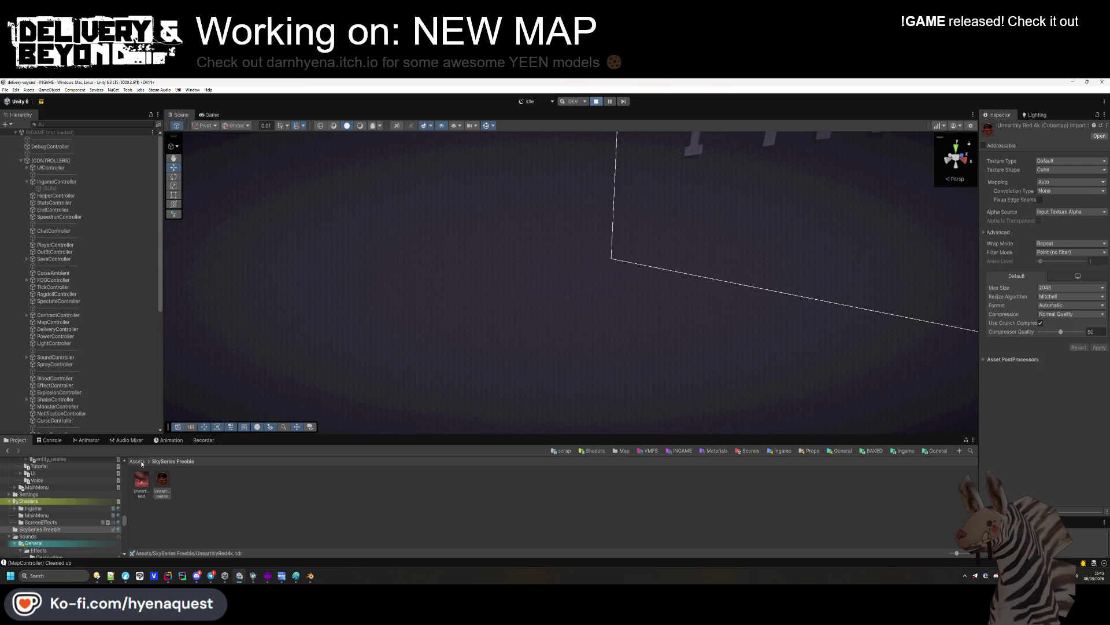
pyautogui.click(139, 462)
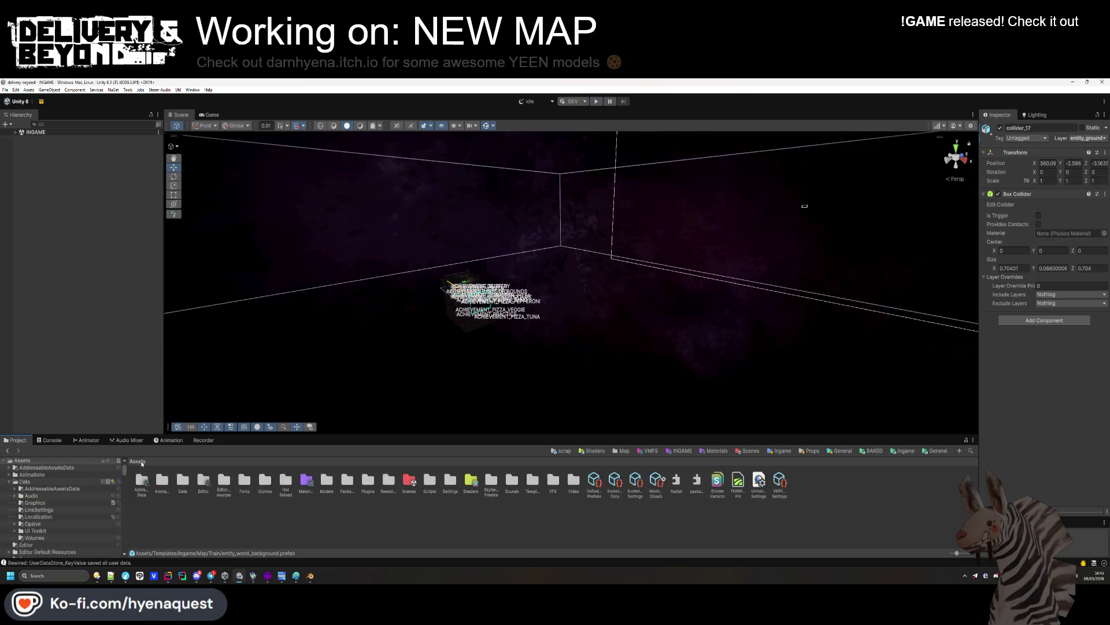
# Move the SkySeries Freebie folder out of the Assets root
pyautogui.click(498, 482)
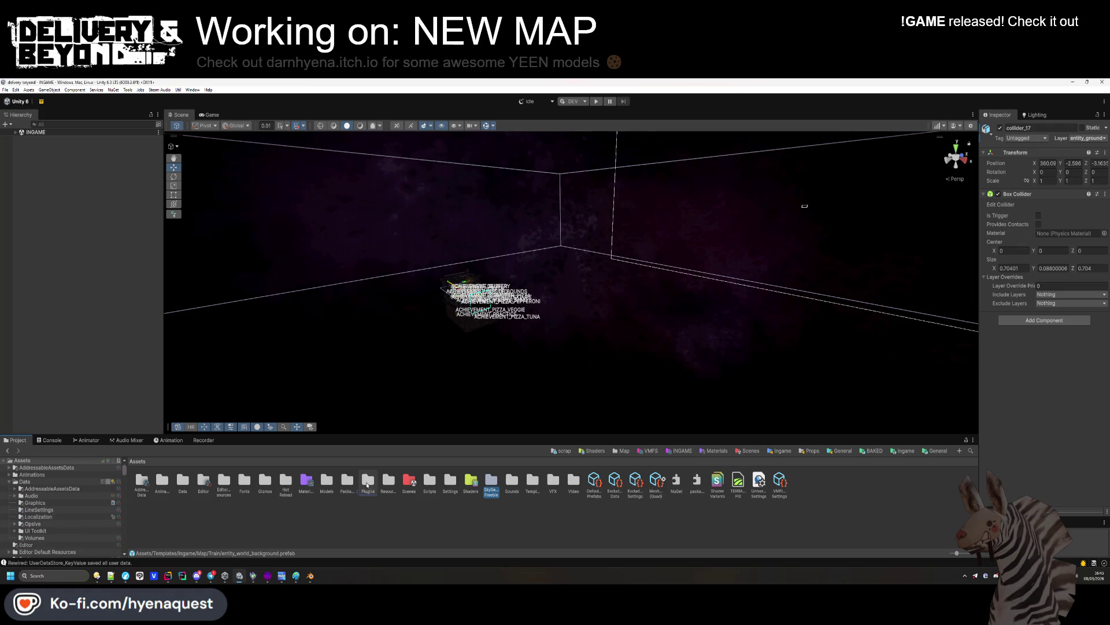
pyautogui.moveTo(352, 483); pyautogui.dragTo(352, 489)
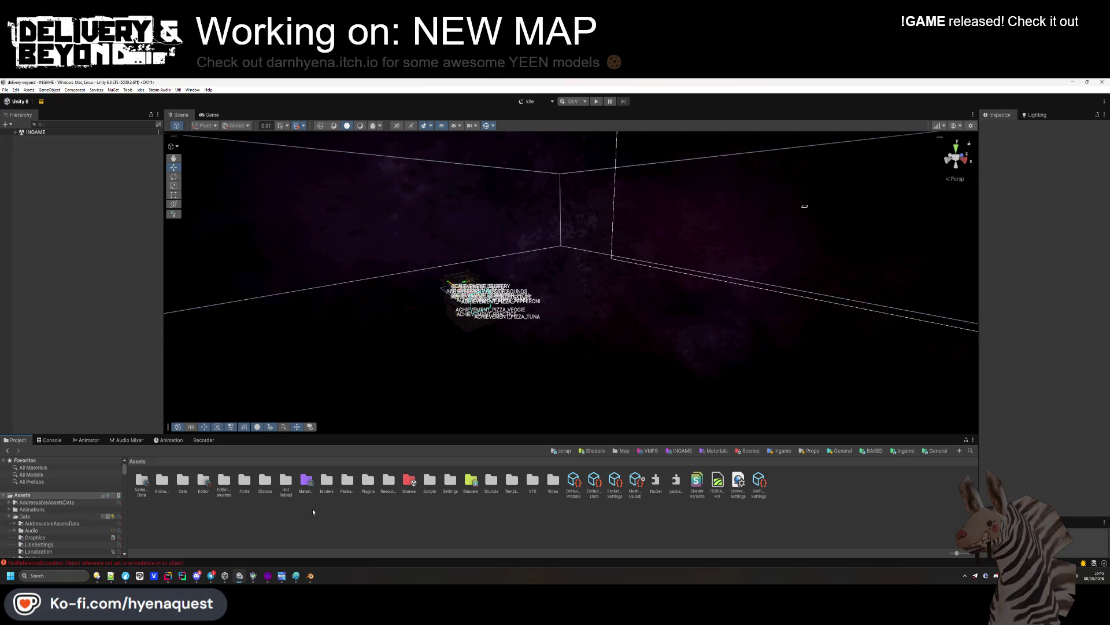
pyautogui.moveTo(492, 353); pyautogui.dragTo(457, 341)
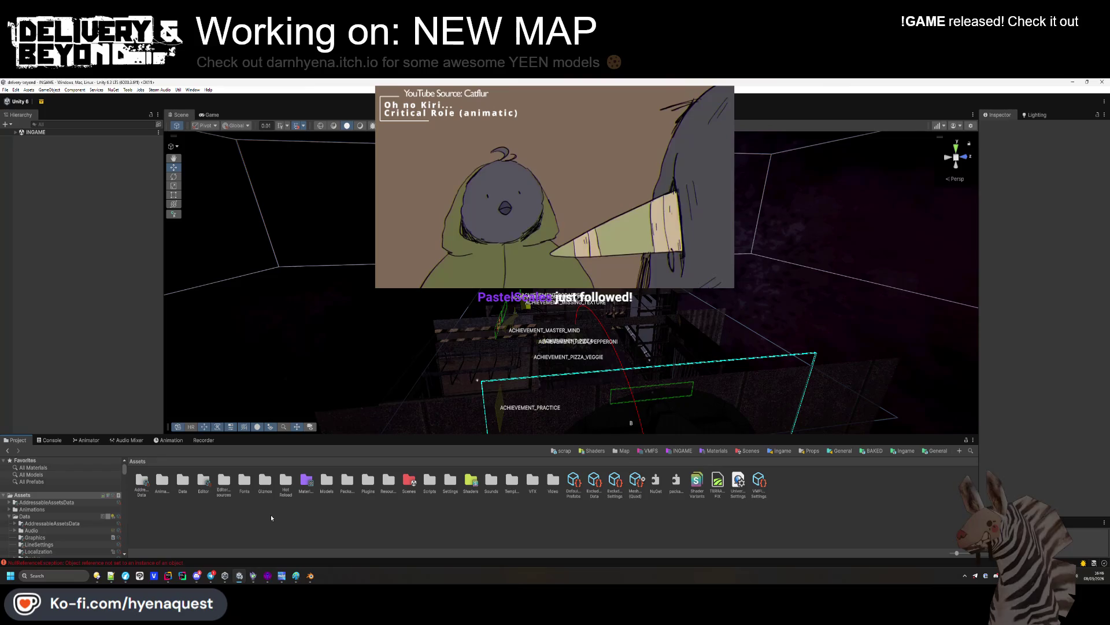
# Browse to Templates > Ingame > Map > Trenches and open the entry-0 prefab for editing
pyautogui.doubleClick(384, 481)
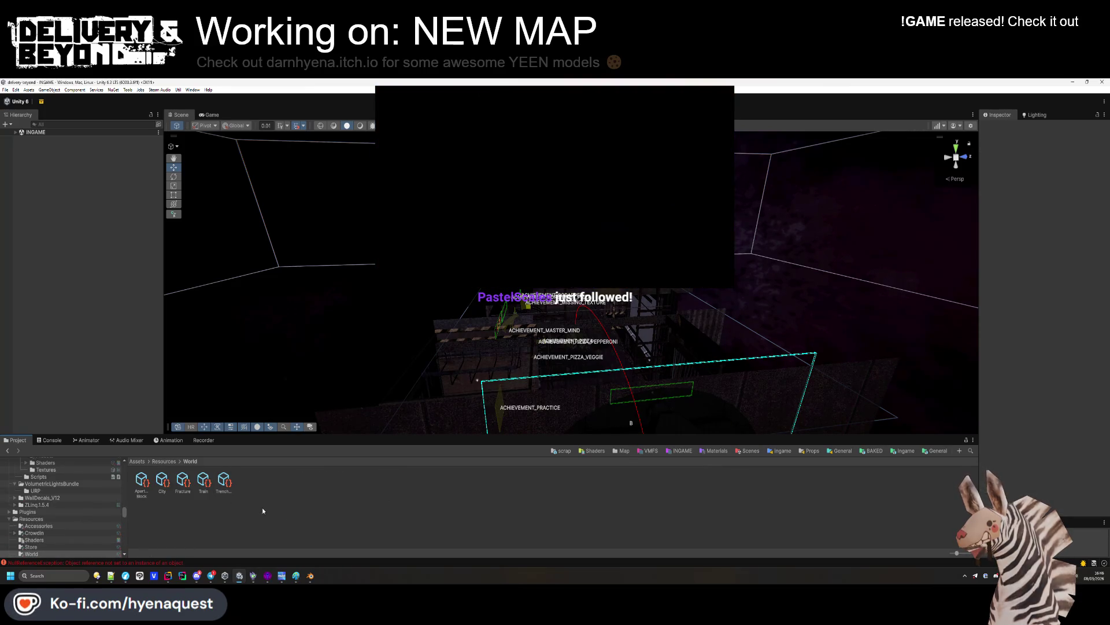
pyautogui.press('BackSpace')
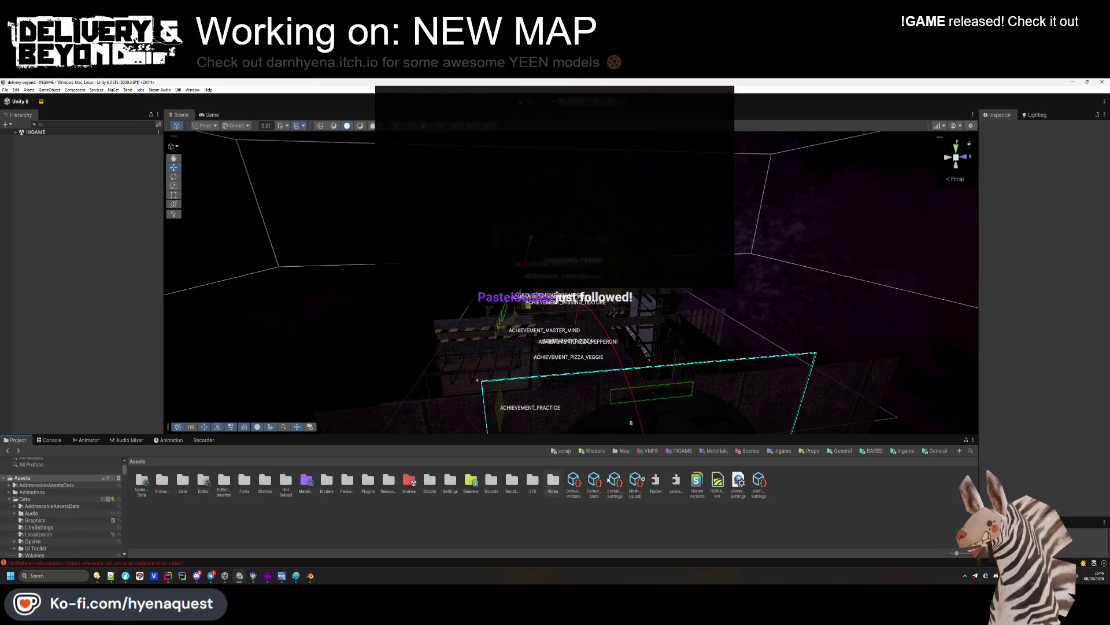
pyautogui.click(903, 451)
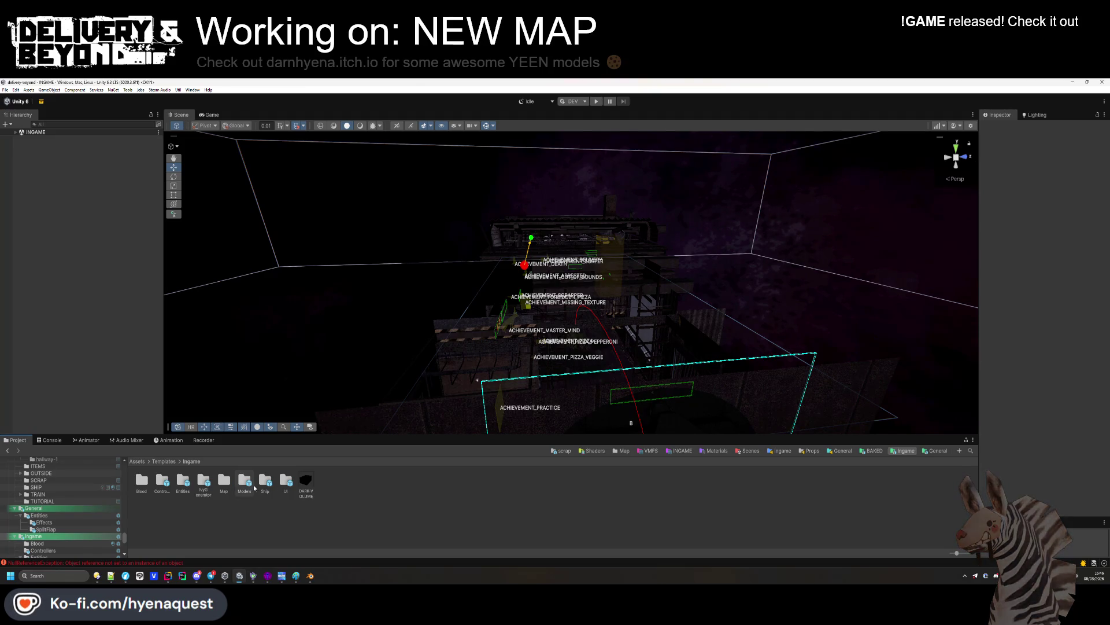
pyautogui.click(163, 462)
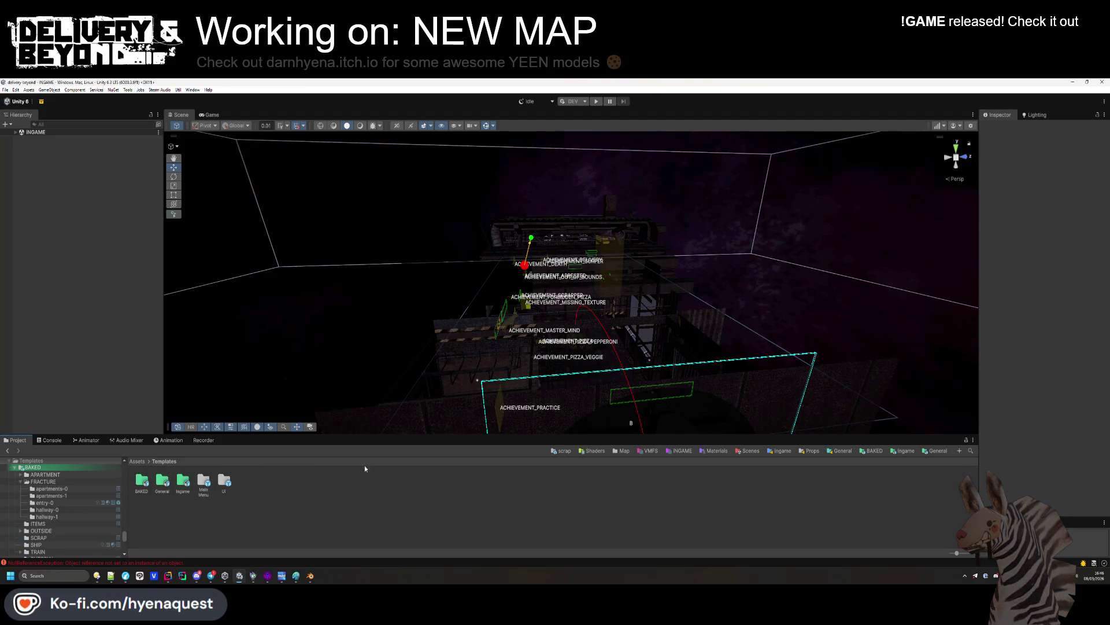
pyautogui.moveTo(957, 552); pyautogui.dragTo(964, 552)
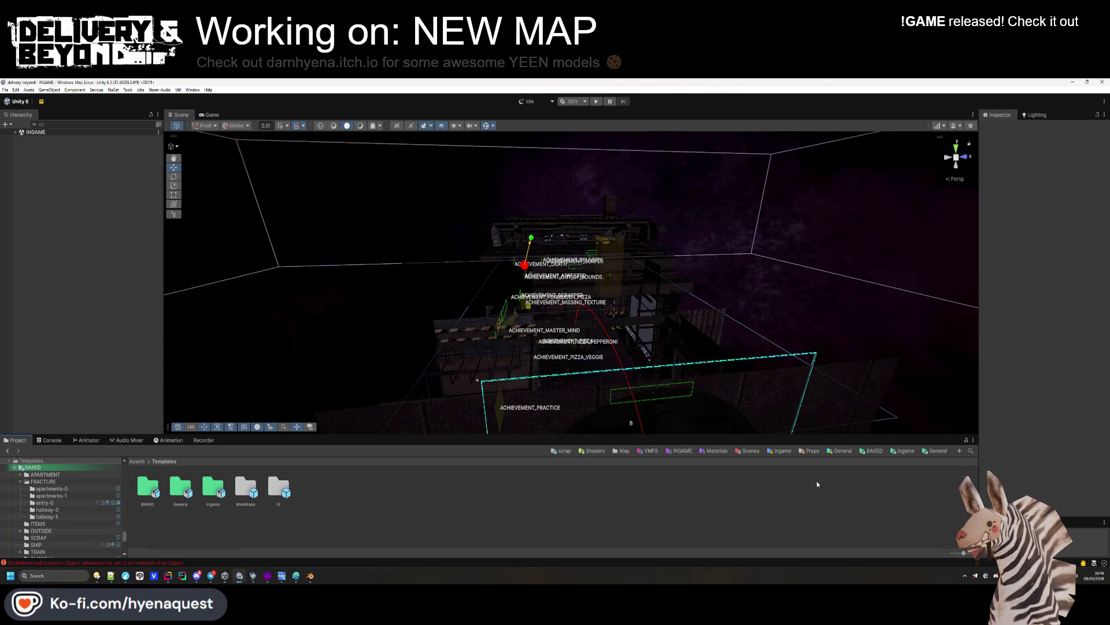
pyautogui.doubleClick(206, 498)
pyautogui.doubleClick(278, 489)
pyautogui.doubleClick(343, 490)
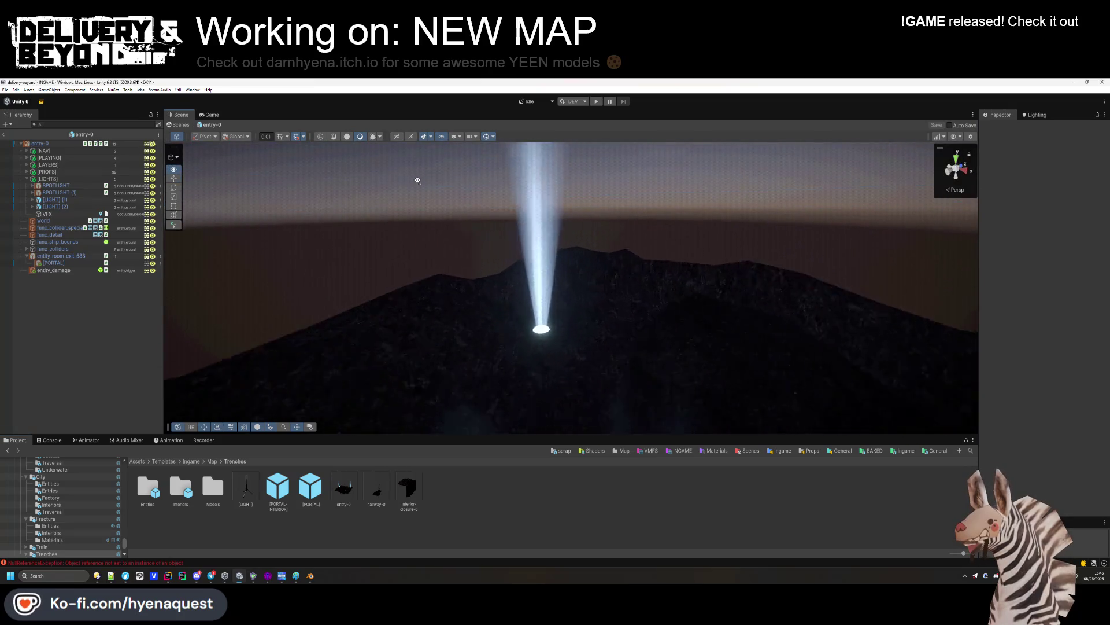
# Locate the LAMP beam material and rename its duplicate to LIGHT-BEAM_3
pyautogui.doubleClick(57, 186)
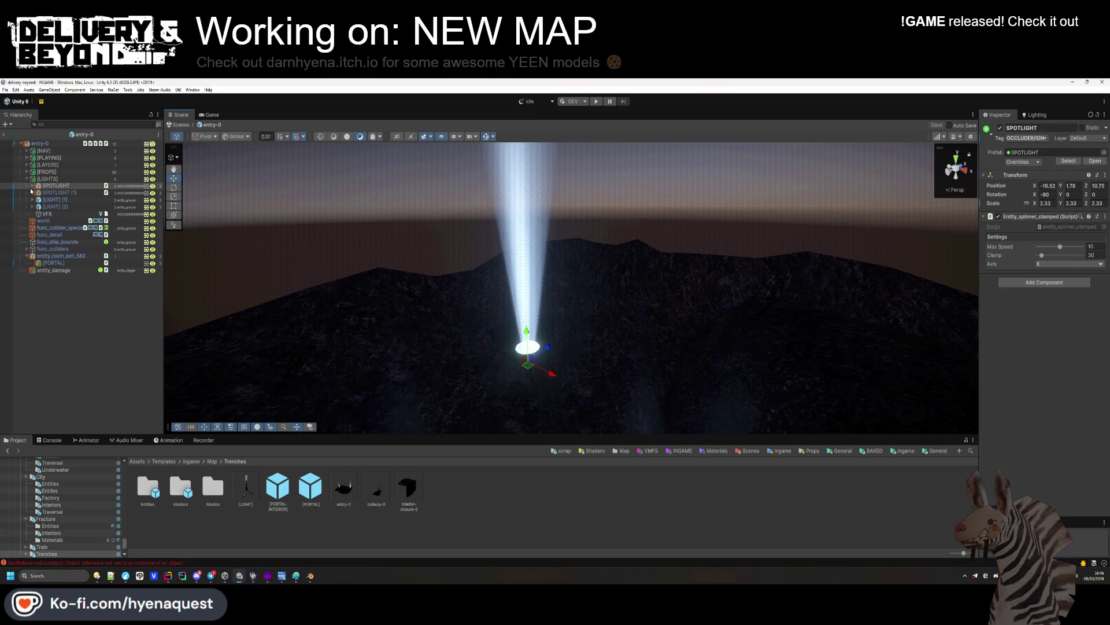
pyautogui.click(32, 186)
pyautogui.click(55, 192)
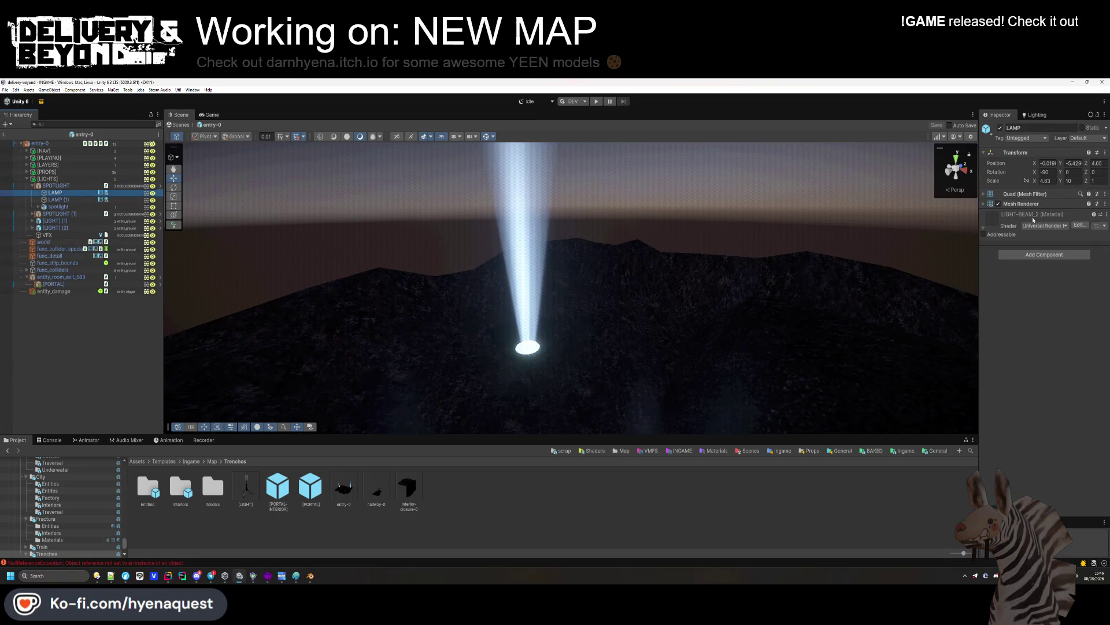
pyautogui.click(1021, 204)
pyautogui.click(1044, 225)
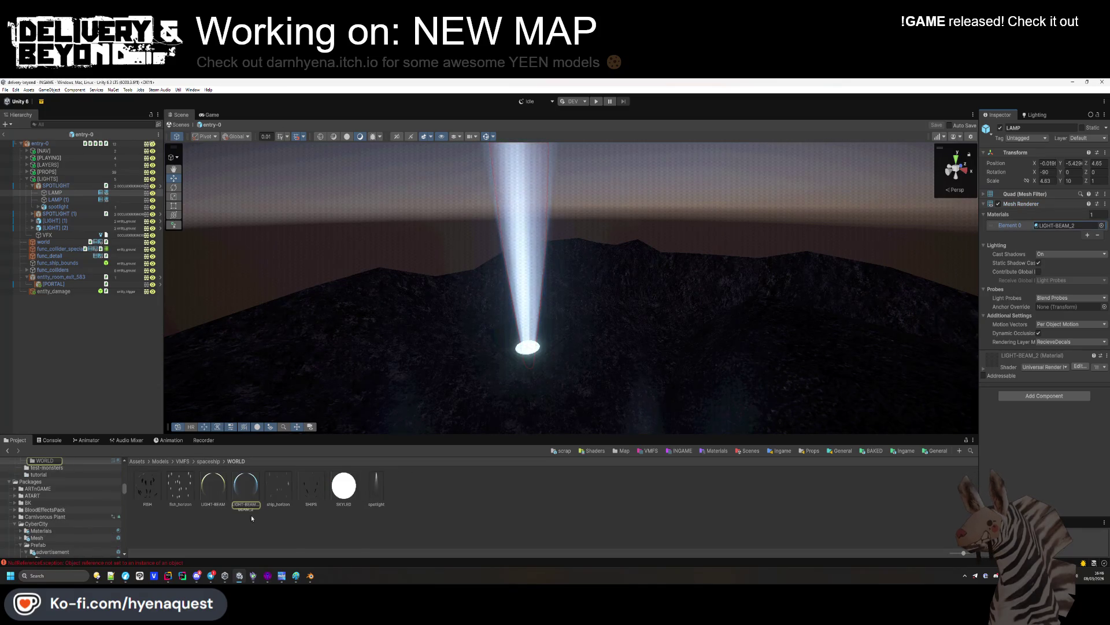
pyautogui.click(249, 490)
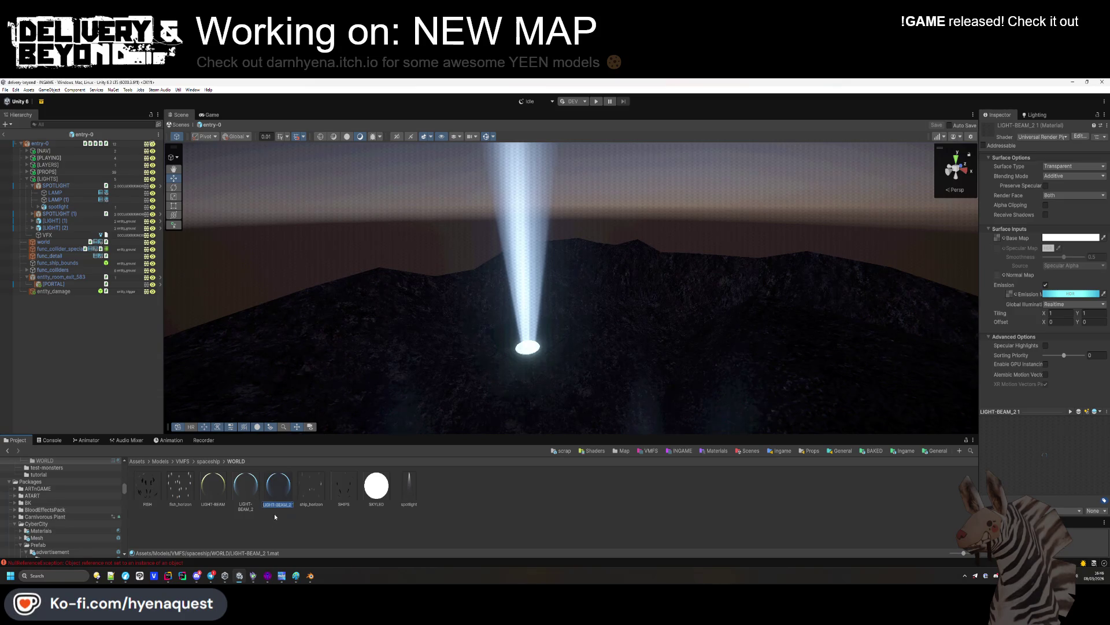
pyautogui.press('BackSpace')
pyautogui.write('3')
pyautogui.press('Return')
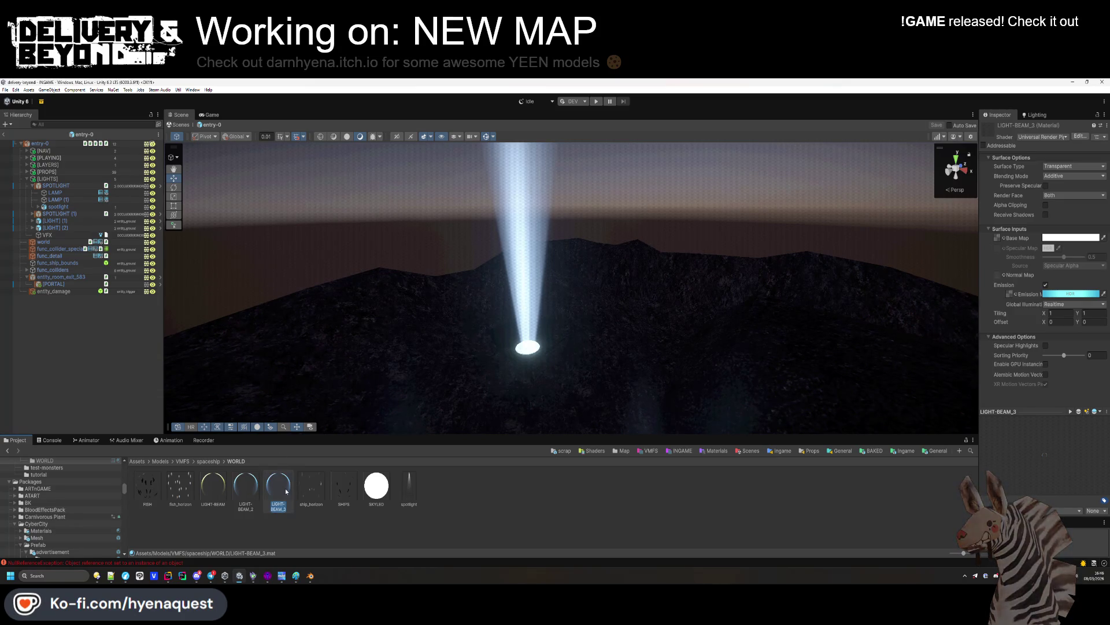
# Assign LIGHT-BEAM_3 to LAMP and LAMP (1) and tint its emission pinkish red
pyautogui.click(58, 192)
pyautogui.keyDown('ctrl'); pyautogui.click(61, 200); pyautogui.keyUp('ctrl')
pyautogui.moveTo(278, 488)
pyautogui.mouseDown()
pyautogui.moveTo(324, 439)
pyautogui.moveTo(636, 318)
pyautogui.moveTo(1054, 226)
pyautogui.mouseUp()
pyautogui.doubleClick(1056, 225)
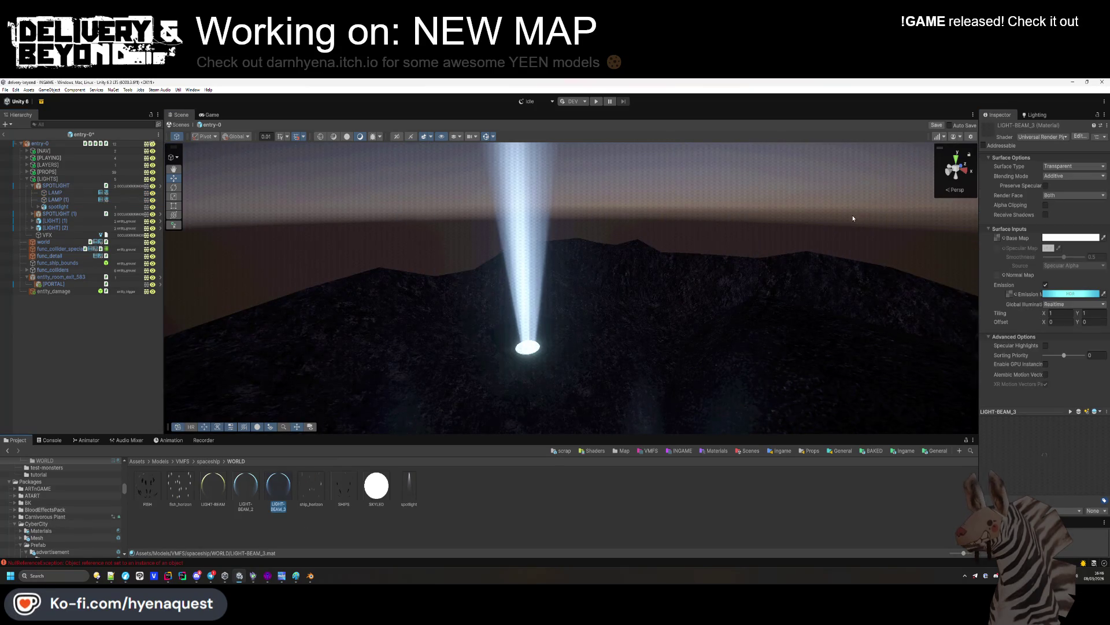
pyautogui.click(1059, 295)
pyautogui.click(1102, 332)
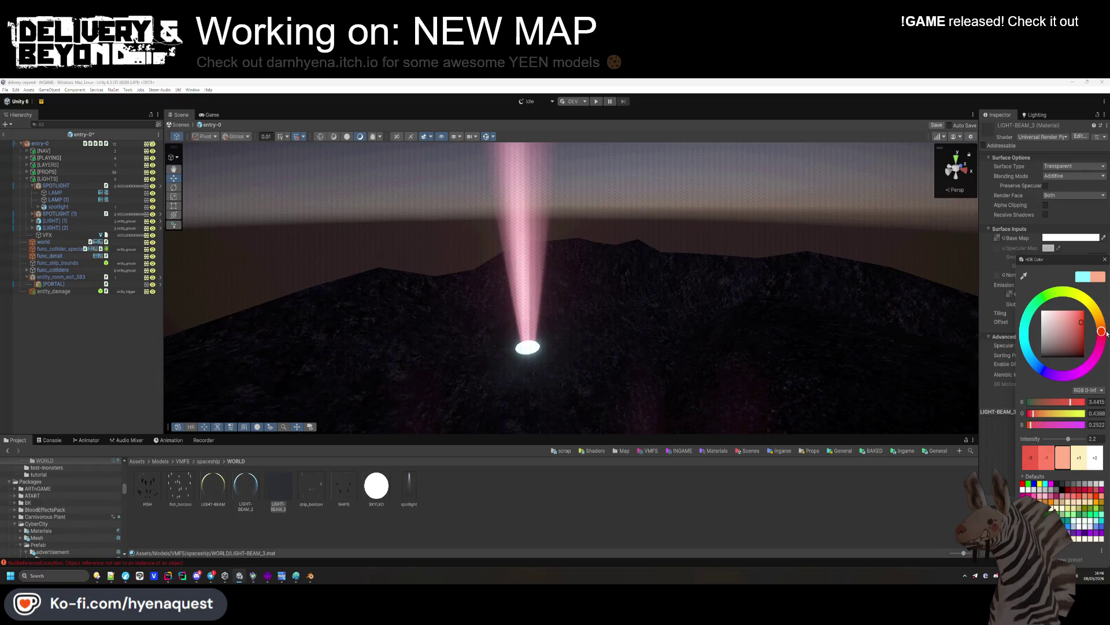
pyautogui.click(593, 495)
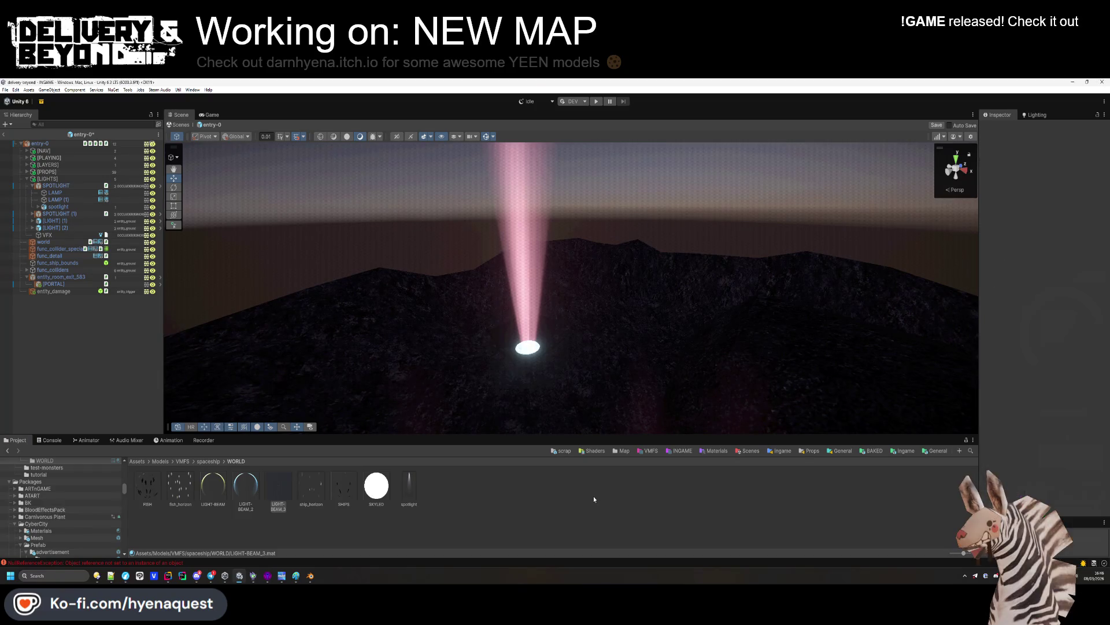
# Shift the Spotlight_ON material's emission hue to pink
pyautogui.click(527, 352)
pyautogui.click(58, 207)
pyautogui.click(38, 206)
pyautogui.click(57, 214)
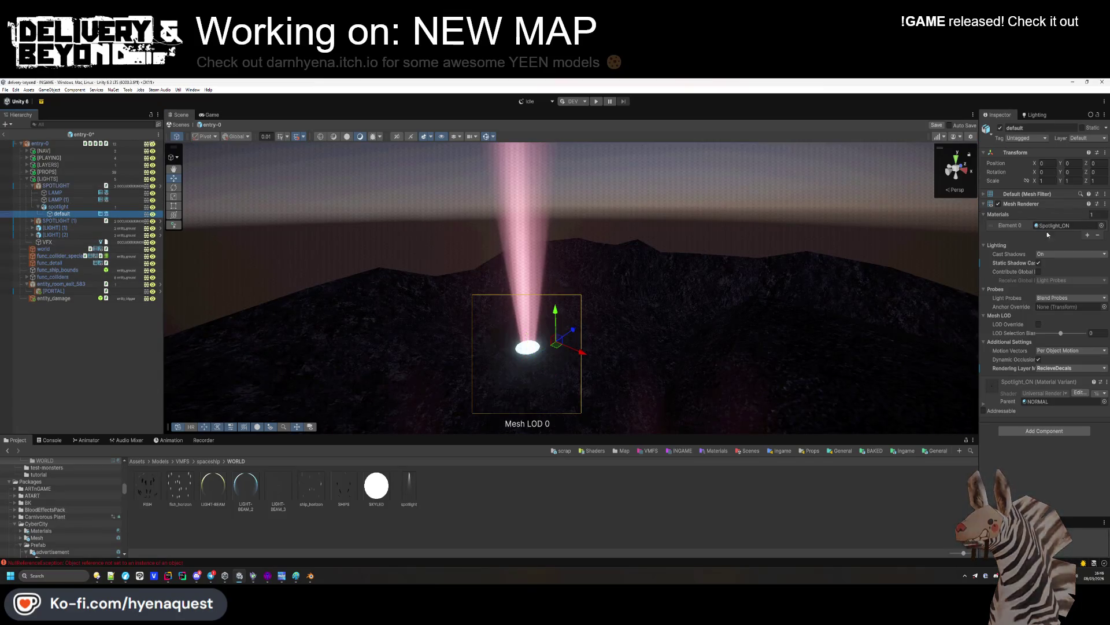
pyautogui.click(1058, 260)
pyautogui.click(311, 486)
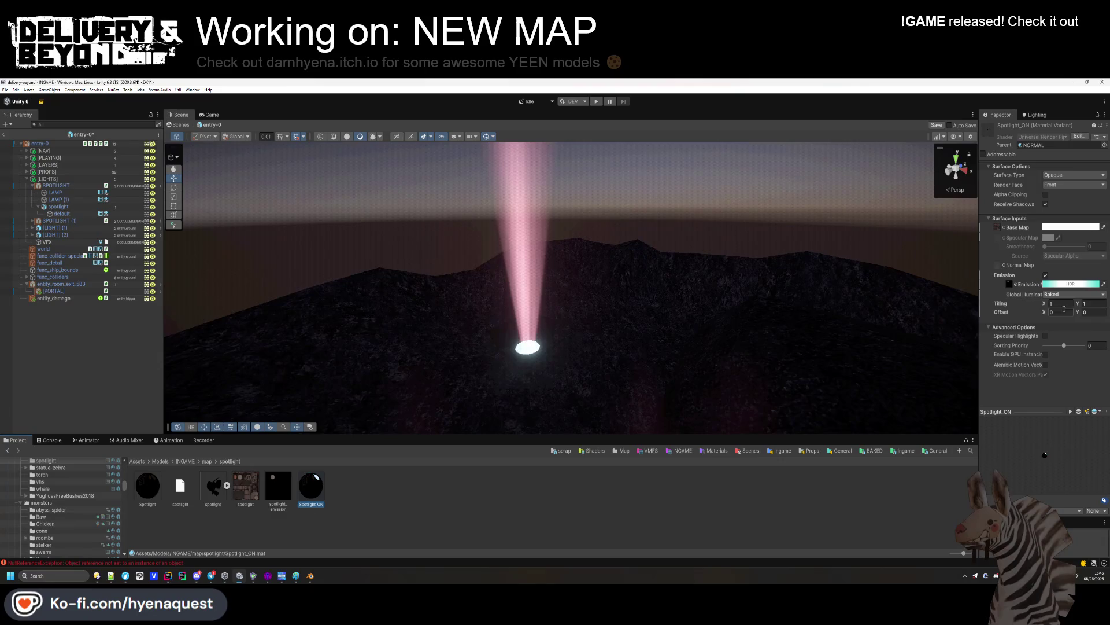
pyautogui.click(1071, 283)
pyautogui.moveTo(1097, 347); pyautogui.dragTo(1106, 334)
pyautogui.click(616, 538)
# Select the SPOTLIGHT object and review its prefab overrides
pyautogui.moveTo(559, 336)
pyautogui.mouseDown()
pyautogui.moveTo(429, 329)
pyautogui.moveTo(509, 330)
pyautogui.mouseUp()
pyautogui.click(578, 324)
pyautogui.click(1038, 162)
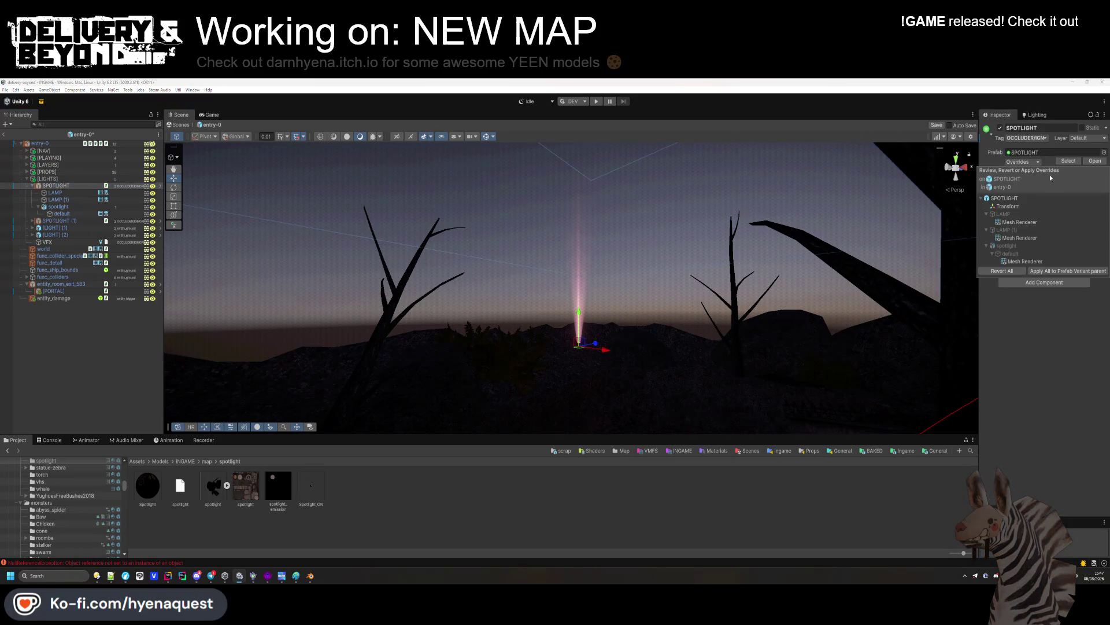
# Open the [LIGHT] (1) tripod lamp's prefab for editing
pyautogui.moveTo(575, 347)
pyautogui.mouseDown()
pyautogui.moveTo(602, 318)
pyautogui.moveTo(568, 352)
pyautogui.moveTo(755, 320)
pyautogui.moveTo(746, 323)
pyautogui.mouseUp()
pyautogui.click(567, 353)
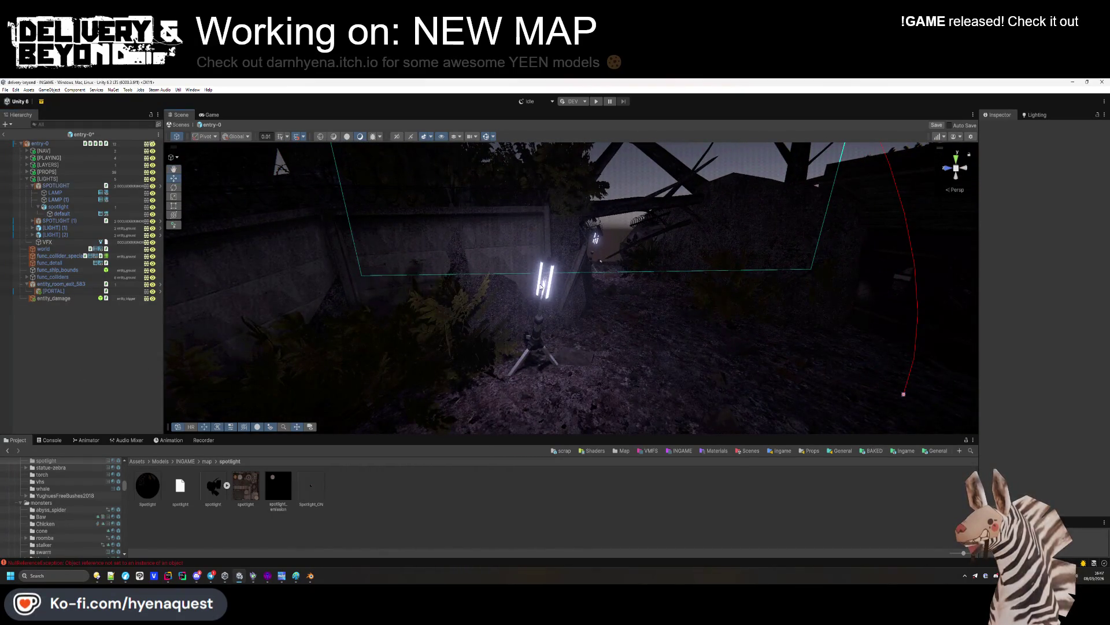
pyautogui.click(55, 227)
pyautogui.click(1095, 161)
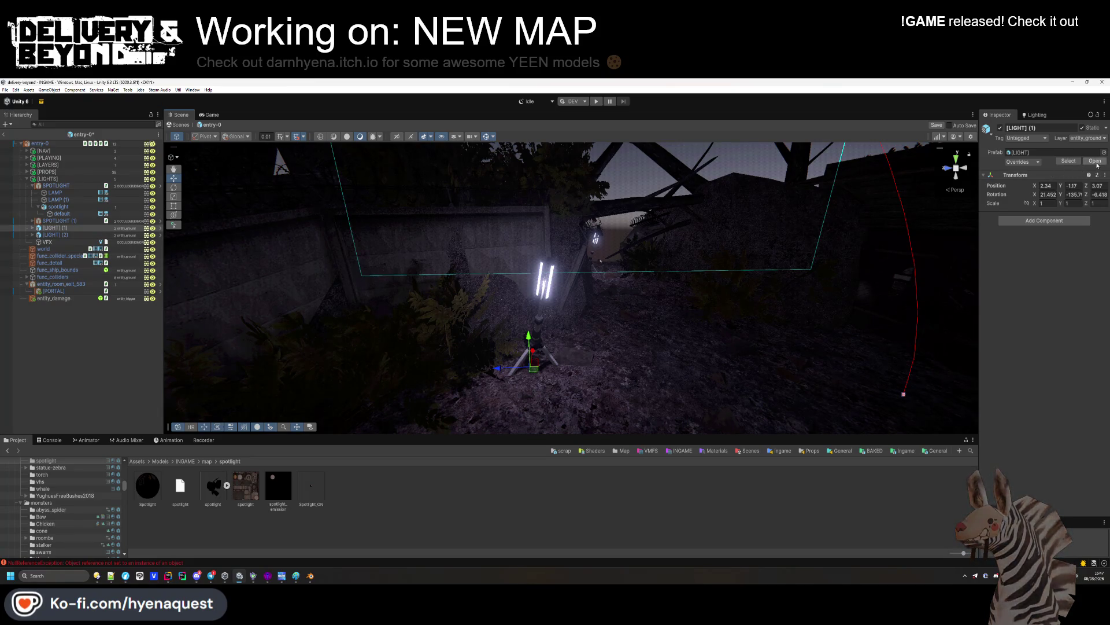
pyautogui.click(539, 336)
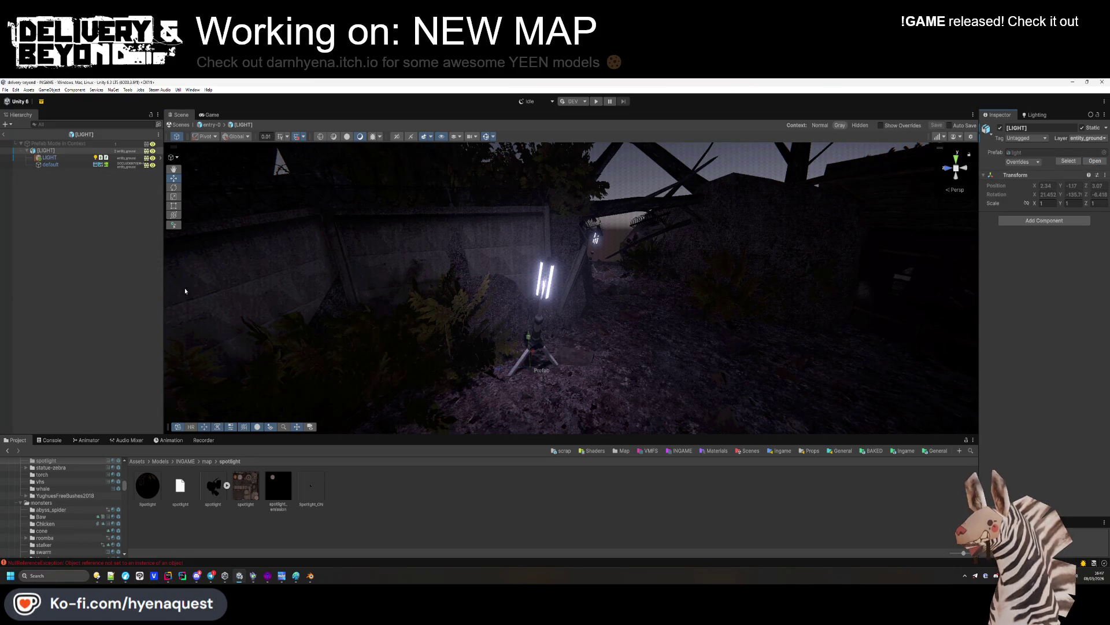
# Change the LIGHT point light's colour to a deep pinkish red
pyautogui.click(546, 277)
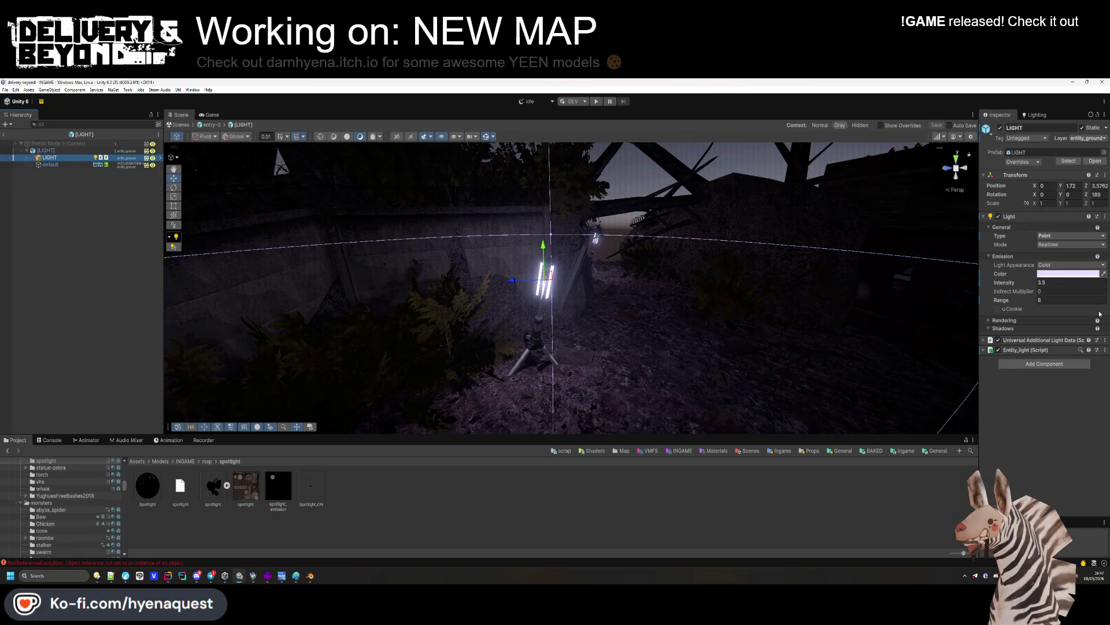
pyautogui.click(1069, 274)
pyautogui.moveTo(1101, 339)
pyautogui.mouseDown()
pyautogui.moveTo(1098, 311)
pyautogui.moveTo(1058, 307)
pyautogui.mouseUp()
pyautogui.click(1062, 311)
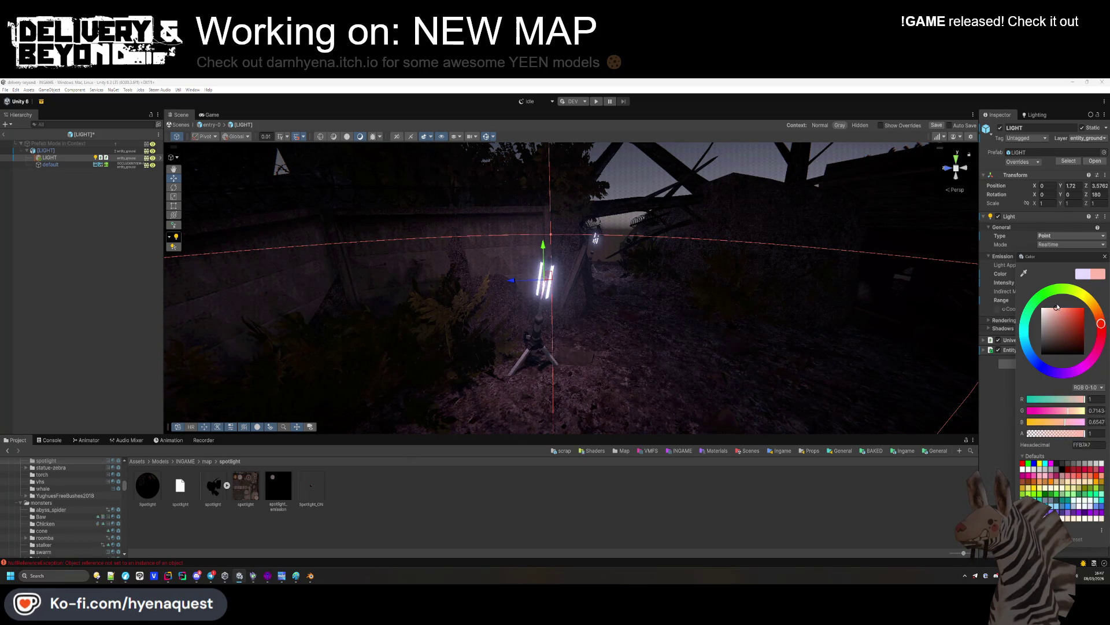
pyautogui.click(1012, 391)
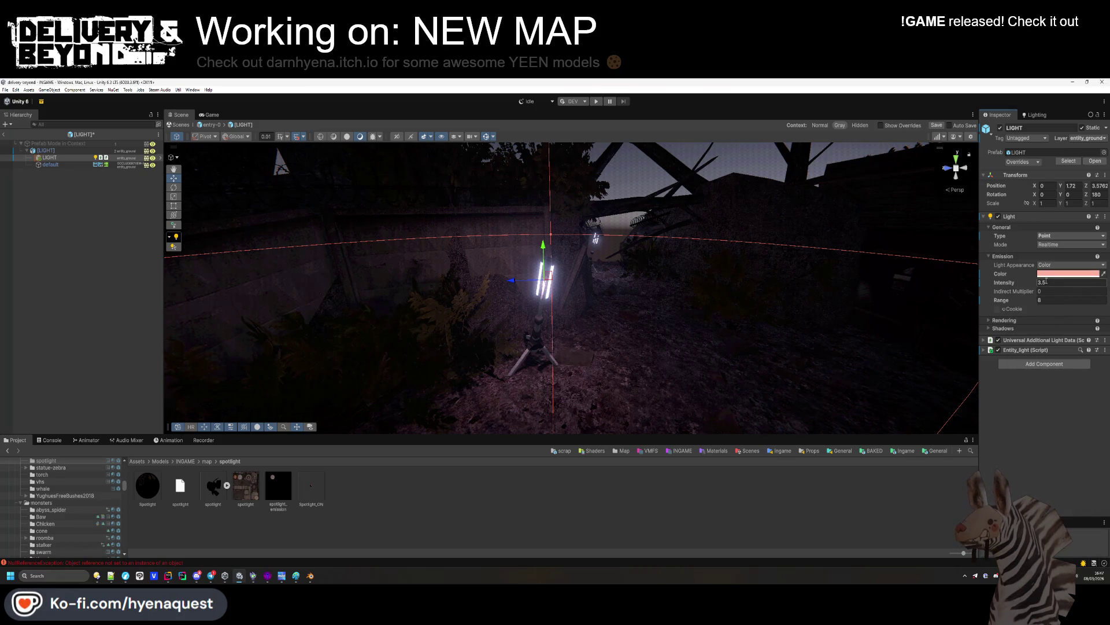
pyautogui.click(1074, 277)
pyautogui.click(1062, 320)
pyautogui.click(1046, 320)
pyautogui.moveTo(1098, 327); pyautogui.dragTo(1102, 338)
pyautogui.click(1063, 321)
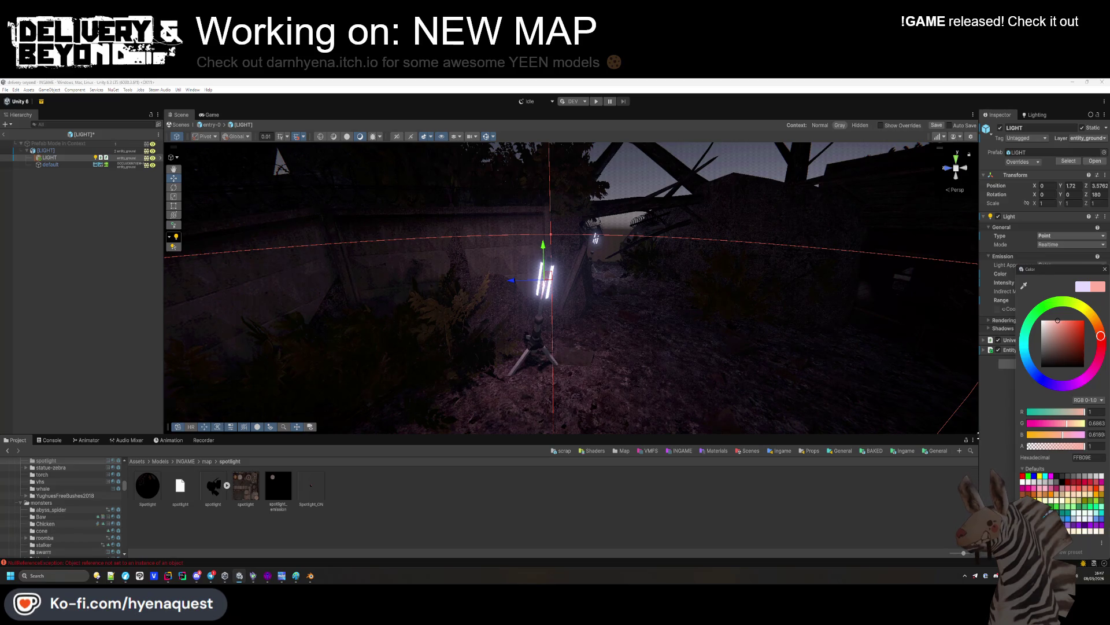
pyautogui.click(1023, 286)
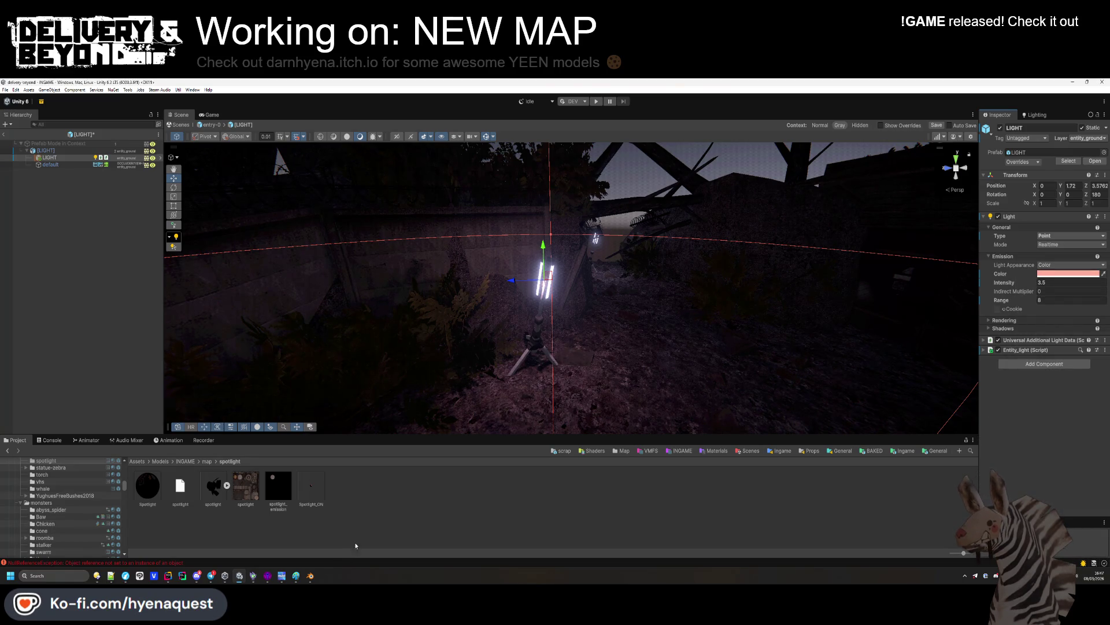
# Give the Tripod_Light 1 material a pink base colour and return to the entry-0 prefab
pyautogui.click(52, 164)
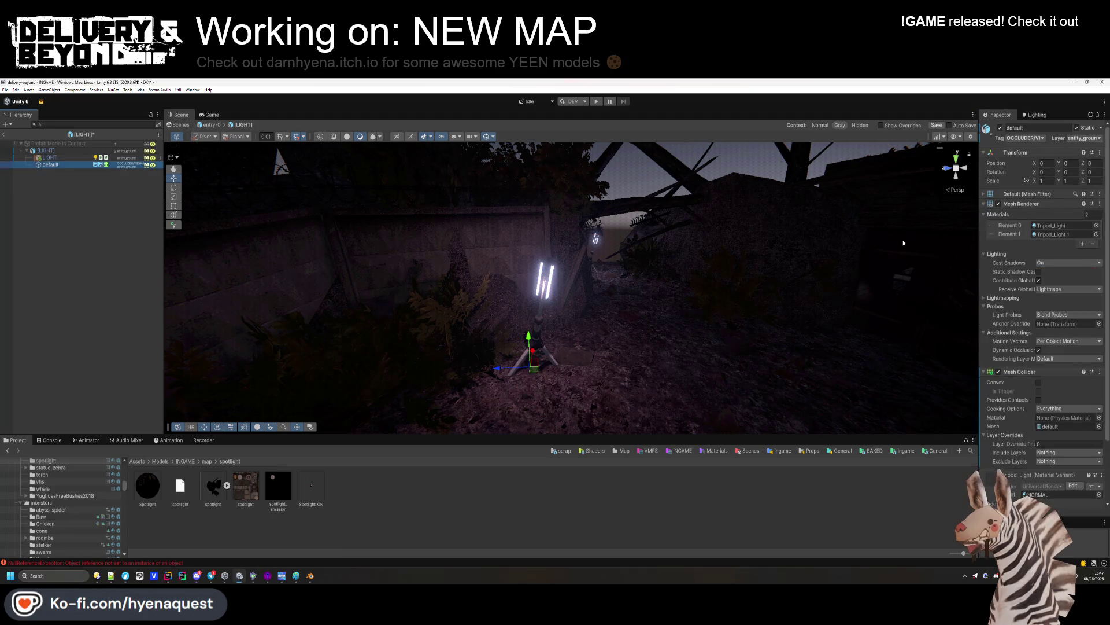
pyautogui.doubleClick(1053, 234)
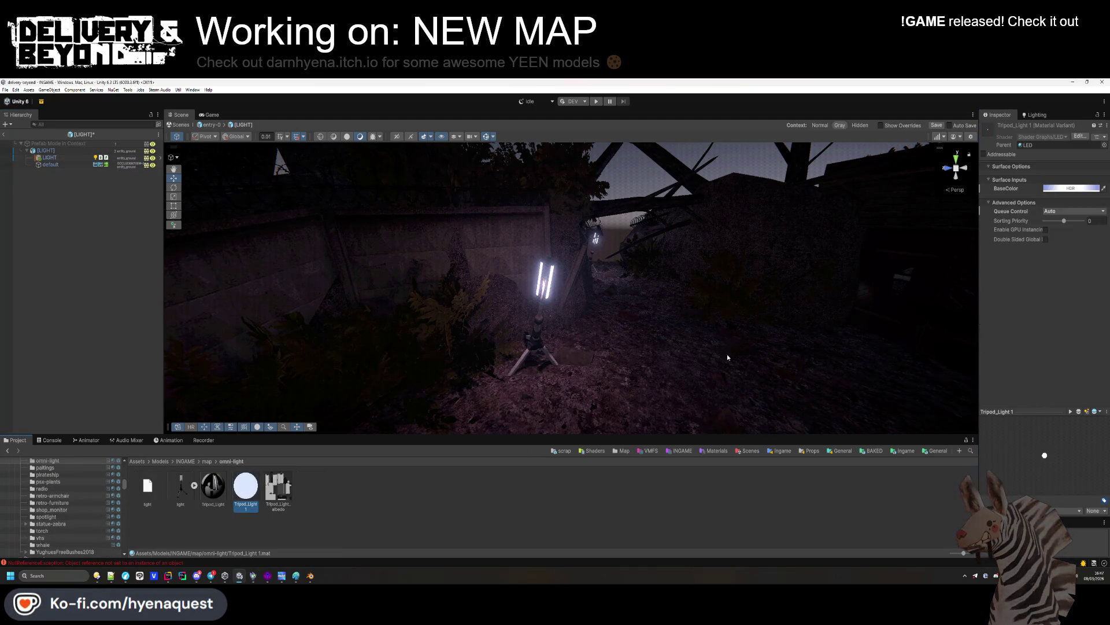
pyautogui.click(1070, 188)
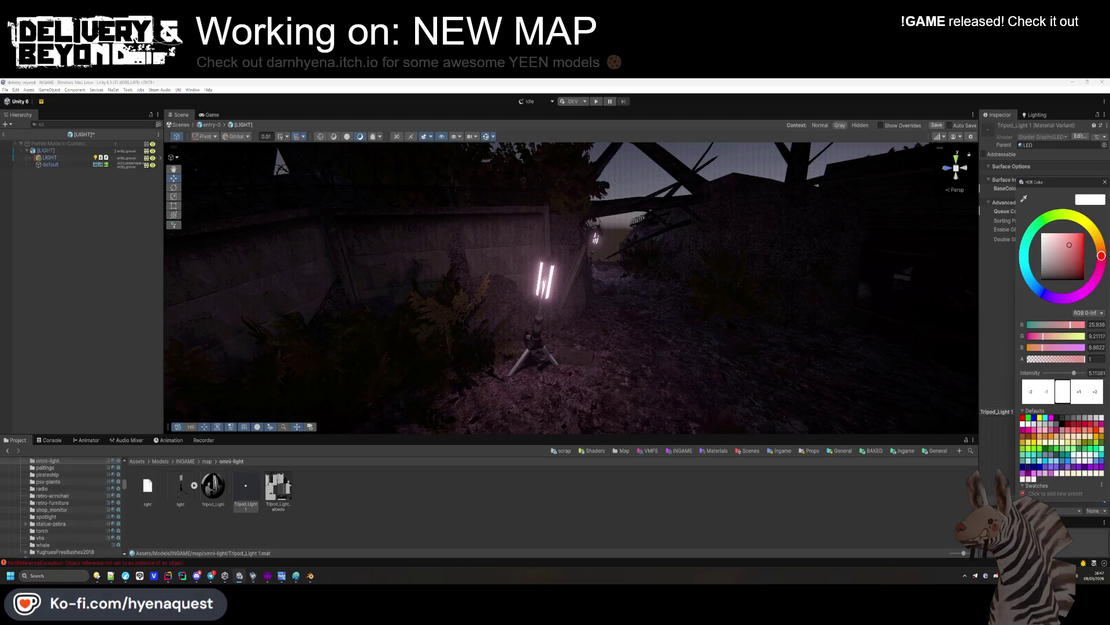
pyautogui.click(115, 265)
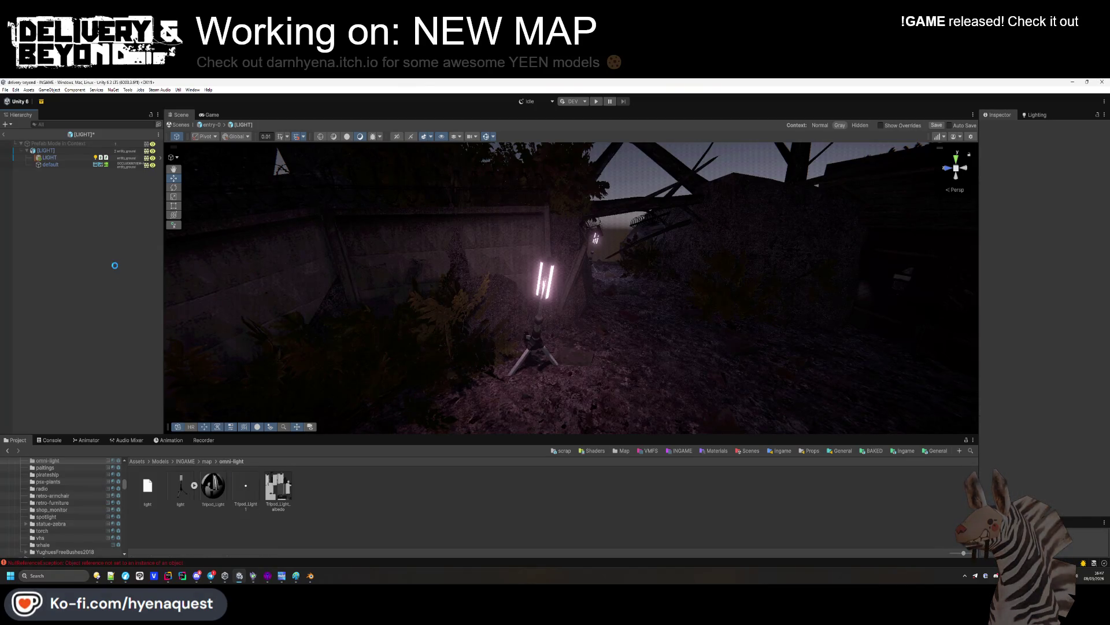
pyautogui.moveTo(574, 303)
pyautogui.mouseDown()
pyautogui.moveTo(576, 268)
pyautogui.moveTo(585, 289)
pyautogui.moveTo(132, 274)
pyautogui.moveTo(15, 143)
pyautogui.mouseUp()
pyautogui.click(4, 134)
pyautogui.moveTo(480, 272); pyautogui.dragTo(475, 356)
pyautogui.click(46, 516)
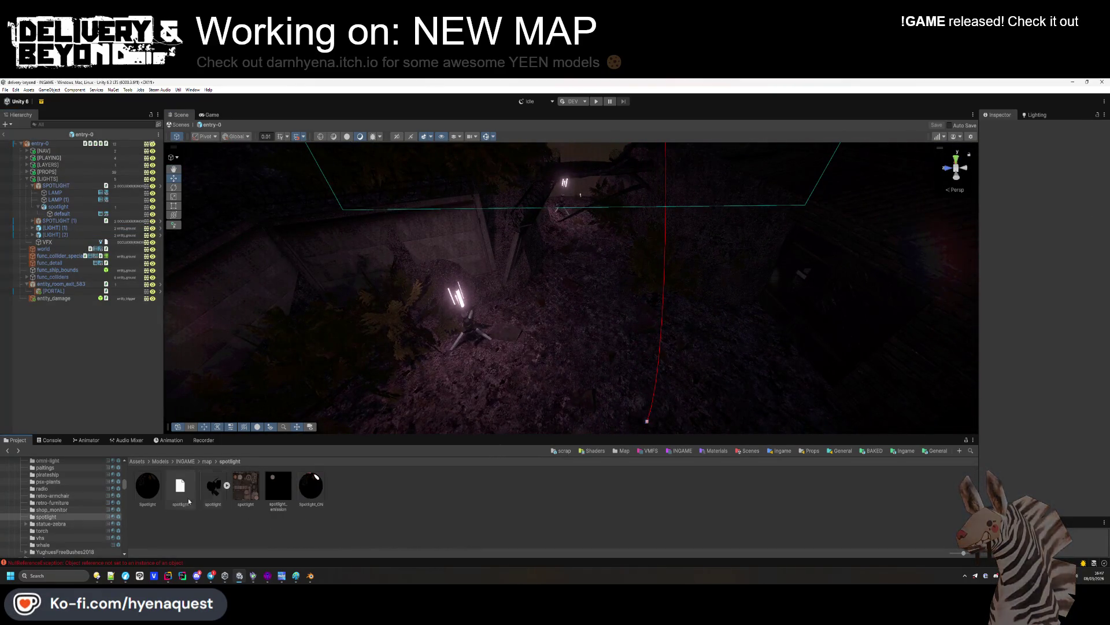
# Go back to the Trenches templates folder and open the hallway-0 prefab
pyautogui.click(207, 461)
pyautogui.hotkey('alt', 'Left')
pyautogui.hotkey('alt', 'Left')
pyautogui.hotkey('alt', 'Left')
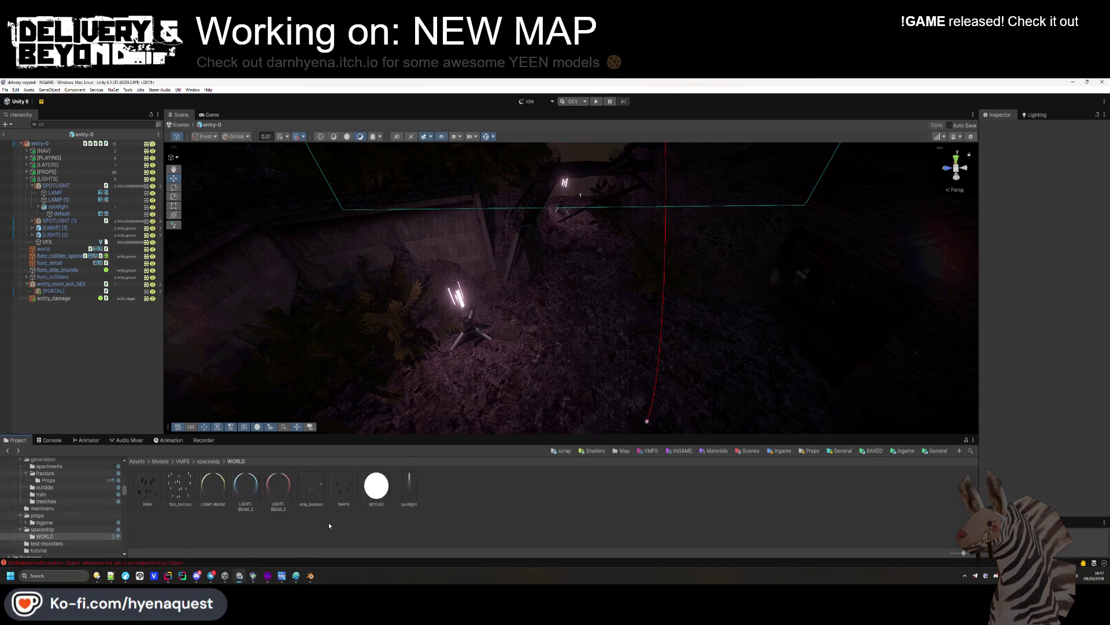
pyautogui.click(382, 493)
pyautogui.doubleClick(382, 493)
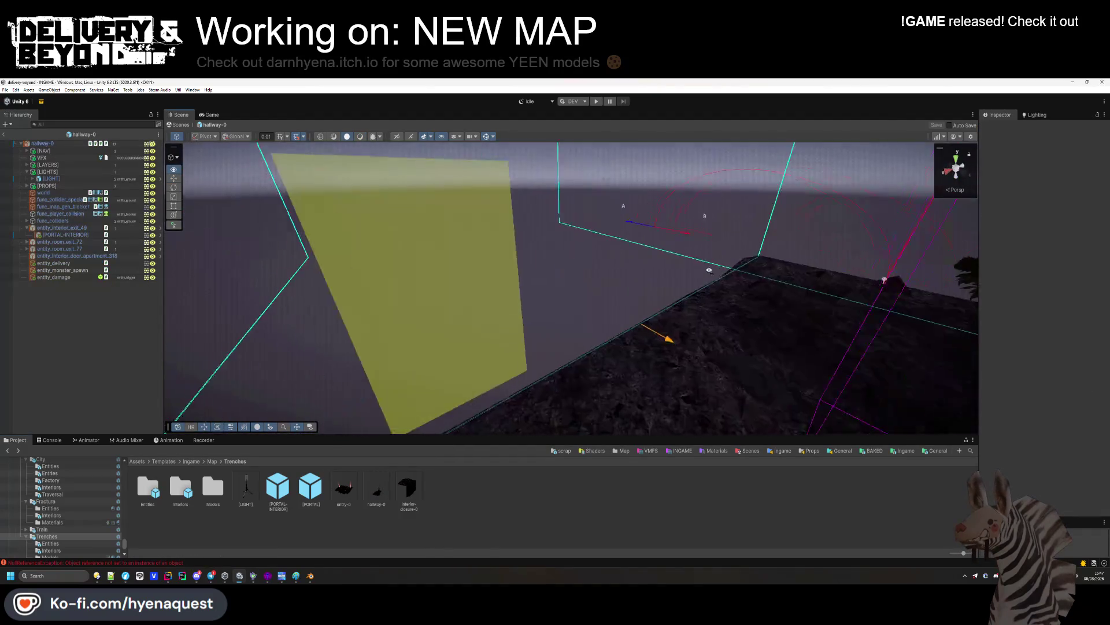
# Reposition the hallway's tripod lamp and save the hallway-0 prefab
pyautogui.moveTo(689, 271)
pyautogui.mouseDown()
pyautogui.moveTo(657, 248)
pyautogui.moveTo(806, 315)
pyautogui.mouseUp()
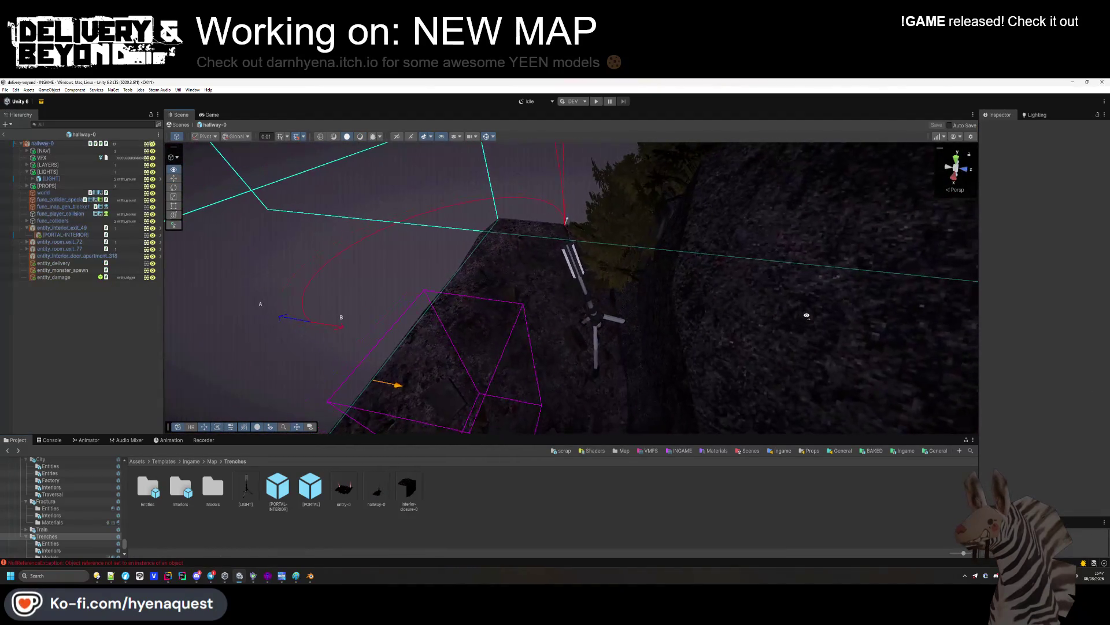
pyautogui.moveTo(372, 143)
pyautogui.mouseDown()
pyautogui.moveTo(463, 231)
pyautogui.moveTo(659, 335)
pyautogui.moveTo(568, 341)
pyautogui.moveTo(667, 271)
pyautogui.mouseUp()
pyautogui.click(659, 335)
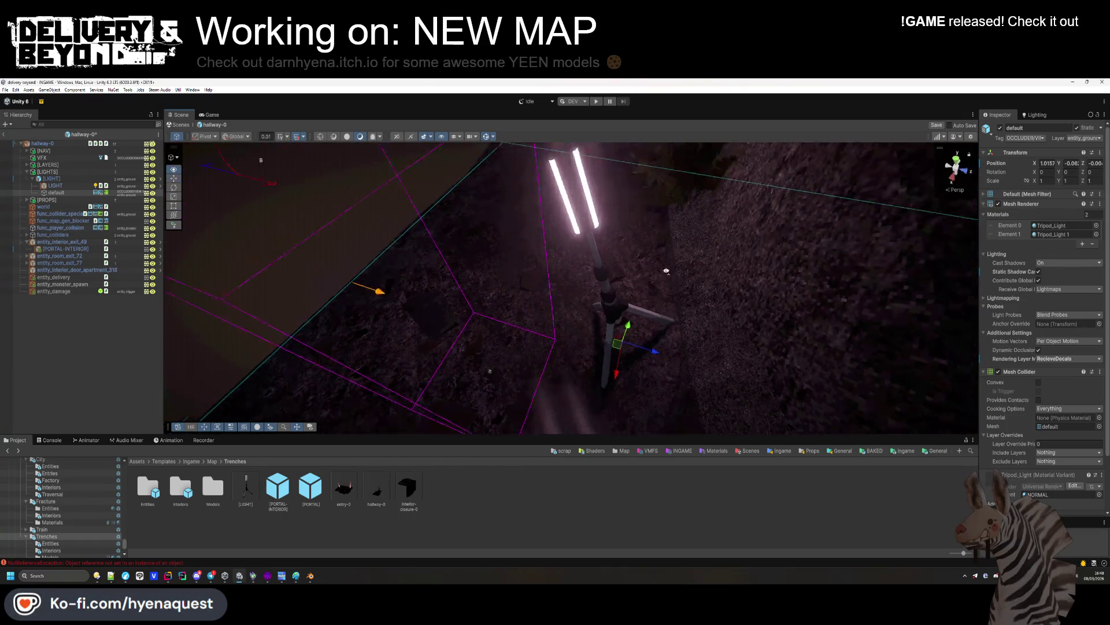
pyautogui.scroll(-5, 666, 271)
pyautogui.click(731, 359)
pyautogui.moveTo(731, 359)
pyautogui.mouseDown()
pyautogui.moveTo(704, 308)
pyautogui.moveTo(393, 164)
pyautogui.moveTo(79, 322)
pyautogui.mouseUp()
pyautogui.hotkey('ctrl', 's')
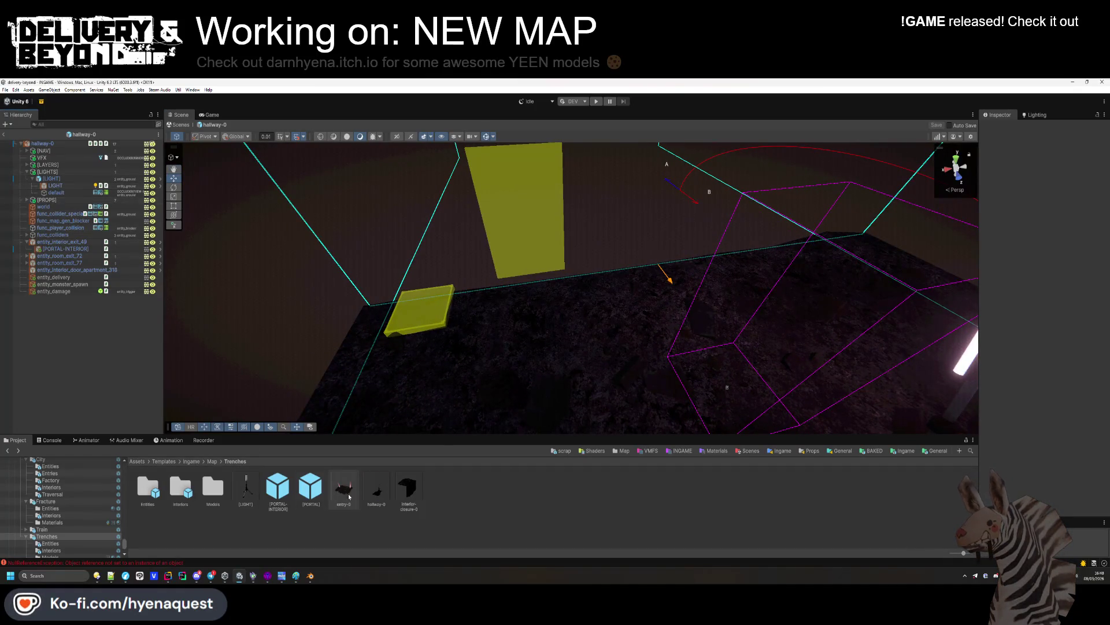
# Open the interior-closure-0 prefab for editing
pyautogui.click(408, 489)
pyautogui.click(348, 497)
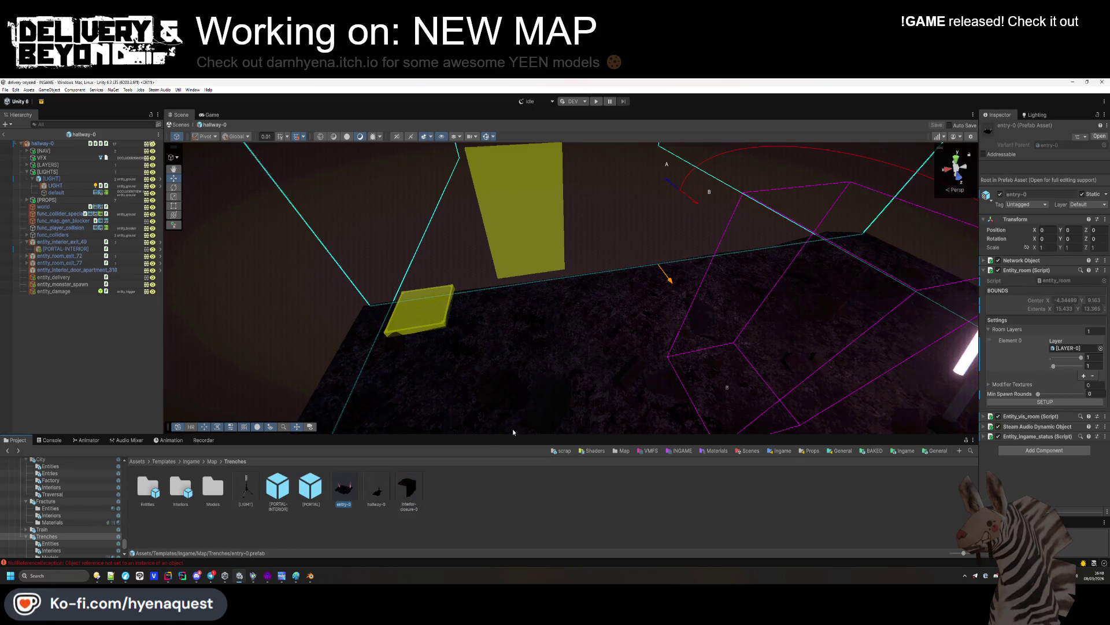
pyautogui.doubleClick(412, 496)
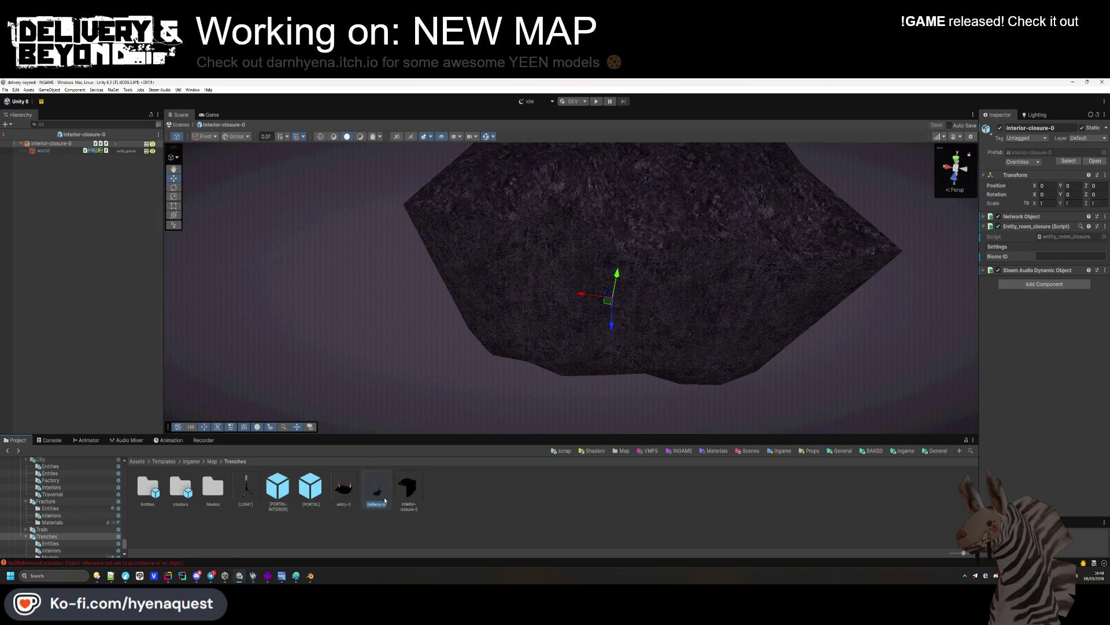
# Open the Trenches/Interiors/interior-0 prefab and move the short street lamp upward
pyautogui.doubleClick(377, 491)
pyautogui.doubleClick(180, 488)
pyautogui.doubleClick(148, 489)
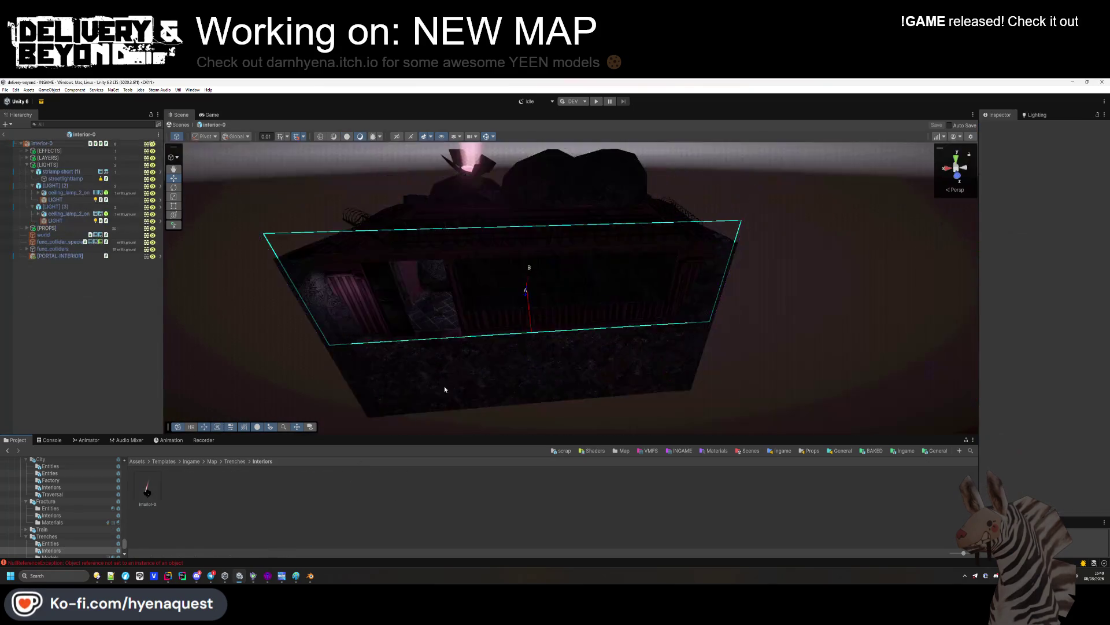
pyautogui.press('w')
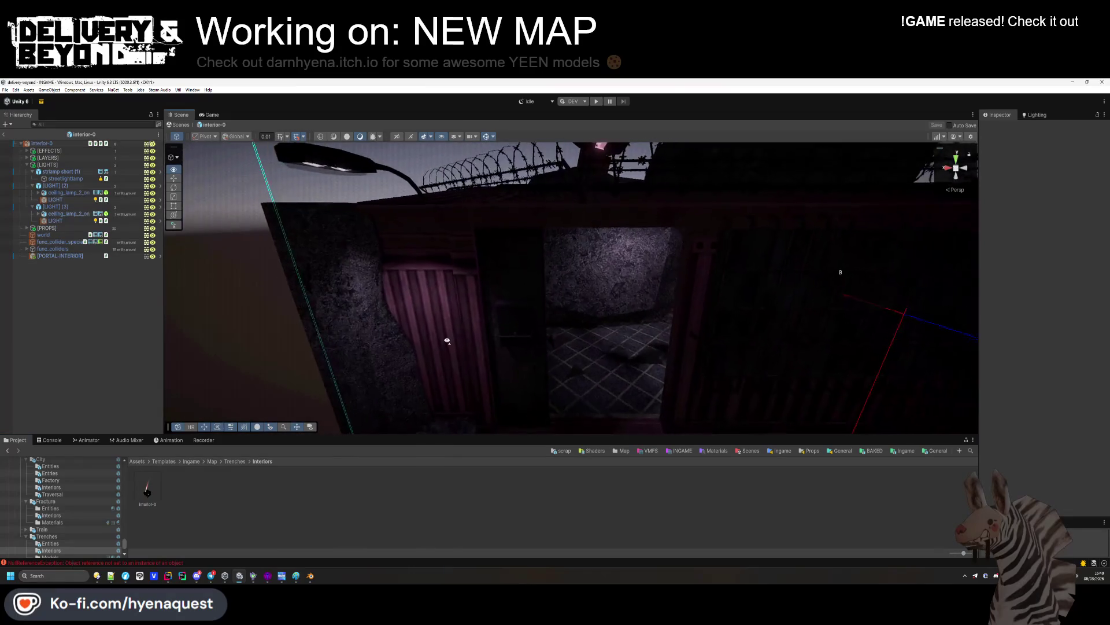
pyautogui.press('s')
pyautogui.click(433, 207)
pyautogui.moveTo(466, 199)
pyautogui.mouseDown()
pyautogui.moveTo(459, 158)
pyautogui.moveTo(553, 207)
pyautogui.mouseUp()
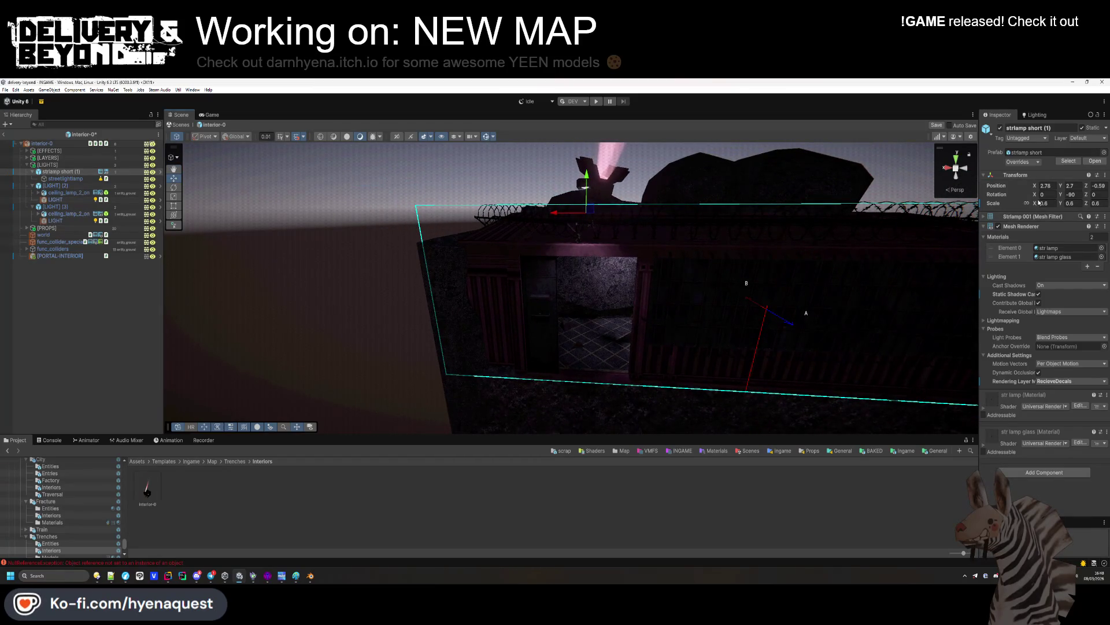
# Recolour the streetlightlamp spot light to a pale salmon-pink
pyautogui.moveTo(579, 231)
pyautogui.mouseDown()
pyautogui.moveTo(607, 179)
pyautogui.moveTo(559, 252)
pyautogui.moveTo(665, 245)
pyautogui.moveTo(648, 269)
pyautogui.moveTo(639, 254)
pyautogui.moveTo(615, 266)
pyautogui.moveTo(726, 277)
pyautogui.moveTo(773, 297)
pyautogui.moveTo(654, 231)
pyautogui.moveTo(1027, 279)
pyautogui.mouseUp()
pyautogui.click(65, 178)
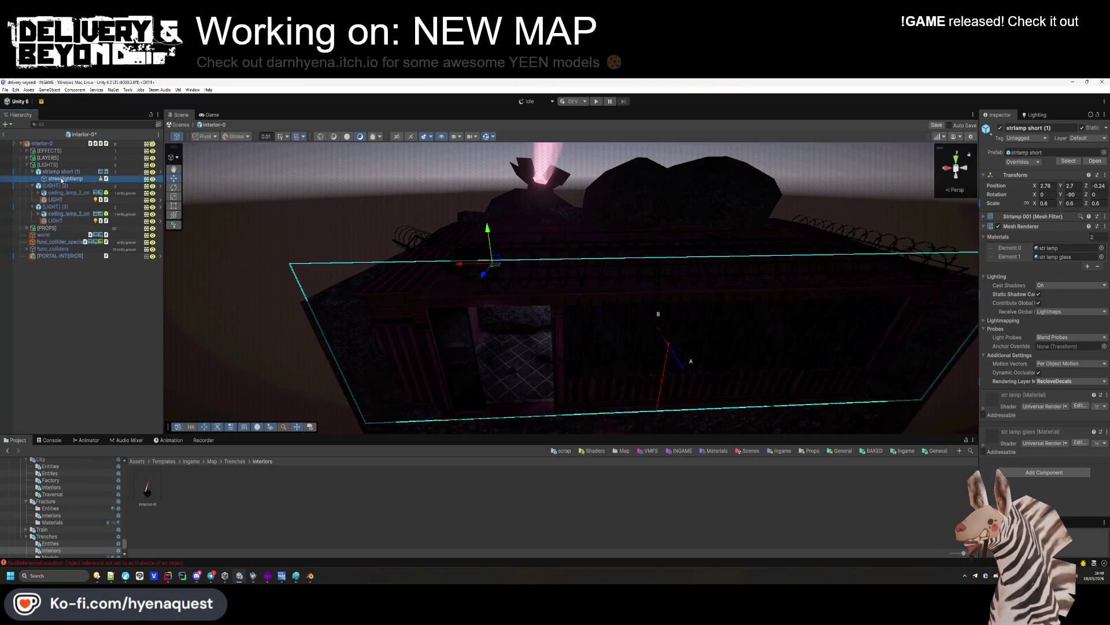
pyautogui.click(1050, 274)
pyautogui.moveTo(1095, 338)
pyautogui.mouseDown()
pyautogui.moveTo(1104, 310)
pyautogui.moveTo(1053, 296)
pyautogui.mouseUp()
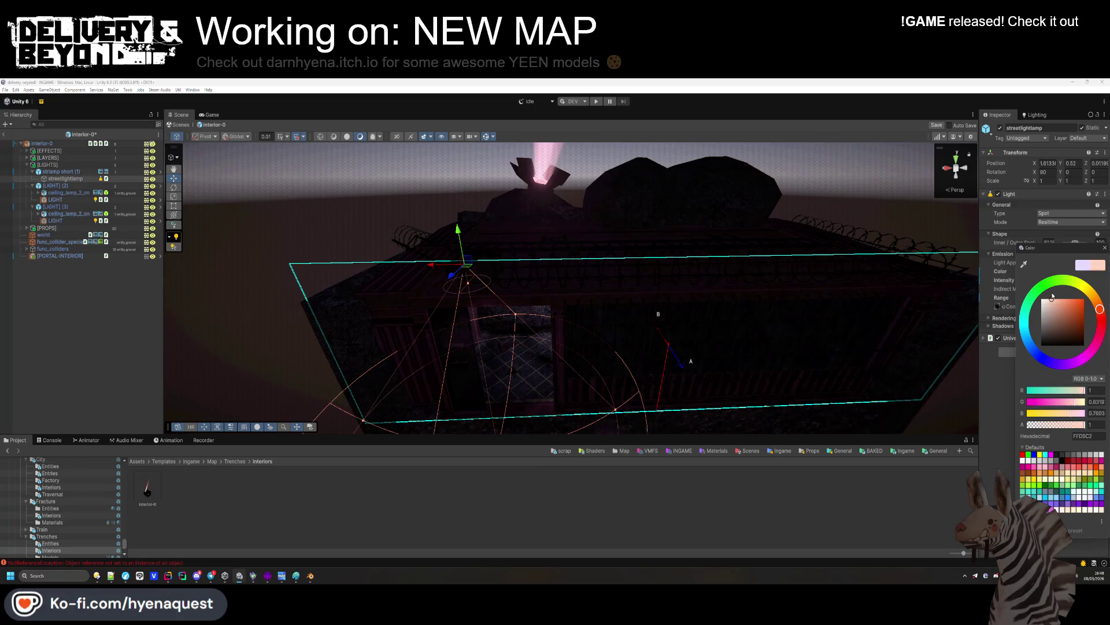
pyautogui.click(1075, 244)
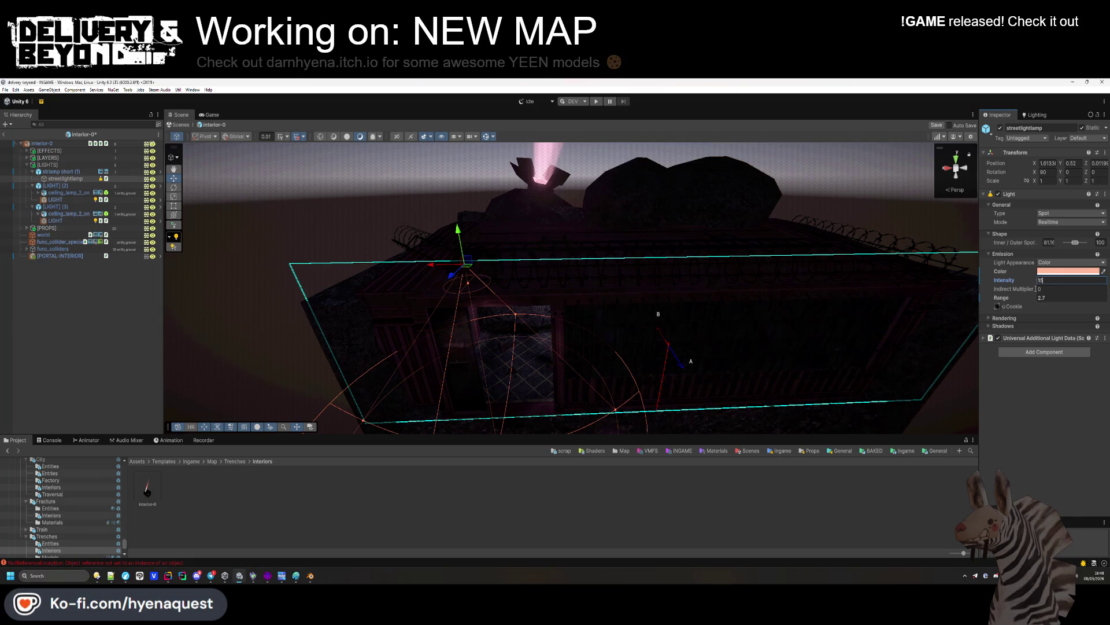
# Raise the streetlamp spotlight's Range to 7, check the lamp post, and bring Hammer forward
pyautogui.moveTo(1033, 299); pyautogui.dragTo(1048, 304)
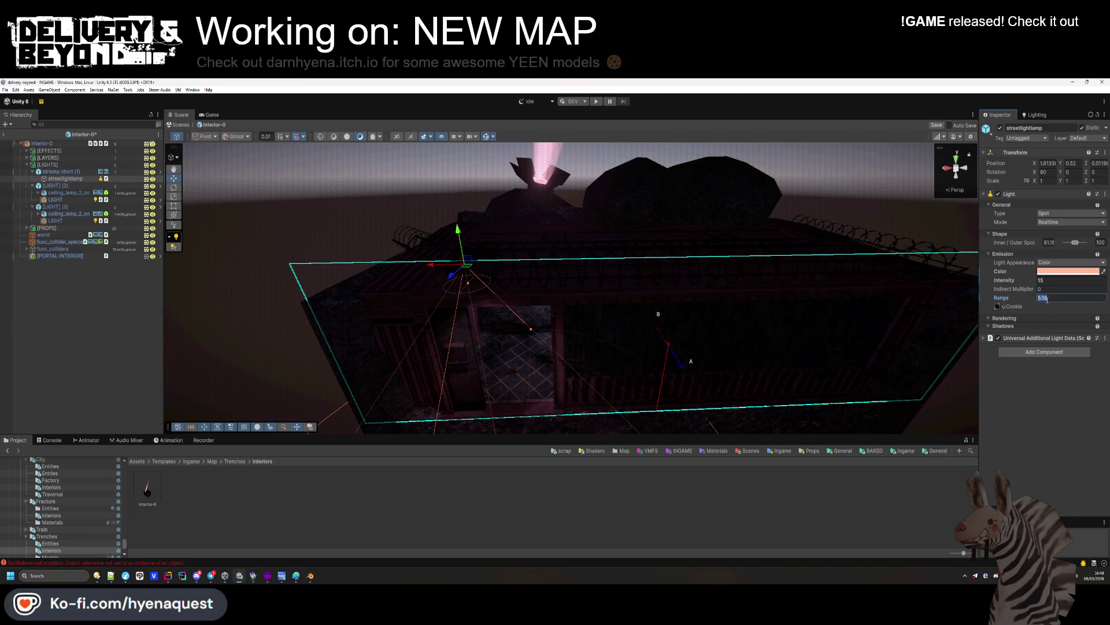
pyautogui.moveTo(705, 331); pyautogui.dragTo(526, 223)
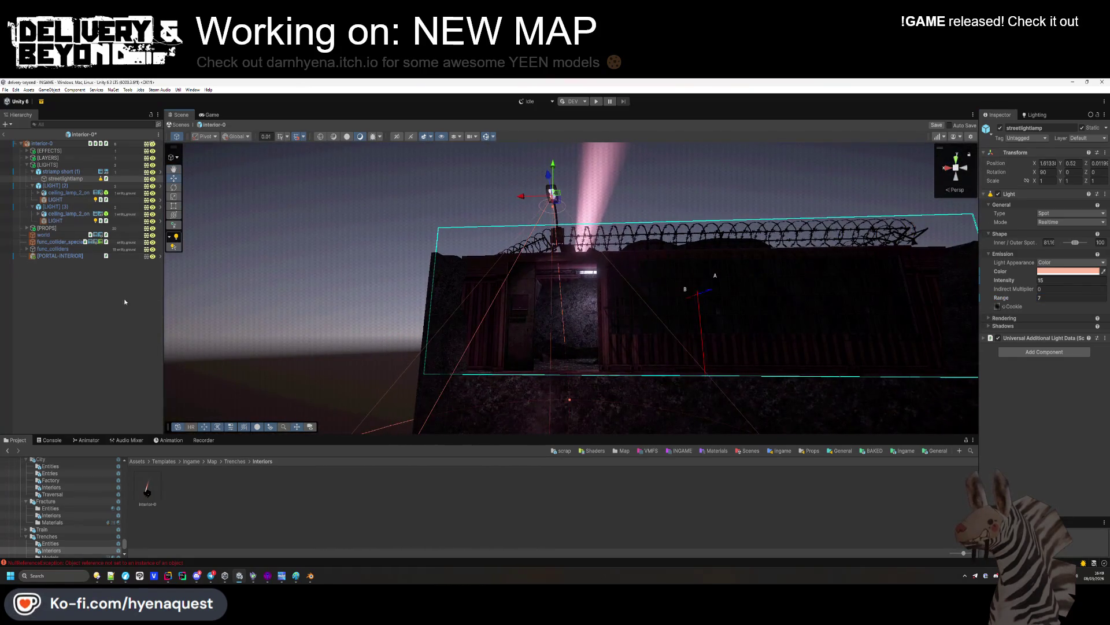
pyautogui.click(553, 195)
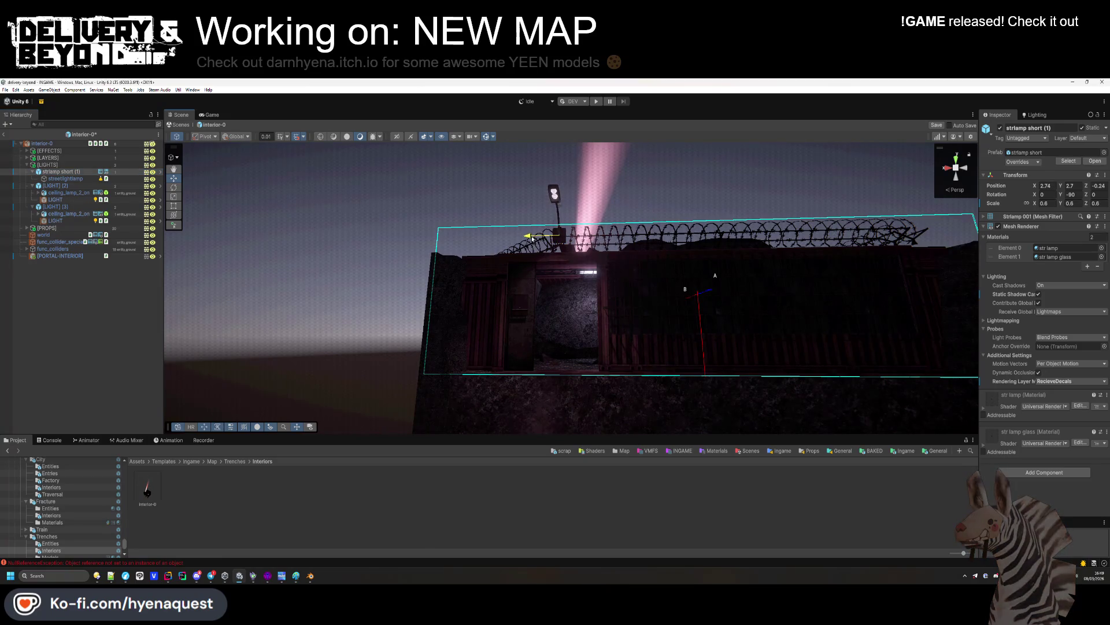
pyautogui.click(459, 401)
pyautogui.click(290, 575)
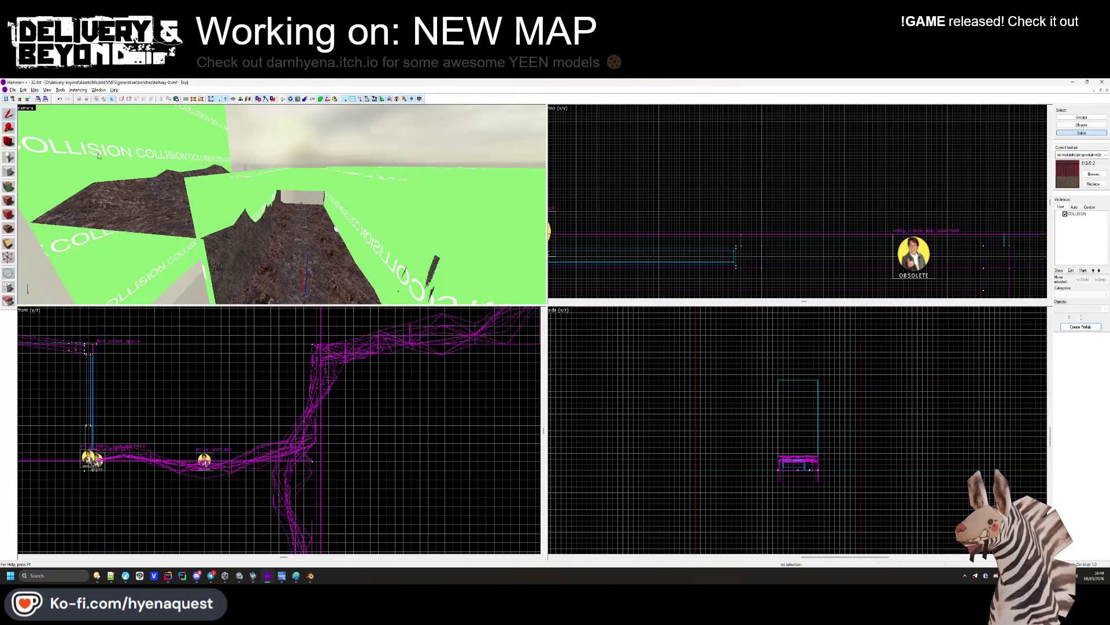
# Open the interior-0.vmf map in Hammer
pyautogui.click(13, 90)
pyautogui.click(23, 103)
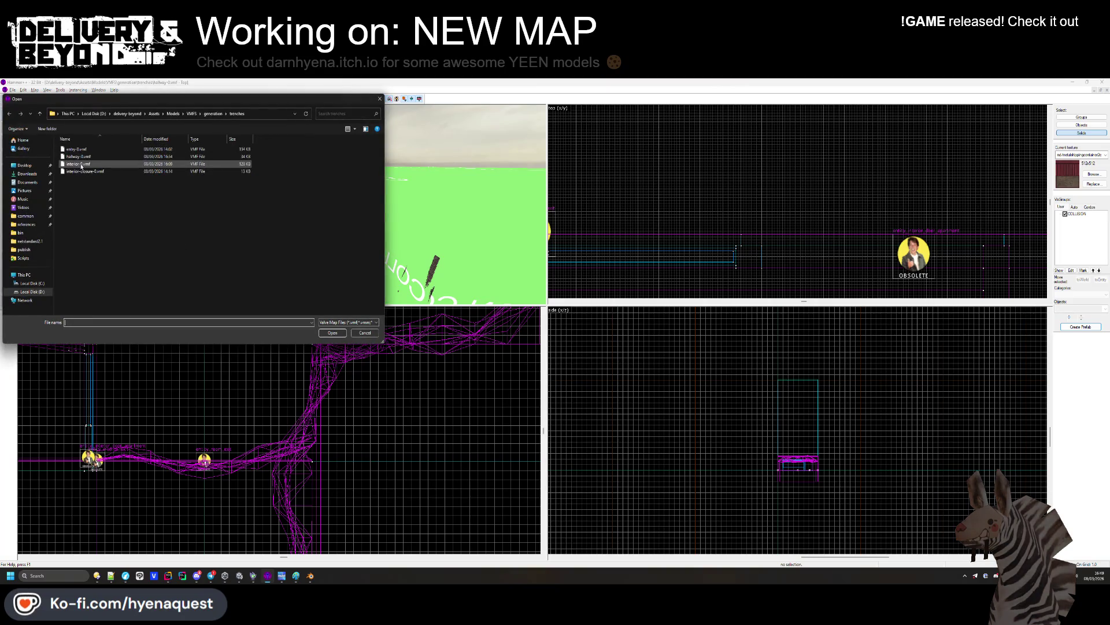
pyautogui.doubleClick(114, 167)
pyautogui.press('z')
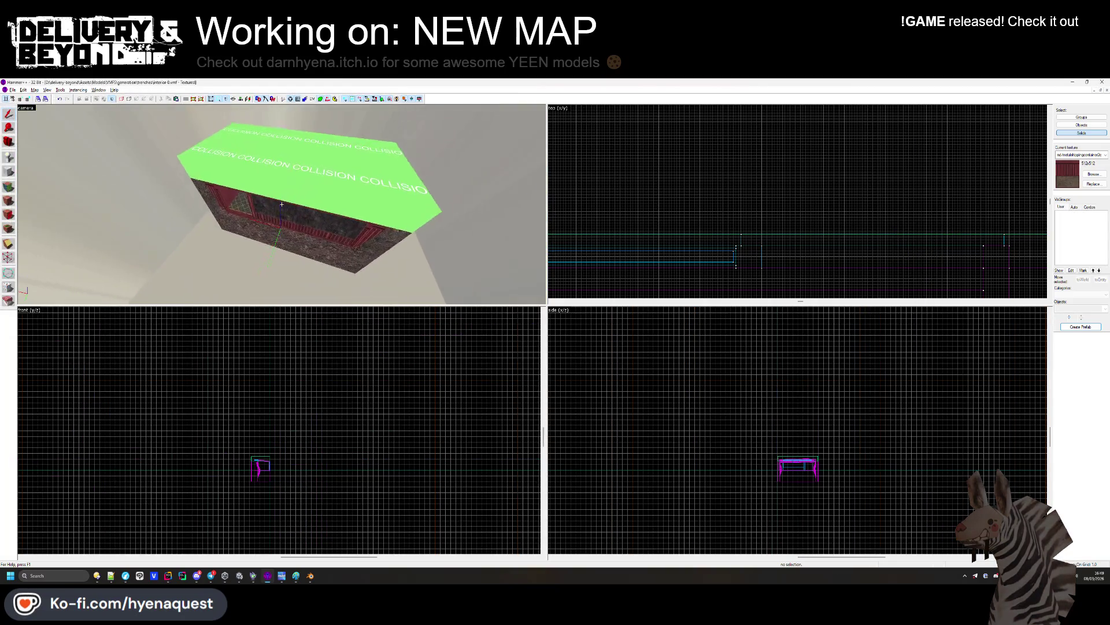
# Put the green collision brush into a new visgroup named COLLISION
pyautogui.click(282, 204)
pyautogui.hotkey('alt', 'Return')
pyautogui.click(641, 394)
pyautogui.click(499, 386)
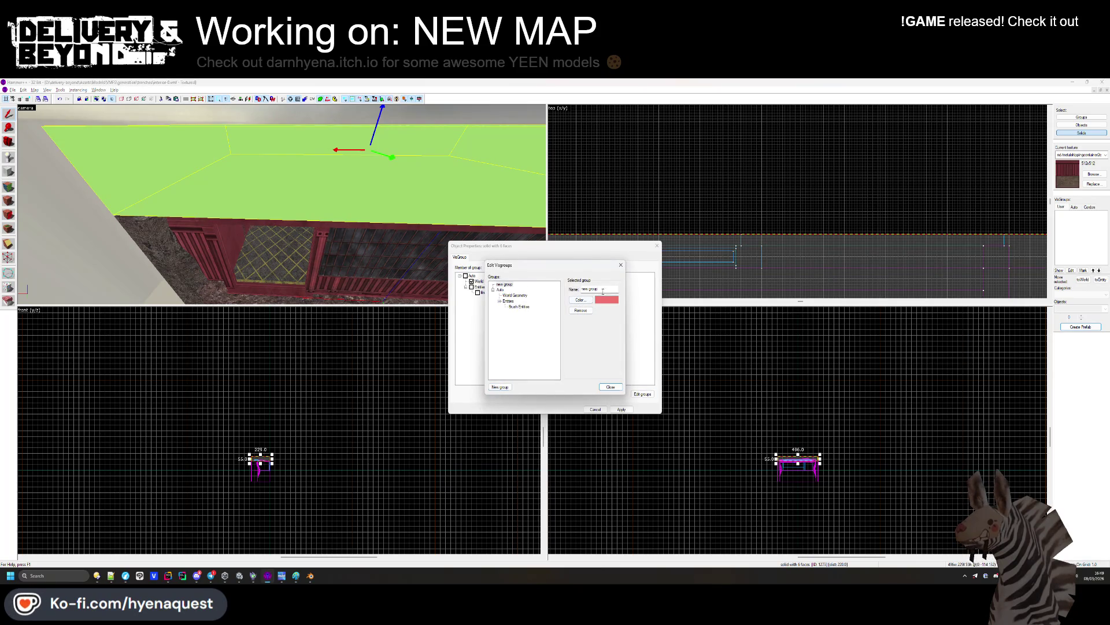
pyautogui.write('ON')
pyautogui.press('Return')
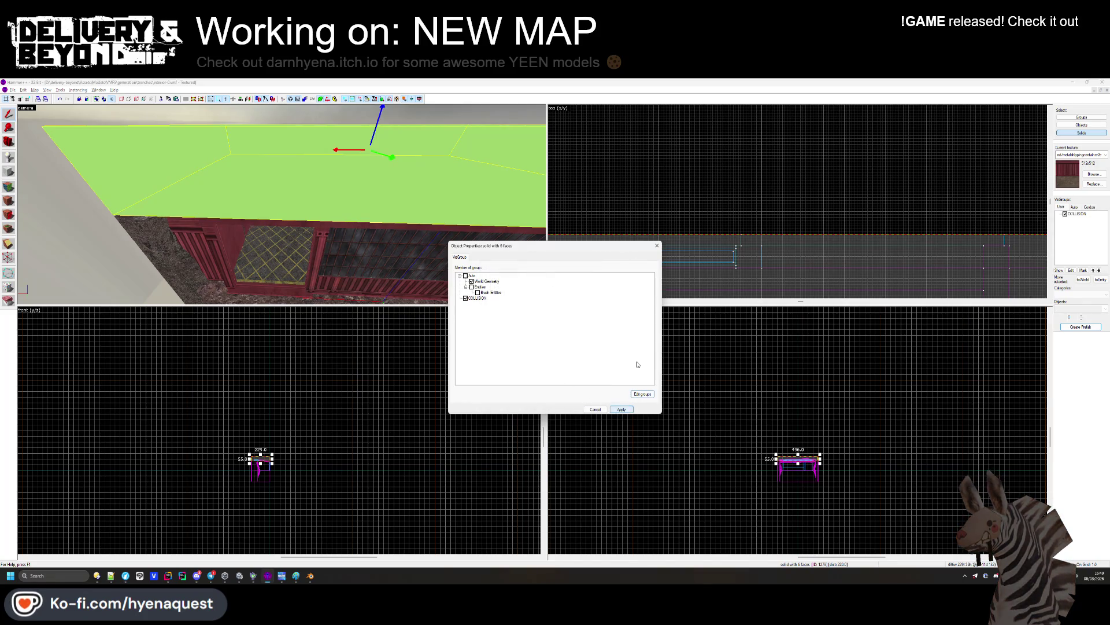
pyautogui.click(621, 409)
# Hide the collision brush and create a small block brush raised above the red roof
pyautogui.press('h')
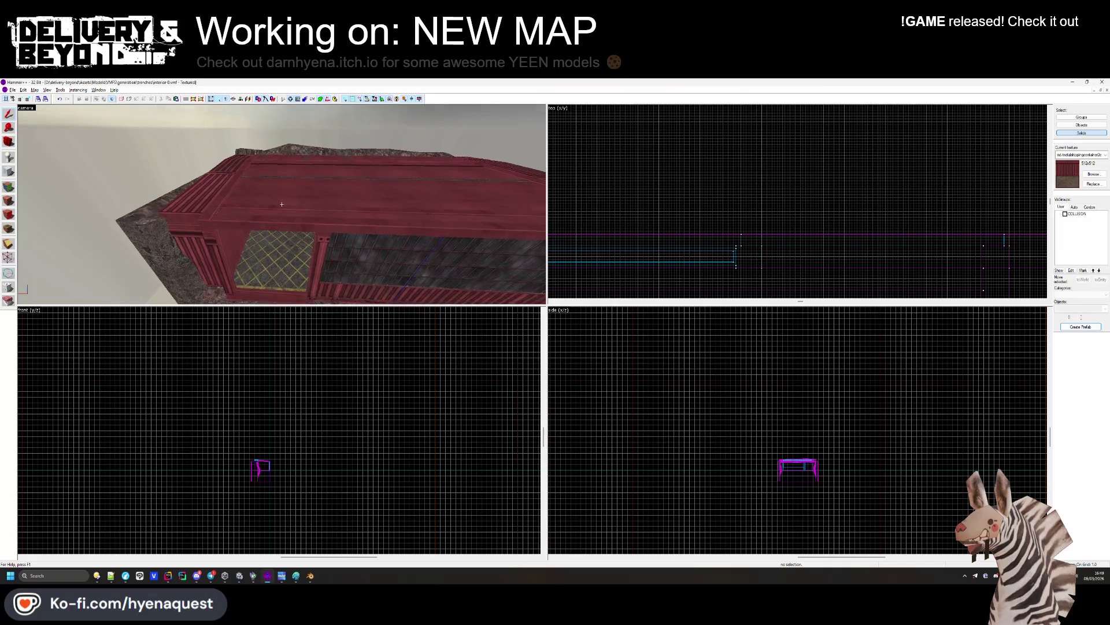
pyautogui.click(278, 226)
pyautogui.click(10, 170)
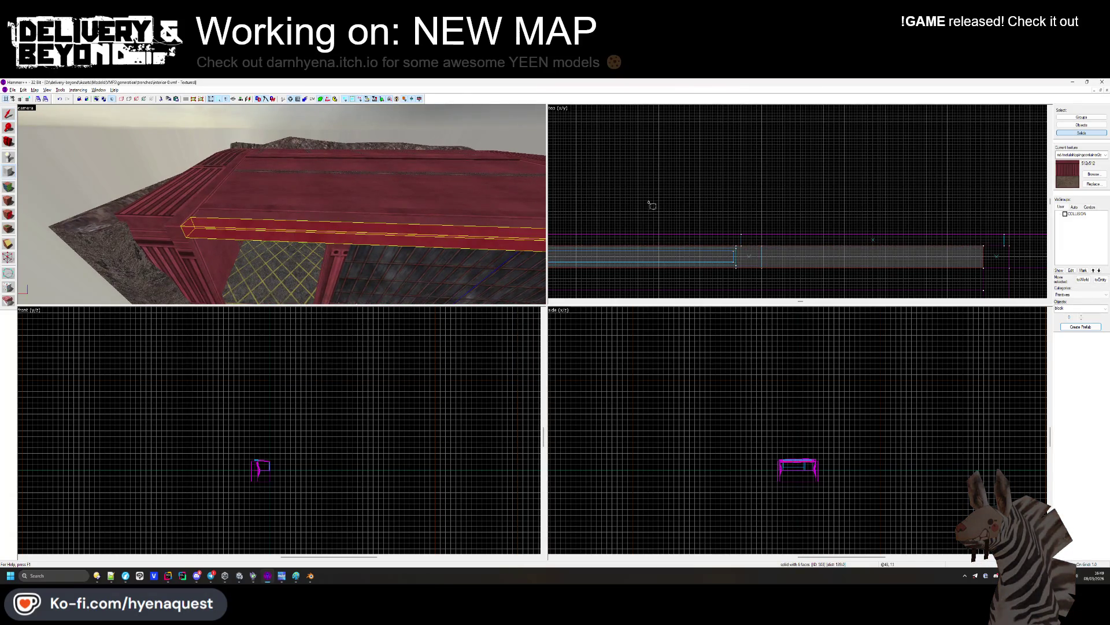
pyautogui.scroll(2, 649, 203)
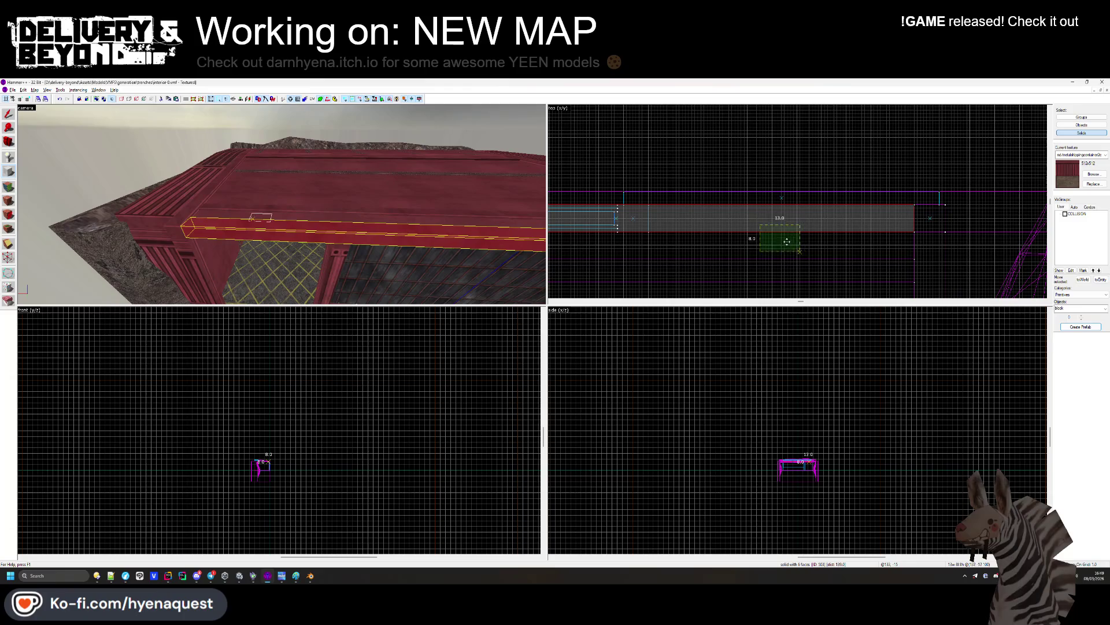
pyautogui.moveTo(787, 241); pyautogui.dragTo(782, 251)
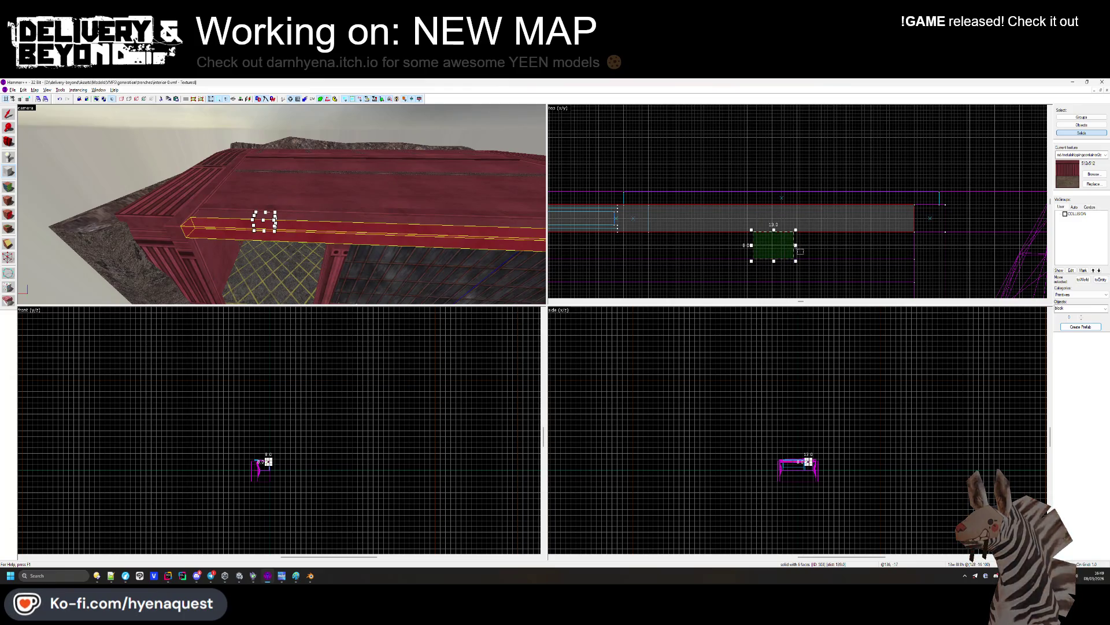
pyautogui.scroll(6, 272, 471)
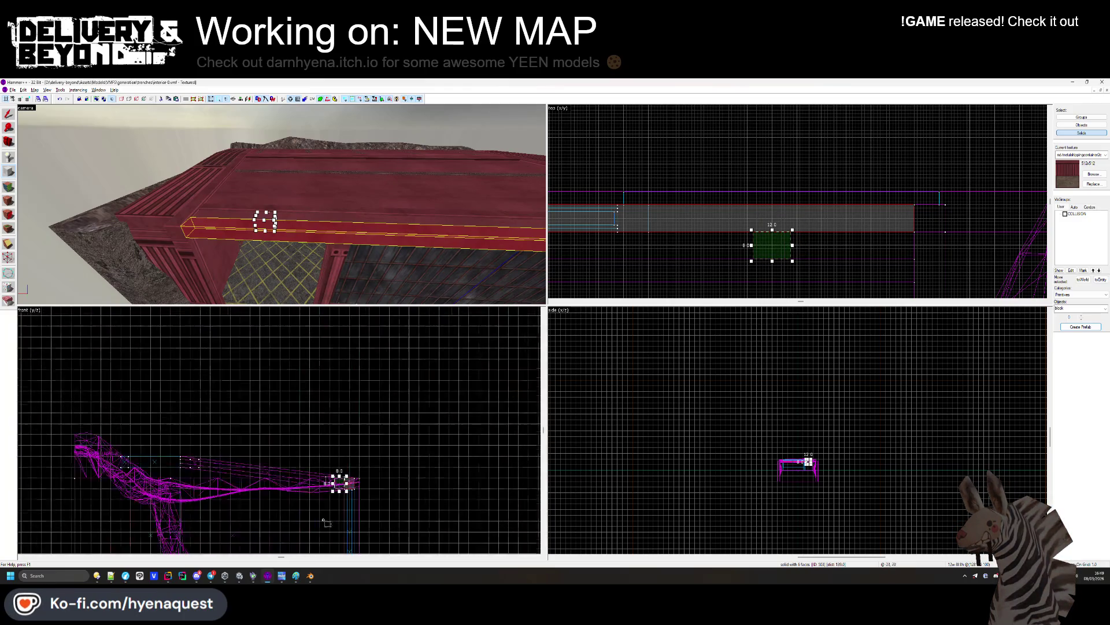
pyautogui.moveTo(295, 489)
pyautogui.mouseDown()
pyautogui.moveTo(294, 438)
pyautogui.moveTo(270, 360)
pyautogui.mouseUp()
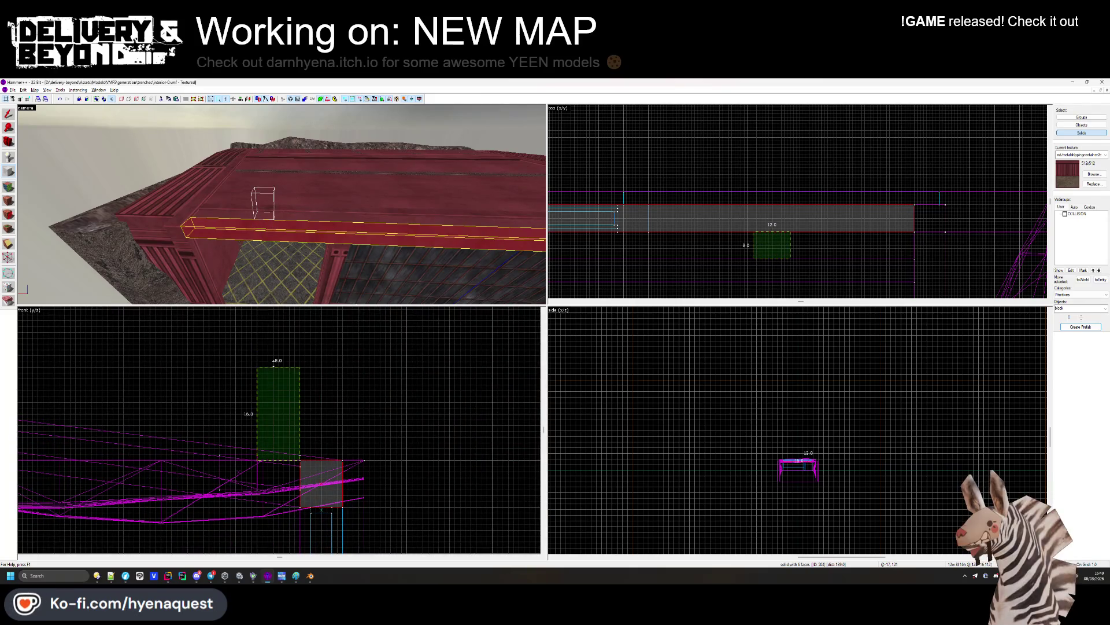
pyautogui.press('Return')
# Texture a face of the new roof block with a window material
pyautogui.click(8, 200)
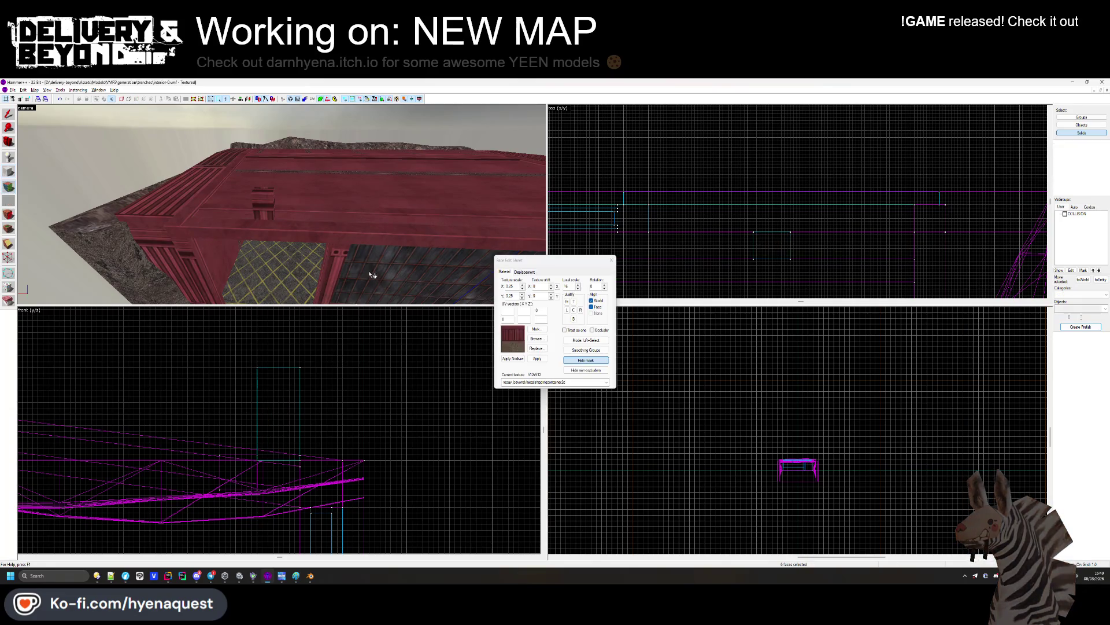
pyautogui.click(269, 207)
pyautogui.click(611, 259)
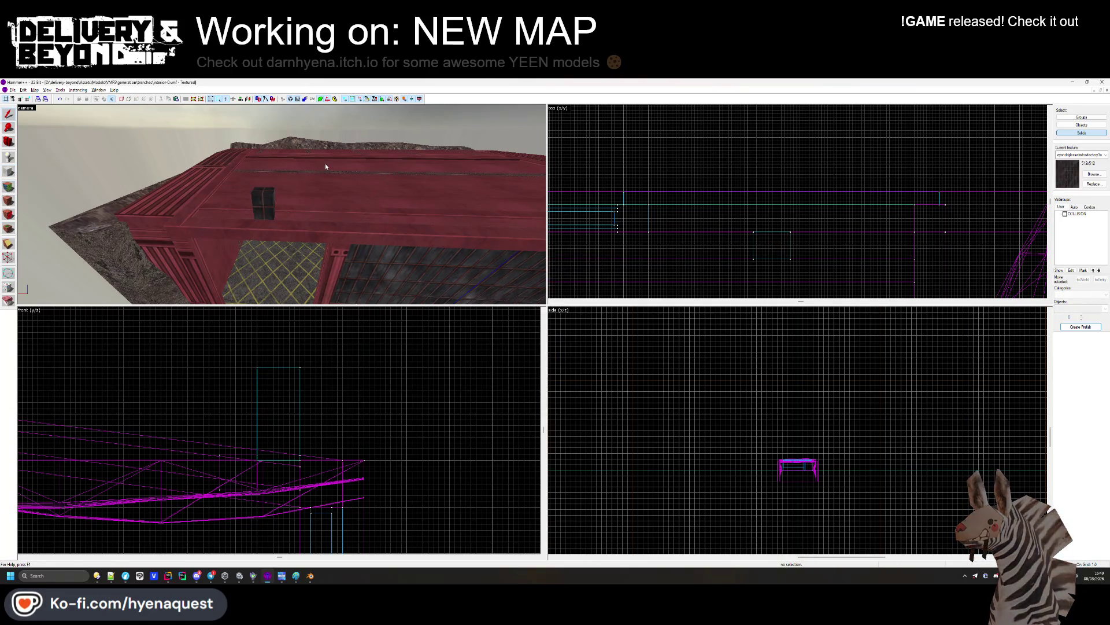
# Compare against the building wall in Unity, then shift the window brush slightly left
pyautogui.hotkey('alt', 'Tab')
pyautogui.moveTo(402, 198)
pyautogui.mouseDown()
pyautogui.moveTo(362, 185)
pyautogui.moveTo(401, 287)
pyautogui.moveTo(506, 351)
pyautogui.moveTo(365, 341)
pyautogui.mouseUp()
pyautogui.hotkey('alt', 'Tab')
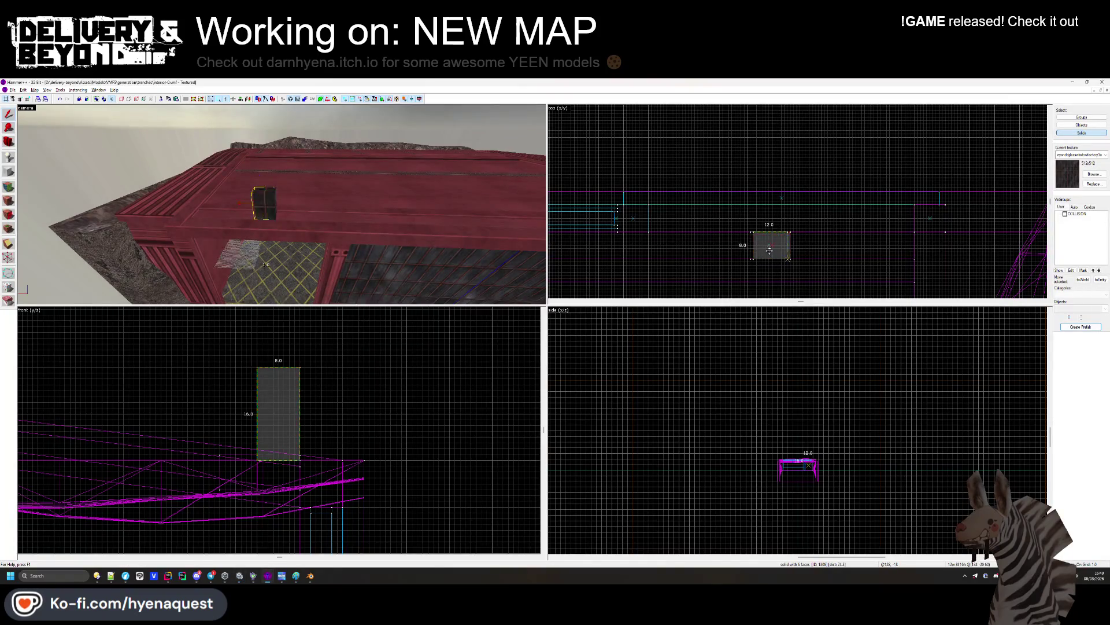
pyautogui.moveTo(781, 246); pyautogui.dragTo(773, 246)
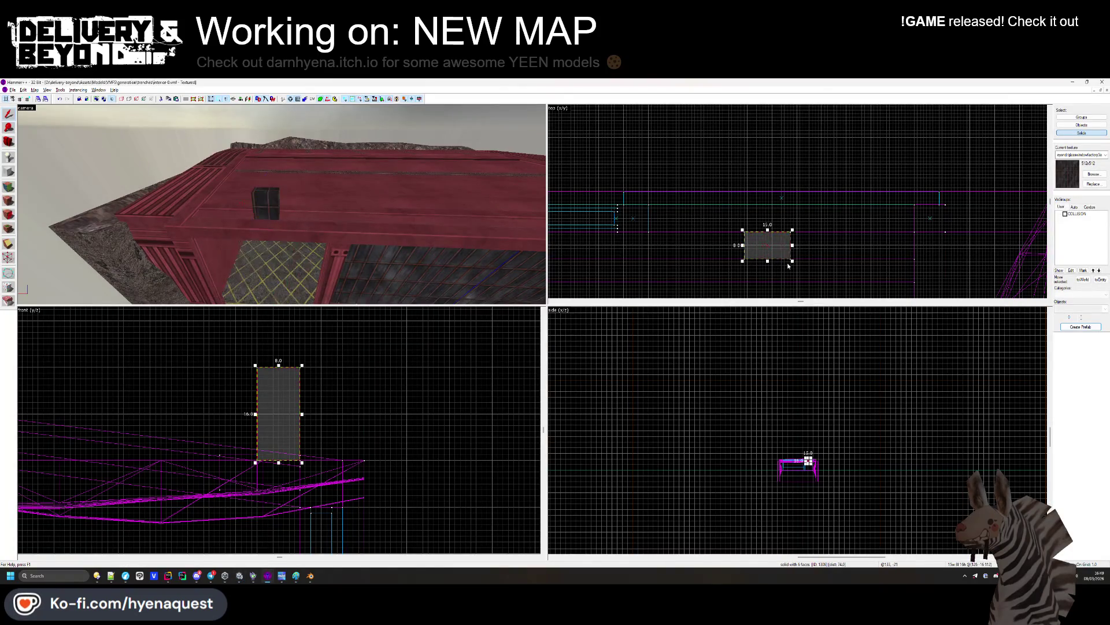
pyautogui.hotkey('alt', 'Tab')
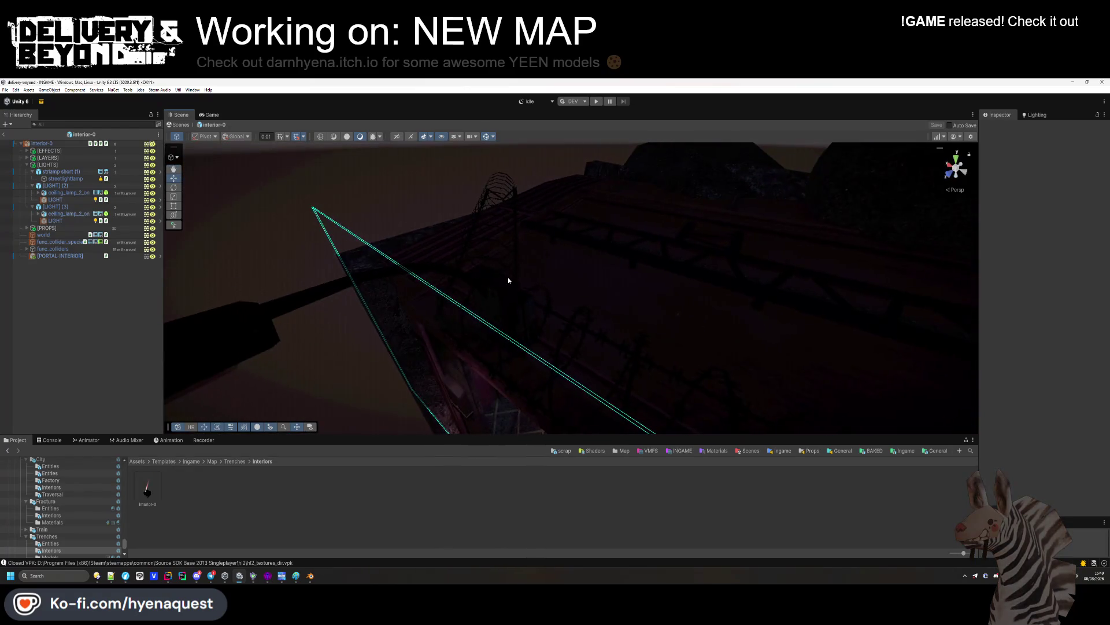
# Delete the selected window brush, select [PROPS] in Unity, and re-show Hammer's COLLISION visgroup
pyautogui.hotkey('alt', 'Tab')
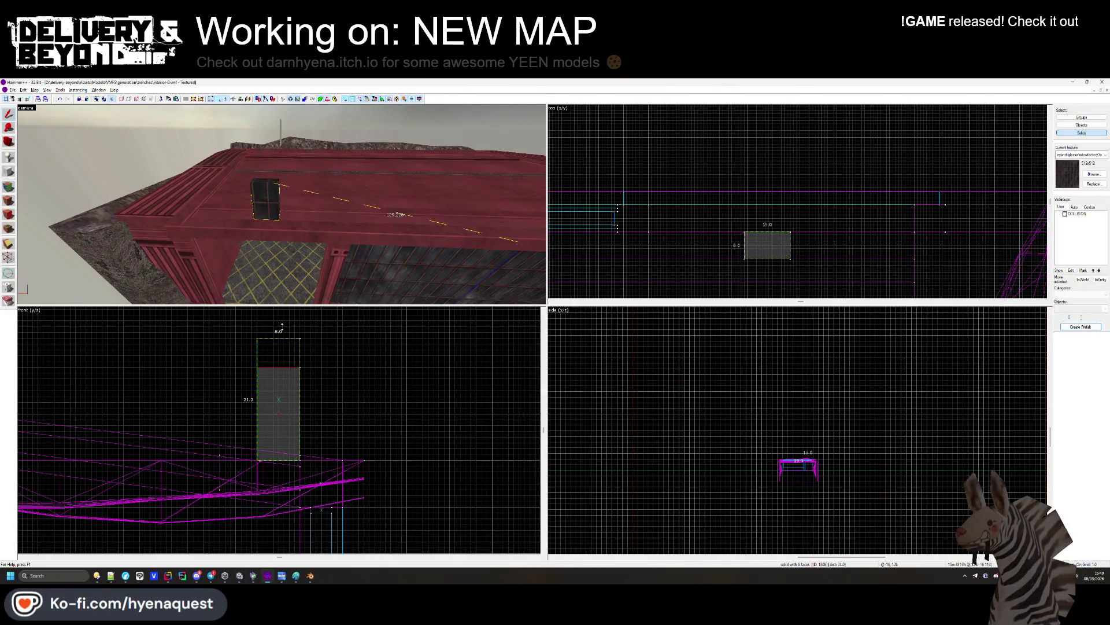
pyautogui.press('Delete')
pyautogui.hotkey('alt', 'Tab')
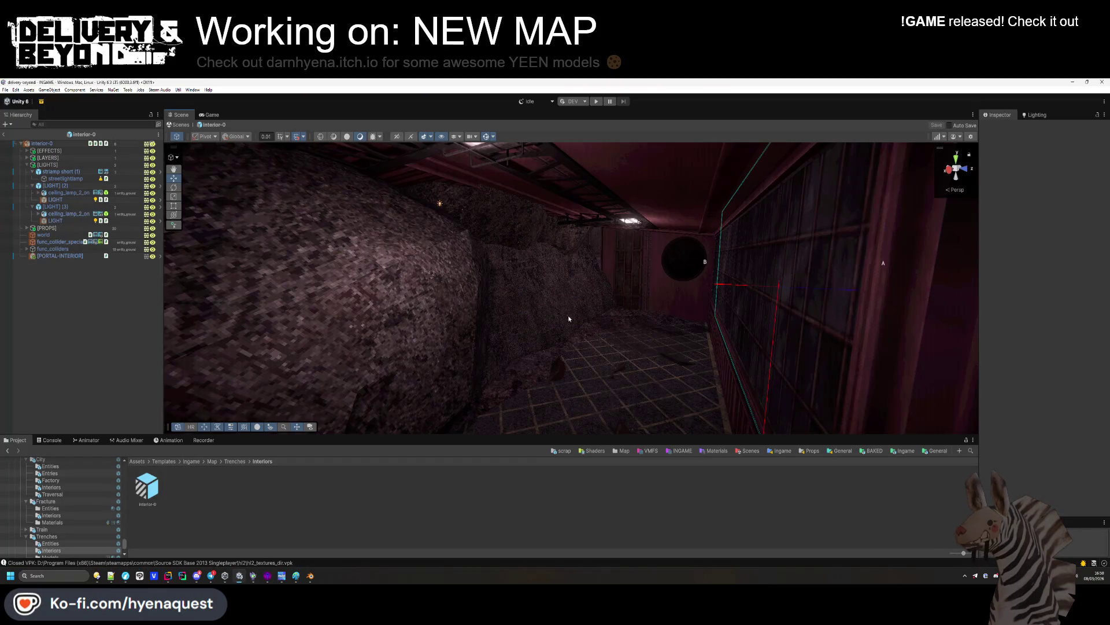
pyautogui.click(47, 228)
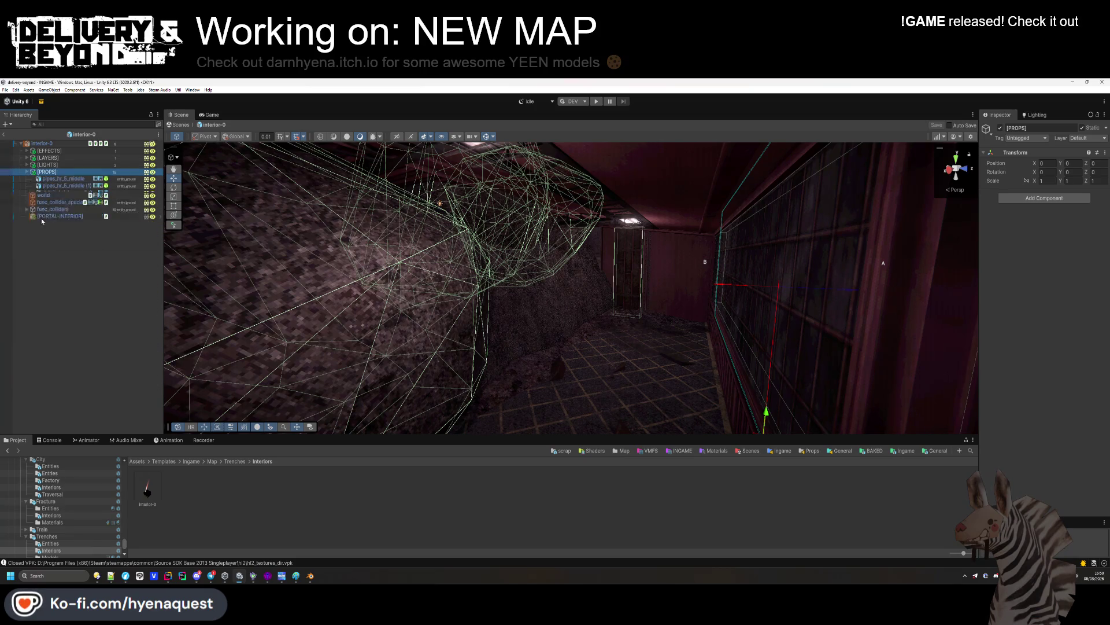
pyautogui.hotkey('alt', 'Tab')
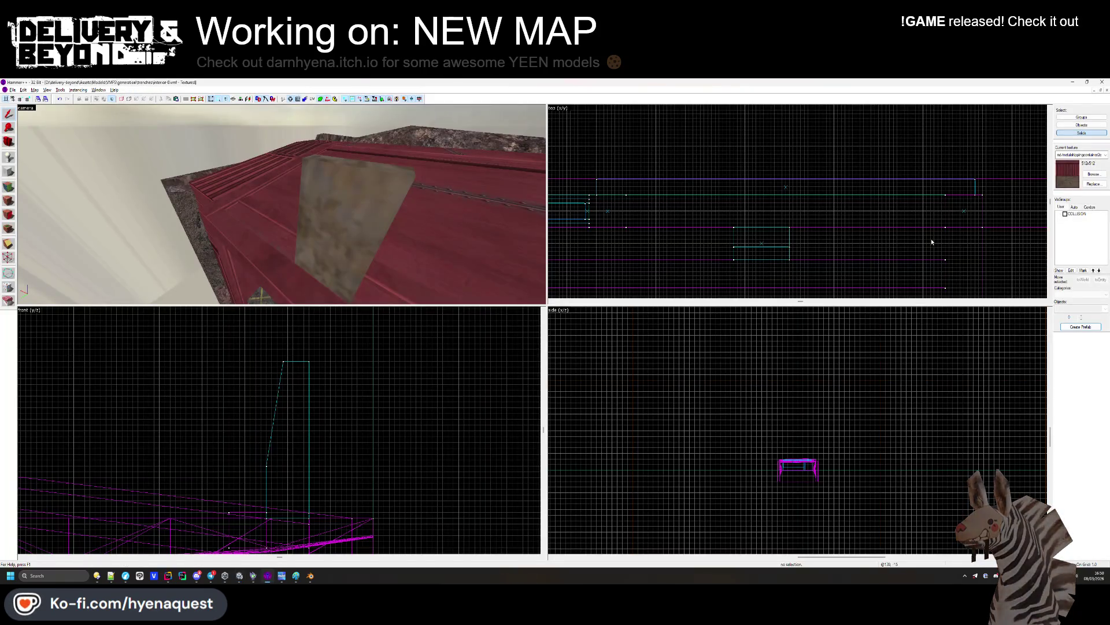
pyautogui.click(1065, 213)
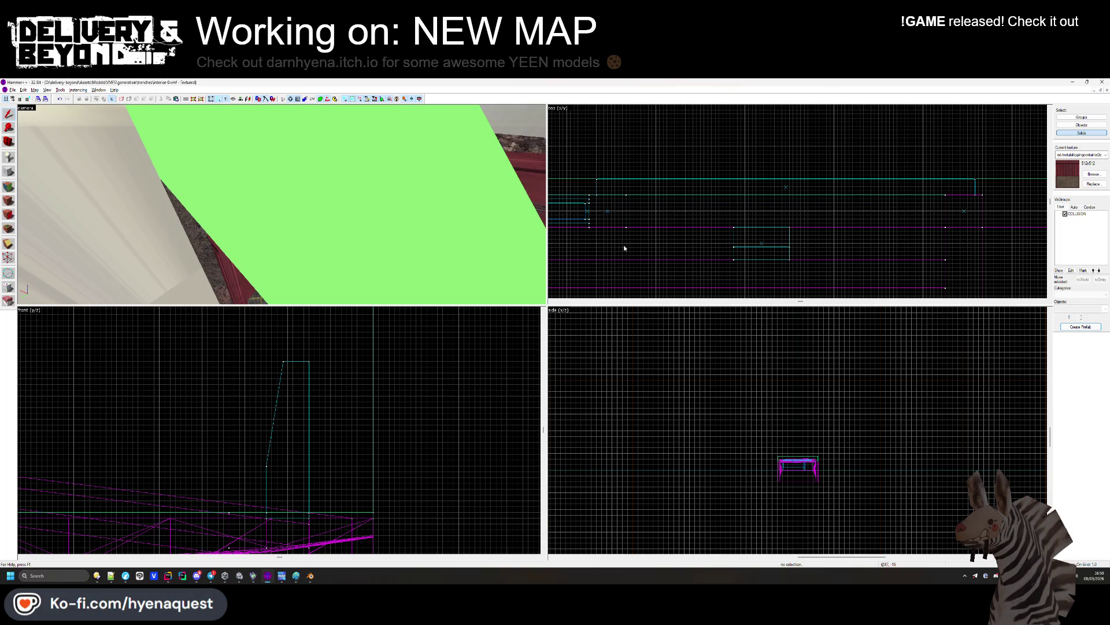
pyautogui.hotkey('alt', 'Tab')
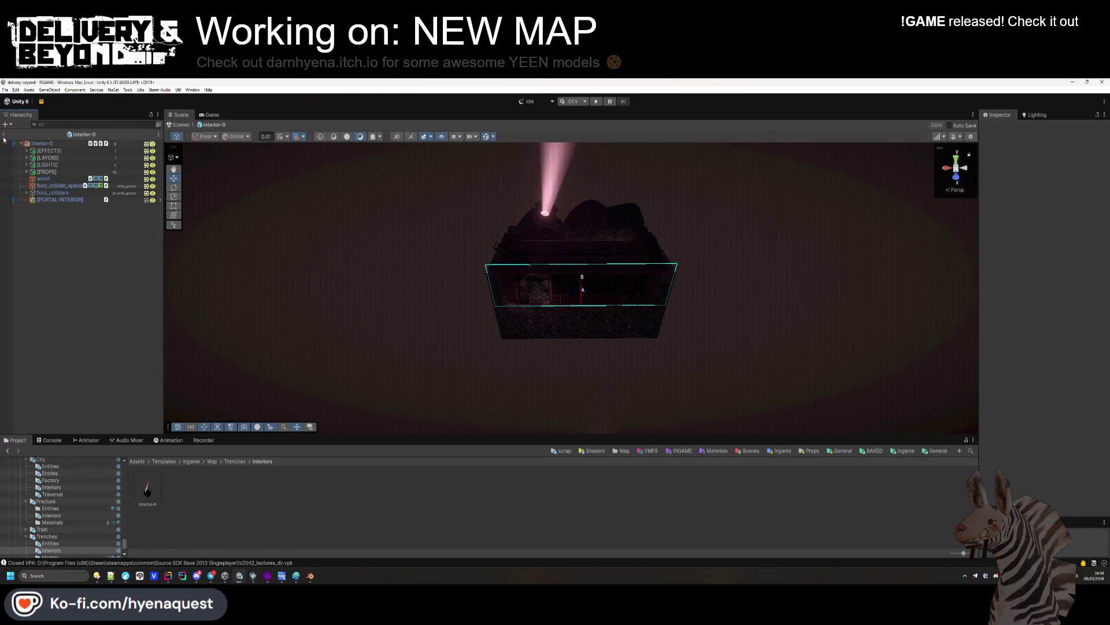
# Exit prefab mode back to the INGAME scene and start Play mode
pyautogui.click(4, 134)
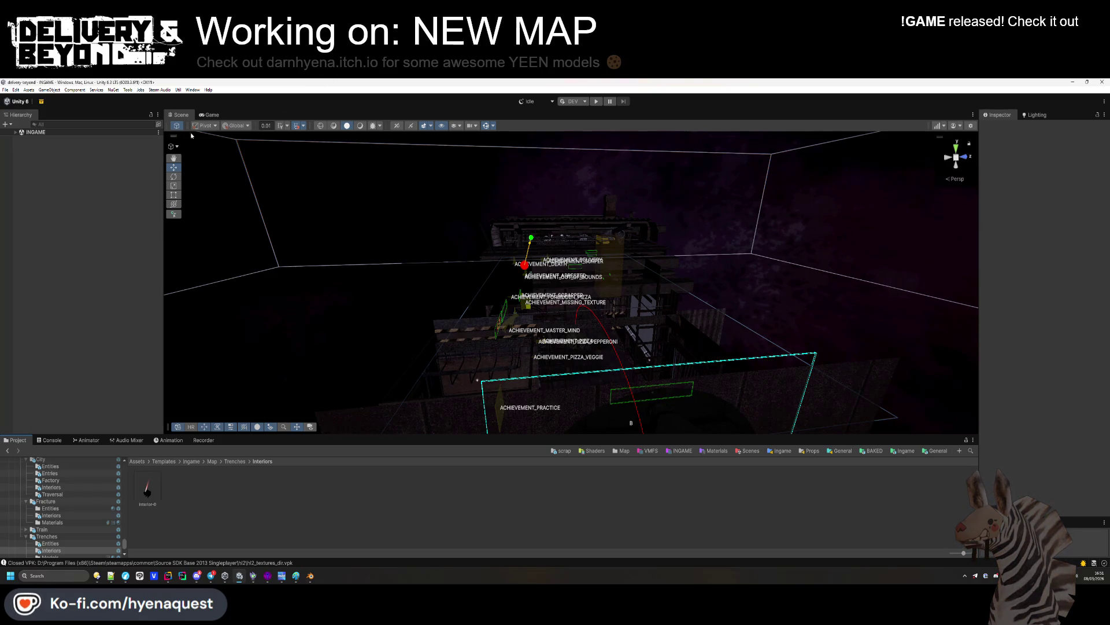
pyautogui.click(595, 102)
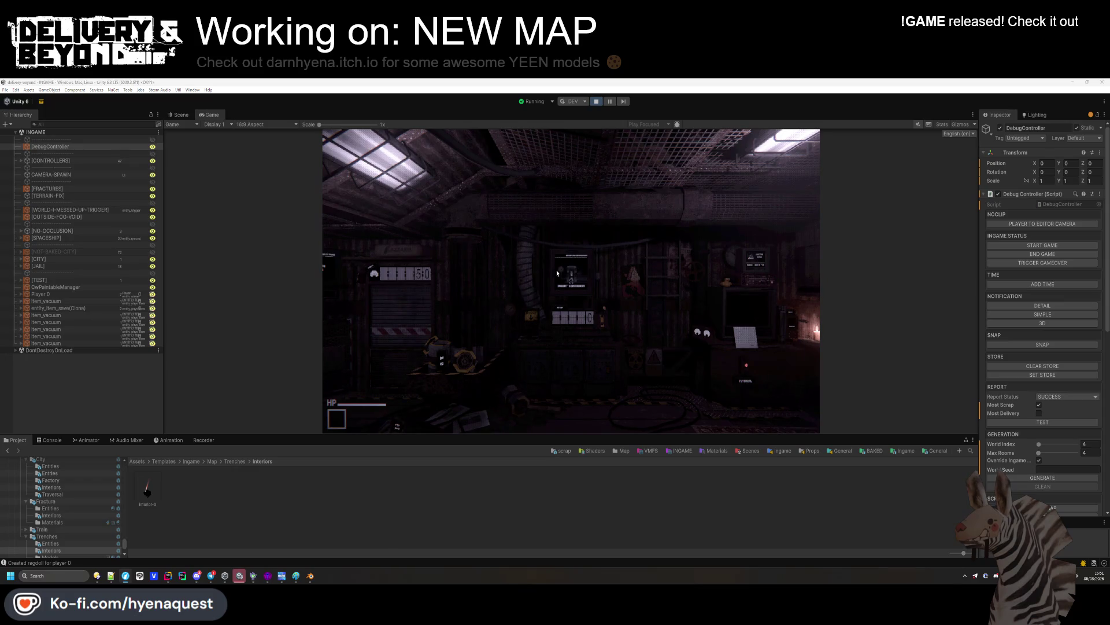
# Take control of the game camera, start a new round via DebugController, and walk into the corridor
pyautogui.click(445, 231)
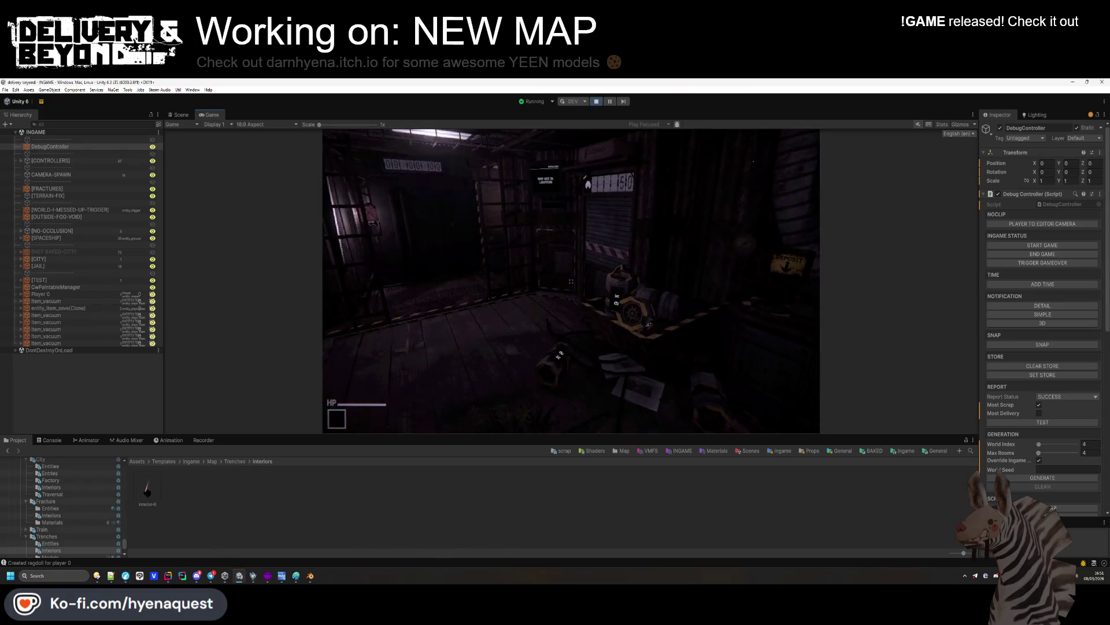
pyautogui.press('super')
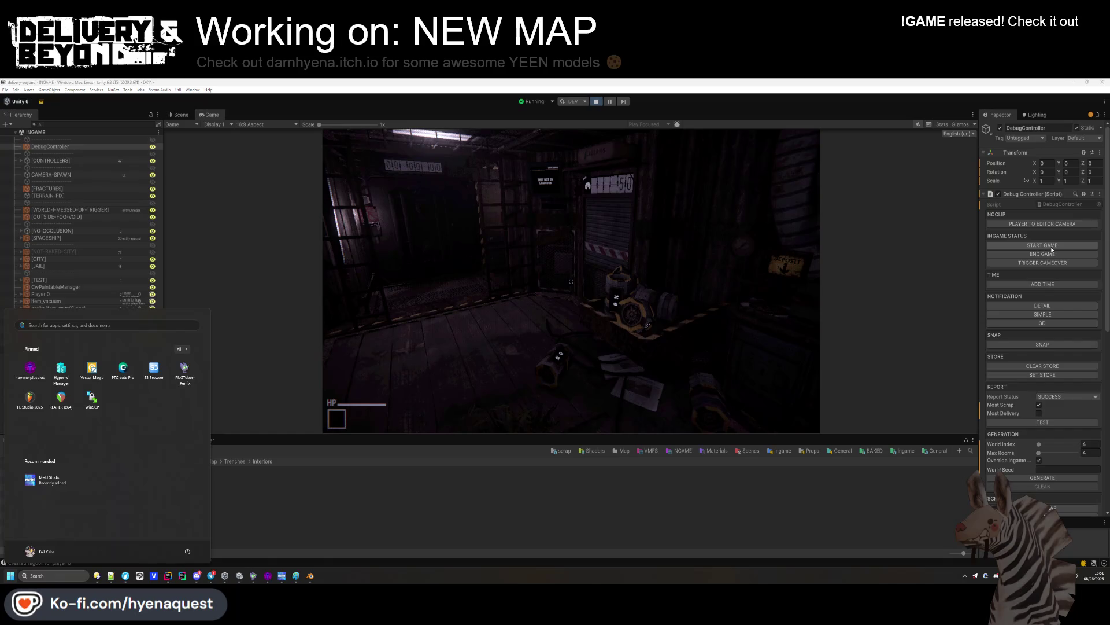
pyautogui.click(1051, 248)
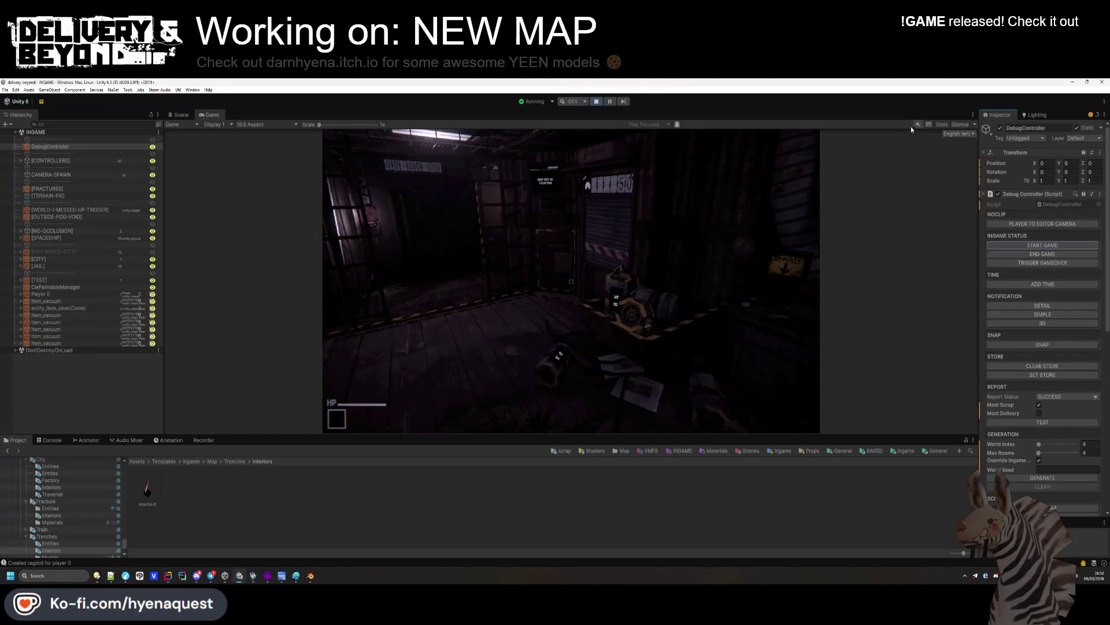
pyautogui.press('super')
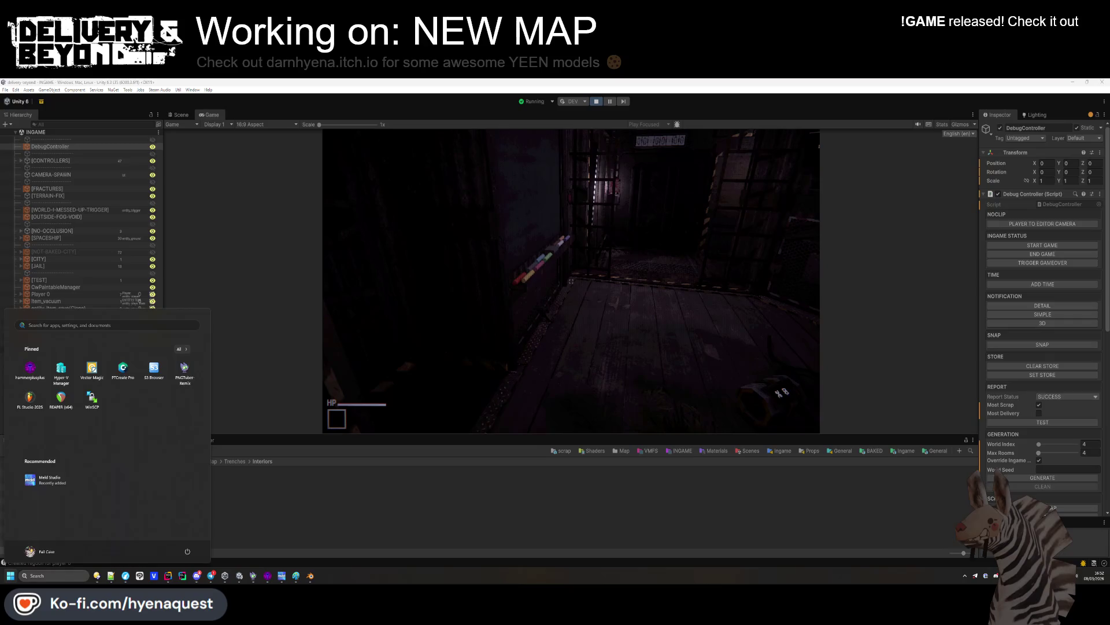
pyautogui.press('super')
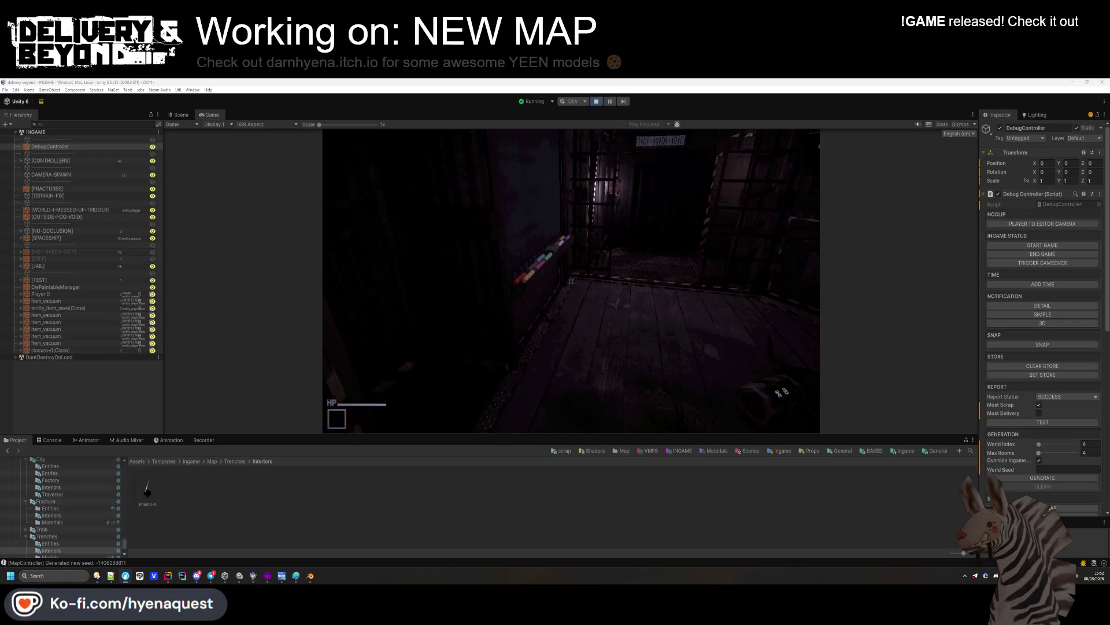